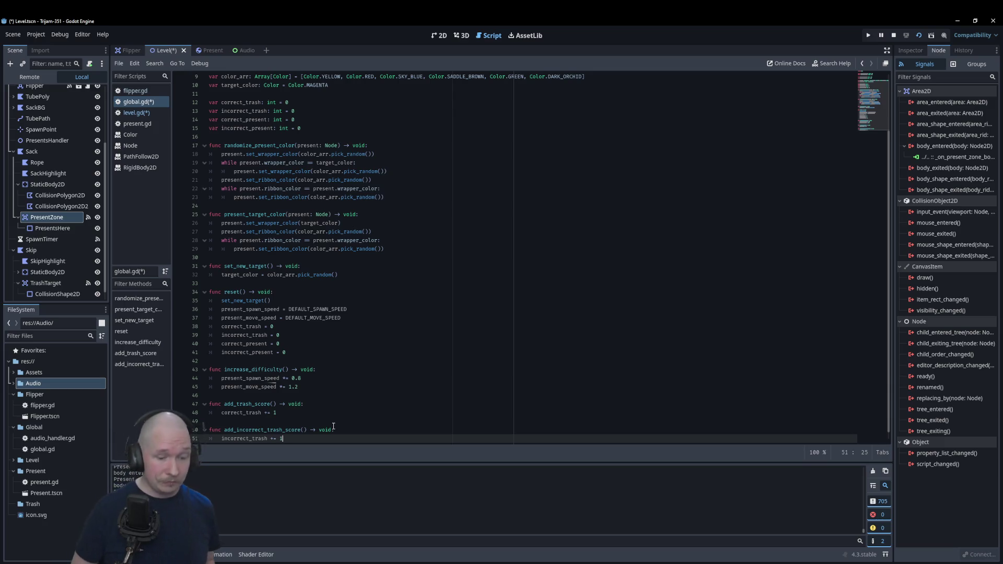
- Below add_incorrect_trash_score, write the header func add_present_score() -> void: in global.gd
key(Return)
key(BackSpace)
key(Return)
text(func)
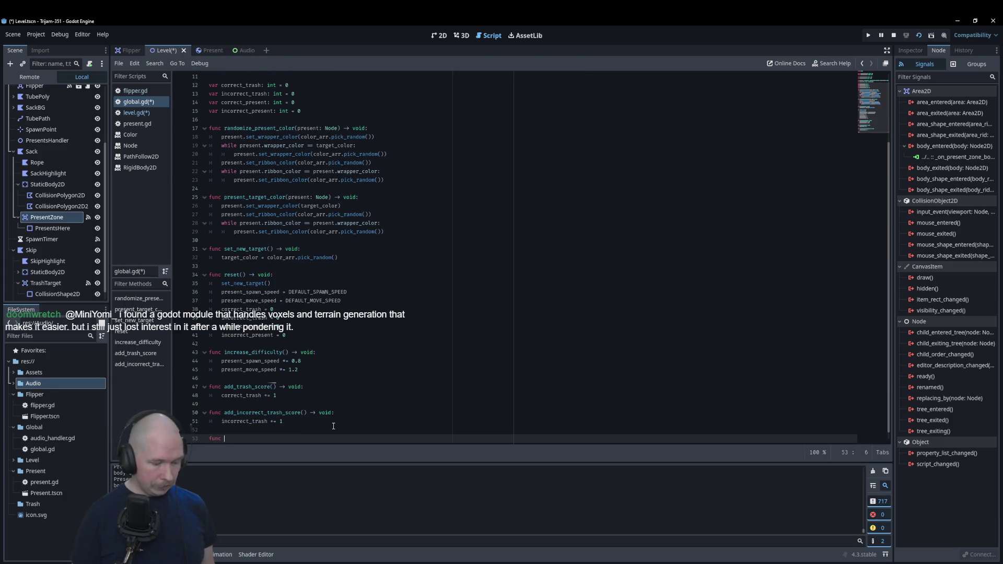
text(add_present_s)
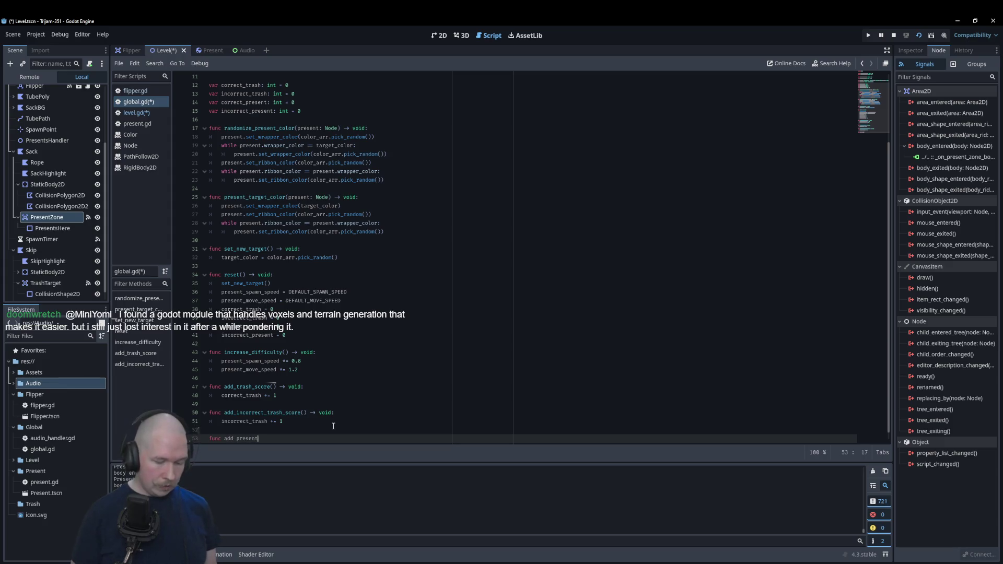
text(core()
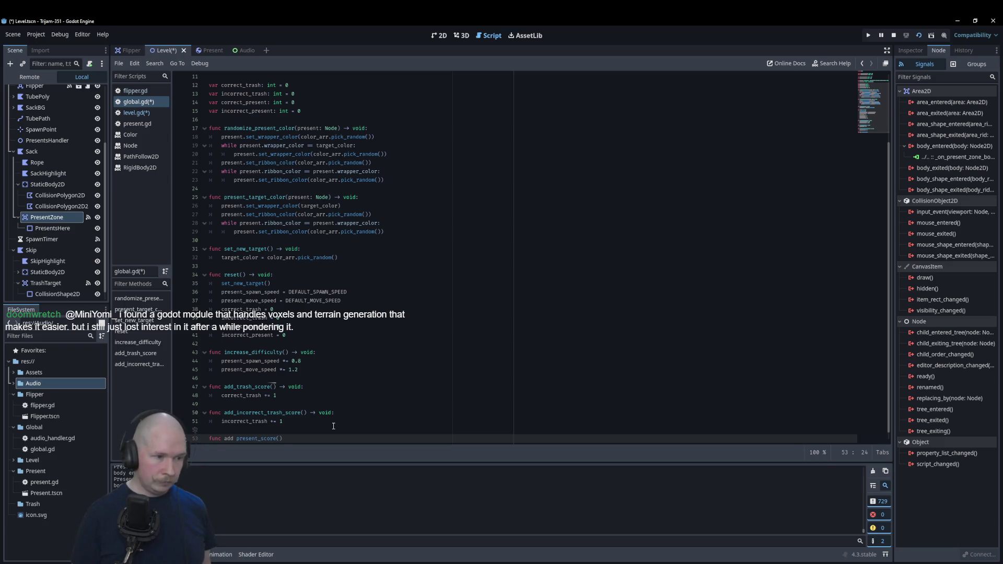
key(BackSpace)
text(_)
key(End)
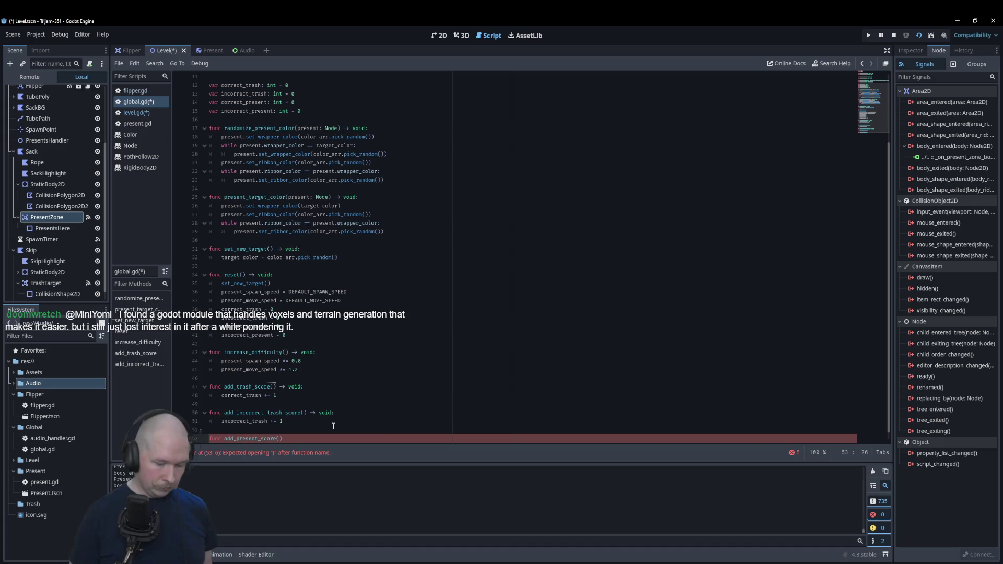
text(void:)
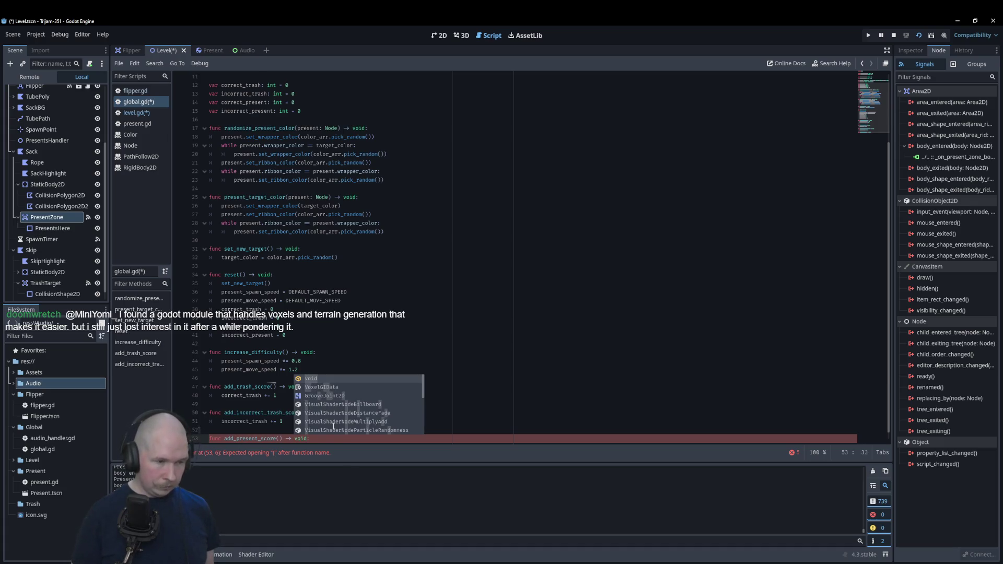
key(Return)
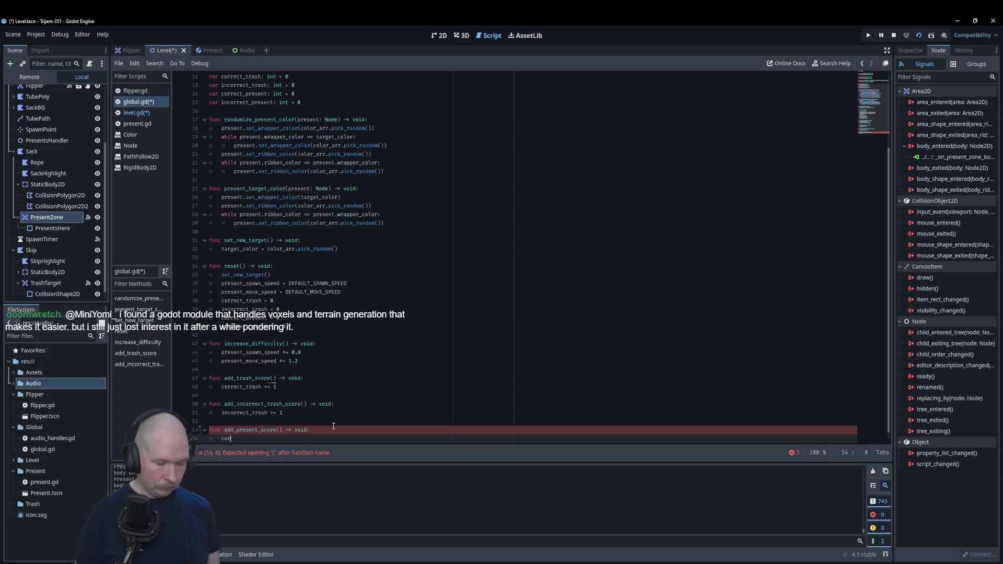
- Give add_present_score the body correct_present += 1 and begin the add_incorrect_present_score() -> void: header
text(rect)
key(Down)
key(Return)
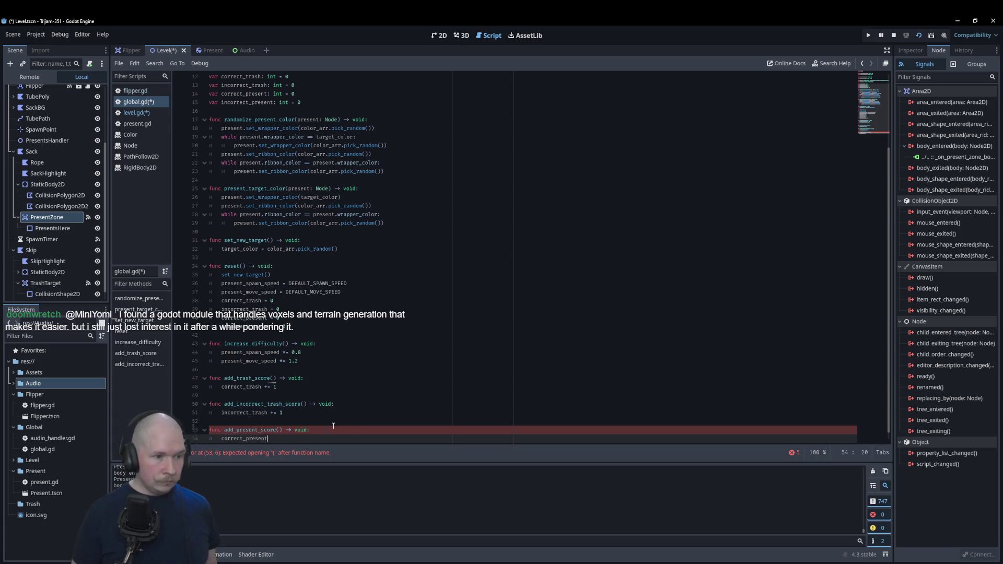
text( += 1)
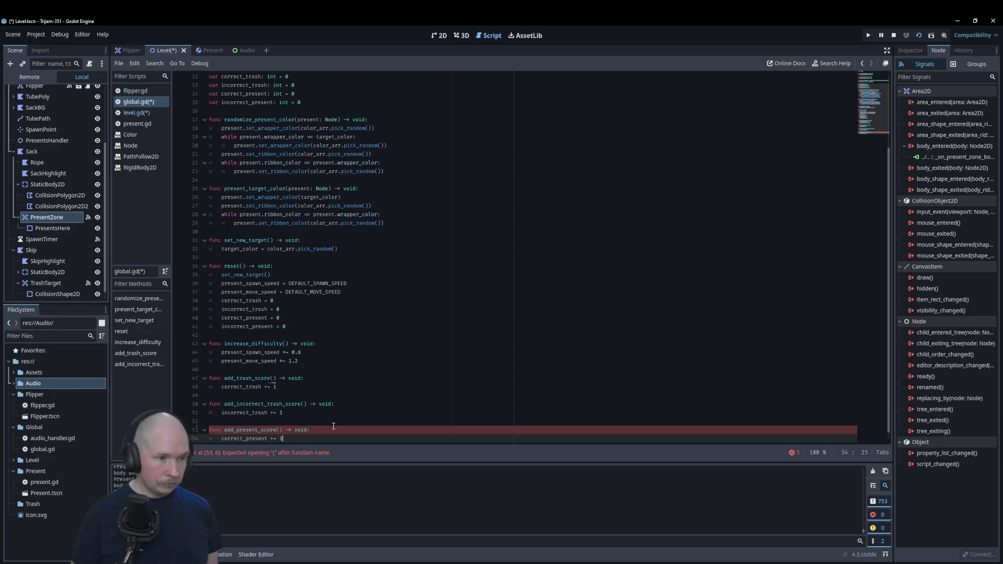
key(Return)
key(Return)
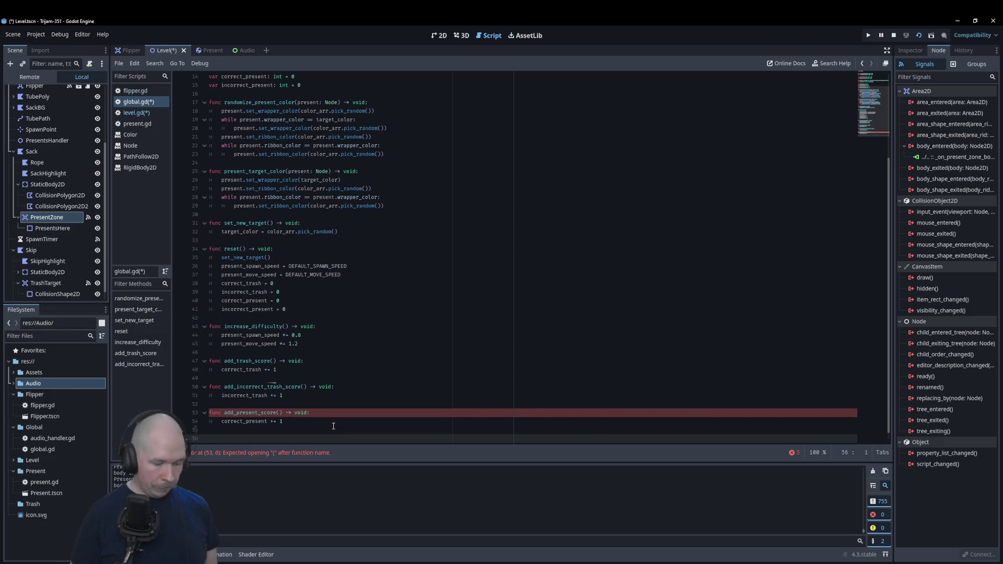
text(func add)
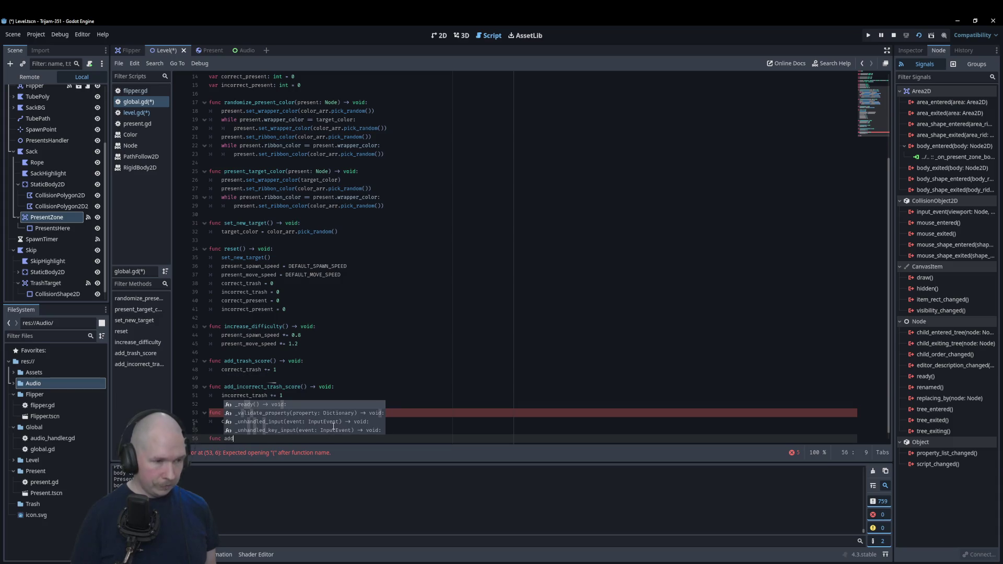
text(_inc)
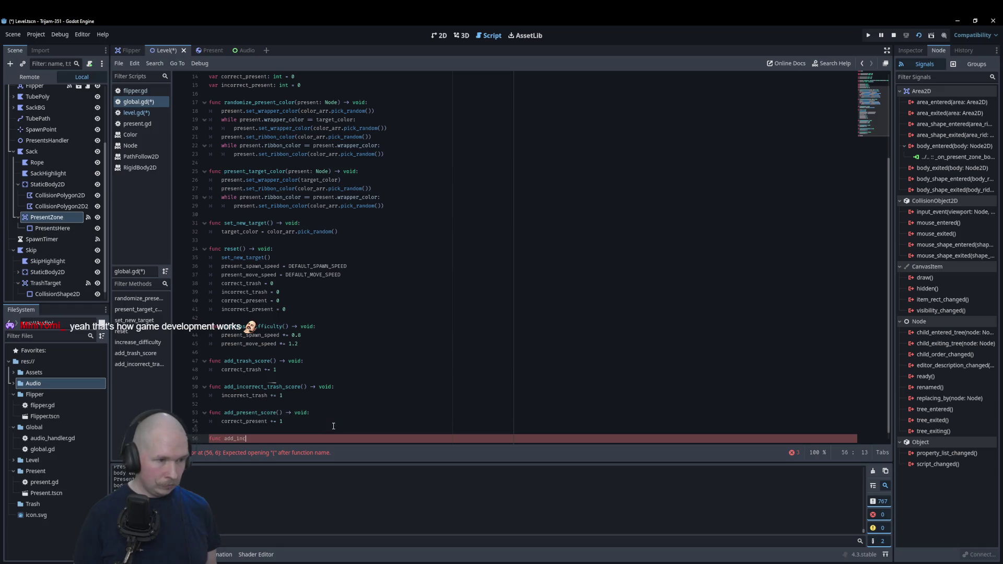
text(orrect_present_score()
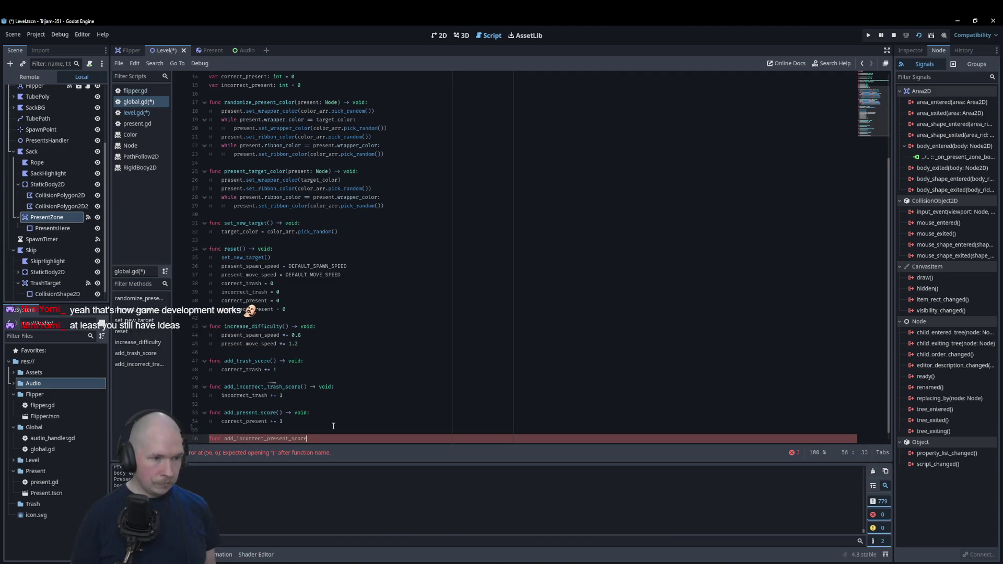
text() -> )
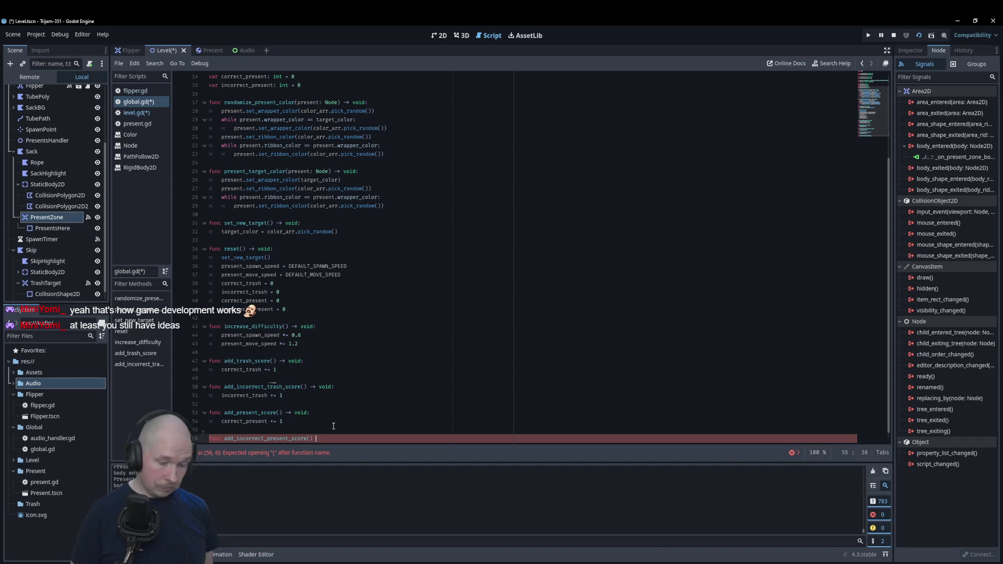
text(void:)
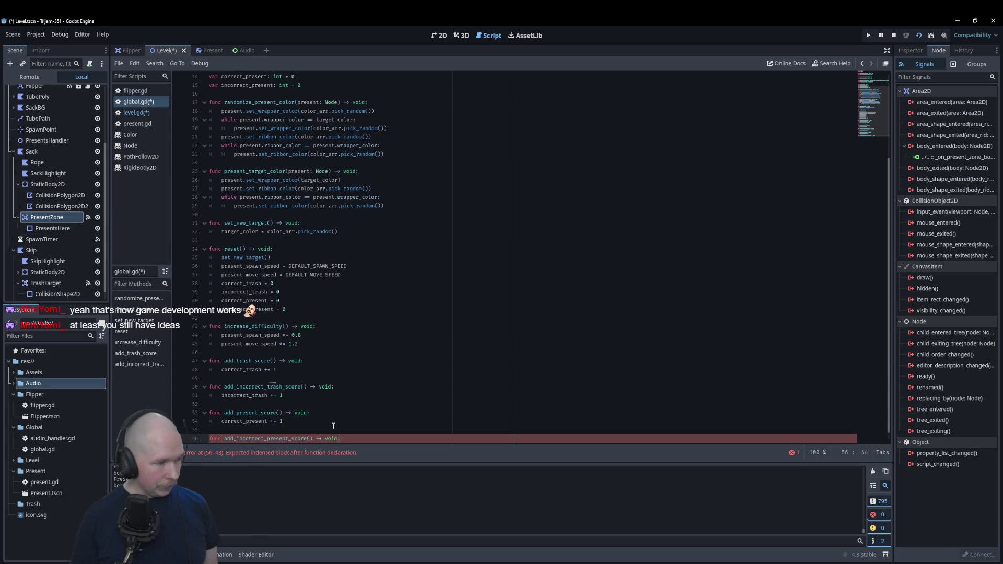
- Give add_incorrect_present_score the body incorrect_present += 1 and save global.gd
key(Return)
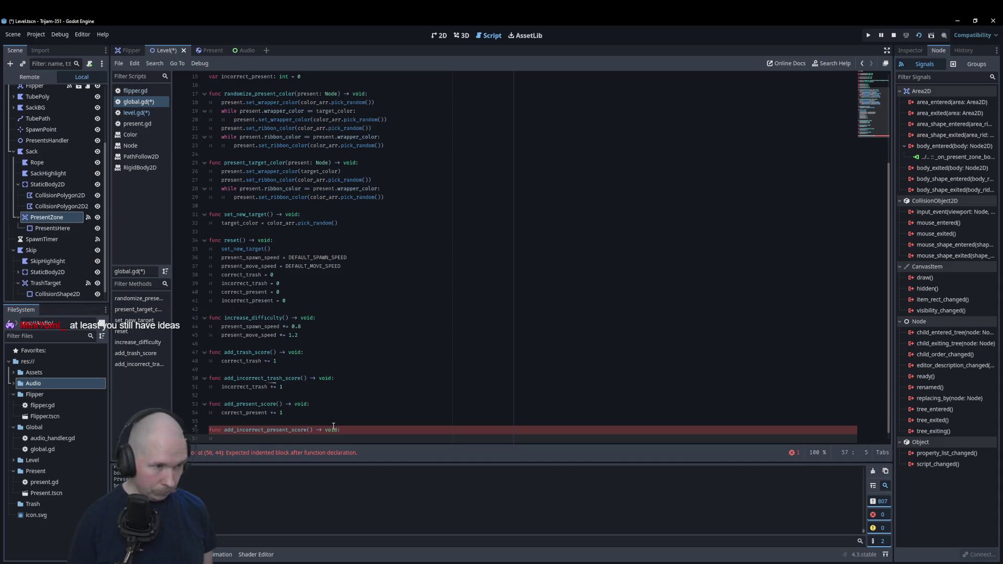
text(incorrect_present)
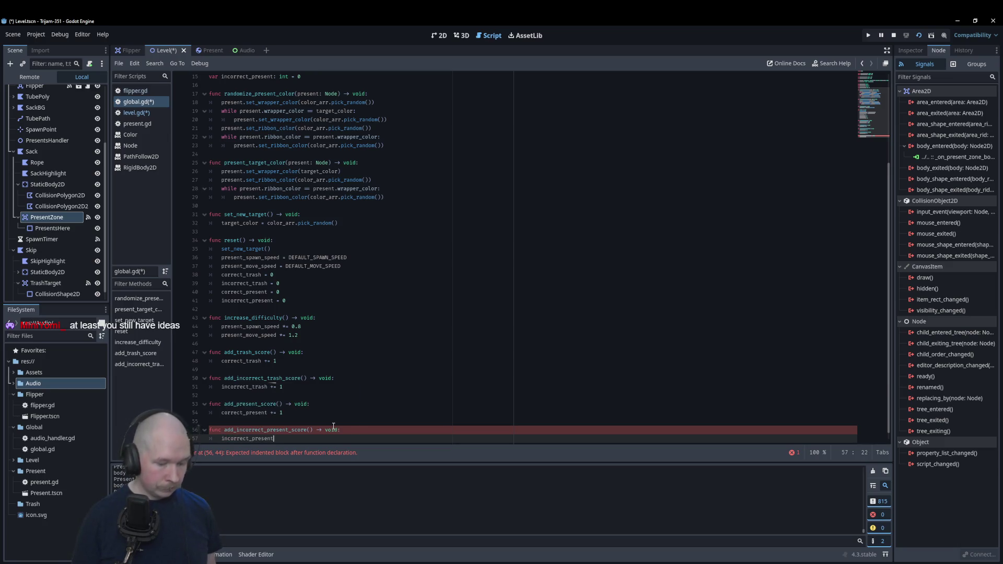
text( += 1)
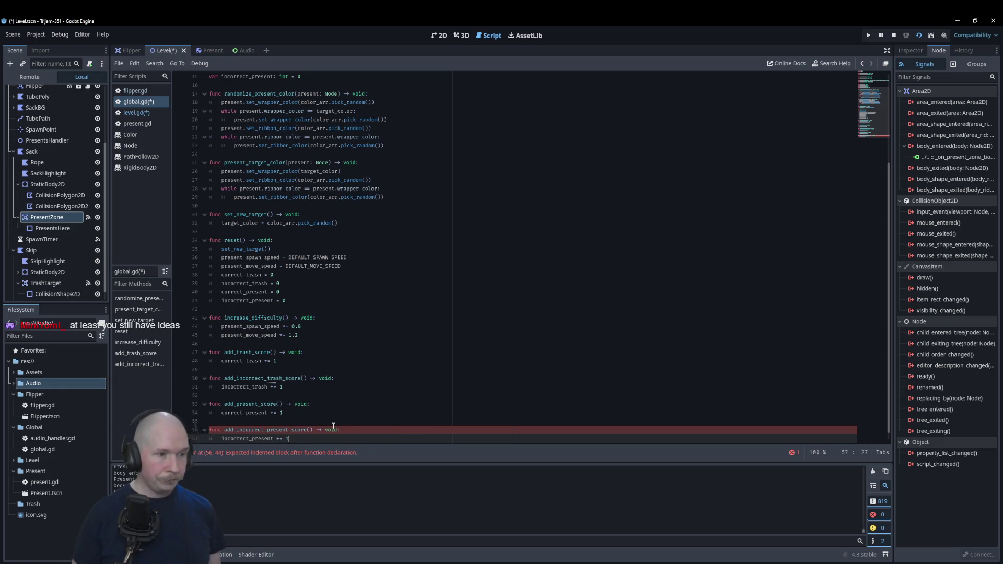
key(ctrl+s)
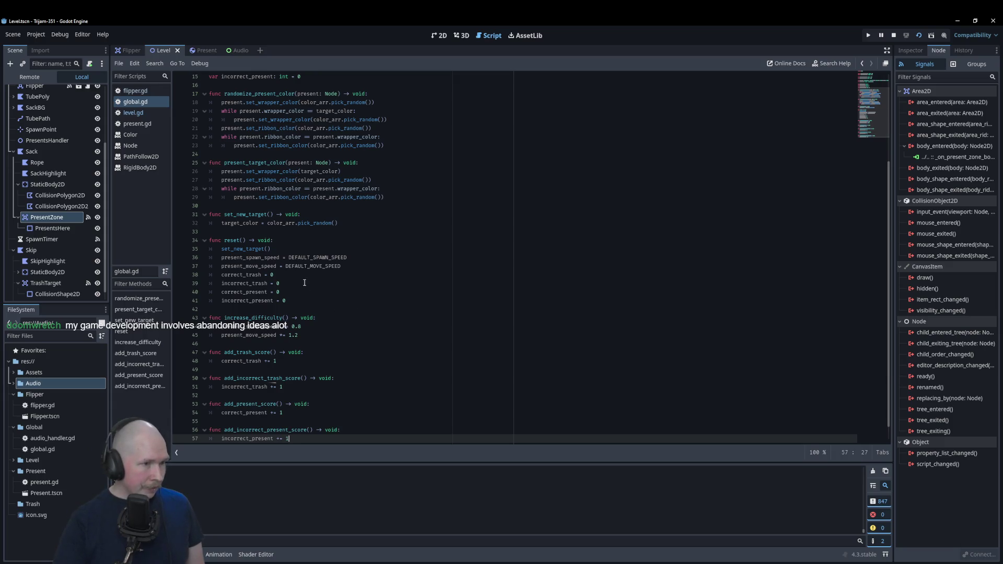
click(364, 267)
- Insert func reset_score() -> void: above the four score-zeroing lines in global.gd
key(Return)
key(Return)
key(BackSpace)
text(reset)
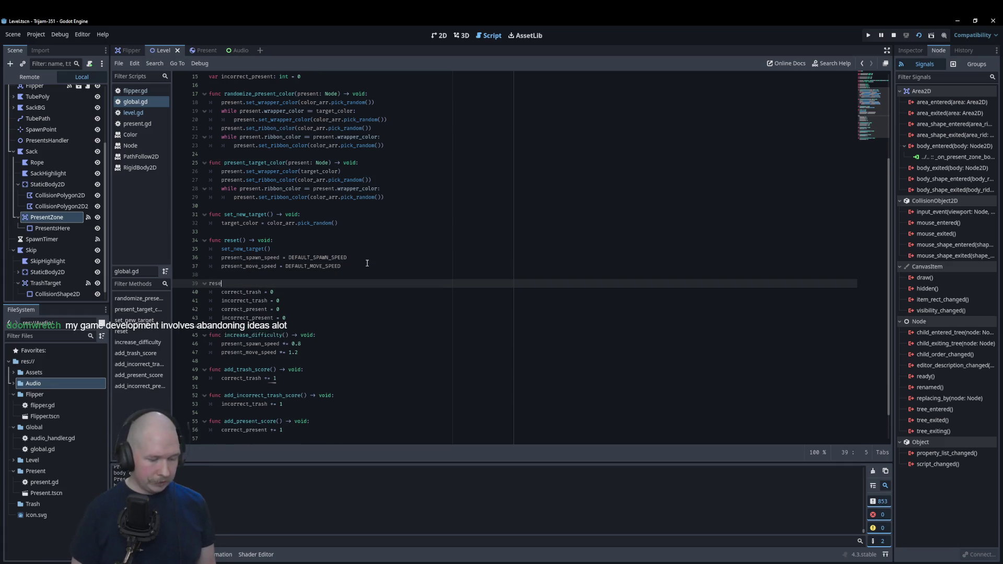
key(BackSpace)
key(BackSpace)
key(BackSpace)
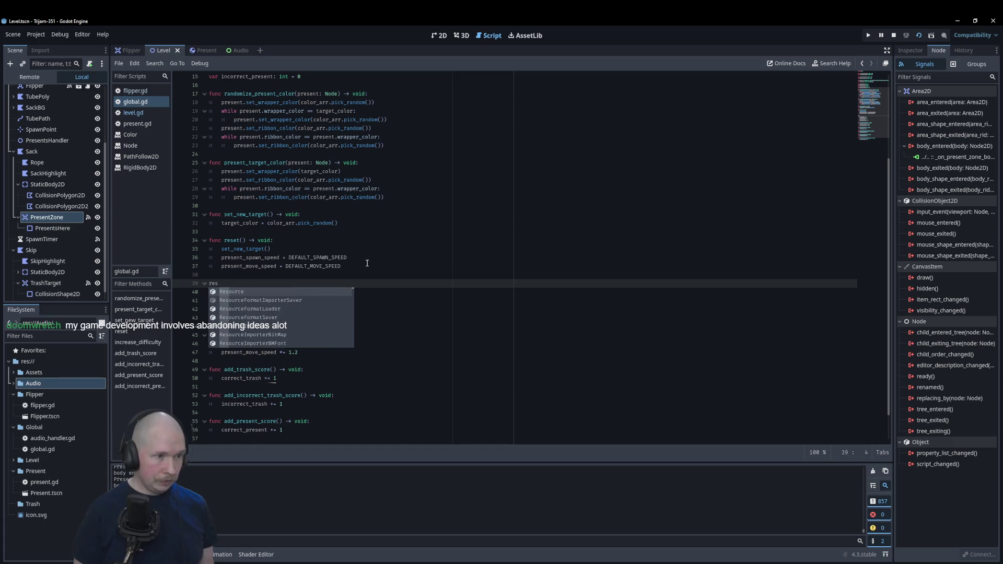
text(fun)
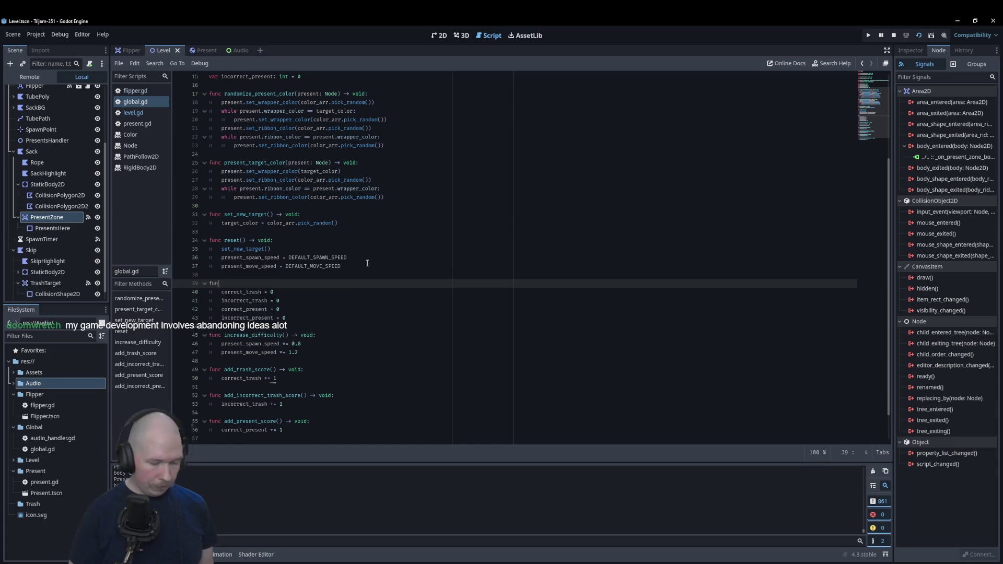
text(c reset)
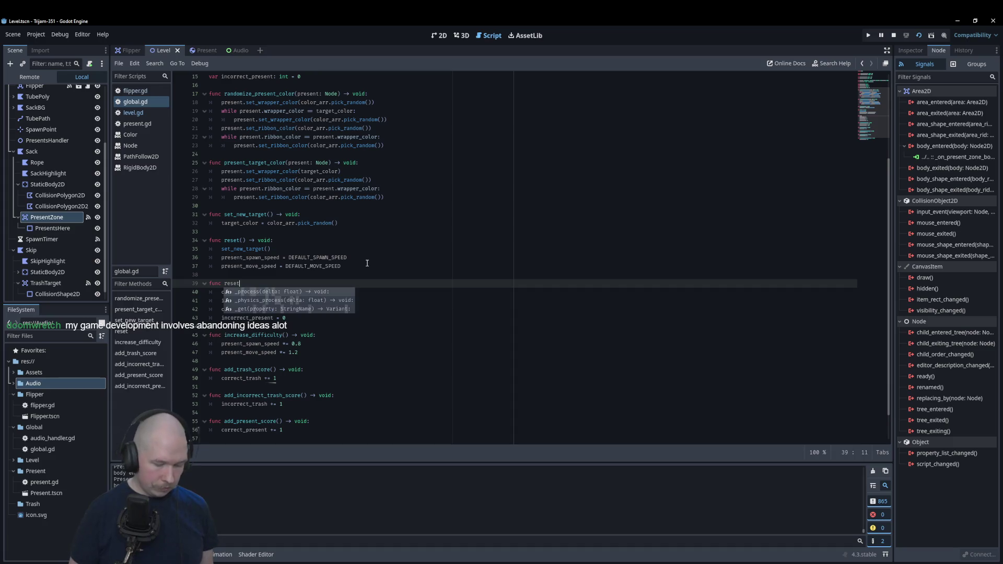
text(_score() ->)
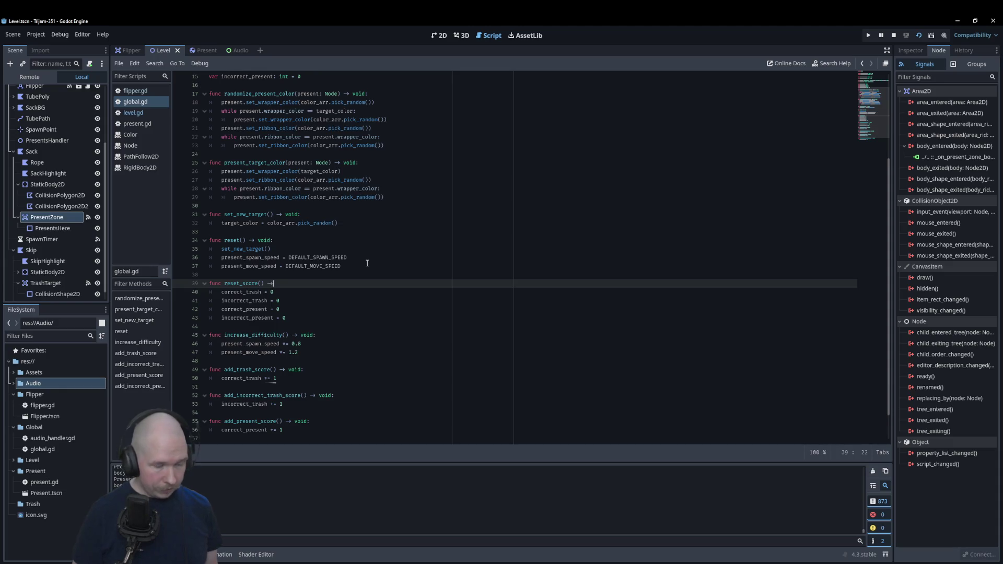
text( void:)
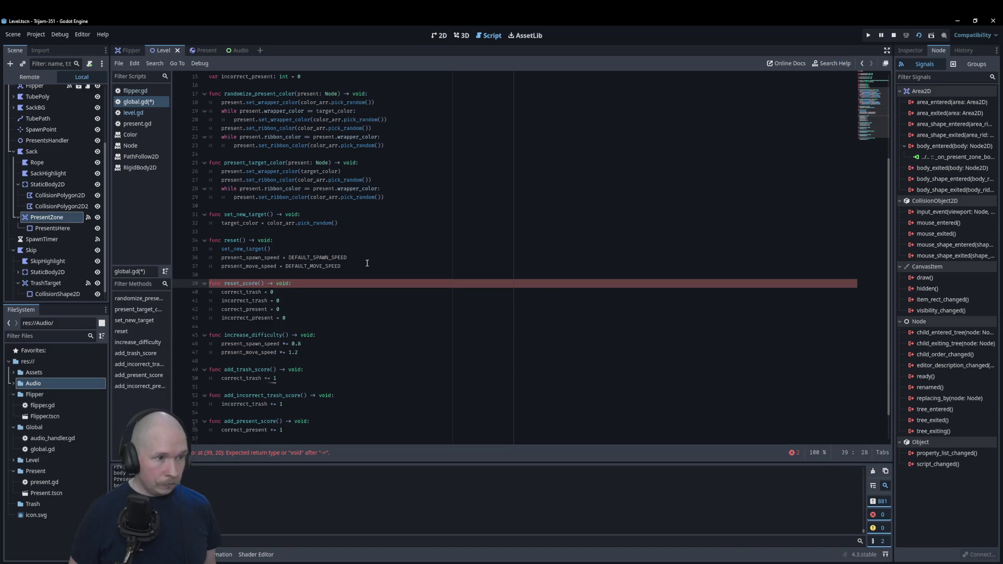
- Add a reset_score() call at the end of reset() and save global.gd
key(Up)
key(Return)
key(Up)
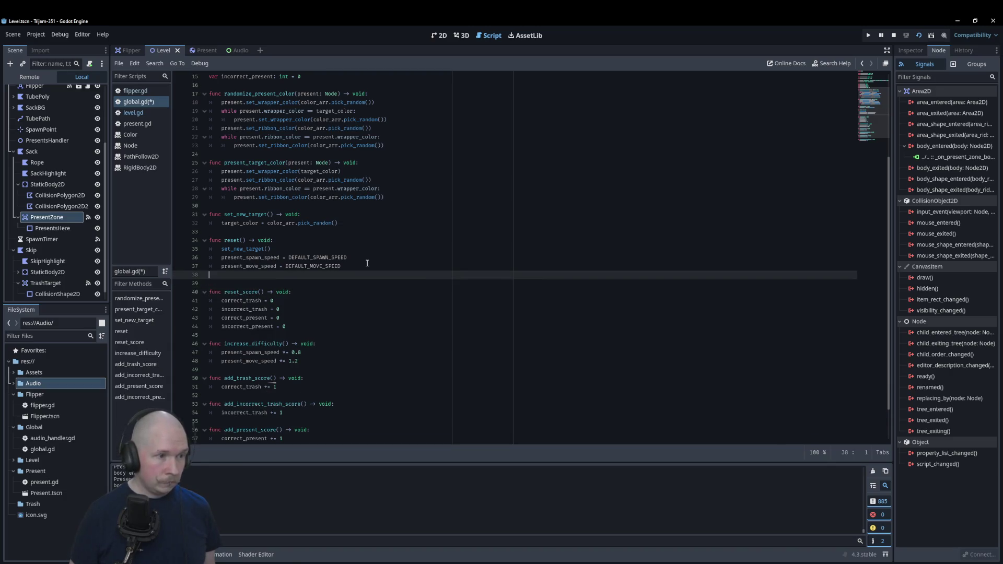
text(reset)
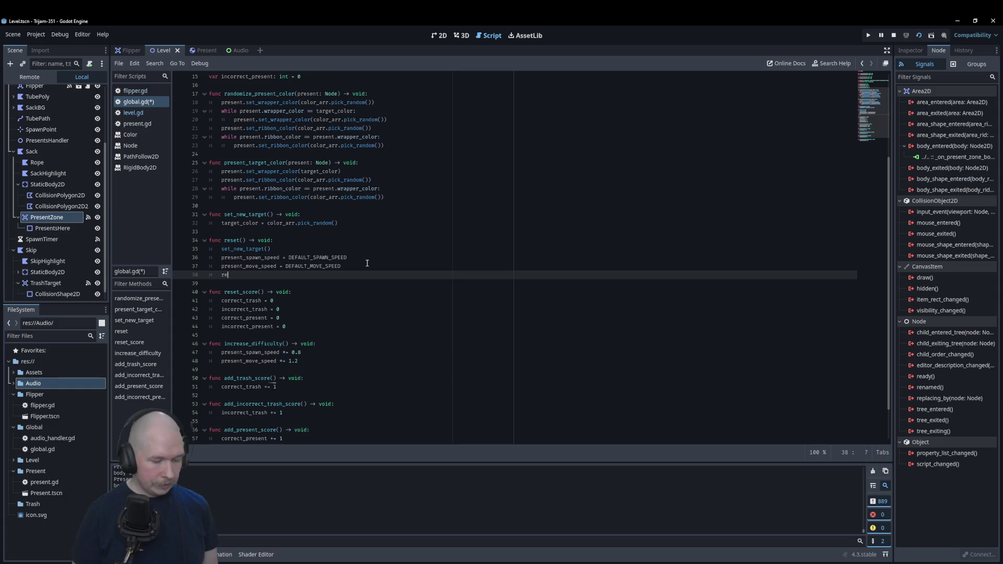
key(Down)
key(Return)
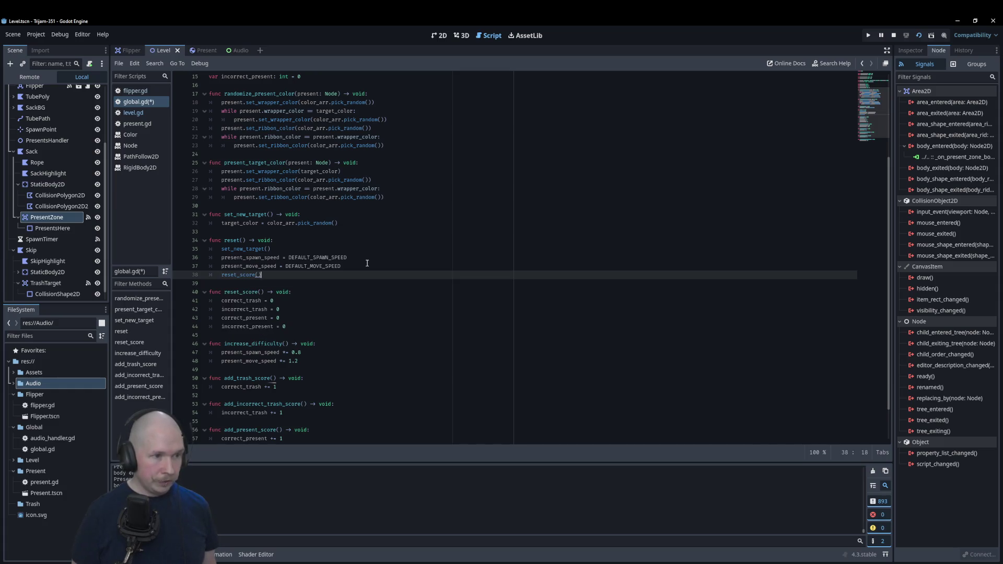
key(ctrl+s)
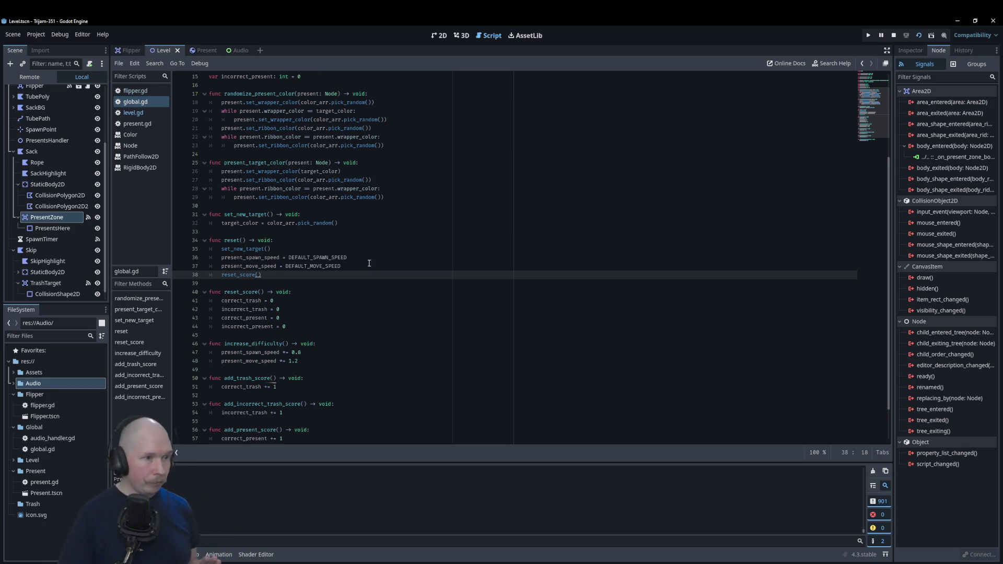
click(375, 289)
click(331, 286)
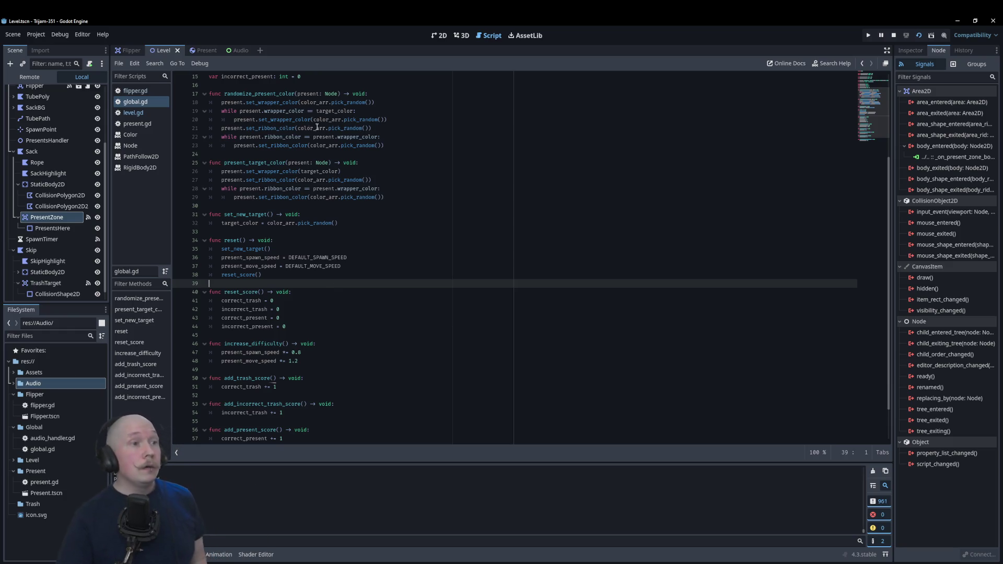
click(236, 50)
- Add an AudioStreamPlayer child node under the Audio node
right_click(32, 97)
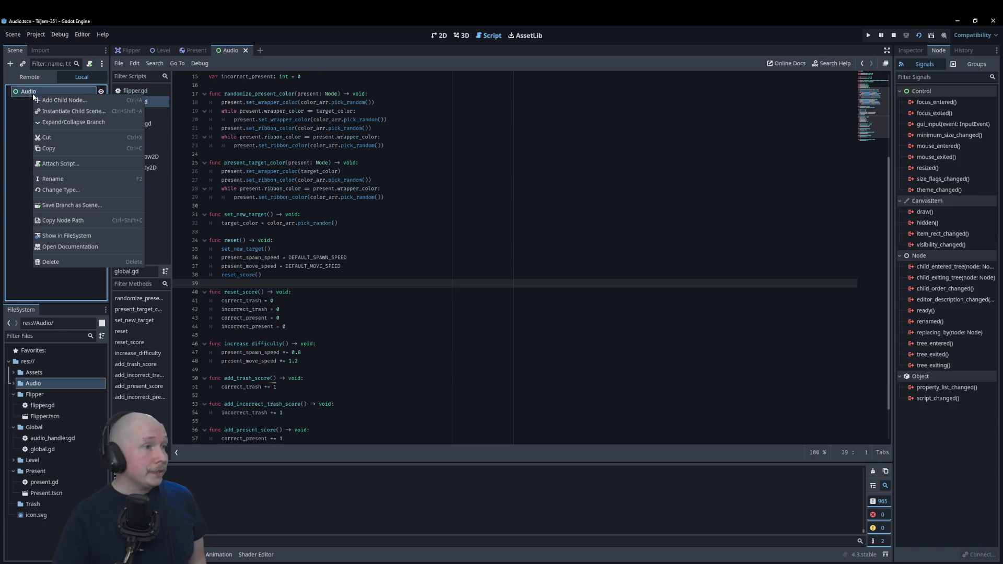
click(43, 99)
text(audio)
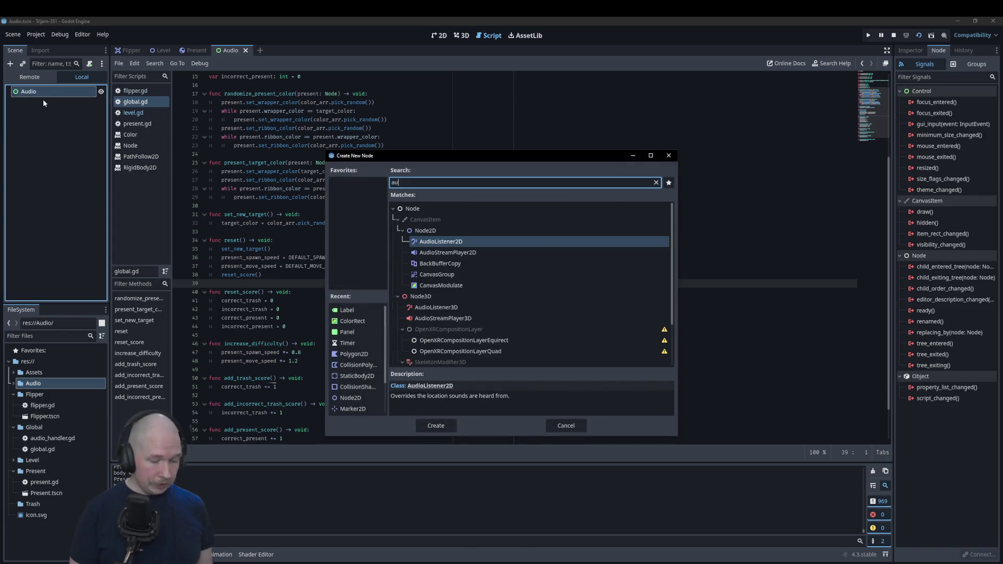
key(Down)
key(Down)
key(Down)
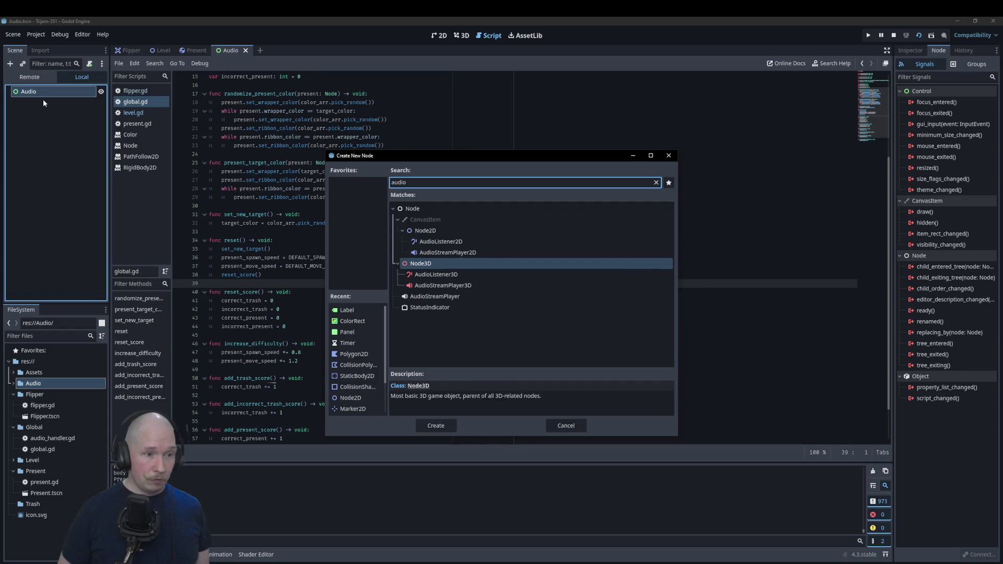
key(Return)
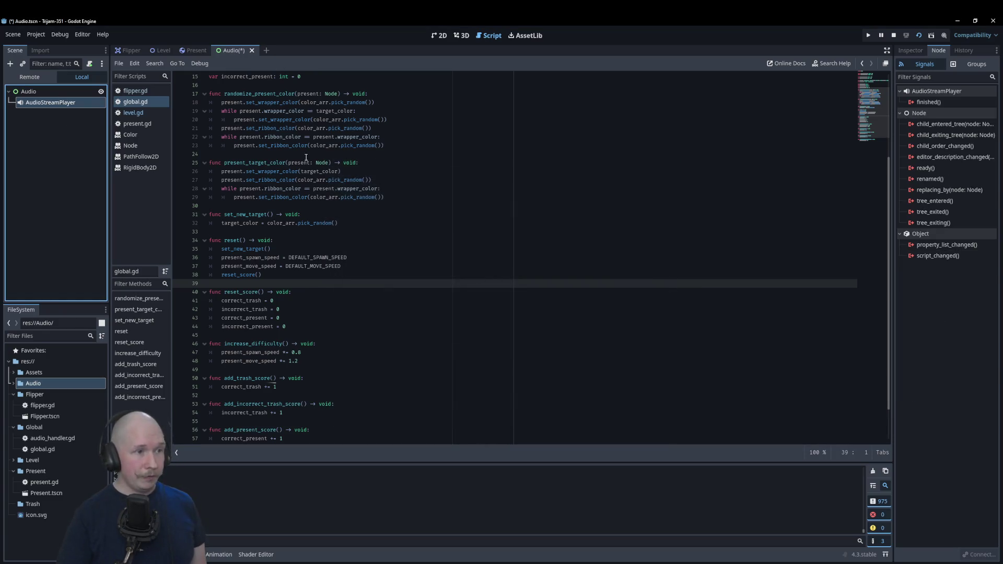
- Switch to the Level scene and show it in the 2D view
click(381, 361)
scroll(381, 359, down, 2)
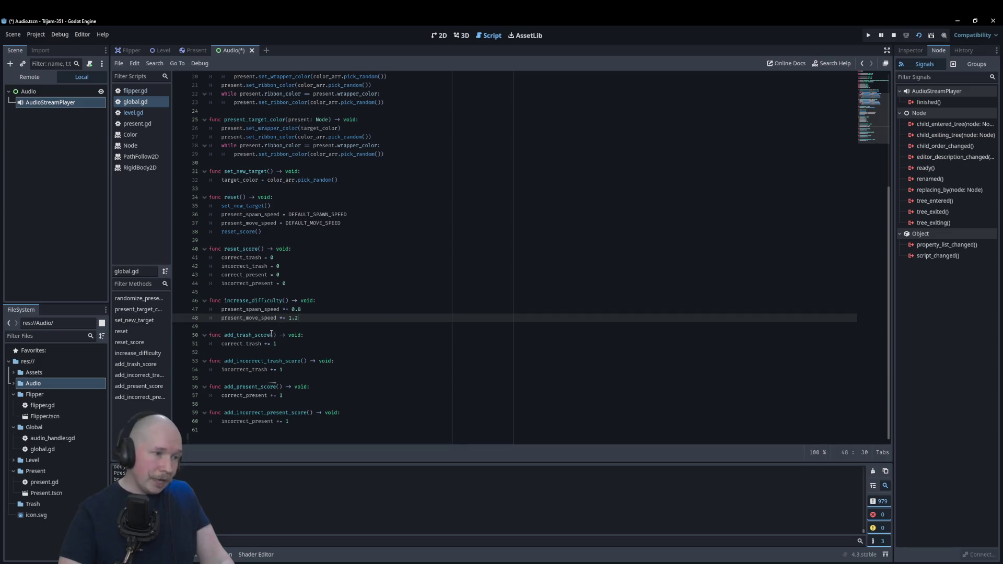
scroll(297, 366, up, 6)
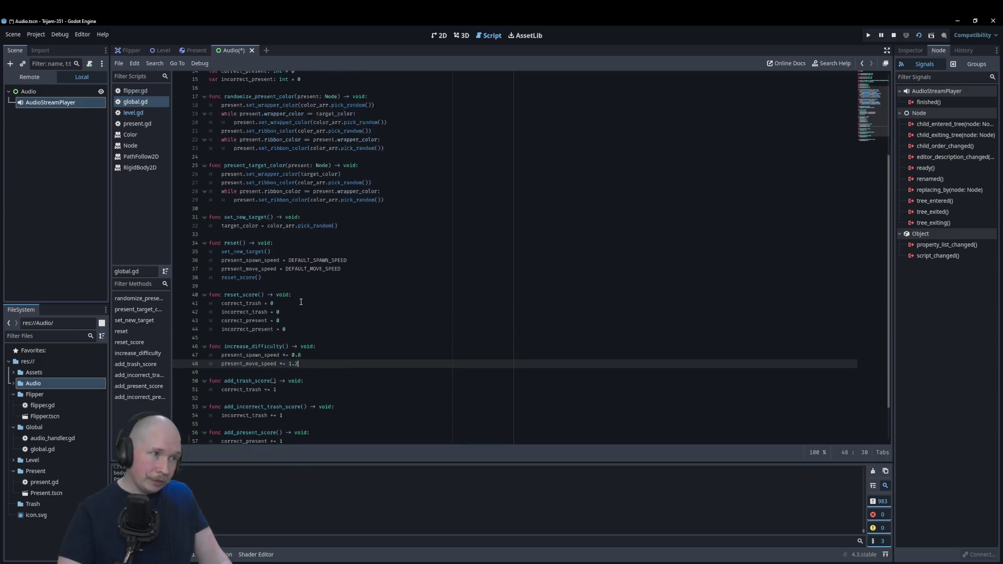
click(167, 51)
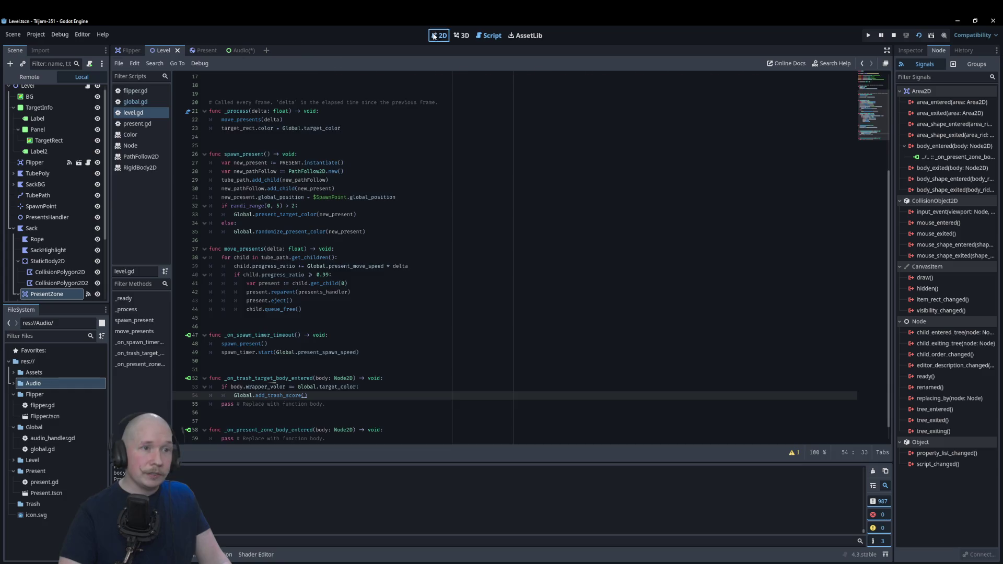
click(439, 35)
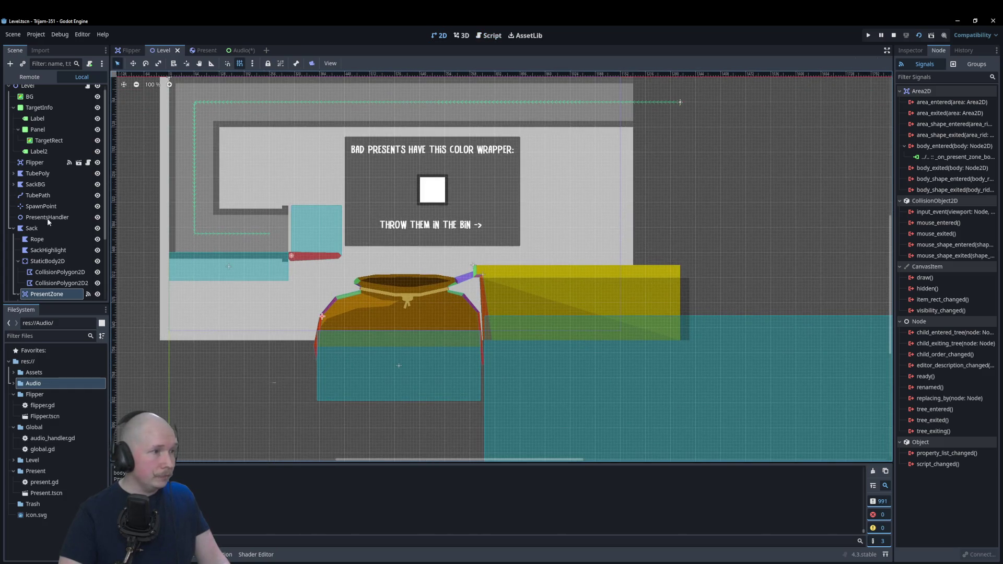
scroll(47, 219, up, 1)
click(35, 236)
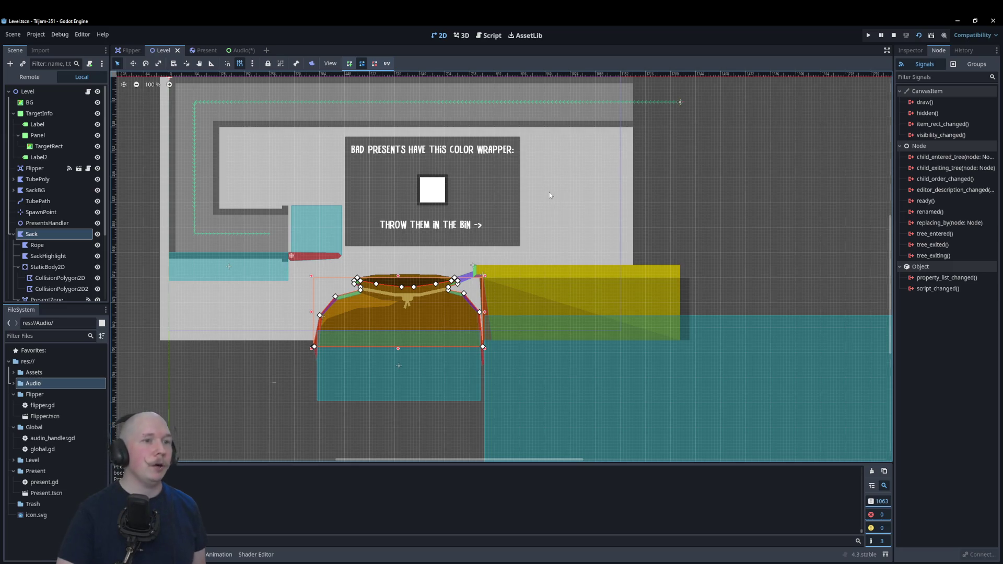
scroll(550, 192, up, 1)
scroll(707, 211, down, 3)
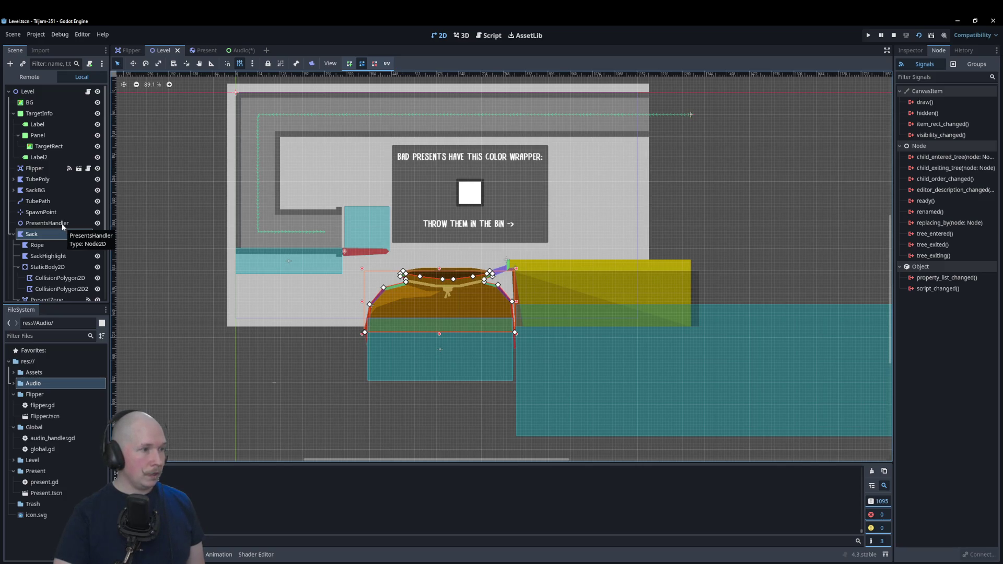
- Add a Panel child node under TargetInfo
click(38, 113)
right_click(42, 113)
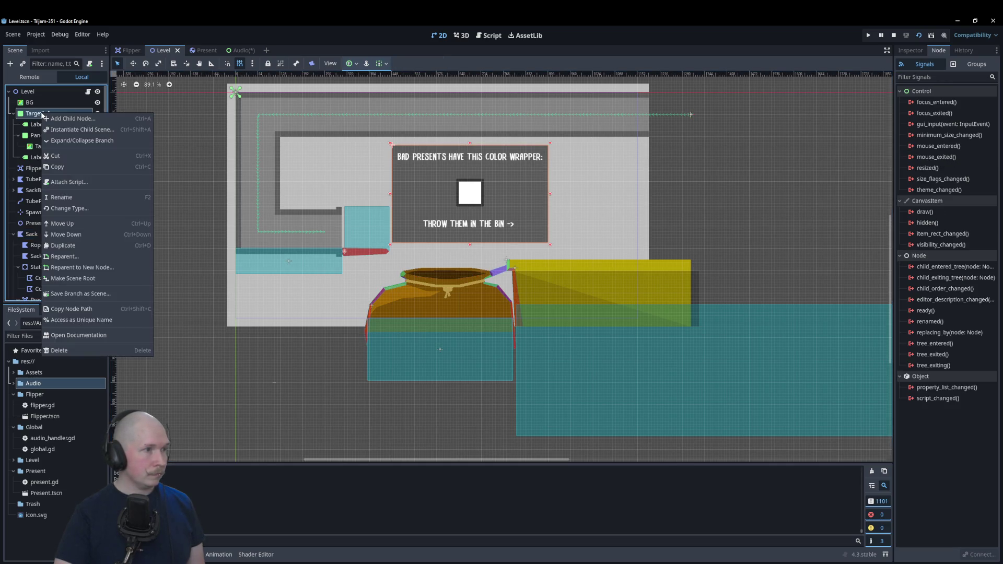
click(74, 119)
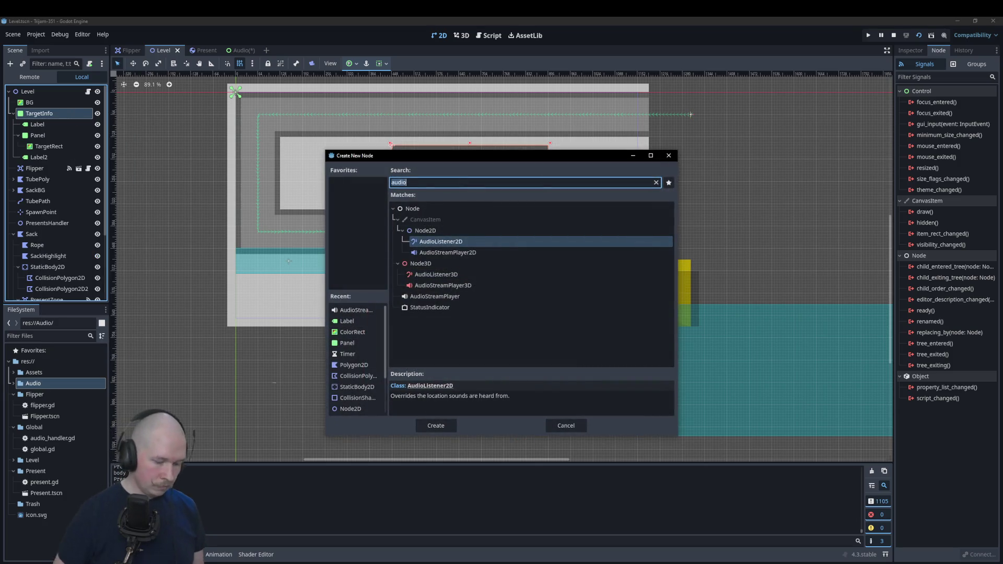
text(panel)
key(Return)
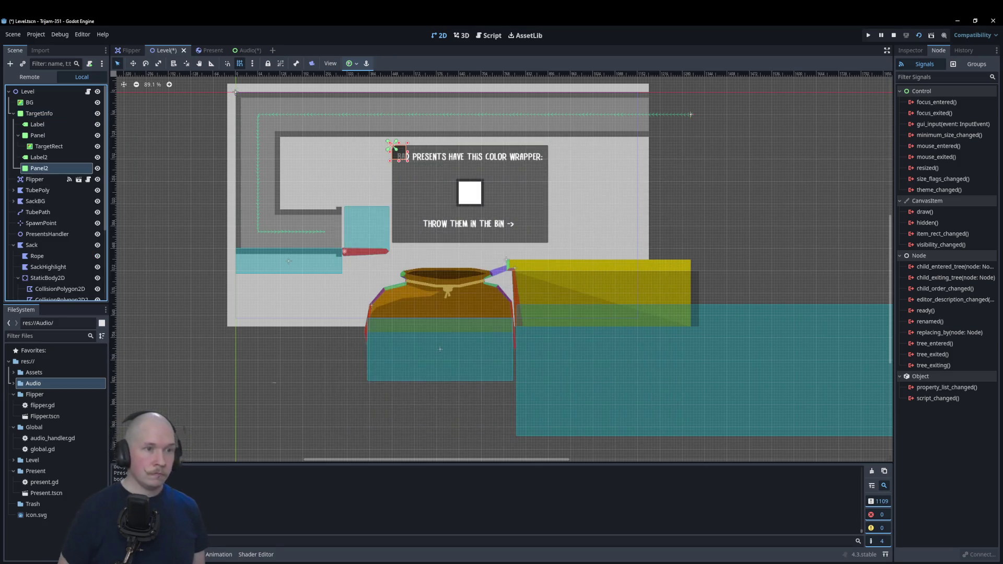
- Drag the new panel to the right of the bad-presents panel and rename it ScoreBoard
scroll(454, 119, up, 4)
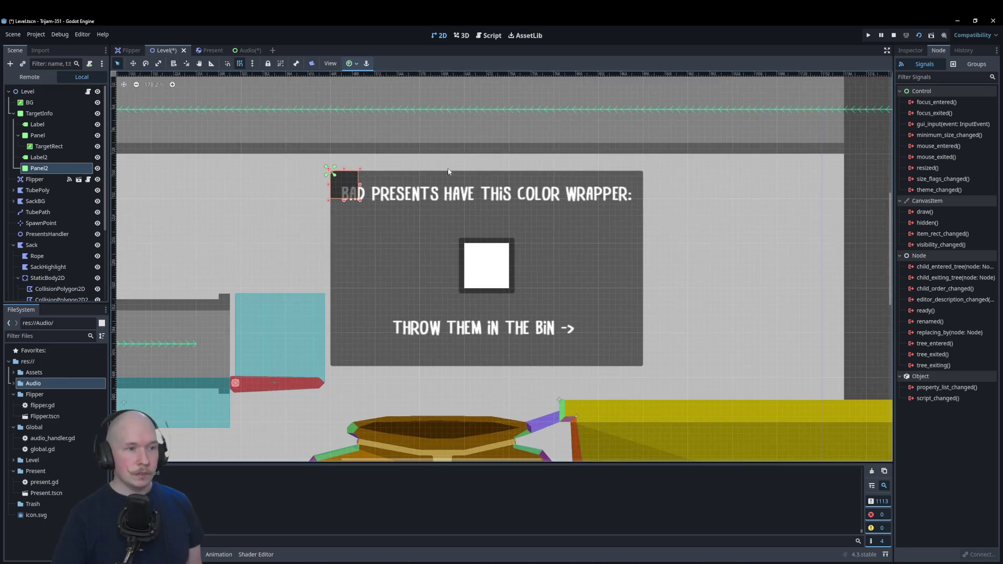
mouse_move(354, 191)
mouse_down()
mouse_move(687, 206)
mouse_move(678, 191)
mouse_move(838, 372)
mouse_move(782, 366)
mouse_move(800, 366)
mouse_up()
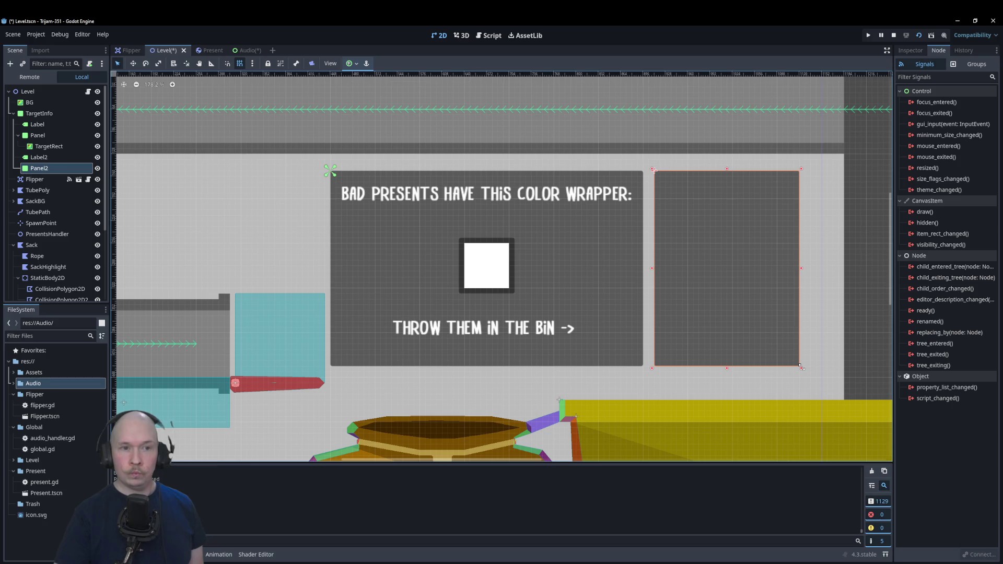
click(47, 170)
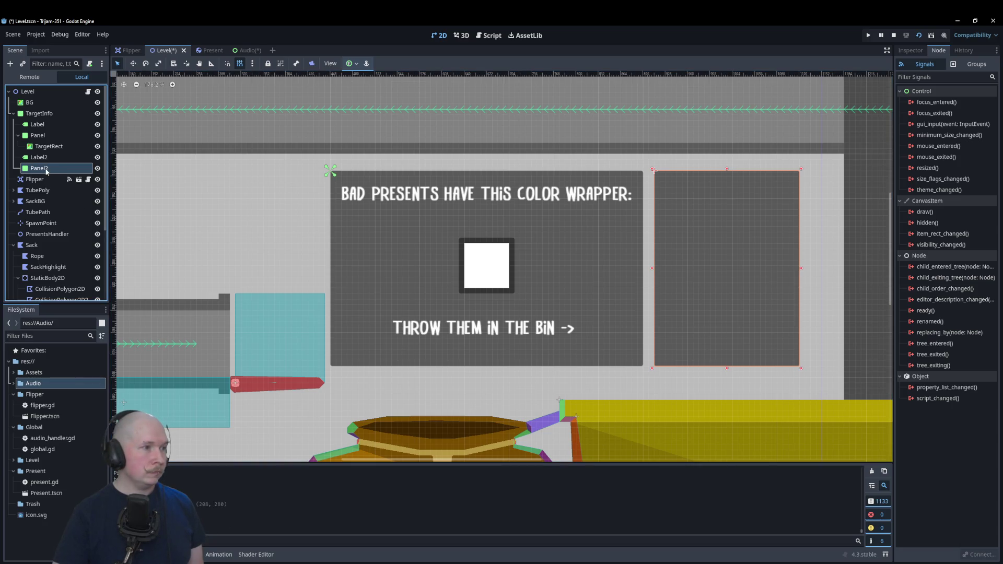
key(F2)
text(ScoreBoard)
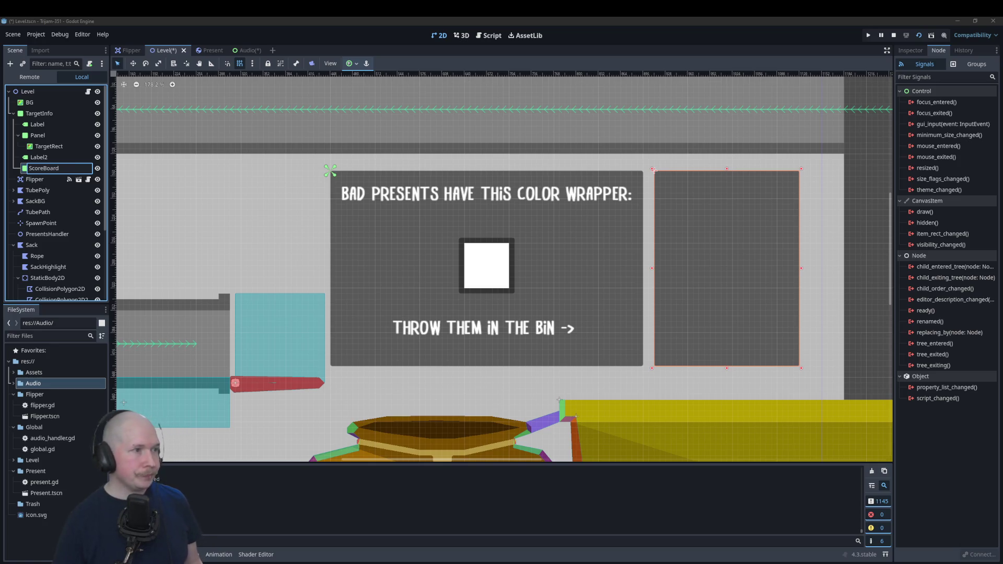
key(Return)
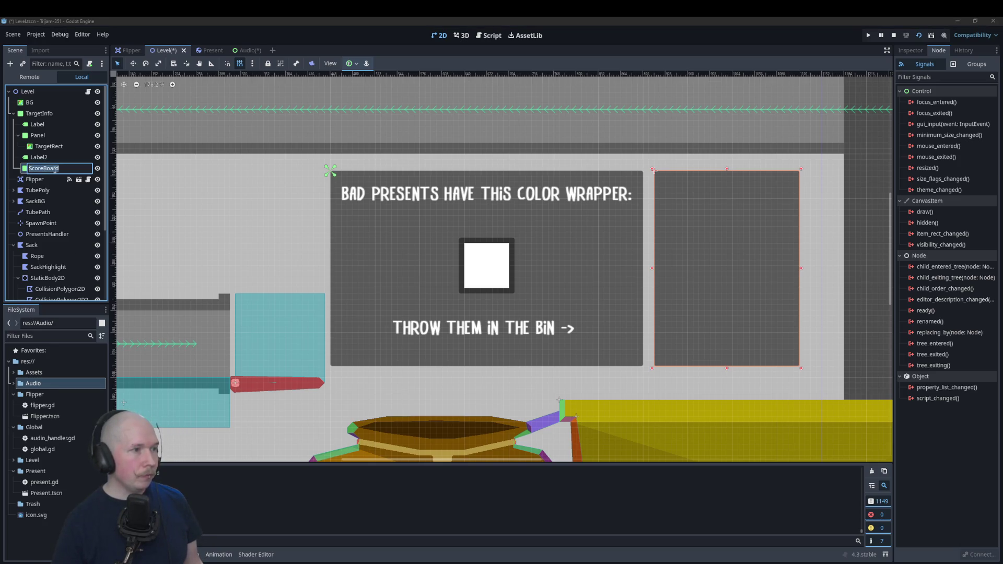
right_click(55, 171)
click(57, 175)
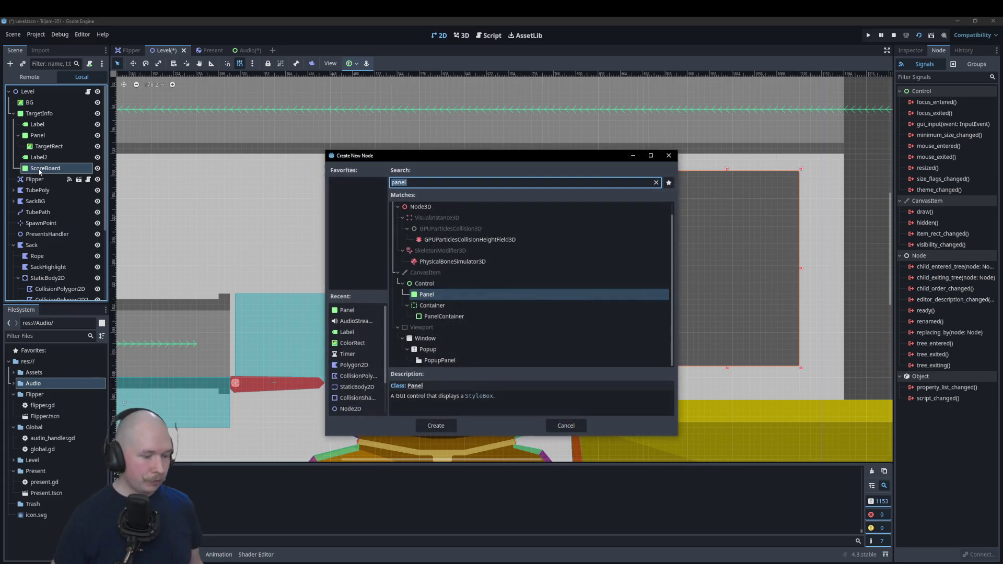
- Add a VBoxContainer under ScoreBoard with the Full Rect anchor preset
text(cb)
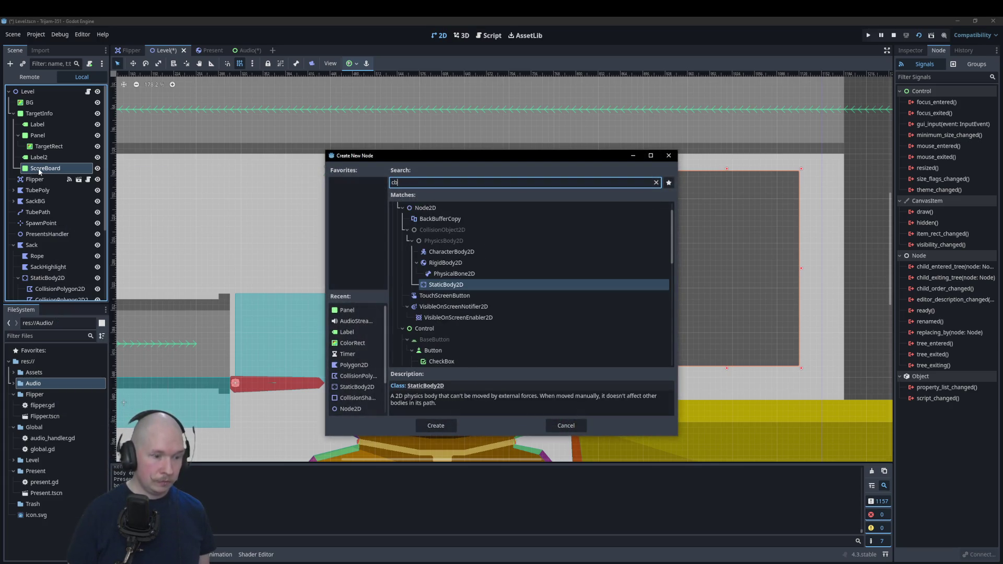
key(BackSpace)
key(BackSpace)
text(vb)
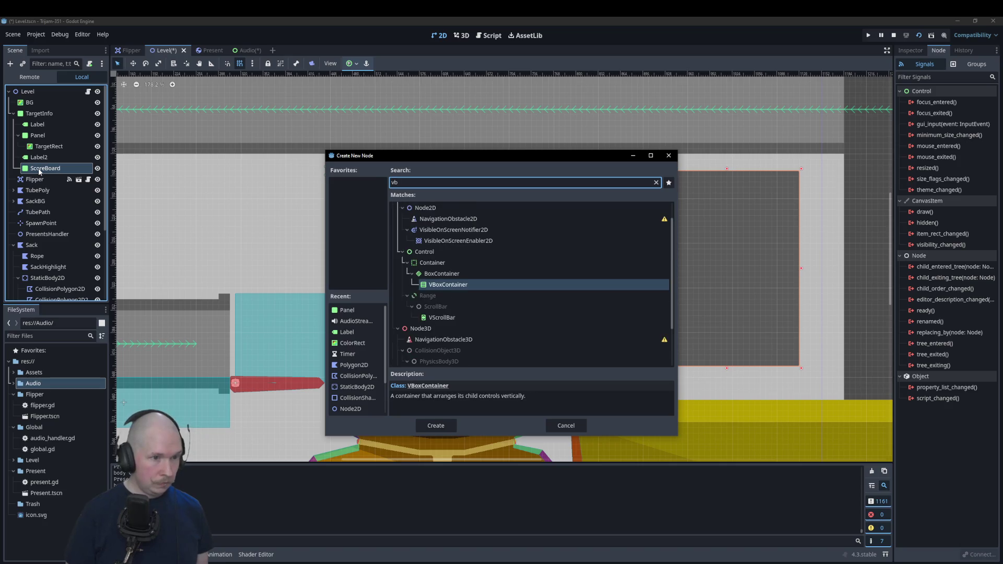
key(Return)
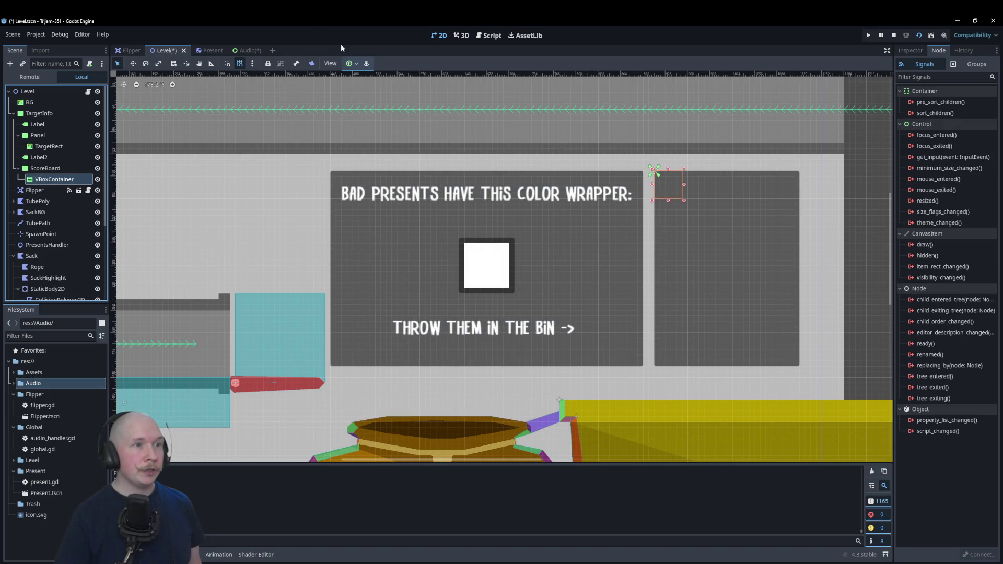
click(351, 64)
click(395, 132)
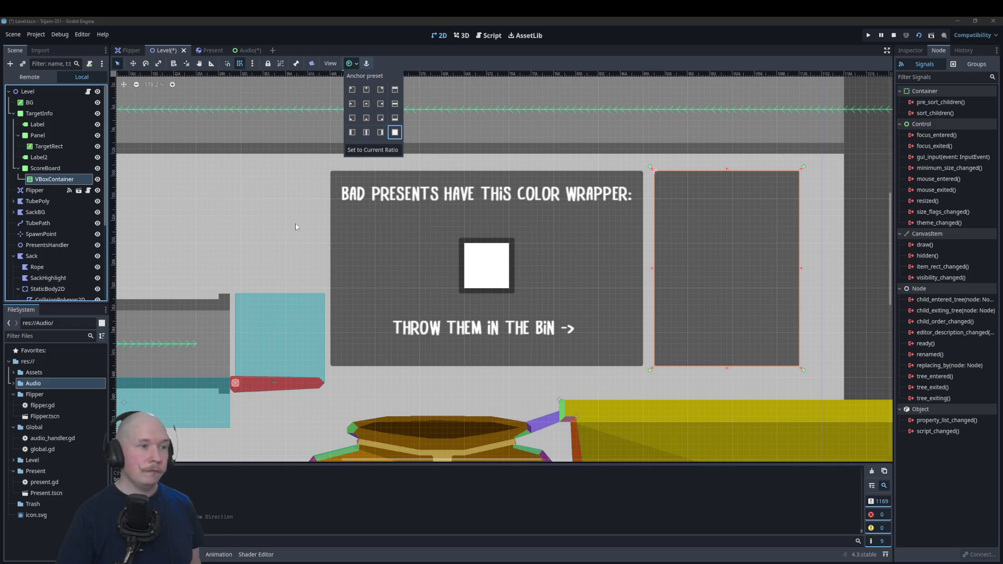
- Add four Label children (Label through Label4) inside the VBoxContainer
right_click(48, 180)
click(66, 183)
text(lab)
key(Return)
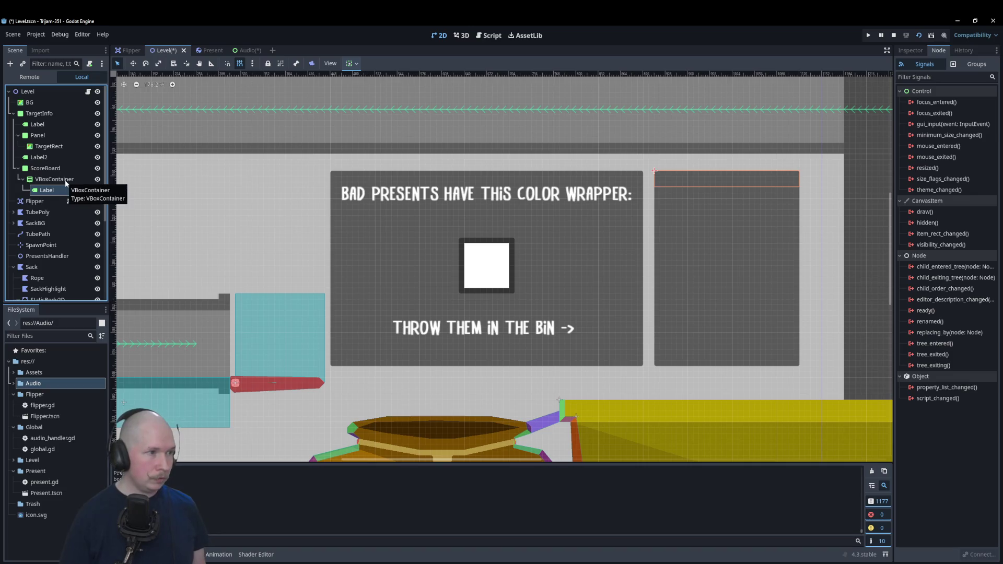
right_click(65, 180)
click(84, 187)
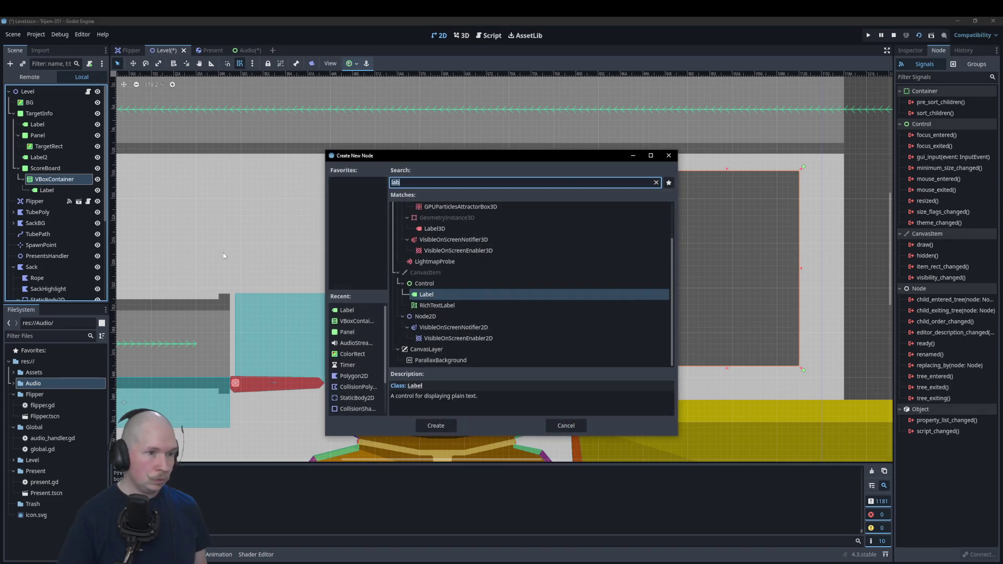
key(Return)
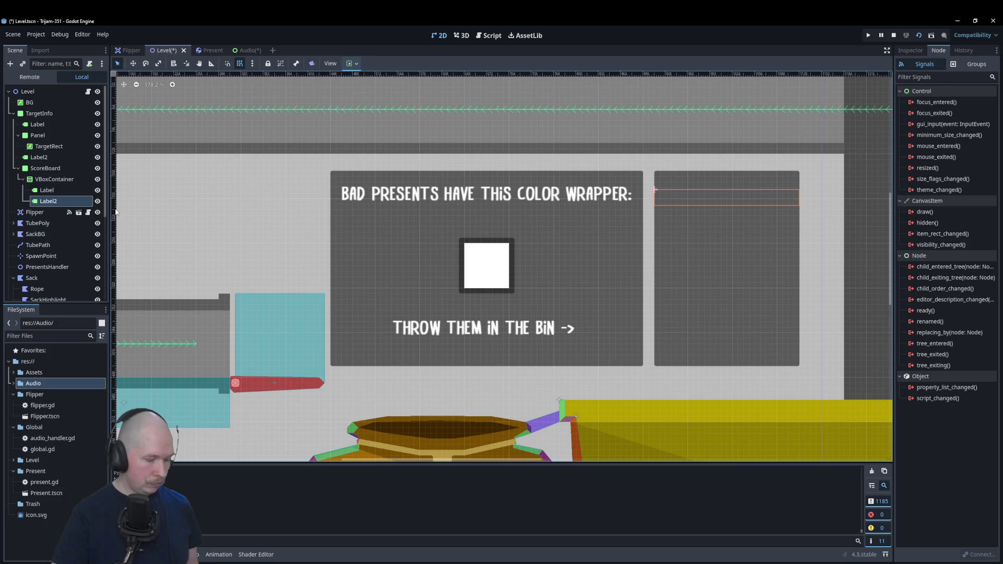
click(61, 182)
key(ctrl+a)
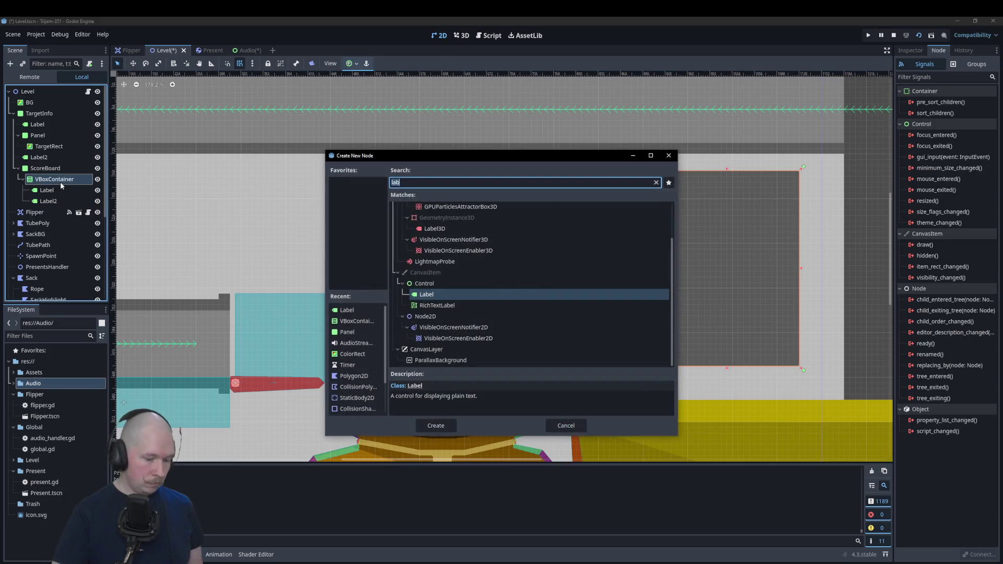
key(Return)
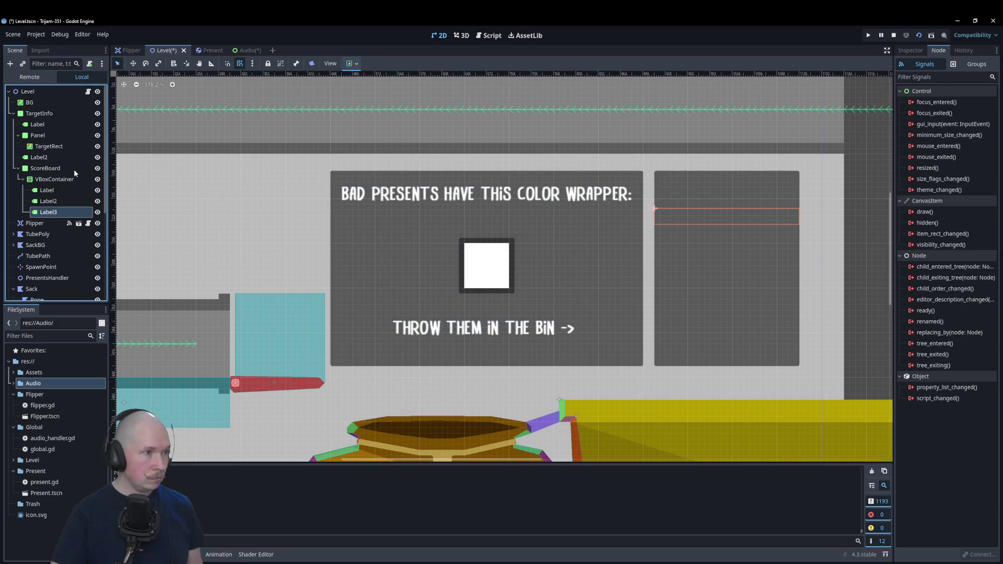
key(ctrl+a)
key(Return)
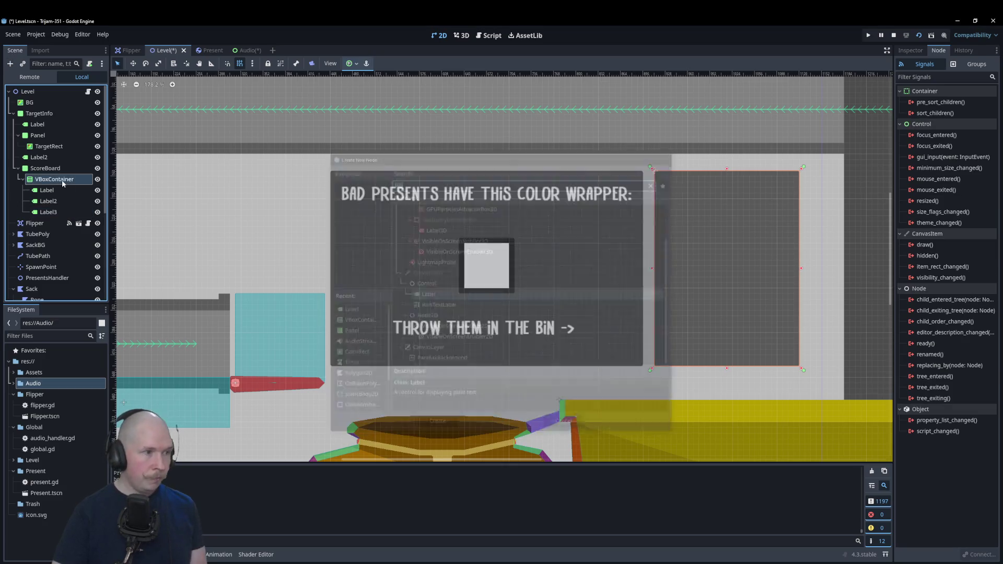
click(51, 191)
- Rename the first two labels CorrectPresents and CorrectTrash
click(51, 191)
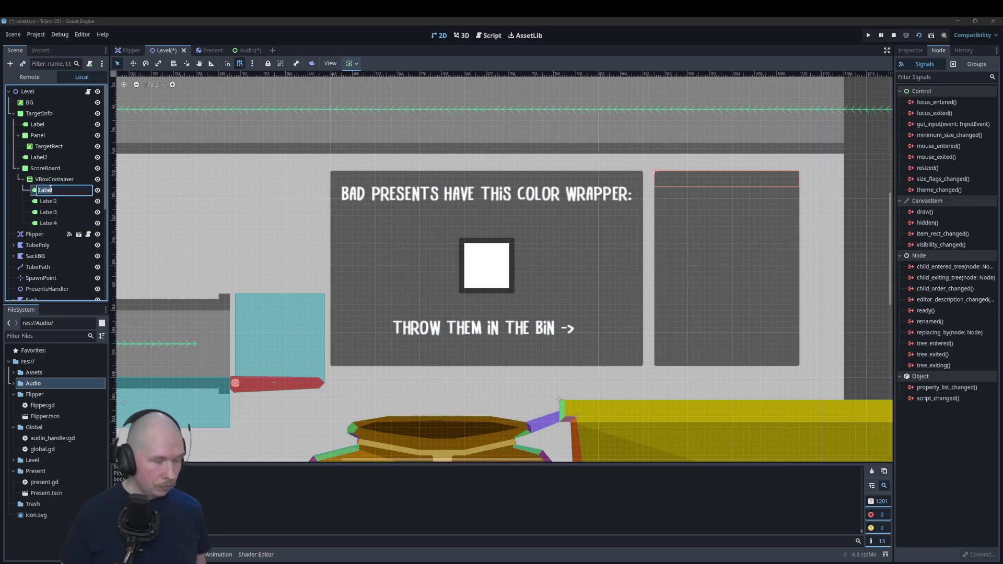
click(50, 190)
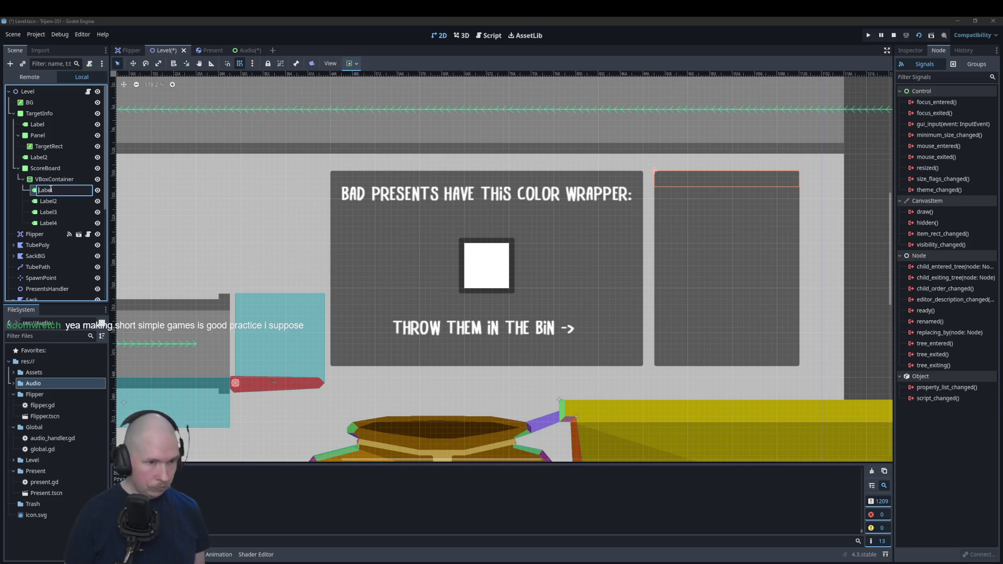
text(CorrectPresents)
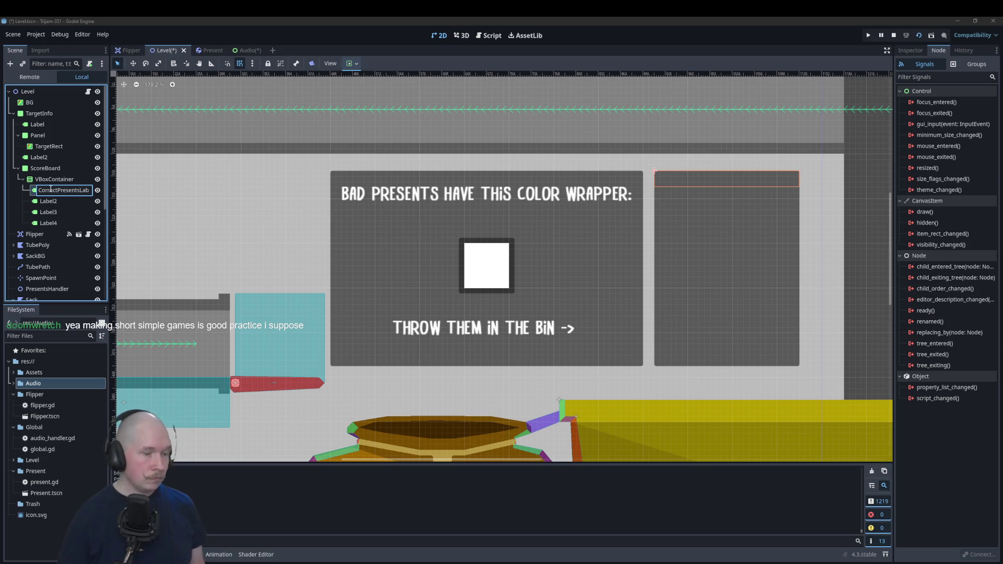
key(Delete)
key(Delete)
key(Delete)
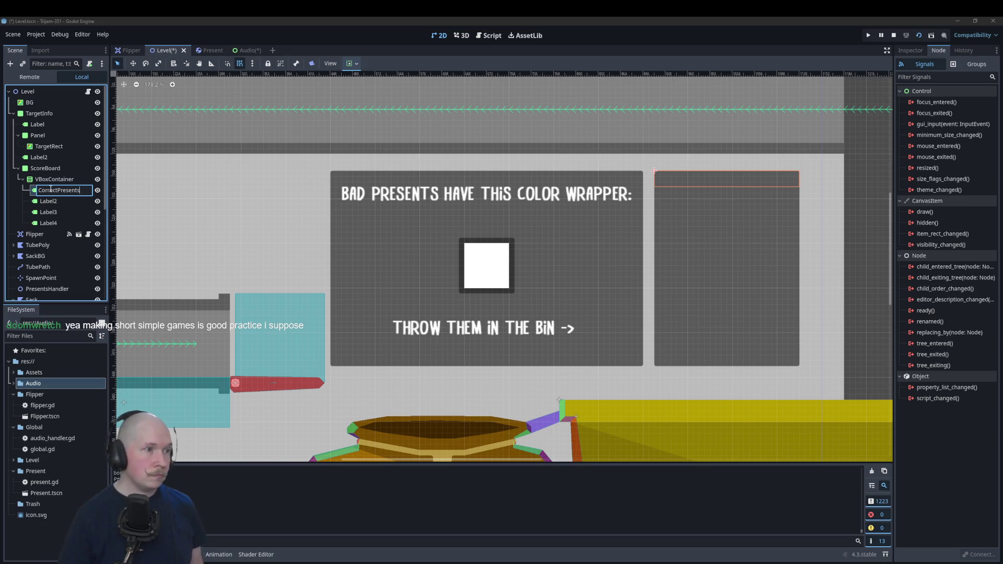
key(Return)
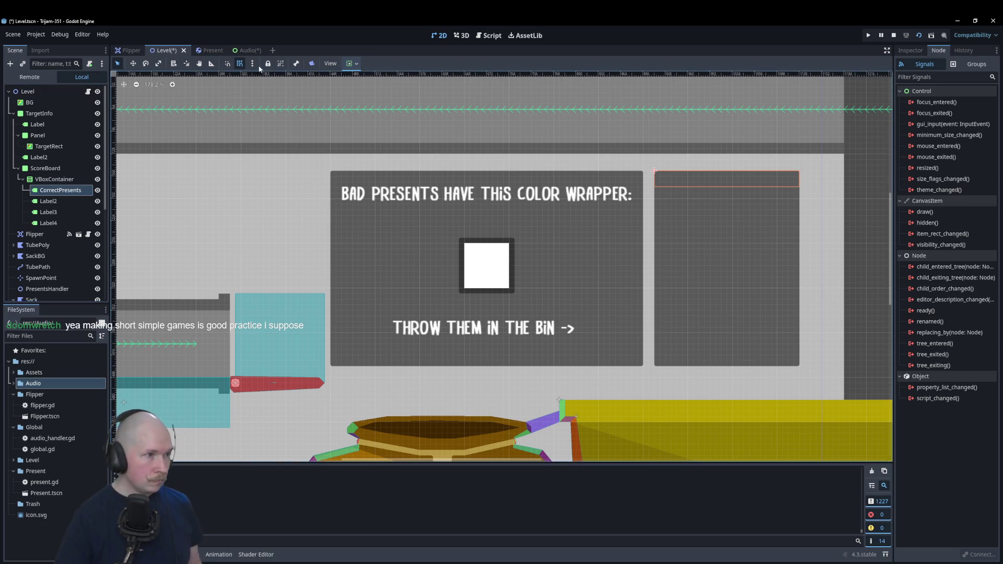
click(48, 201)
double_click(47, 202)
text(IncorrectPresents)
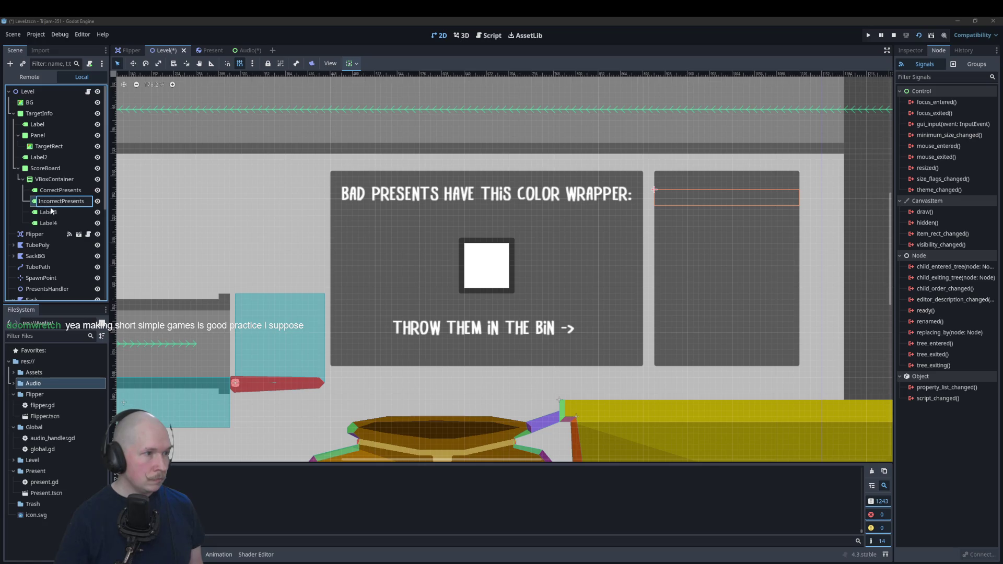
double_click(70, 202)
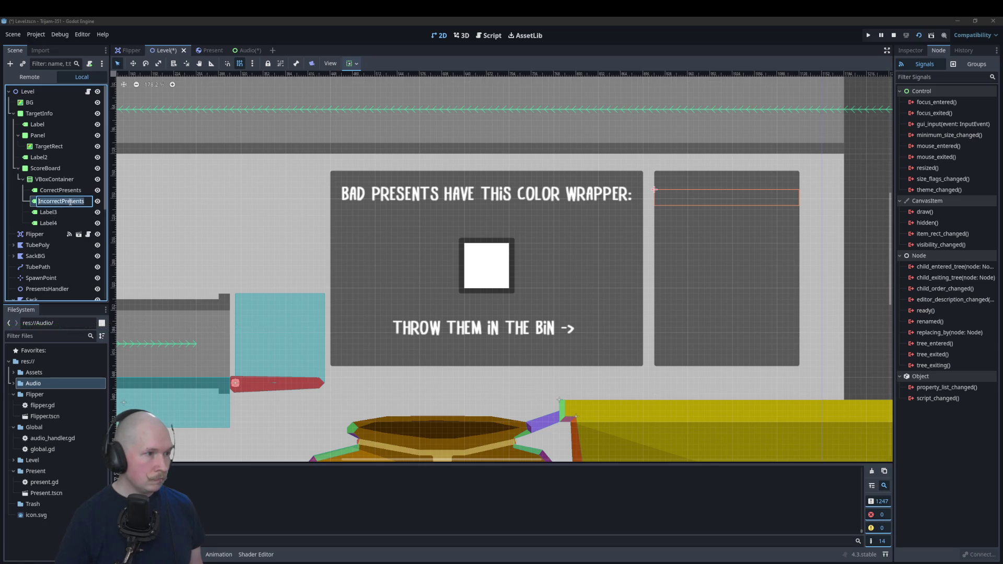
key(BackSpace)
text(CorrectTrash)
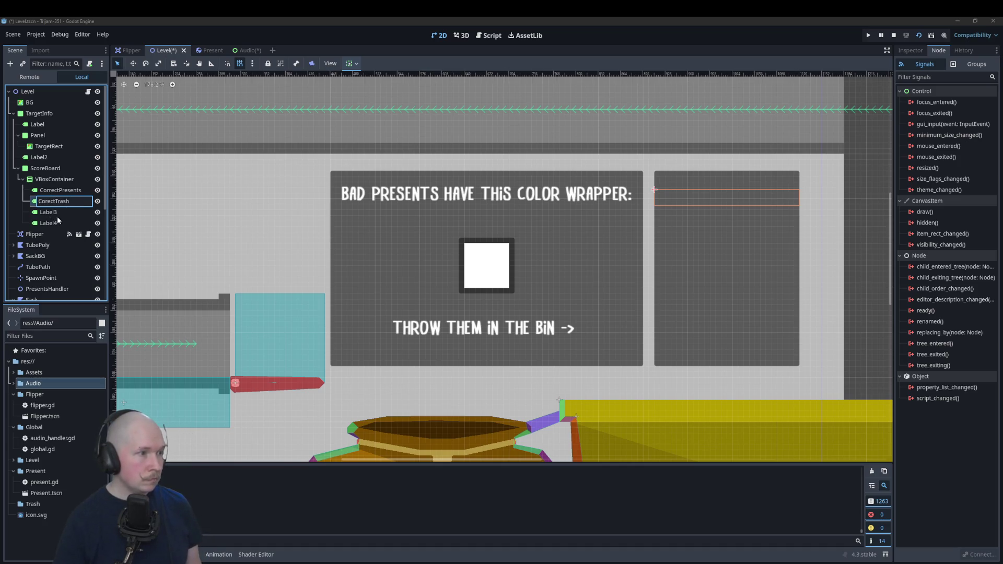
double_click(48, 203)
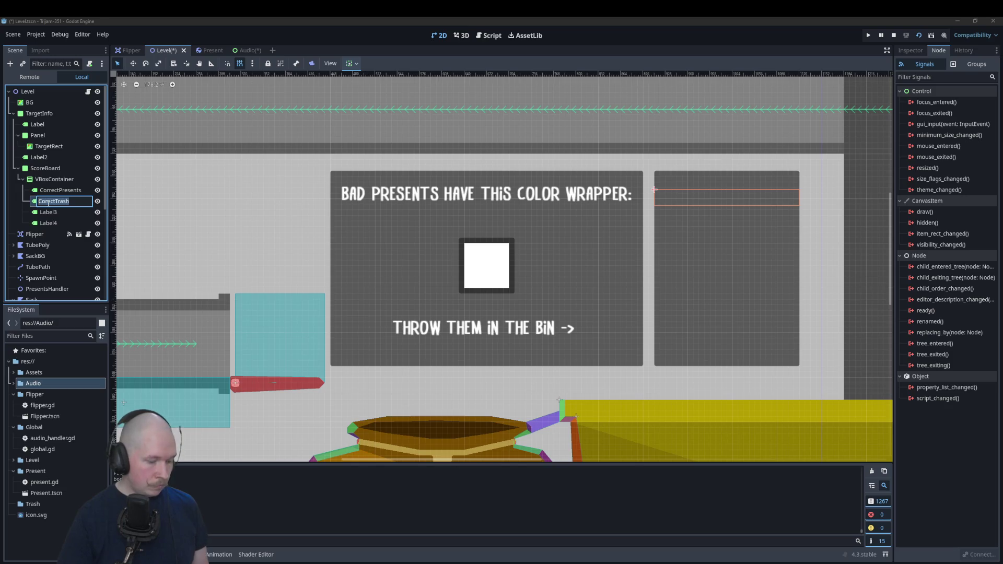
click(48, 204)
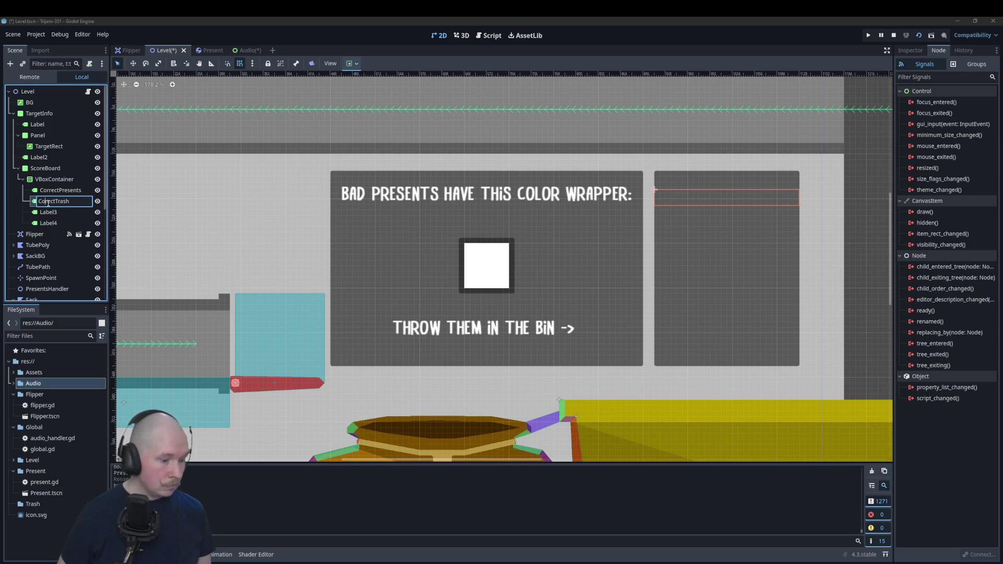
text(r)
key(Return)
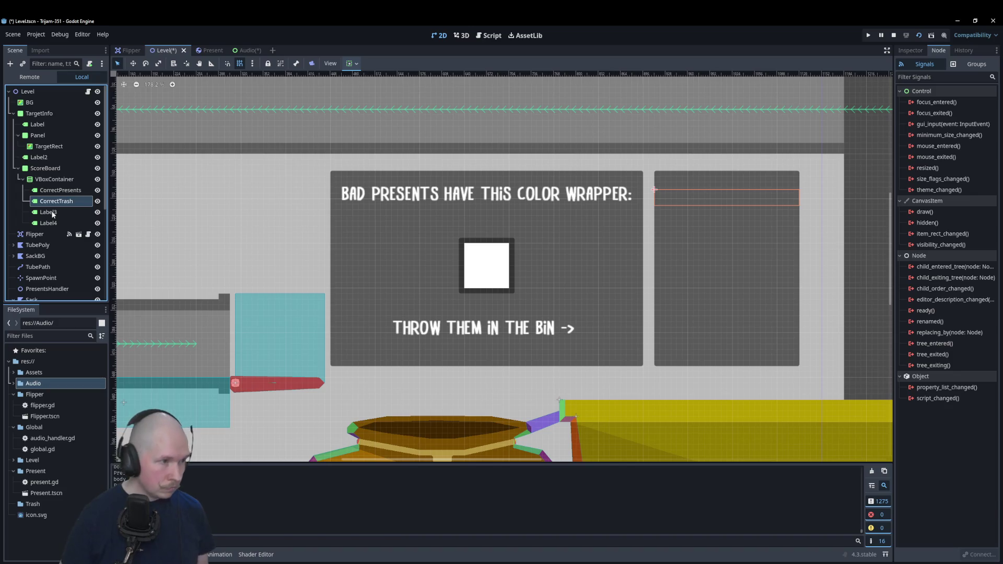
- Rename Label3 to IncorrectPresents and Label4 to IncorrectTrash
click(52, 215)
click(53, 214)
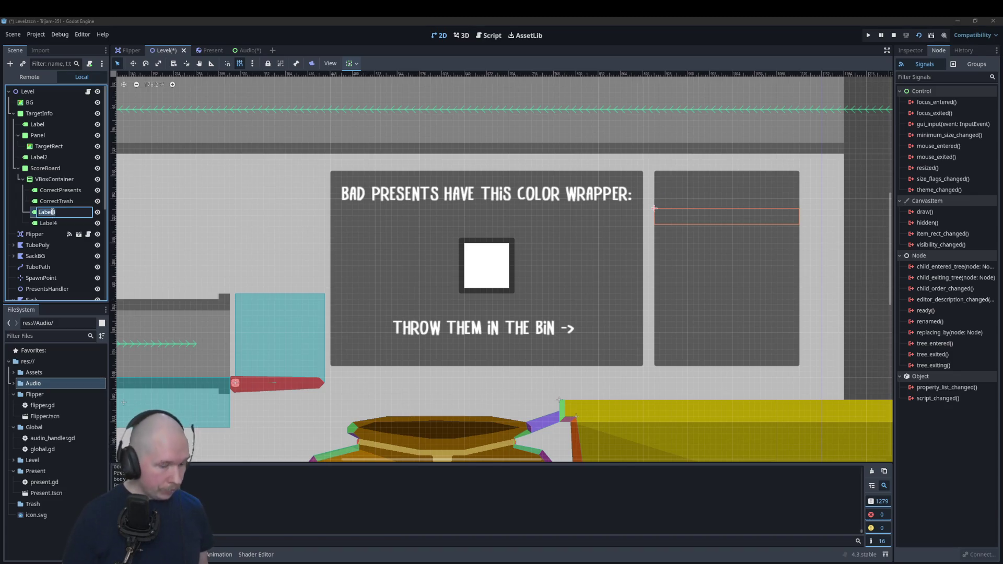
text(Incorrect)
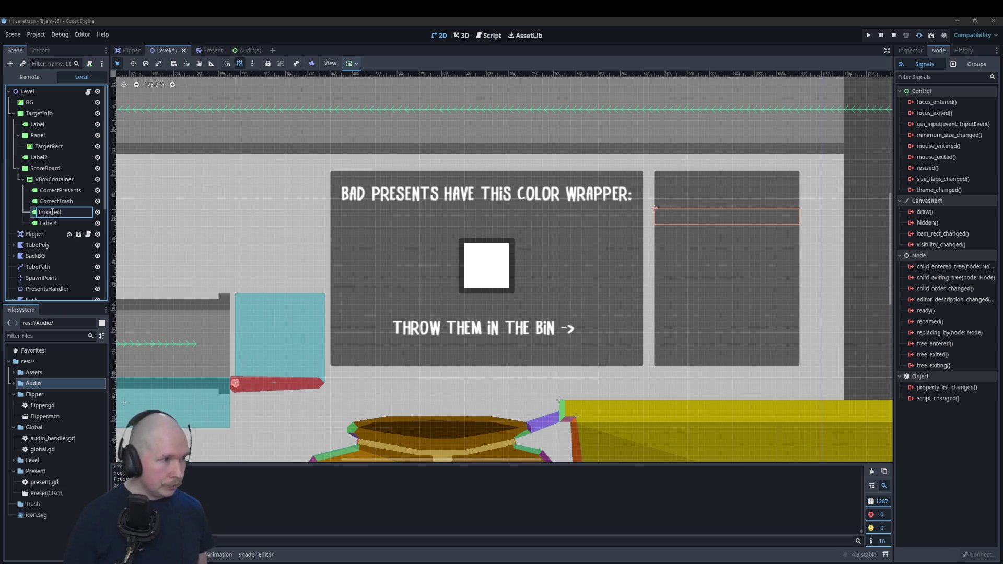
text(Presents)
key(Return)
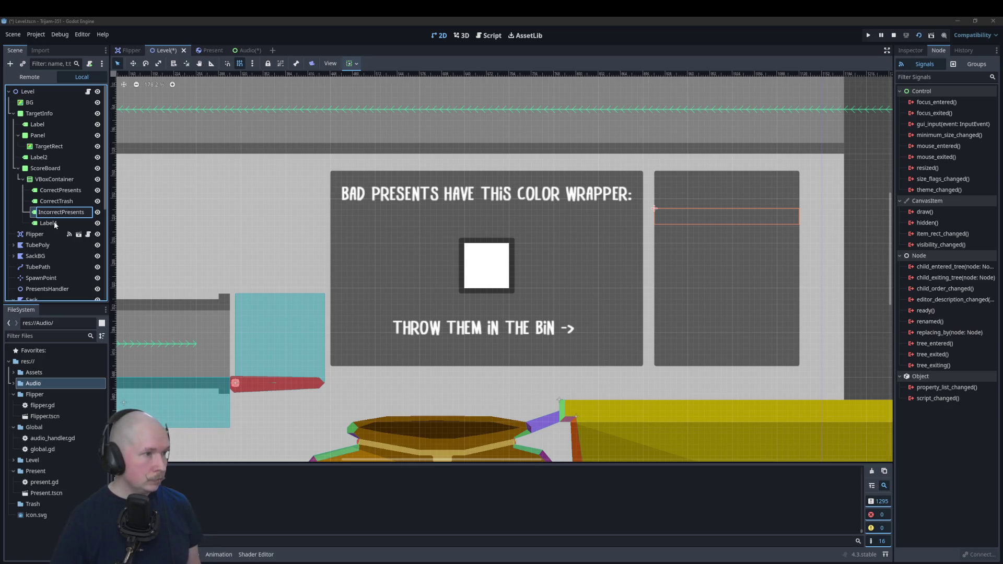
click(55, 221)
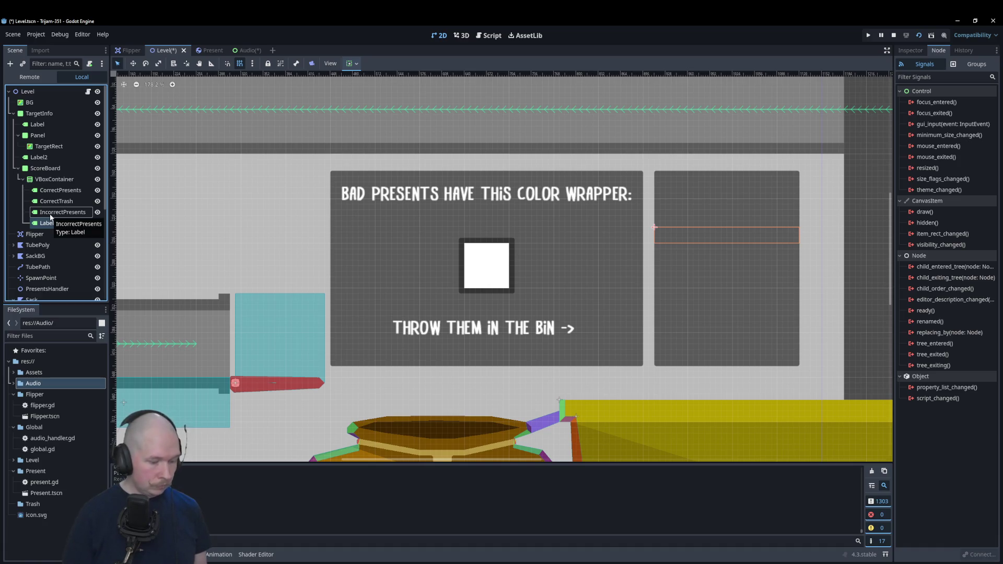
double_click(51, 213)
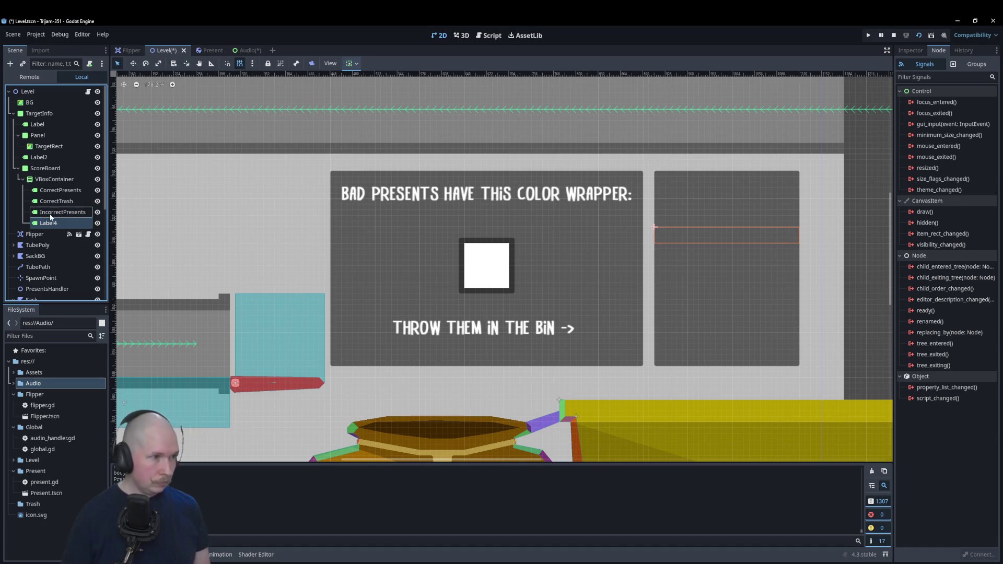
click(51, 223)
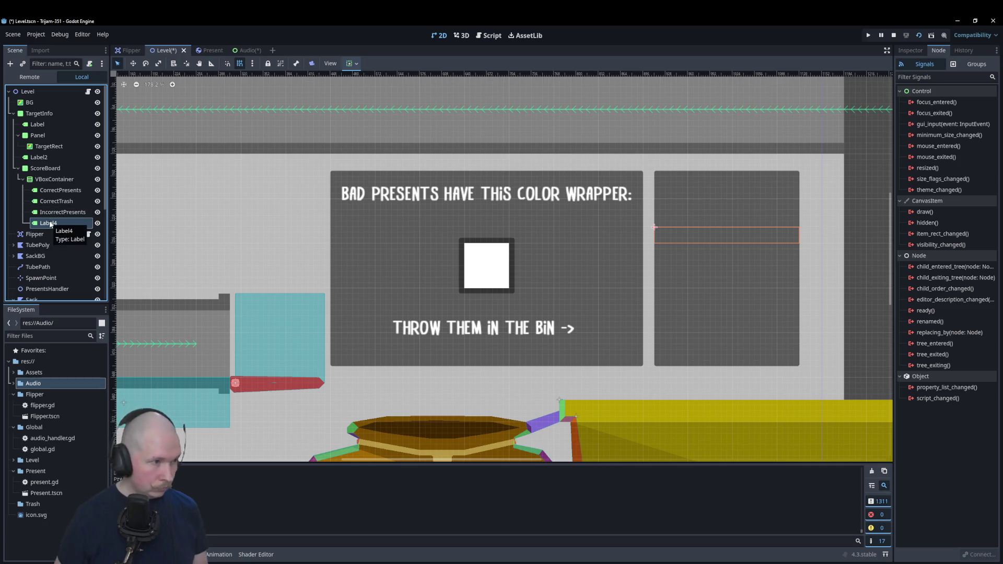
double_click(50, 223)
key(BackSpace)
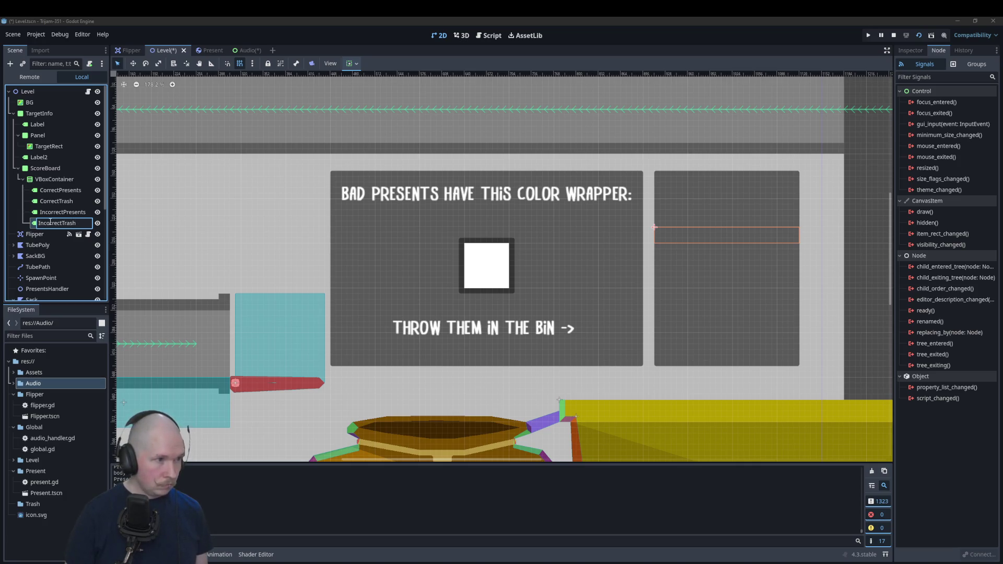
key(Return)
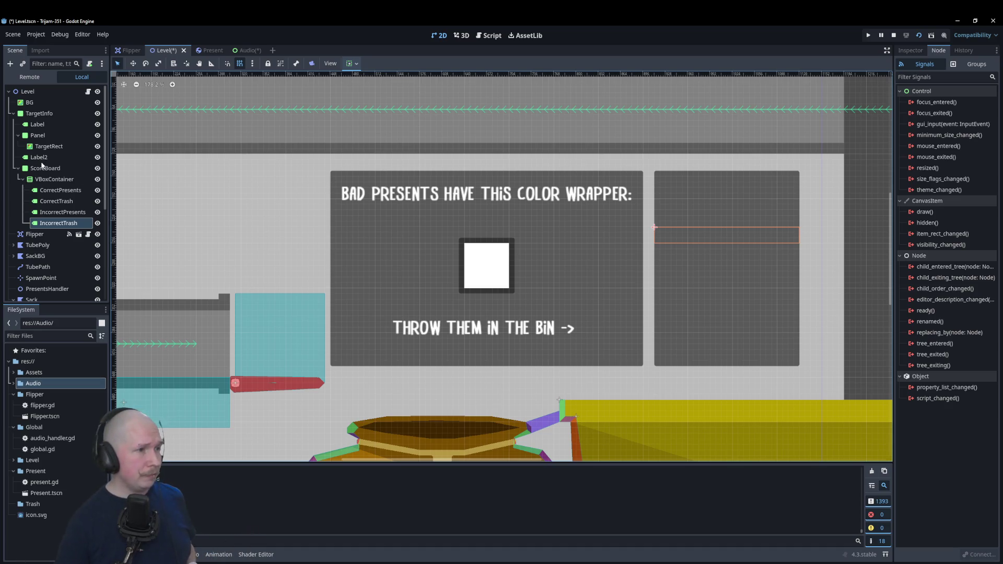
click(59, 190)
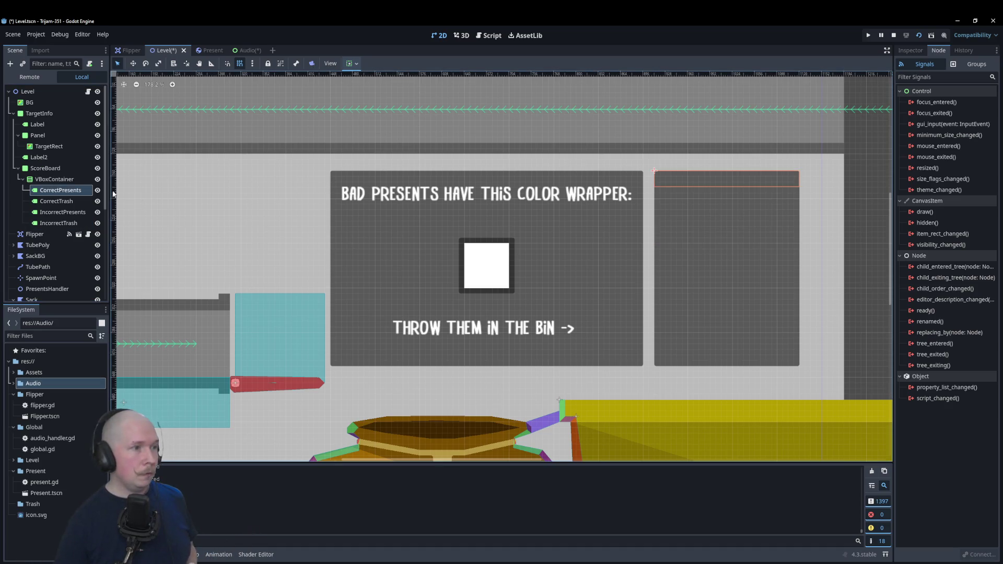
- Set the CorrectPresents and CorrectTrash label texts to 'Correct Presents' and 'Correct Trash'
click(911, 51)
click(925, 126)
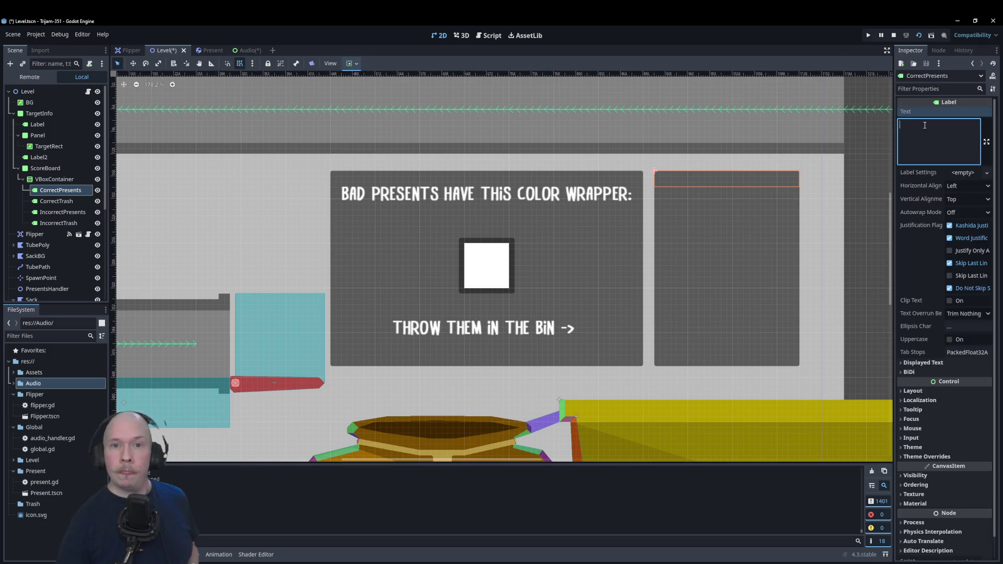
text(Correc)
text(t Present)
text(d)
key(BackSpace)
text(s)
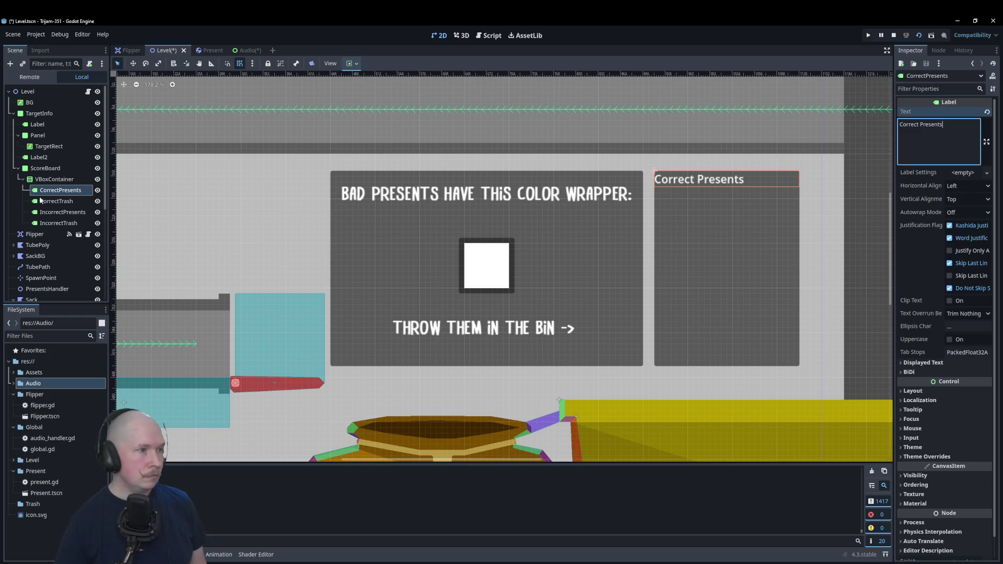
click(40, 200)
click(916, 140)
text(Correcttrash)
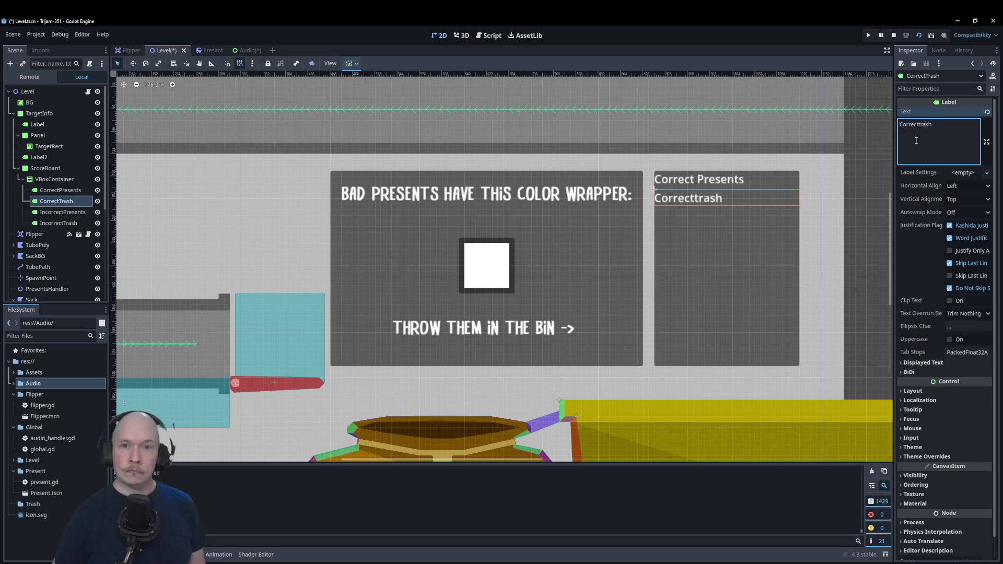
key(BackSpace)
key(BackSpace)
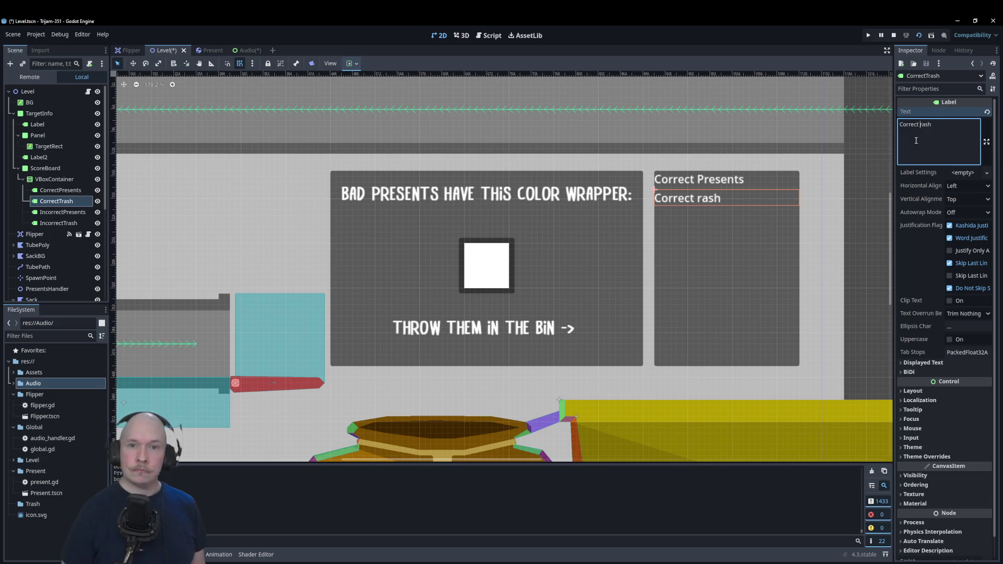
text(T)
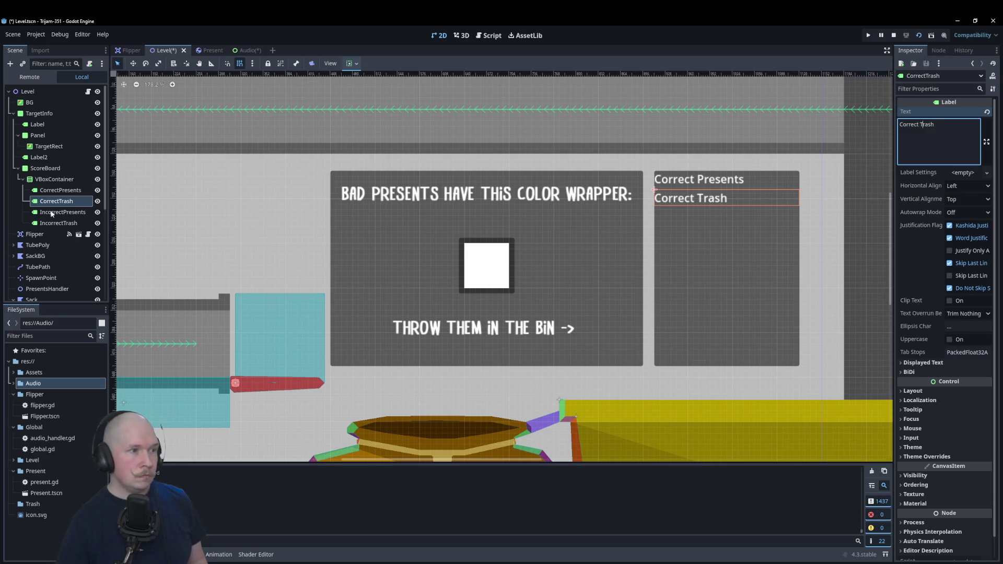
- Set the remaining label texts to 'Incorrect Presents' and 'IncorrectTrash'
click(66, 211)
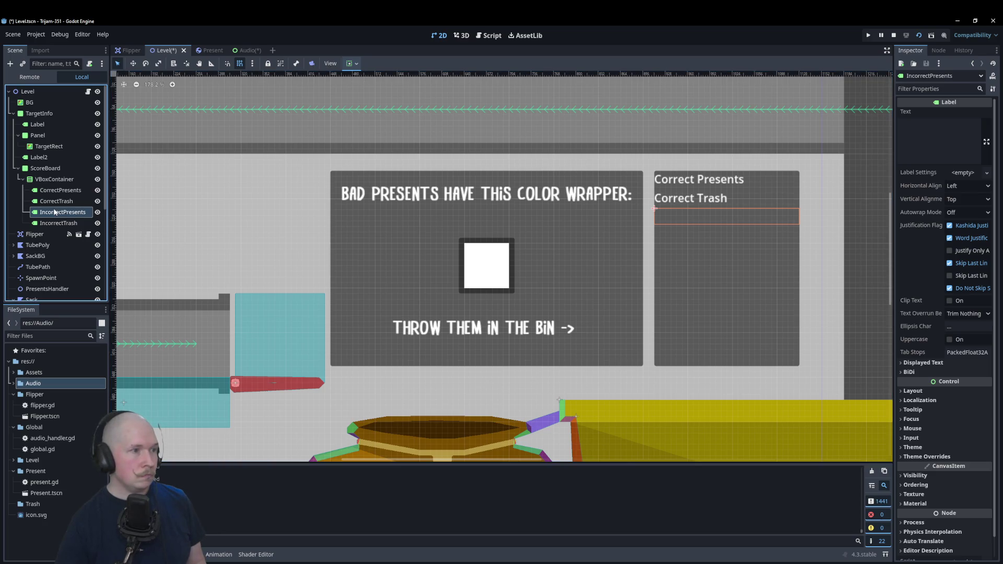
click(61, 209)
key(Escape)
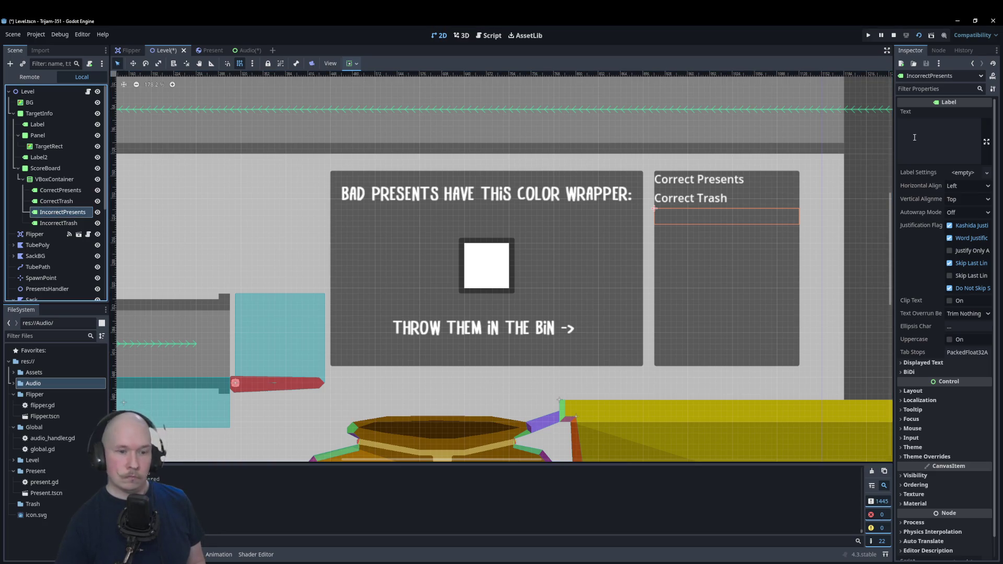
click(939, 137)
text(IncorrectPresents)
click(923, 124)
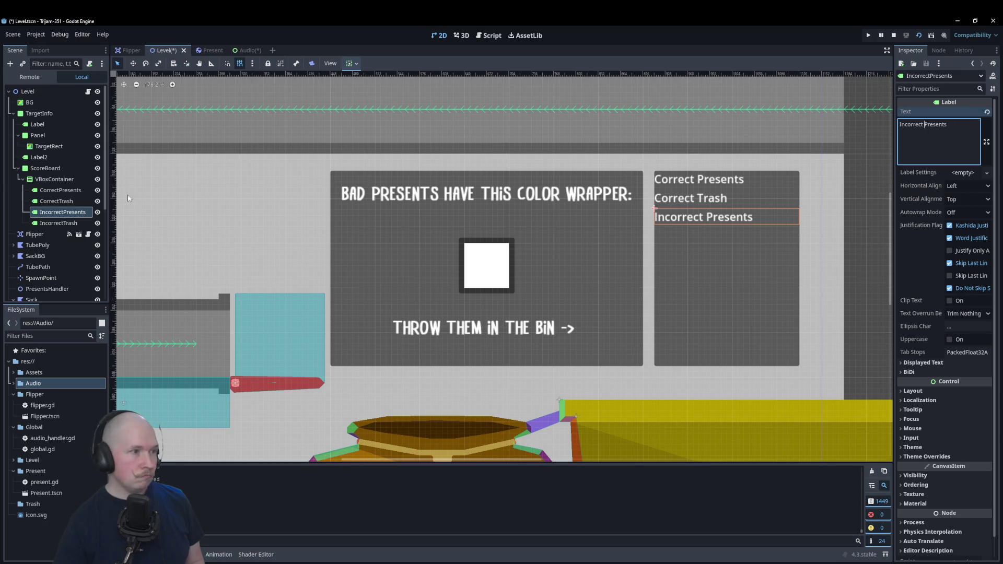
click(58, 223)
double_click(65, 224)
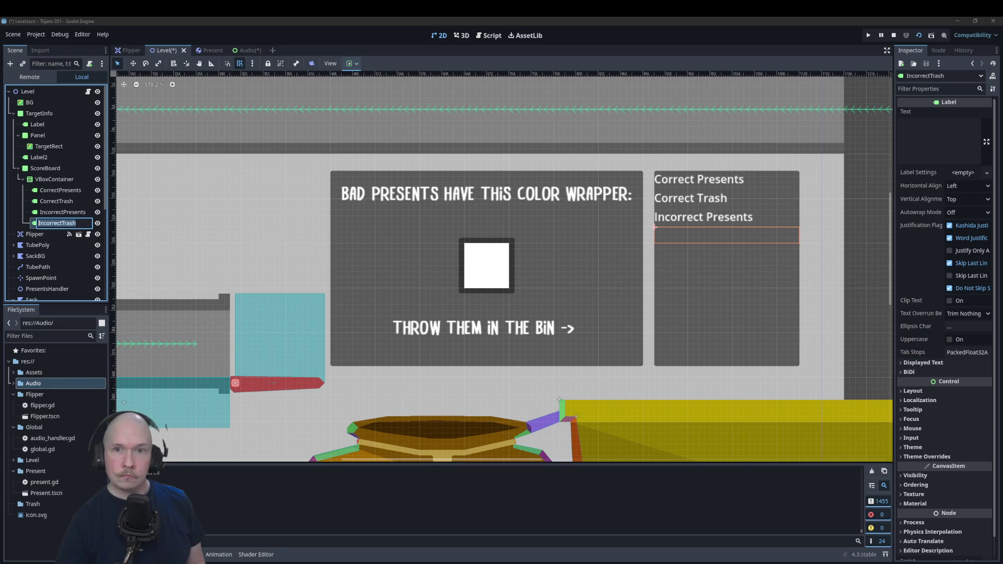
key(ctrl+c)
key(Escape)
click(939, 137)
key(ctrl+v)
click(739, 251)
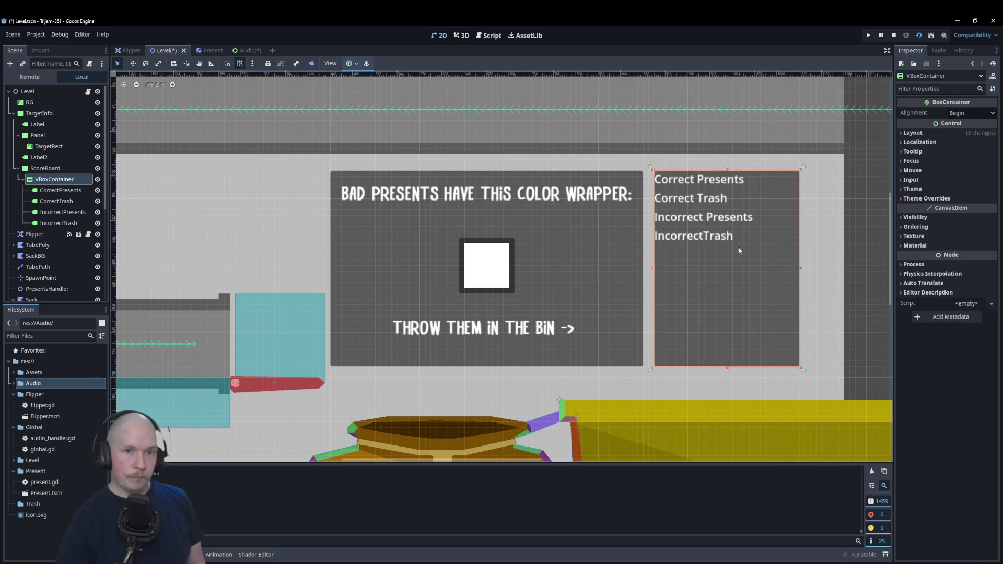
- Add a space to the IncorrectTrash label text and give it the Drybrush-KV2wD.ttf font override
click(722, 239)
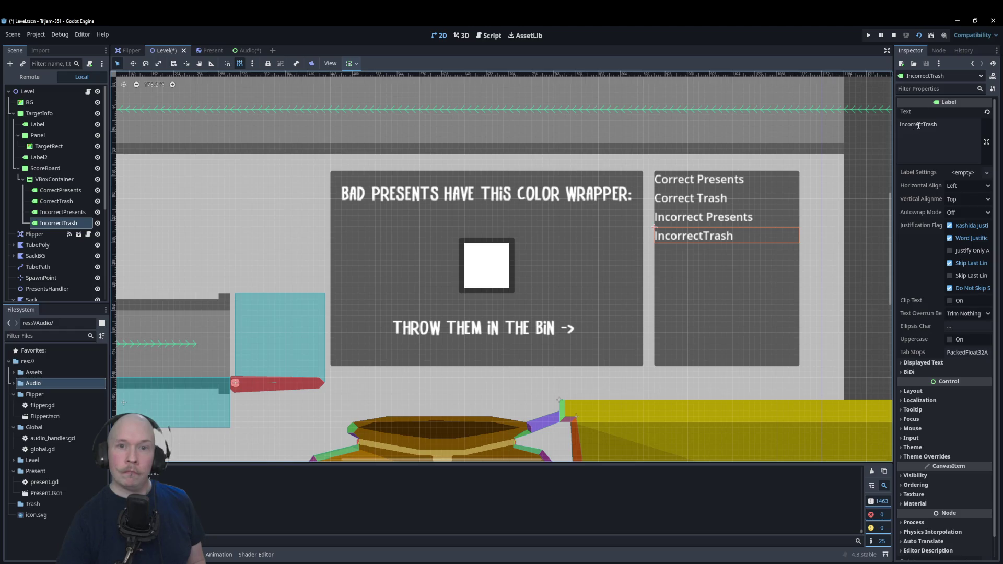
click(918, 125)
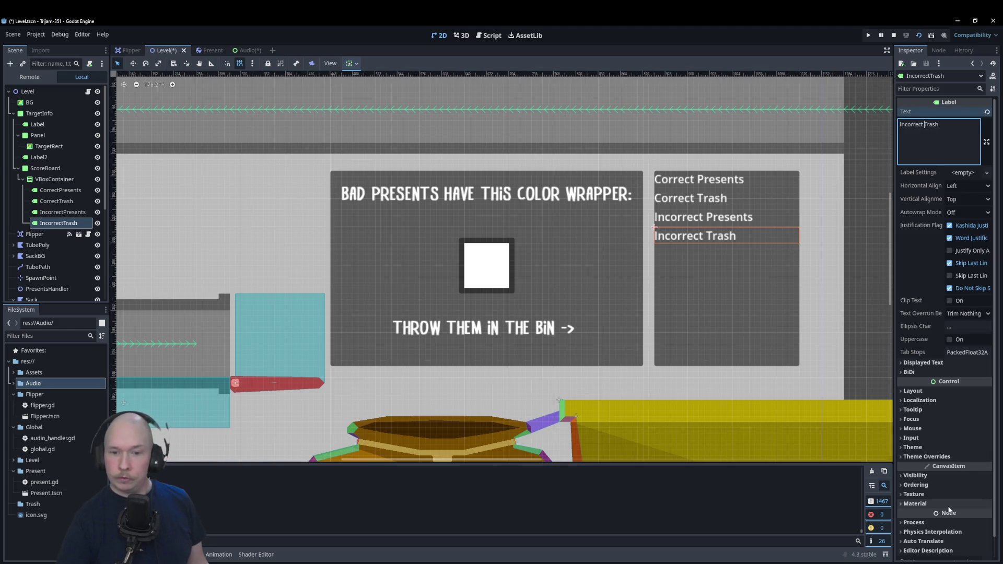
click(960, 457)
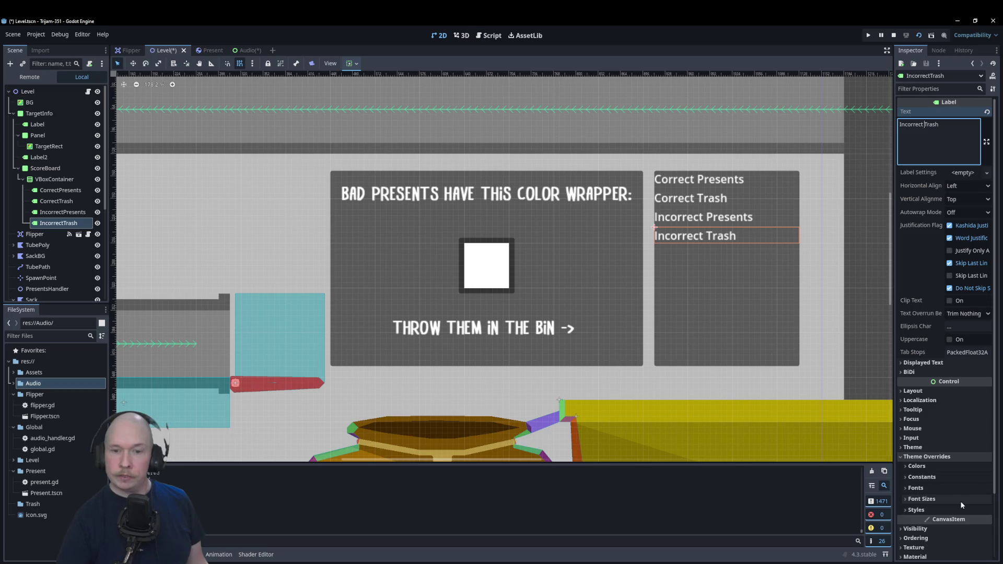
click(961, 510)
click(960, 489)
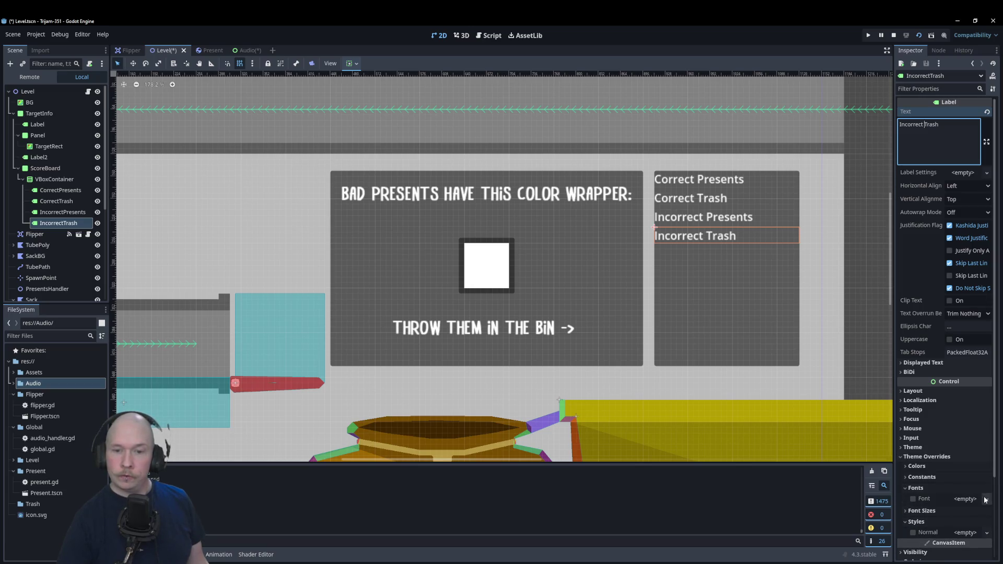
click(986, 500)
click(941, 549)
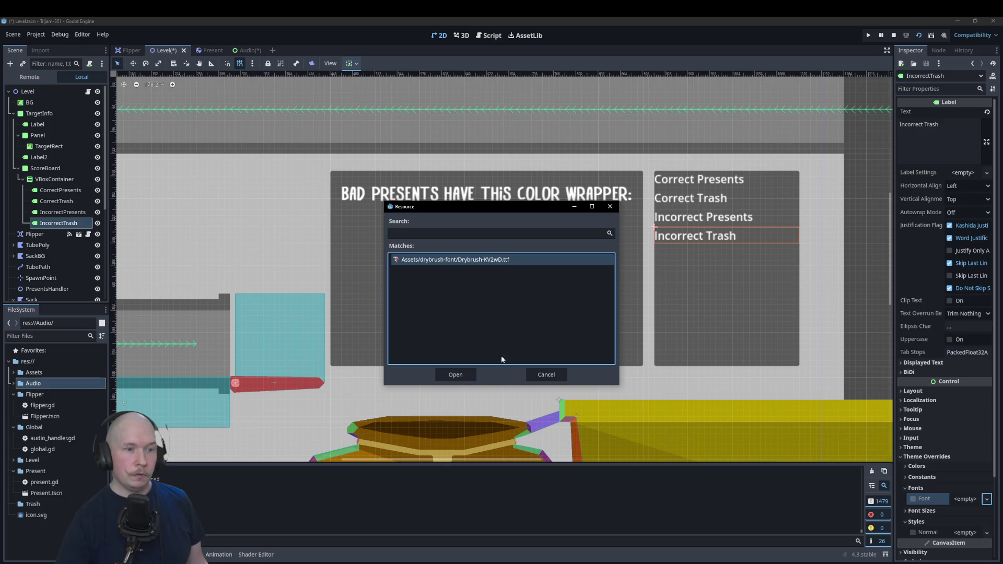
click(456, 375)
- Give the IncorrectPresents label the Drybrush-KV2wD.ttf font override
click(702, 218)
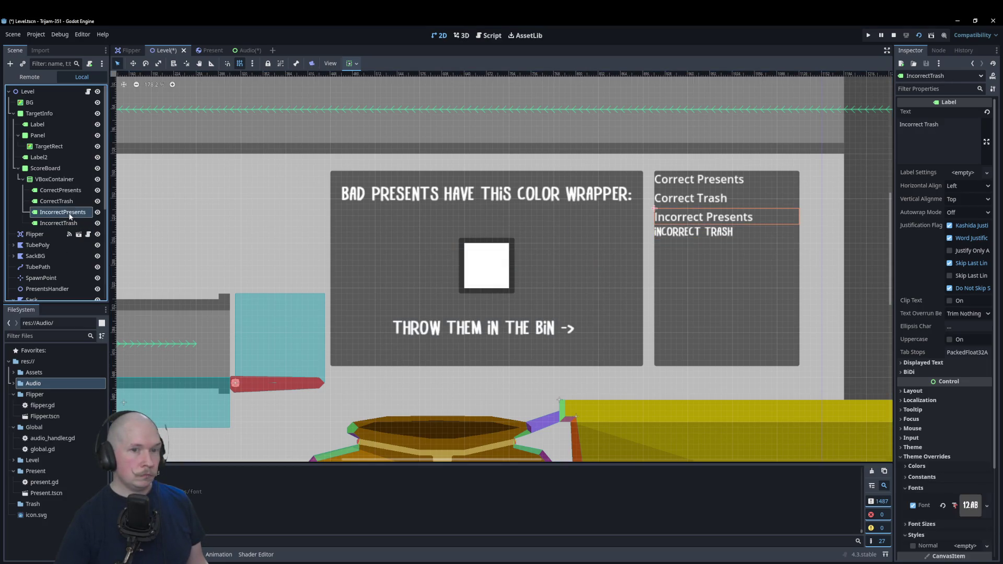
click(944, 457)
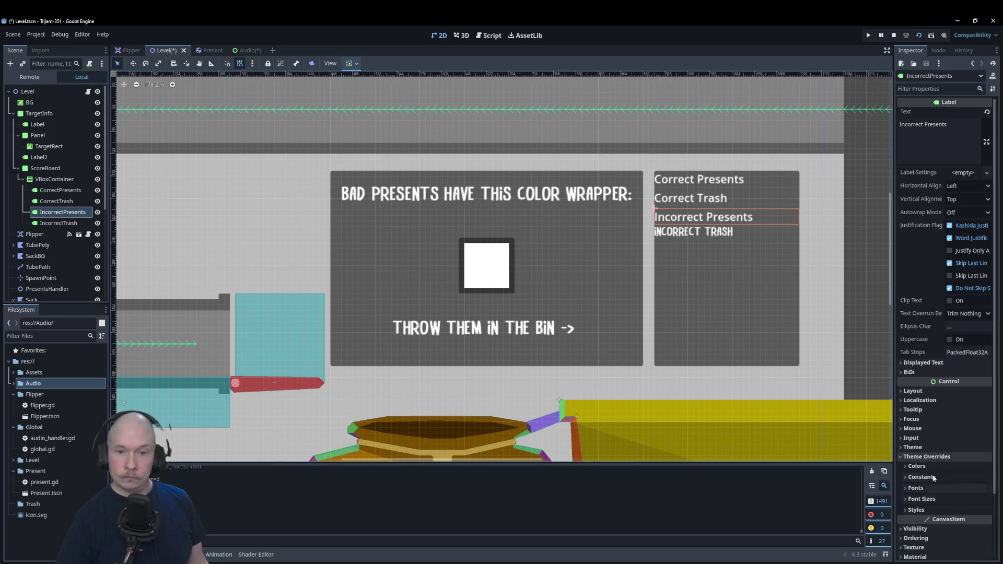
click(935, 491)
click(965, 499)
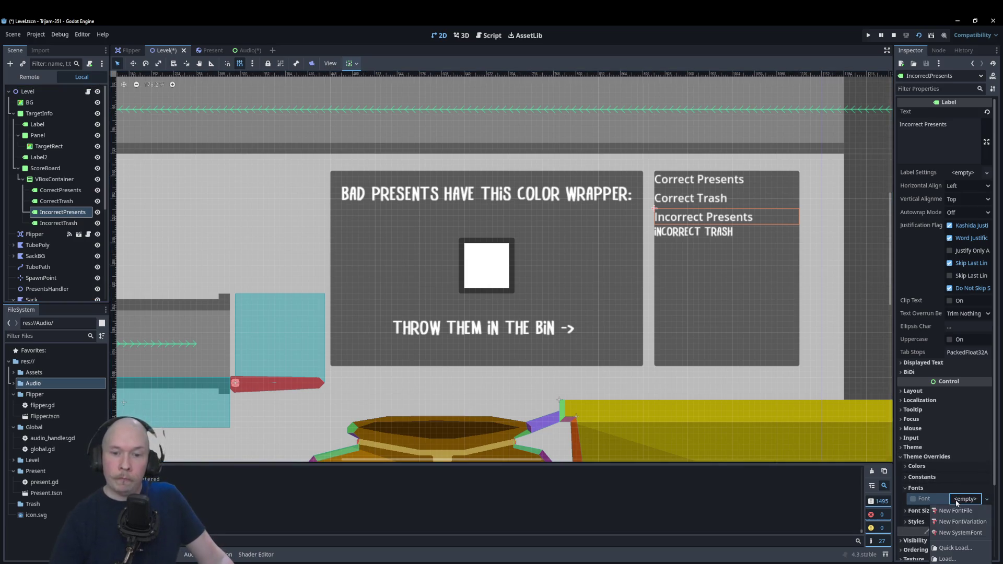
click(955, 547)
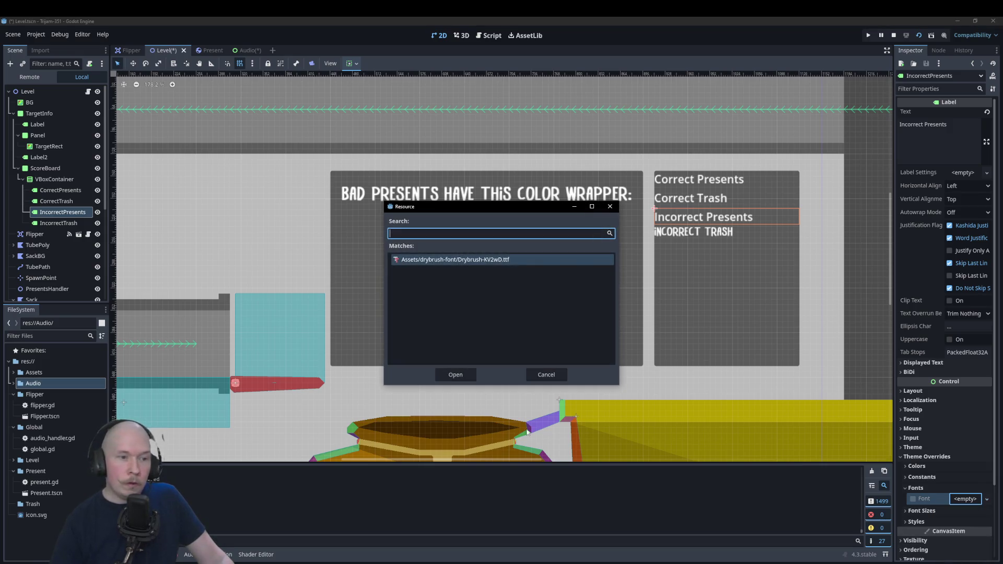
click(455, 375)
- Give the CorrectTrash label the Drybrush-KV2wD.ttf font override
click(57, 201)
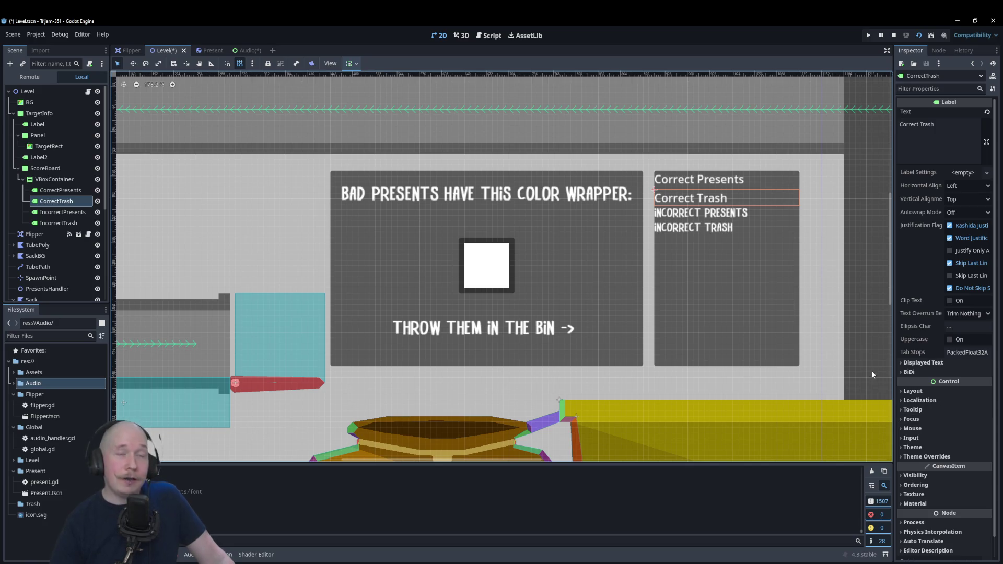
scroll(566, 360, down, 2)
scroll(485, 430, up, 2)
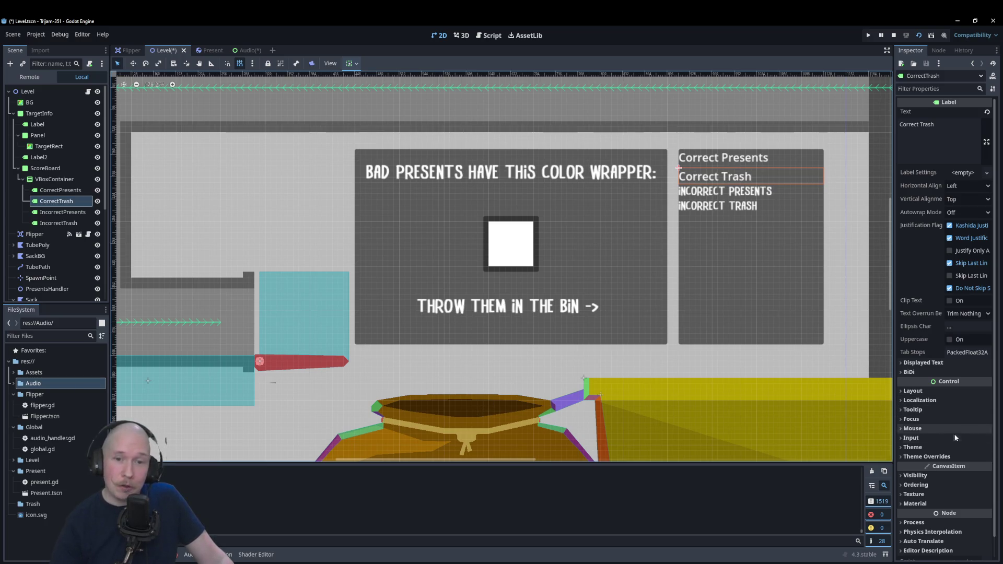
click(927, 457)
click(936, 488)
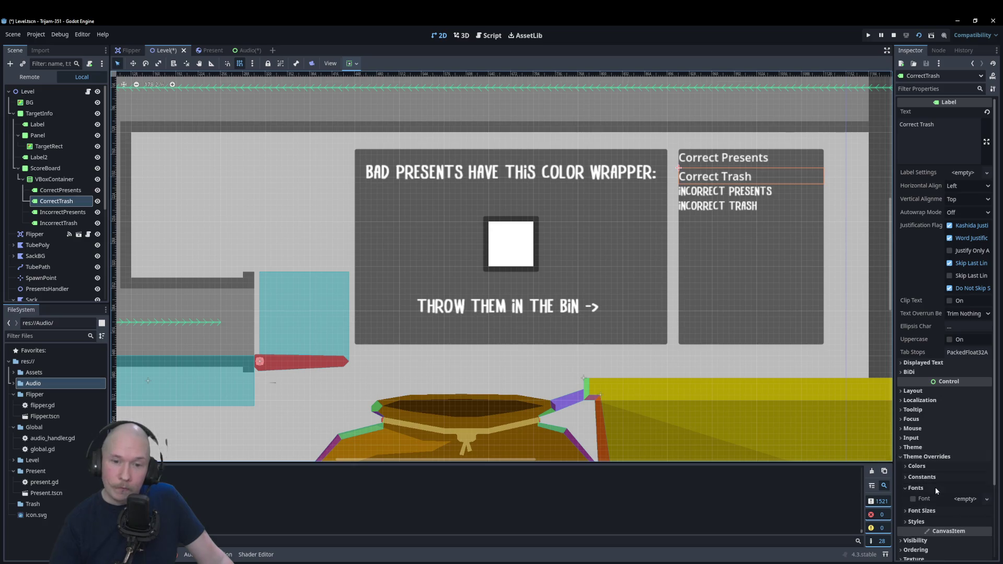
click(966, 499)
click(956, 549)
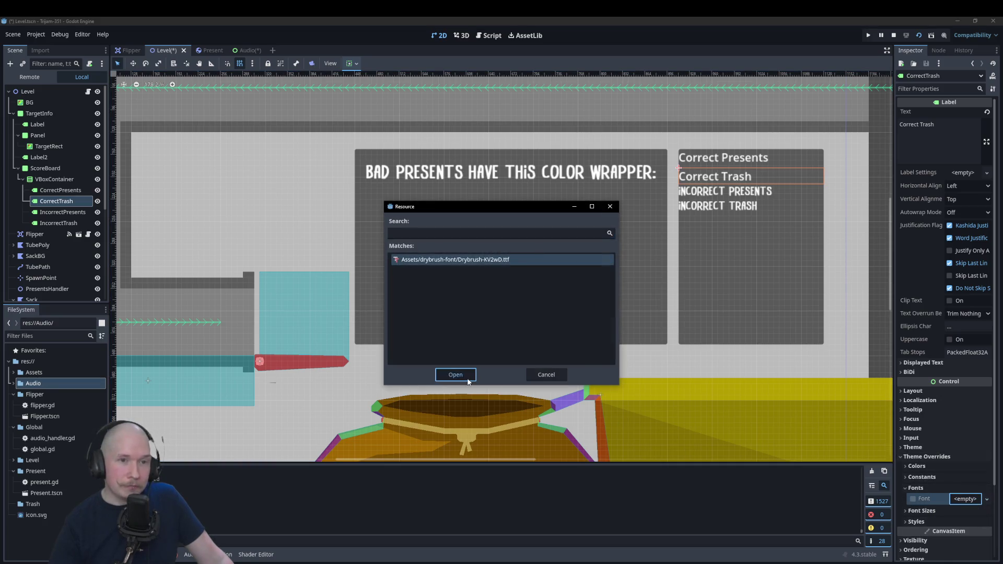
click(456, 375)
- Give the CorrectPresents label the Drybrush-KV2wD.ttf font override
key(Up)
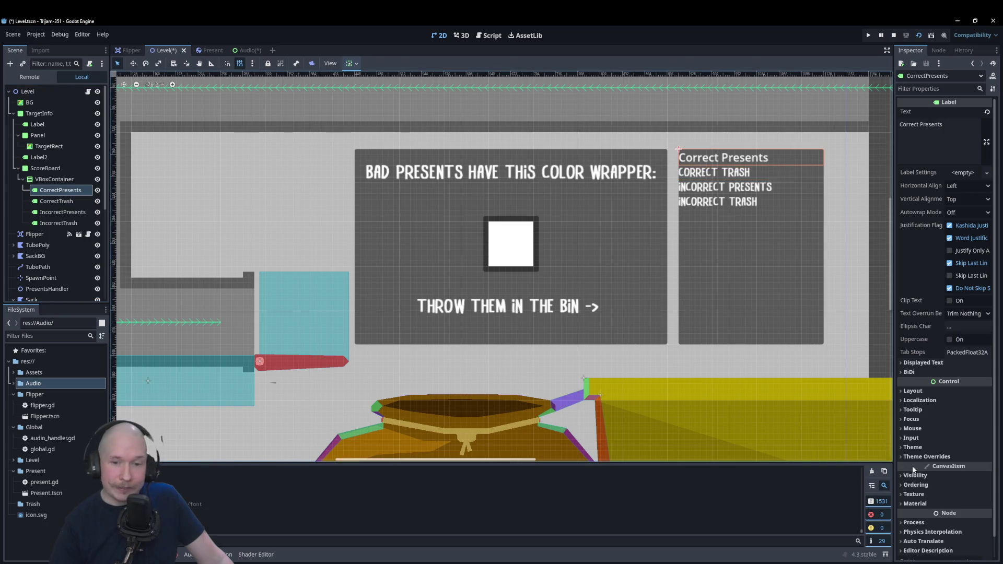
click(935, 457)
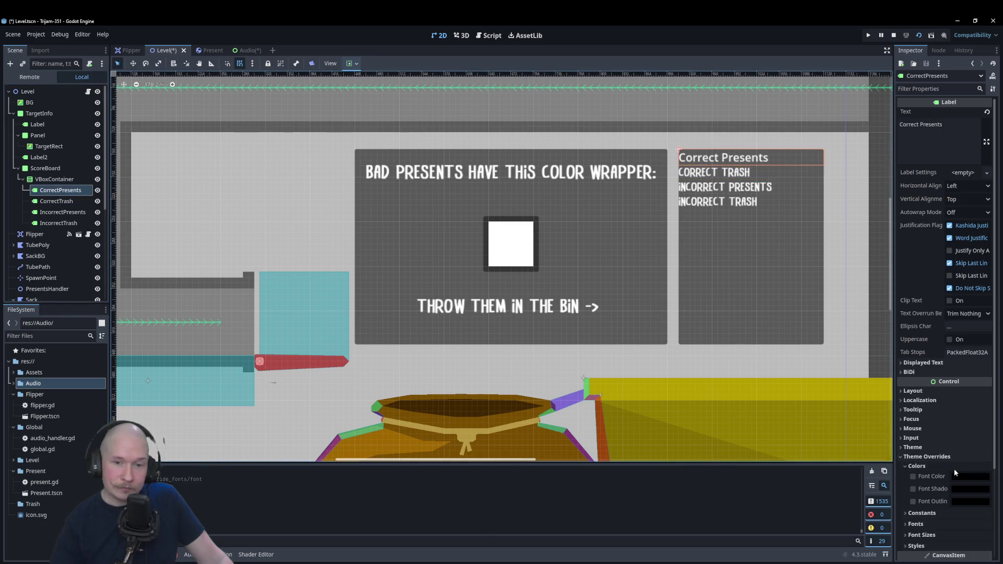
click(948, 492)
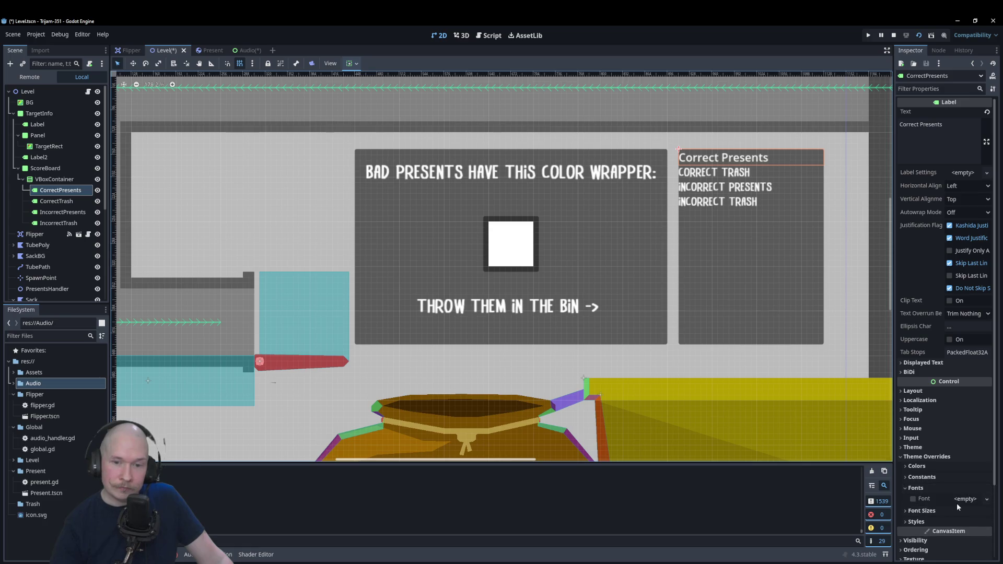
click(957, 501)
click(956, 548)
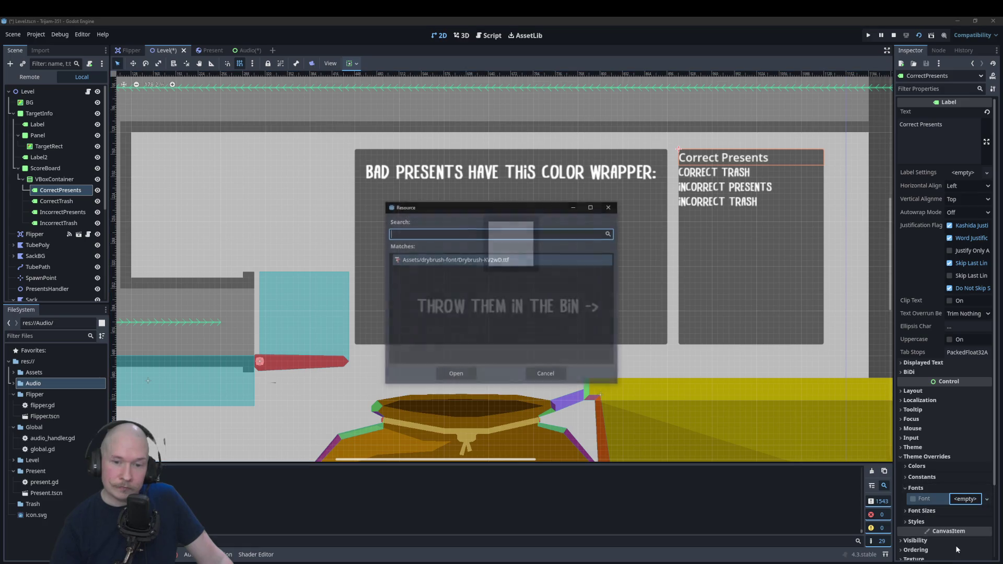
click(460, 375)
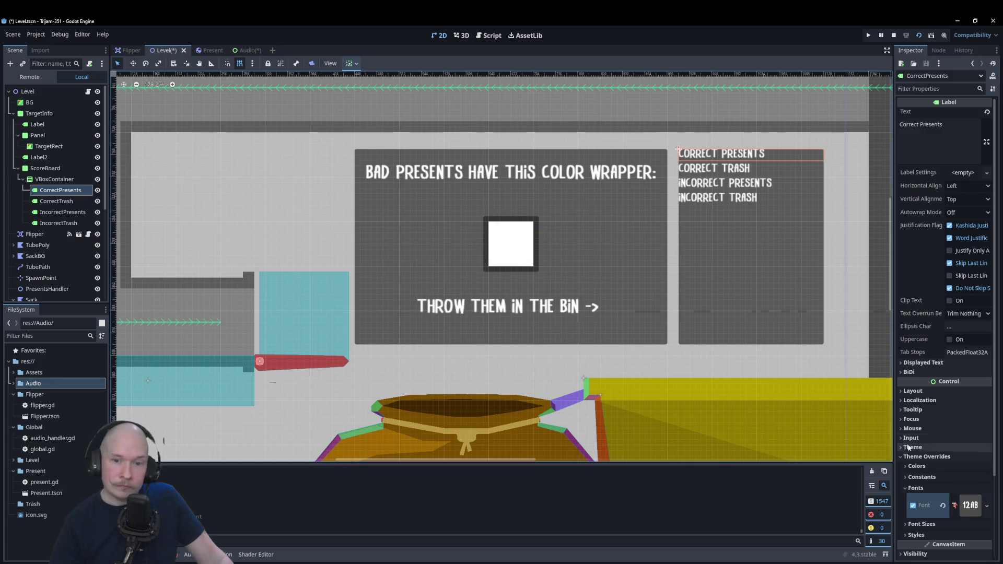
click(937, 465)
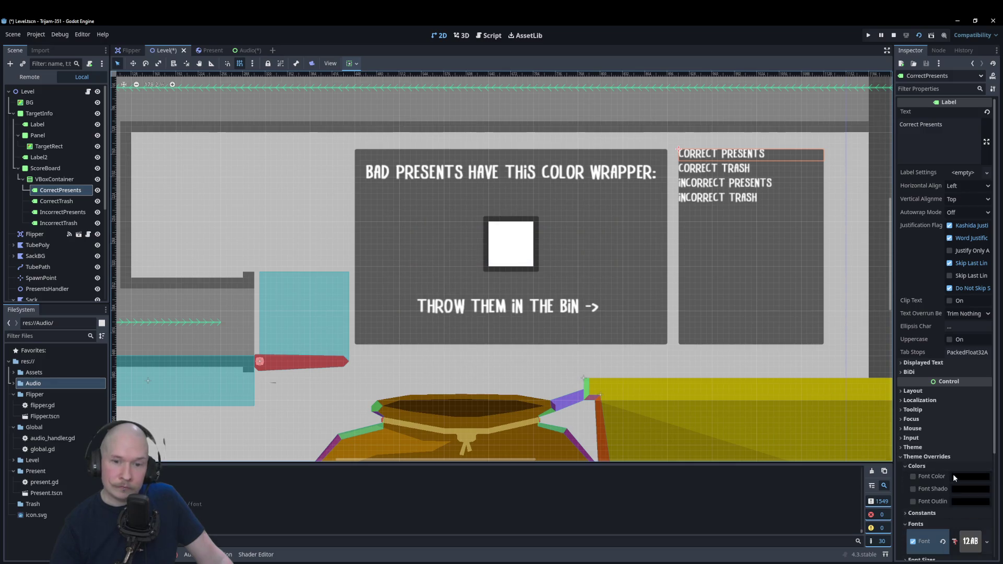
- Make the Correct Presents label text bright green with a font shadow
click(913, 490)
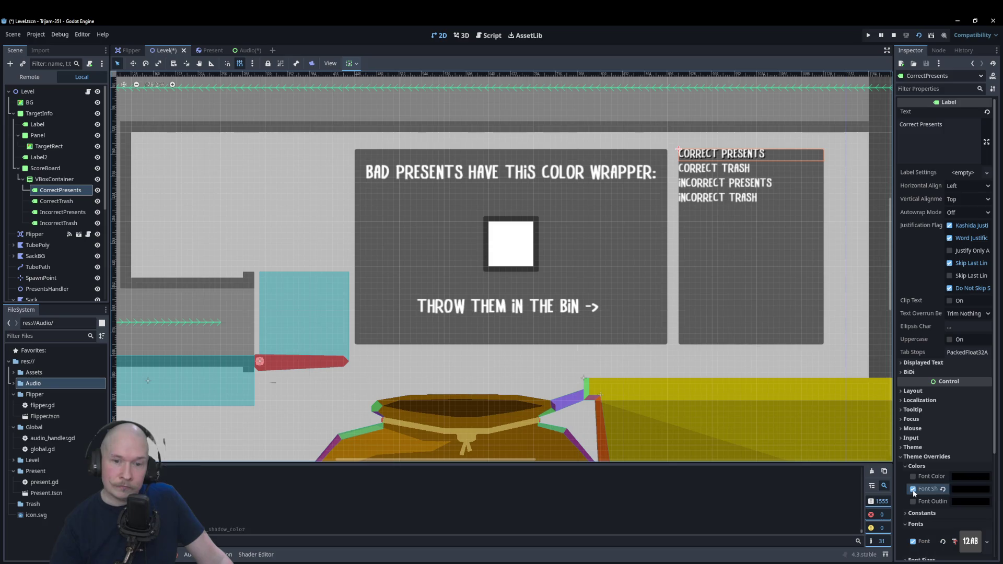
click(914, 477)
click(971, 477)
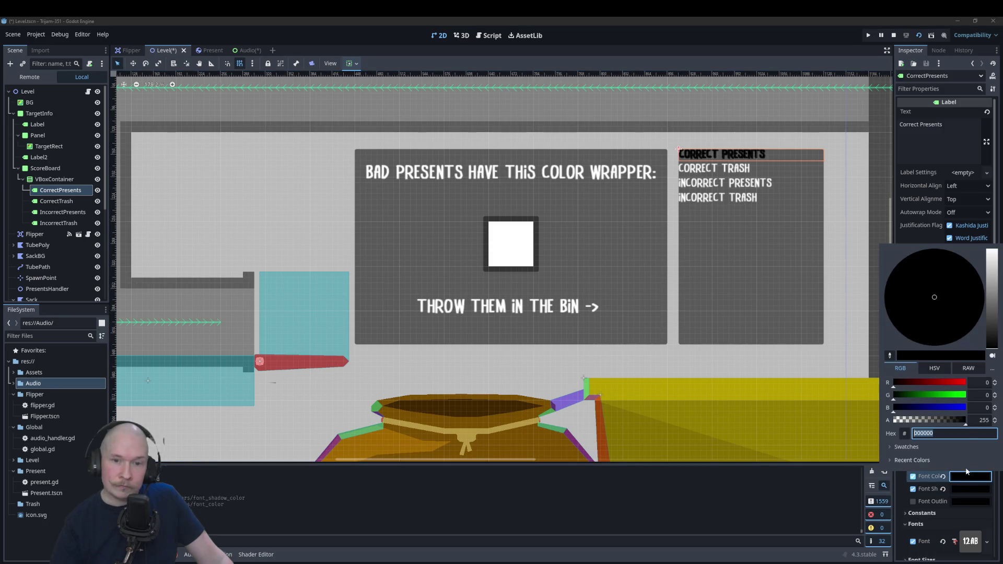
drag(954, 400, 983, 400)
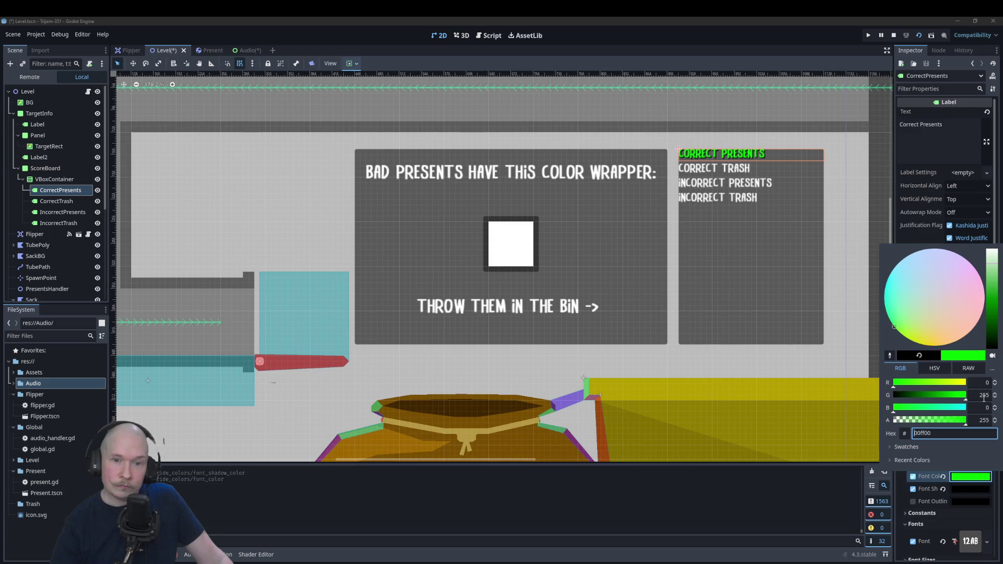
click(736, 169)
- Make the Correct Trash label text green with a dark font shadow
click(736, 168)
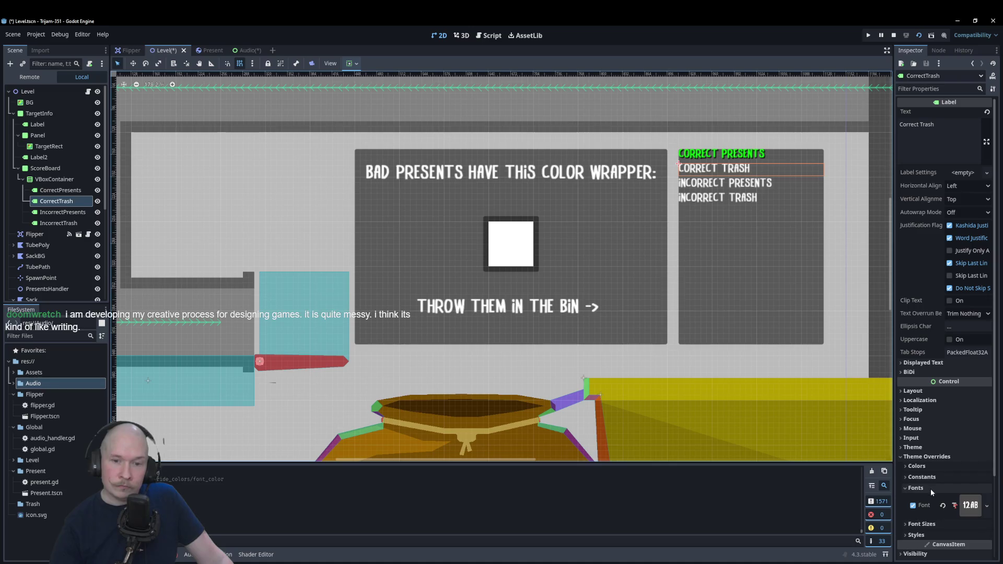
click(945, 469)
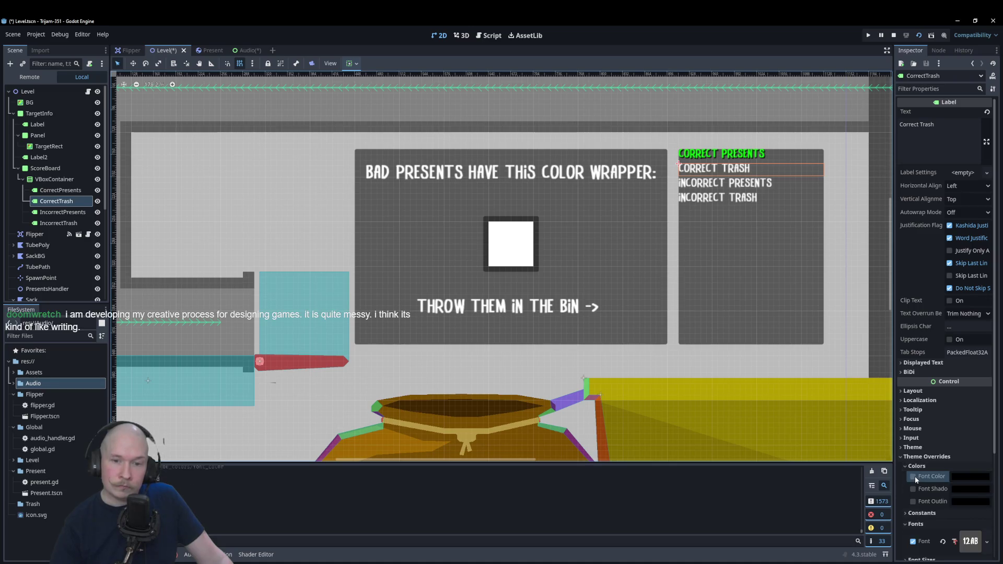
click(914, 476)
click(961, 478)
click(954, 396)
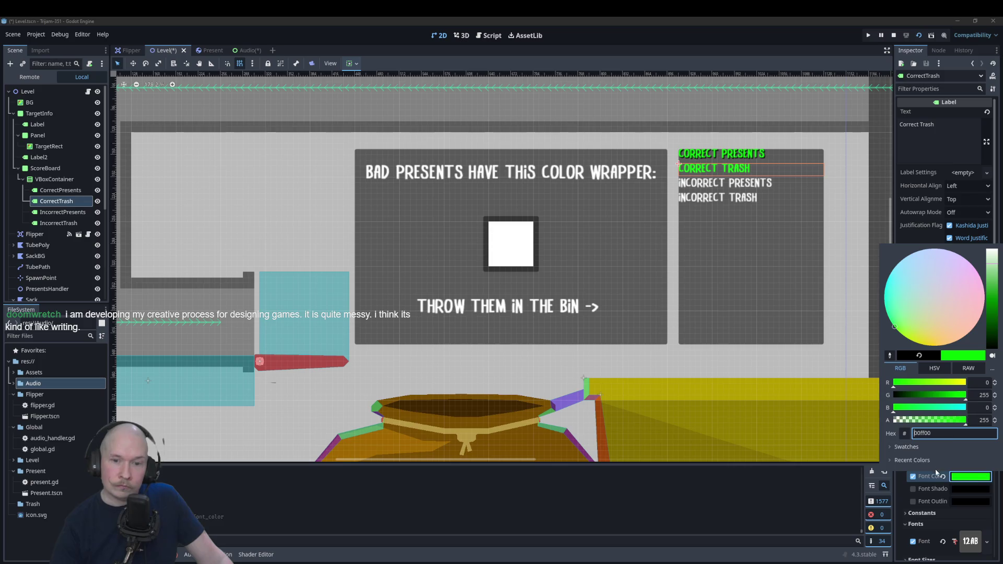
click(914, 488)
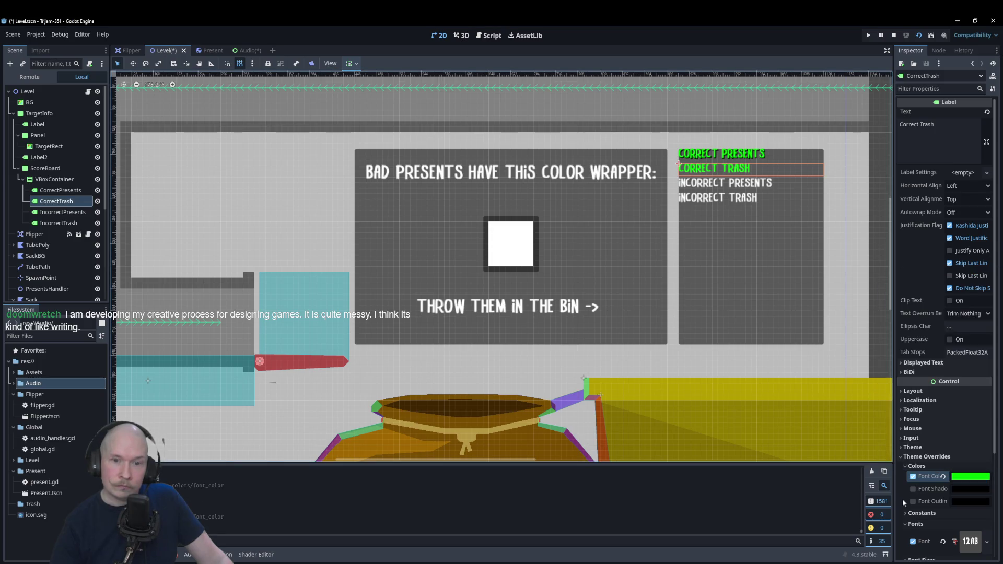
click(913, 489)
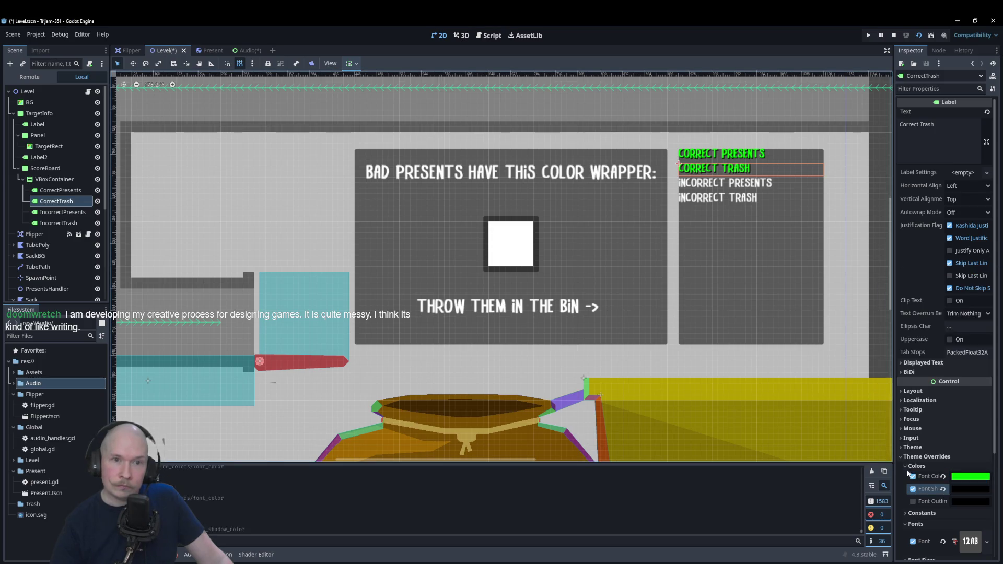
- Make the Incorrect Presents label text red with a font shadow
click(762, 183)
click(917, 466)
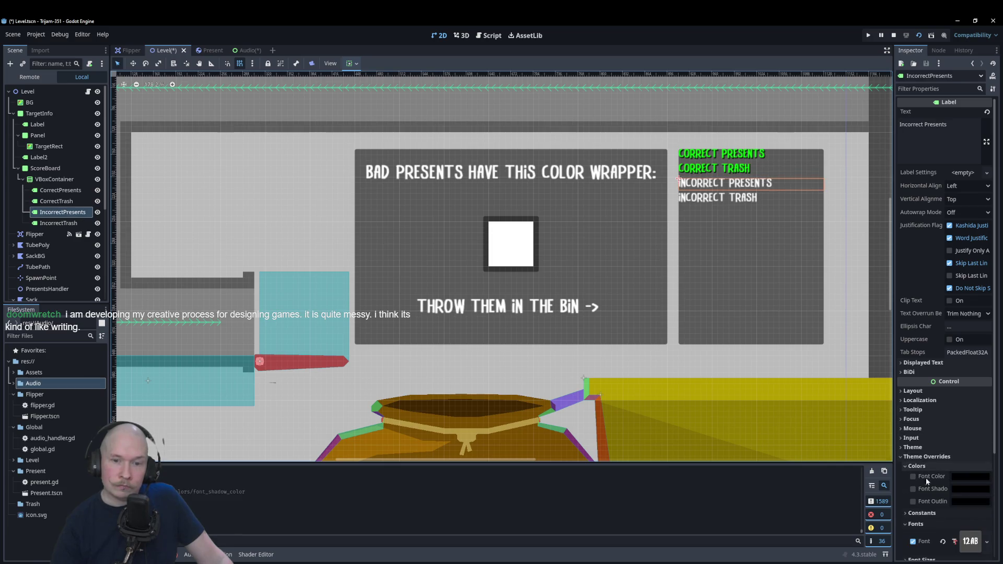
click(913, 489)
click(913, 476)
click(971, 476)
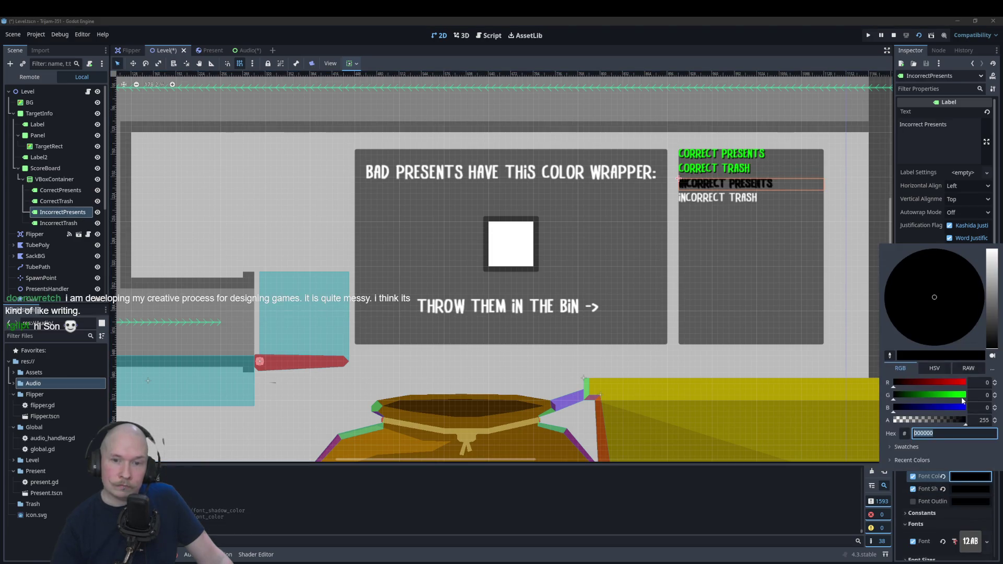
click(966, 383)
click(742, 199)
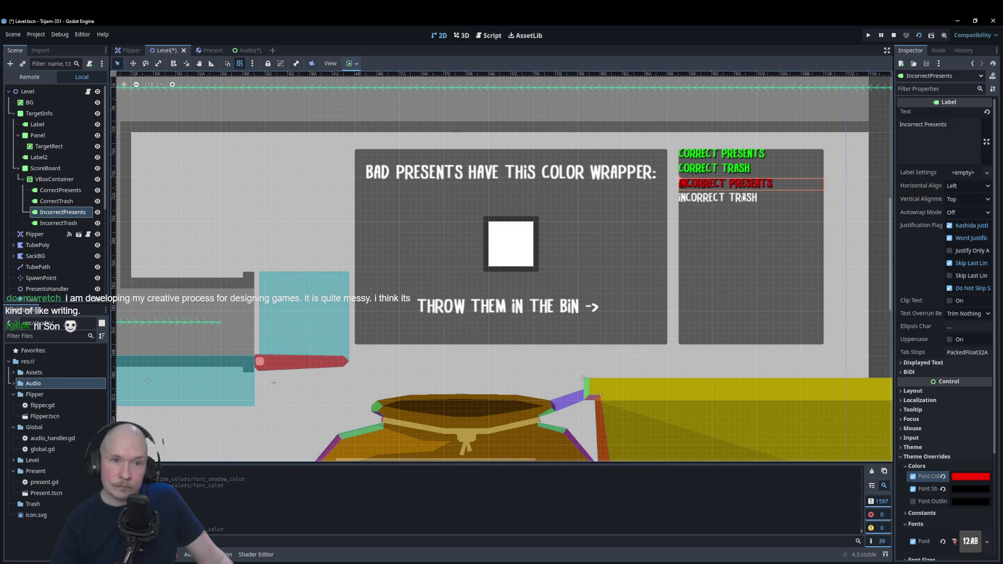
- Set the Incorrect Trash label's font colour to ff0000 red with a font shadow
click(743, 198)
click(917, 466)
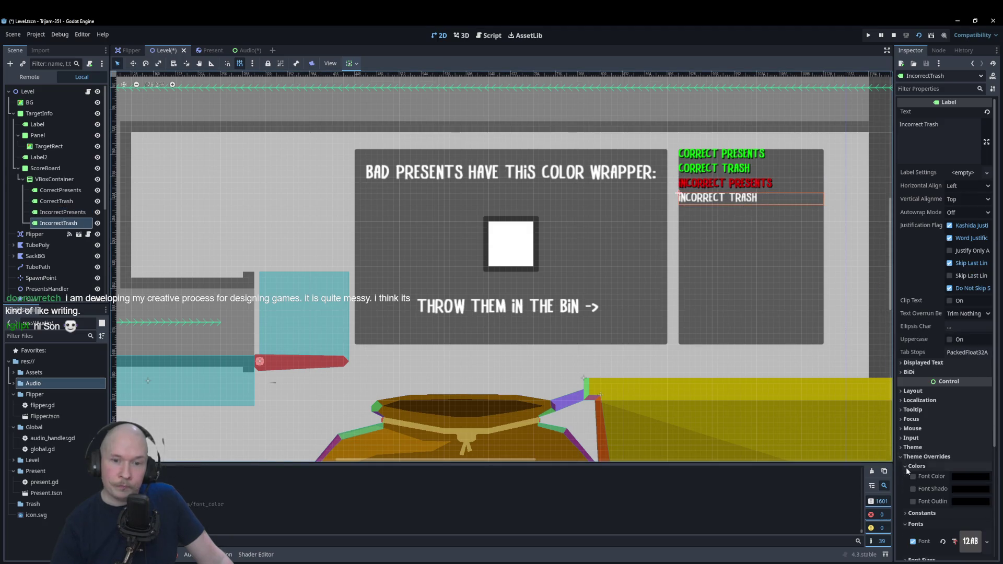
click(912, 489)
click(913, 477)
click(970, 476)
text(ff0000)
click(779, 287)
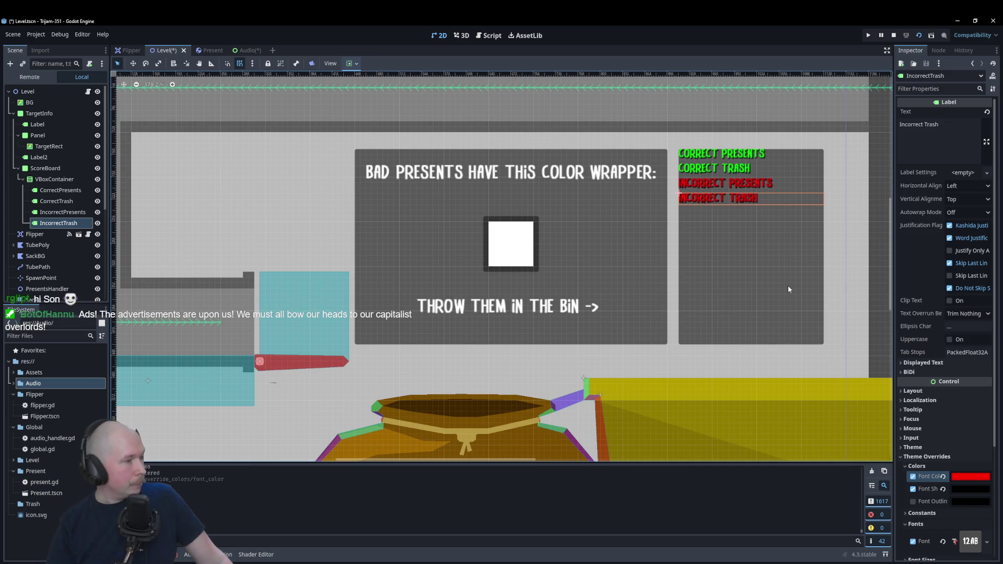
- Spread the labels evenly and centre the Incorrect Trash text horizontally and vertically
key(ctrl+z)
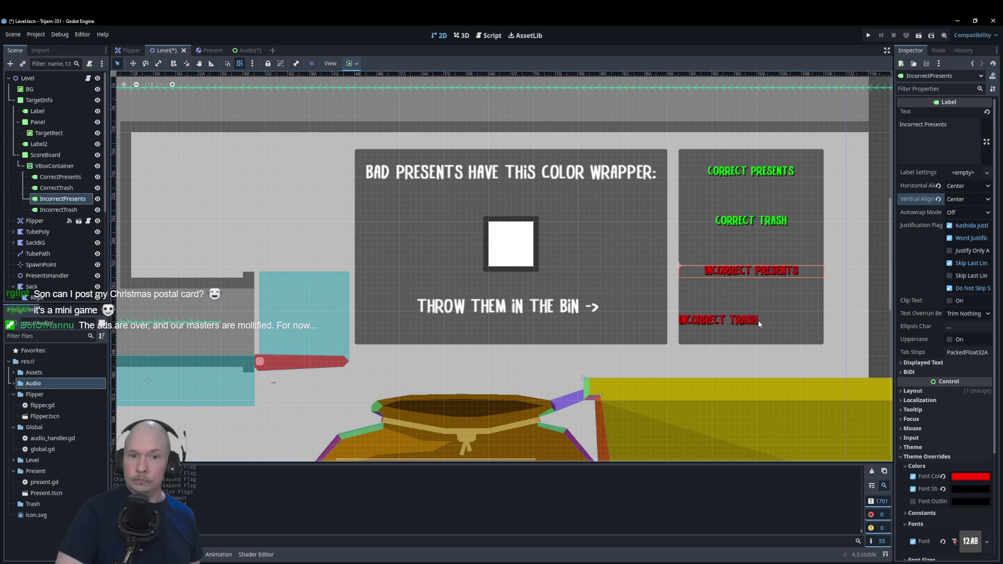
click(967, 185)
click(963, 211)
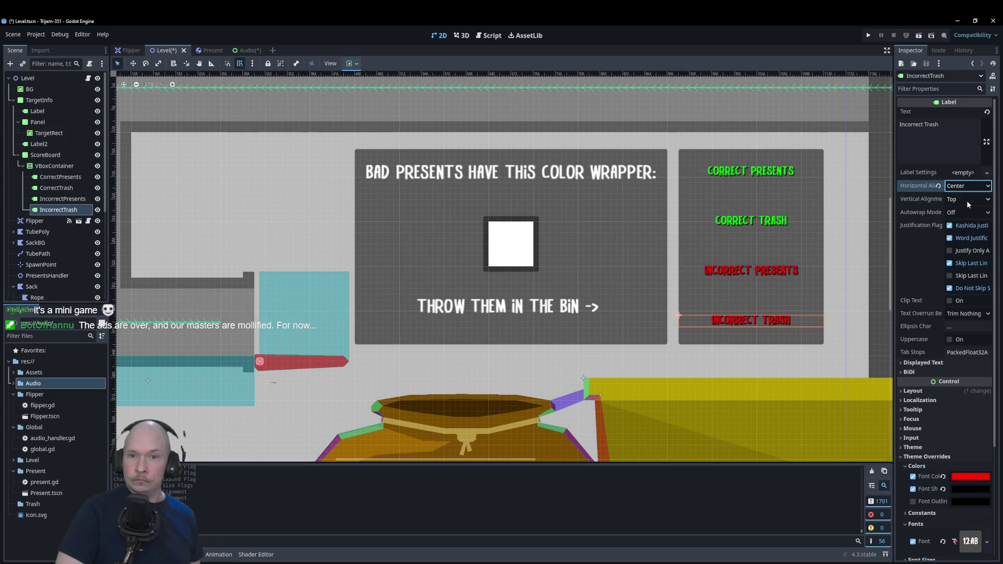
click(967, 199)
click(965, 223)
click(939, 149)
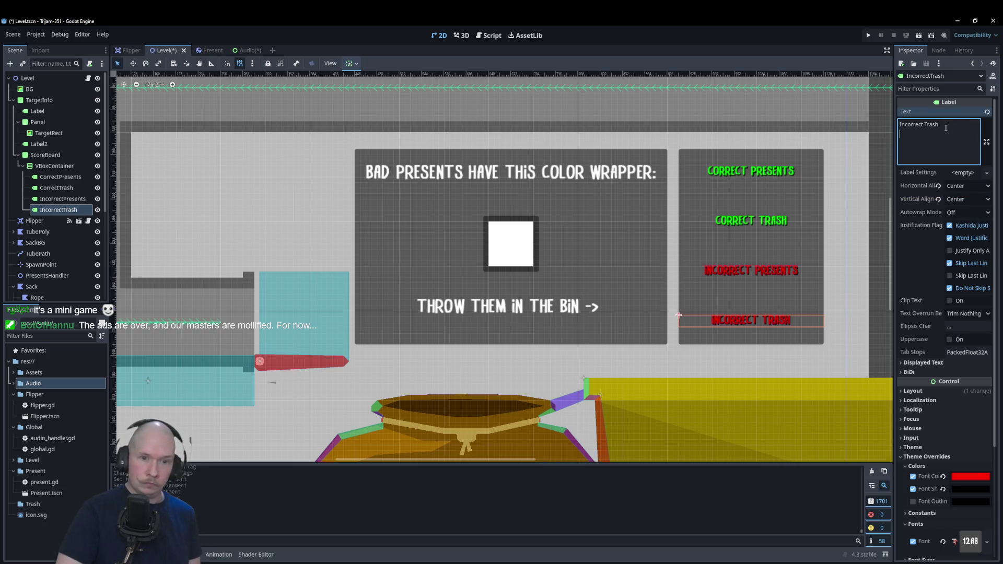
text(h)
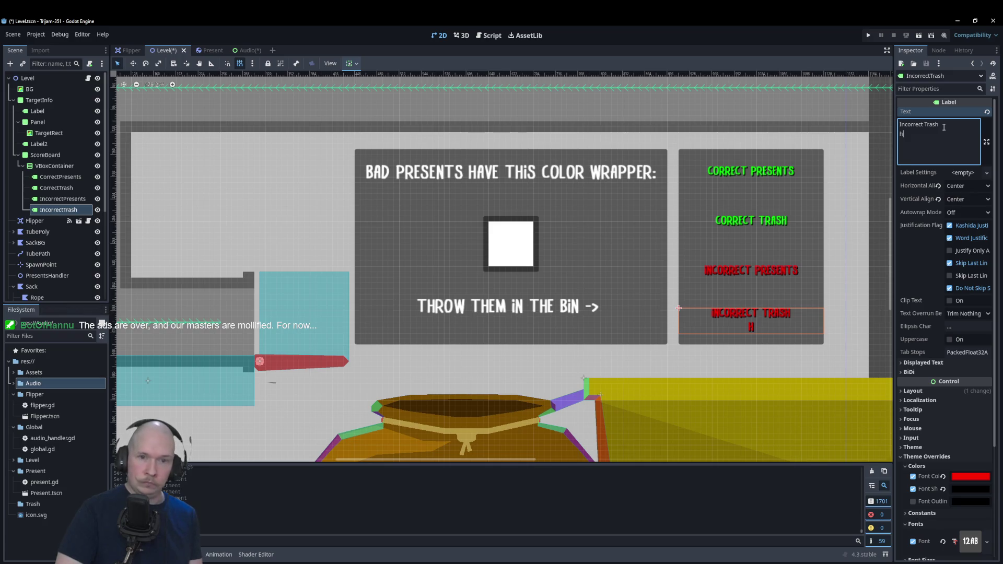
key(BackSpace)
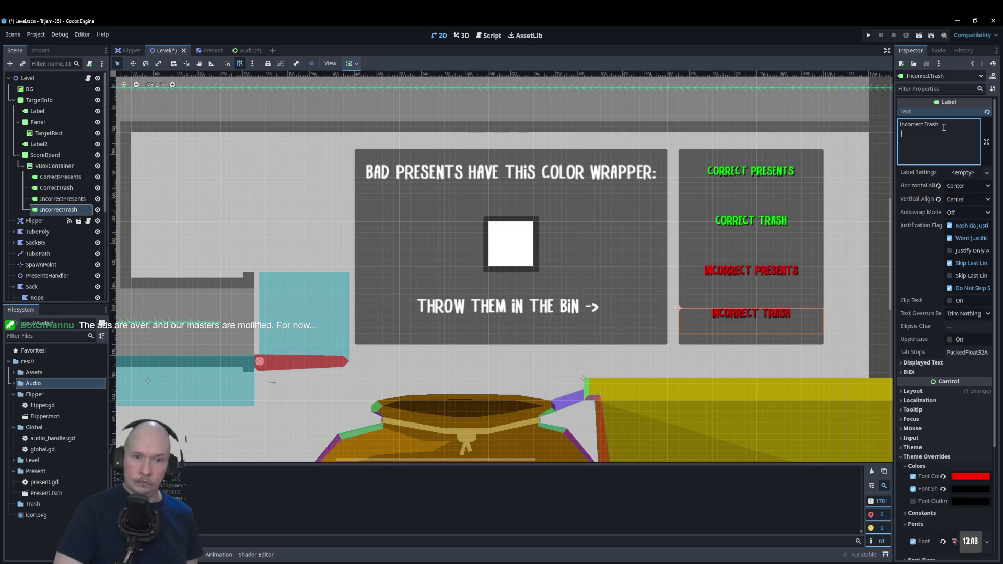
- Delete the trailing blank lines from the Correct Trash, Correct Presents and Incorrect Presents label texts
click(783, 269)
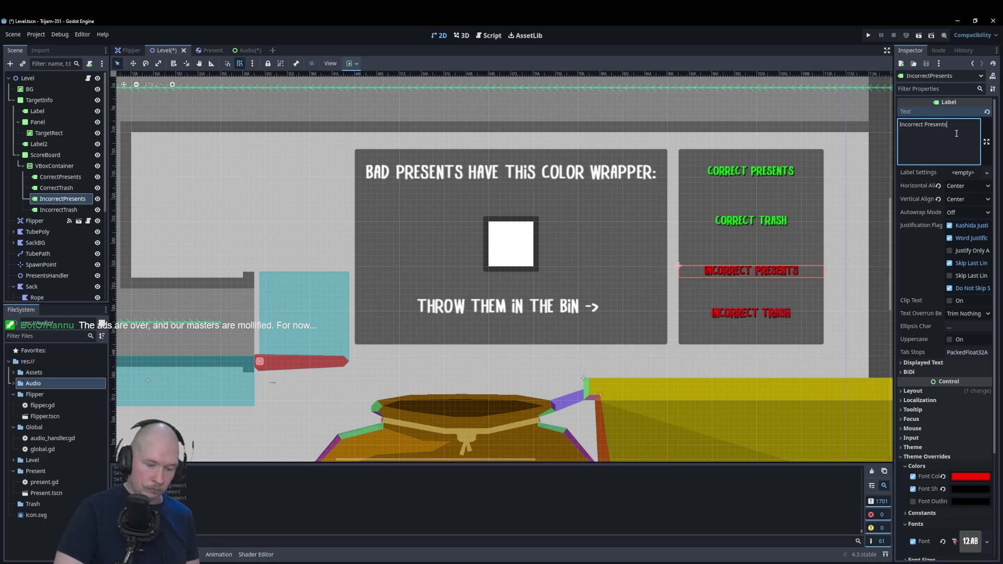
click(799, 221)
click(958, 132)
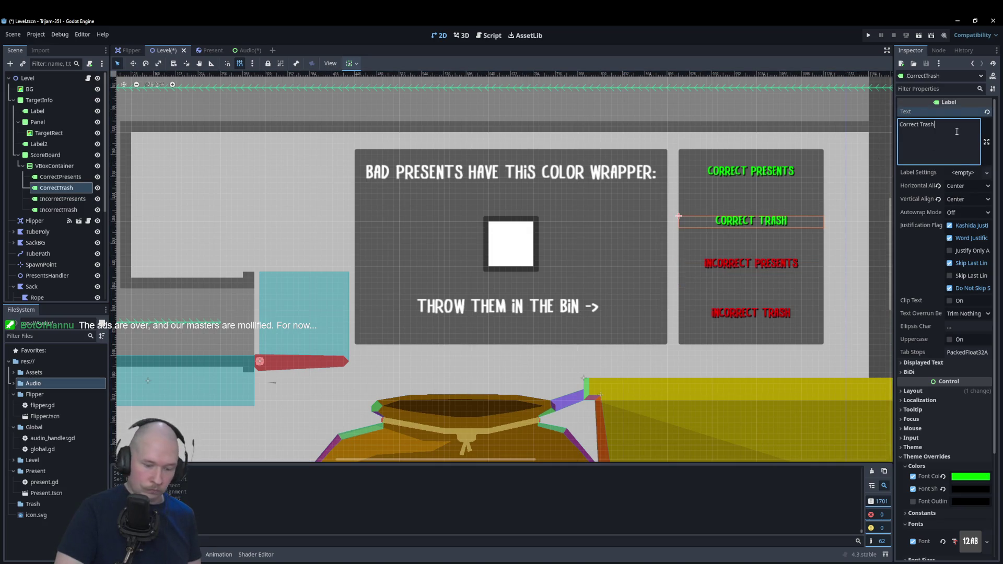
key(BackSpace)
click(751, 171)
click(952, 129)
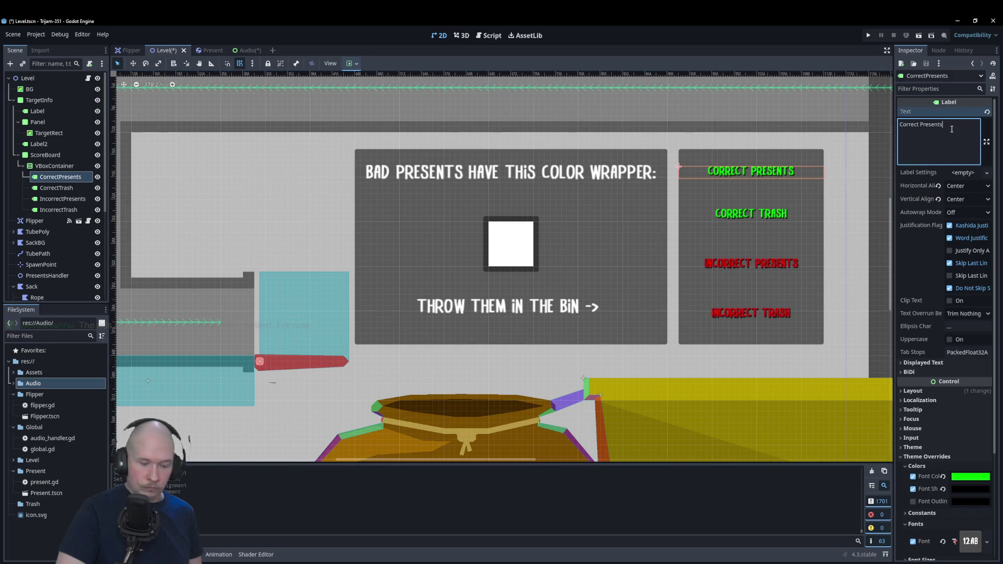
key(BackSpace)
click(784, 264)
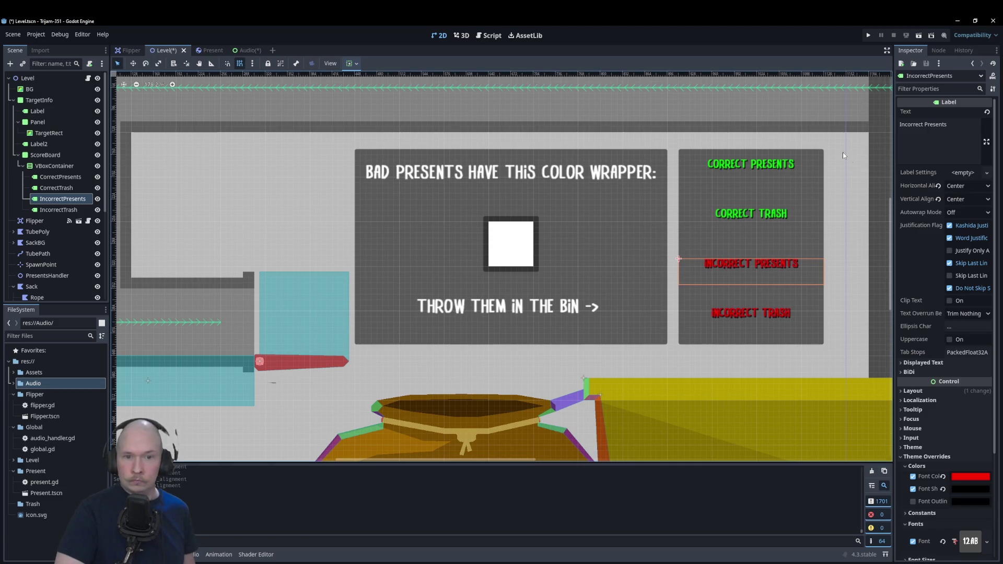
click(746, 122)
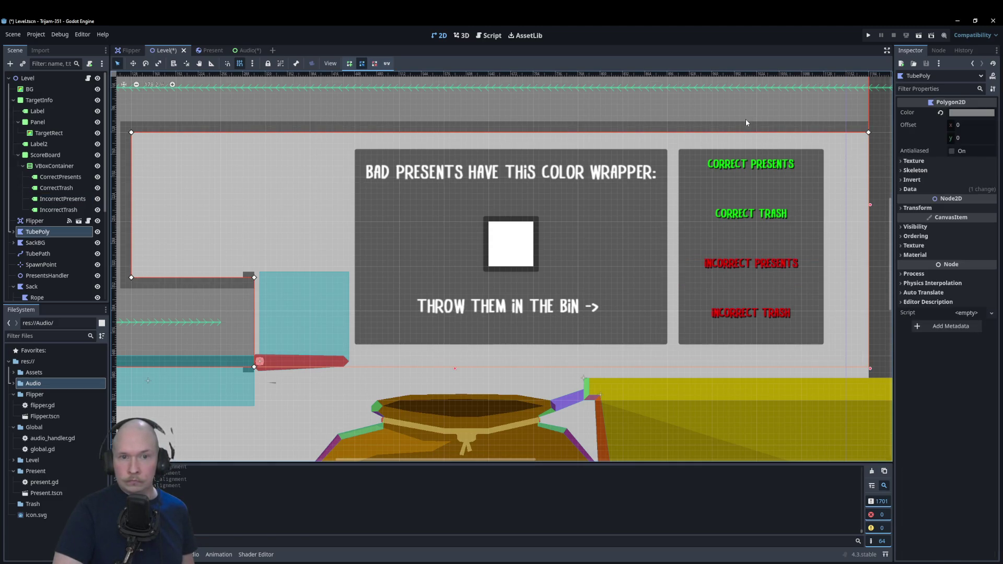
click(757, 264)
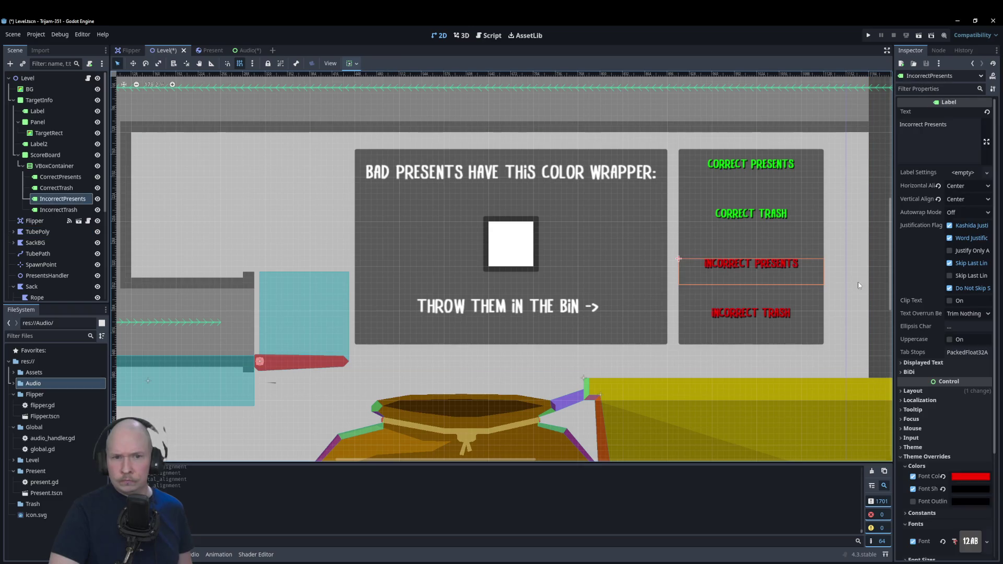
click(899, 135)
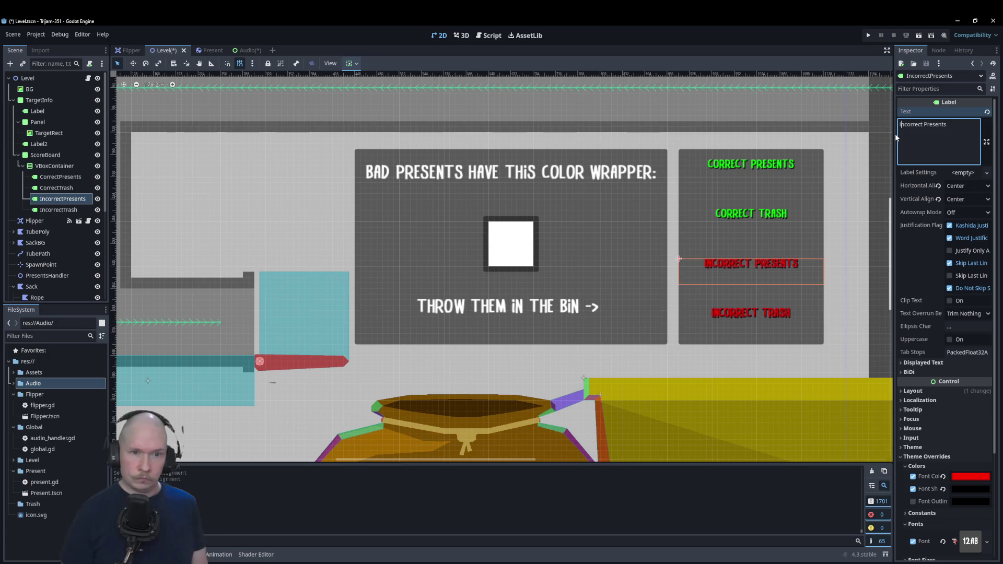
click(791, 132)
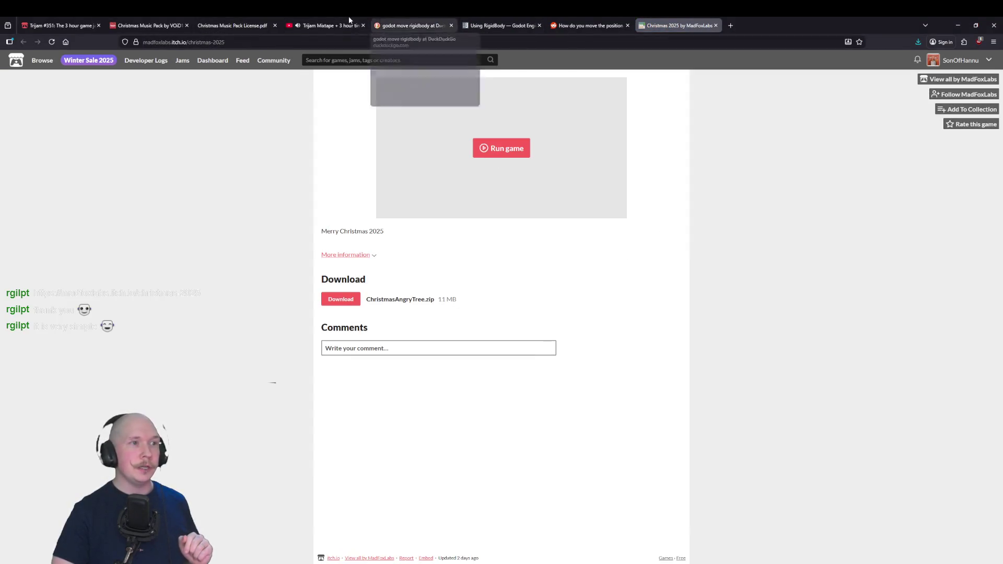
- Switch to the browser tab showing the Christmas 2025 itch.io game page
click(327, 25)
- Run the Christmas 2025 game on its itch.io page and dismiss the How to Play screen
click(679, 26)
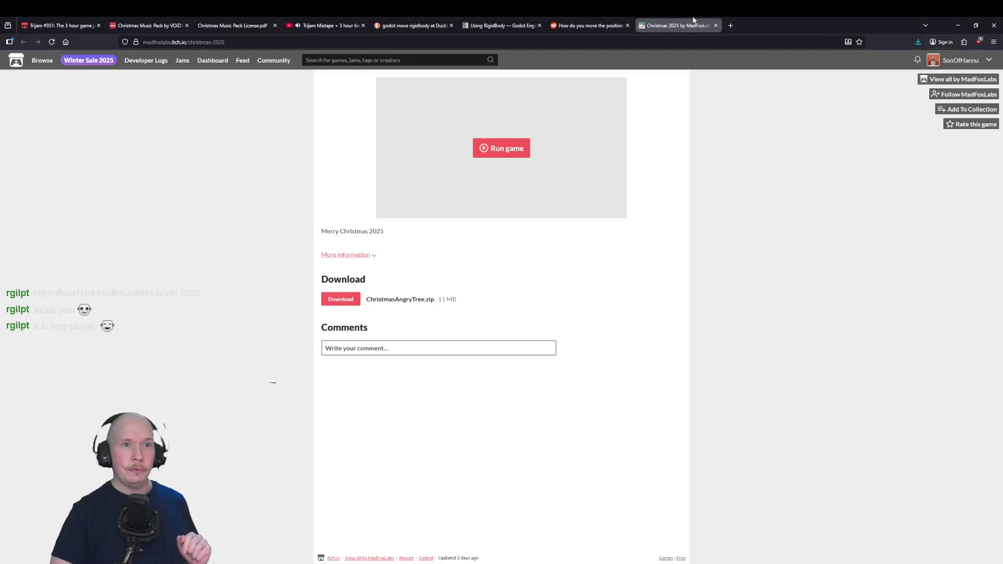
click(508, 150)
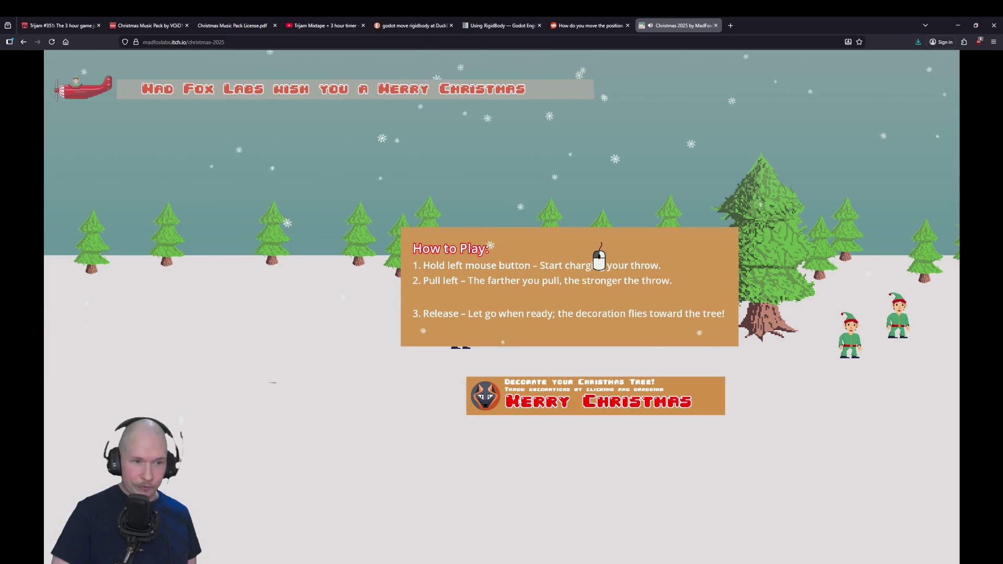
click(530, 242)
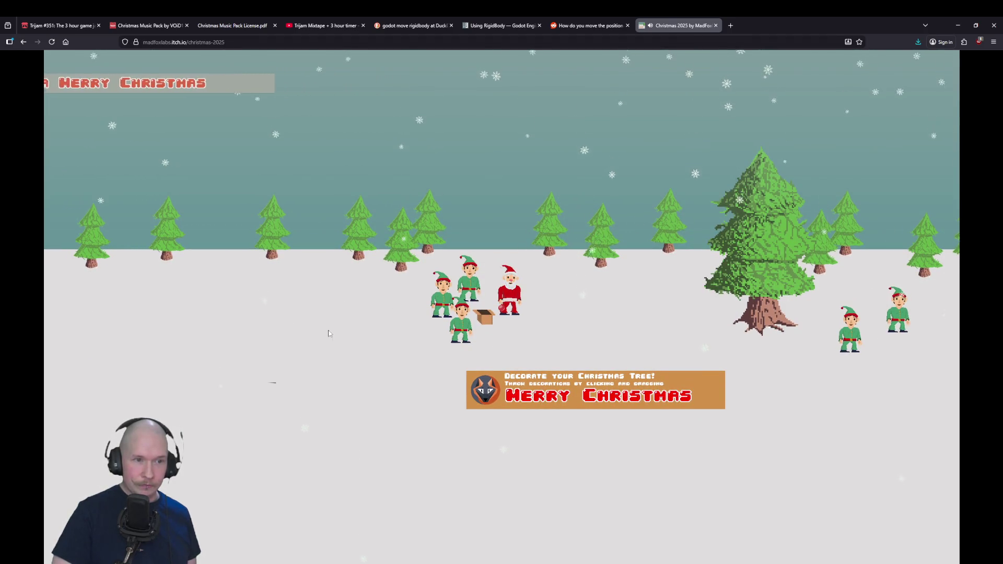
- Throw a dozen red and blue ornaments from Santa onto the tree, then close the game tab
drag(502, 309, 413, 350)
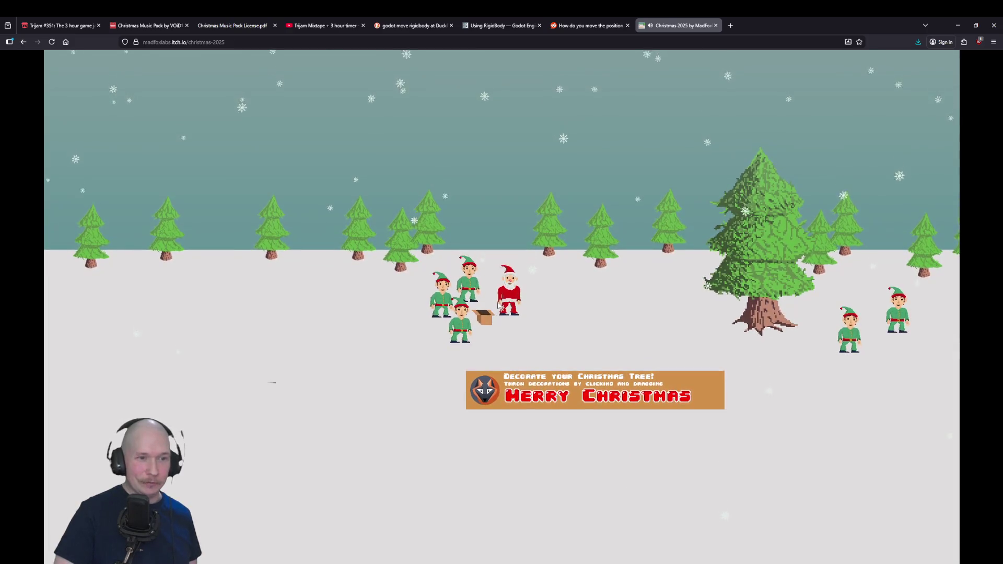
drag(501, 308, 380, 399)
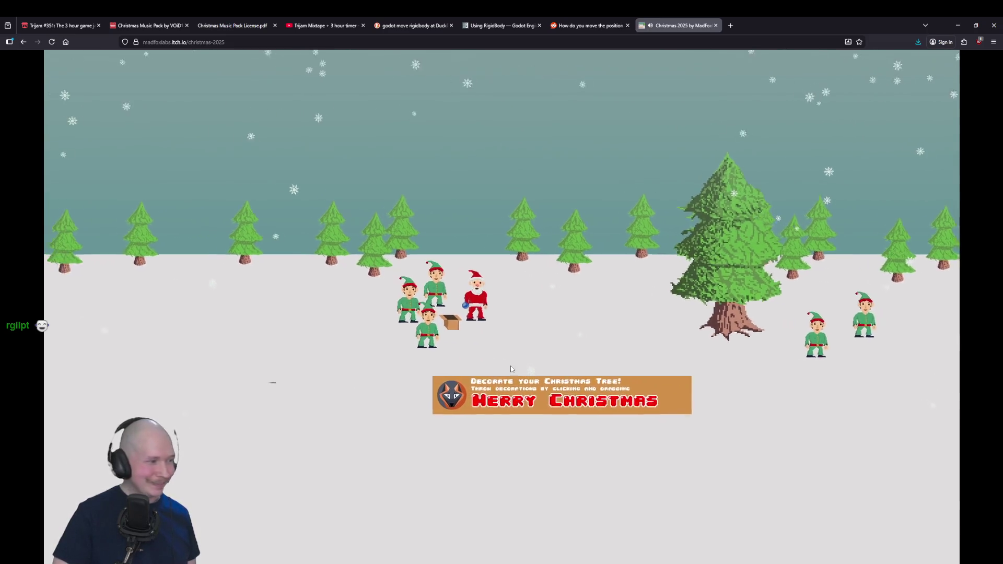
drag(505, 309, 162, 483)
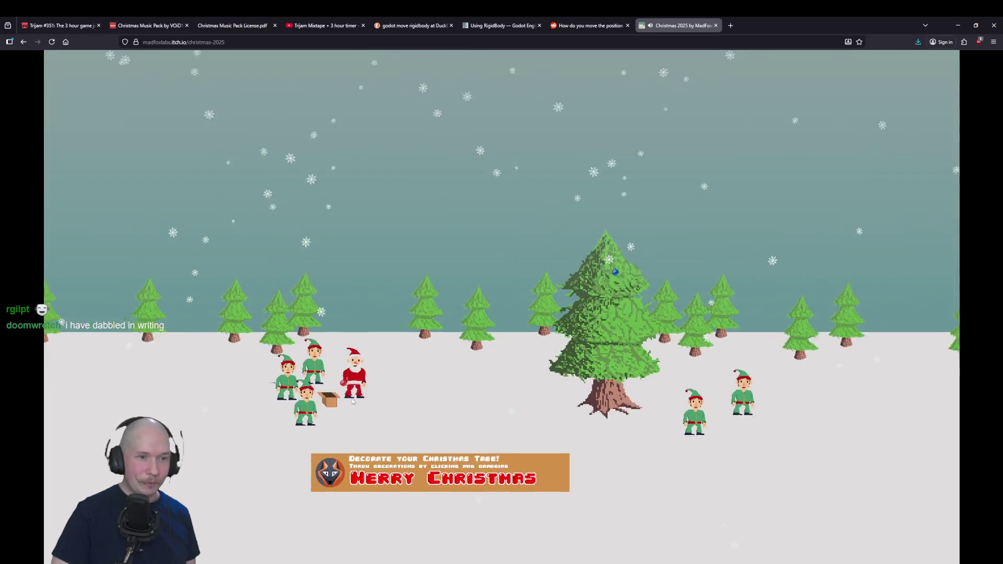
drag(491, 319, 389, 551)
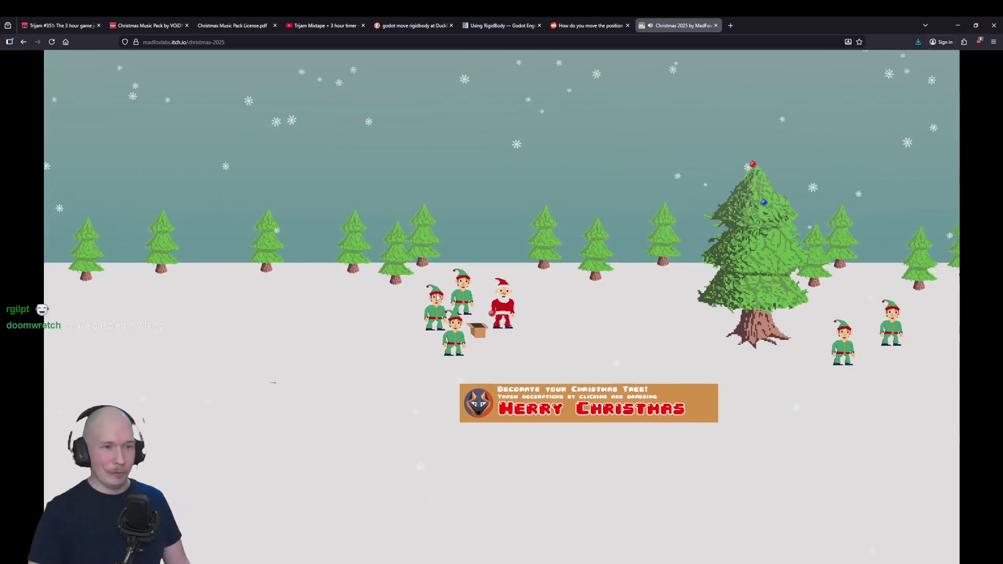
drag(507, 308, 157, 499)
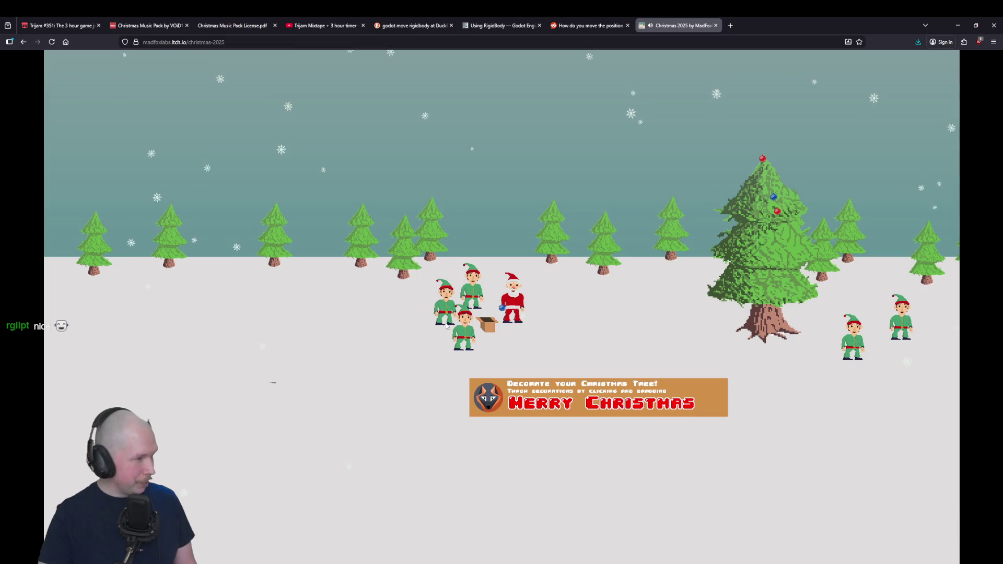
drag(495, 309, 381, 363)
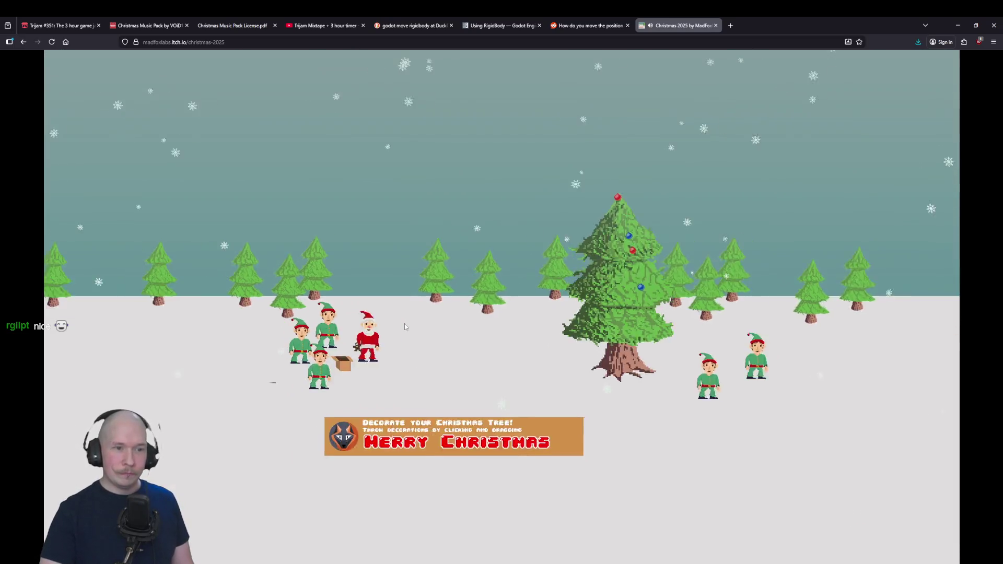
drag(496, 309, 303, 381)
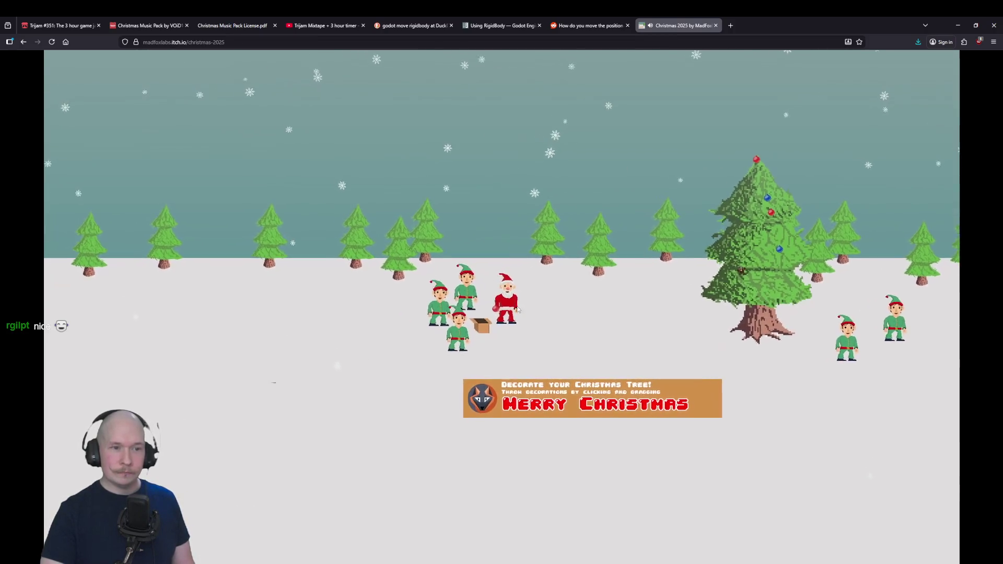
drag(444, 293, 289, 418)
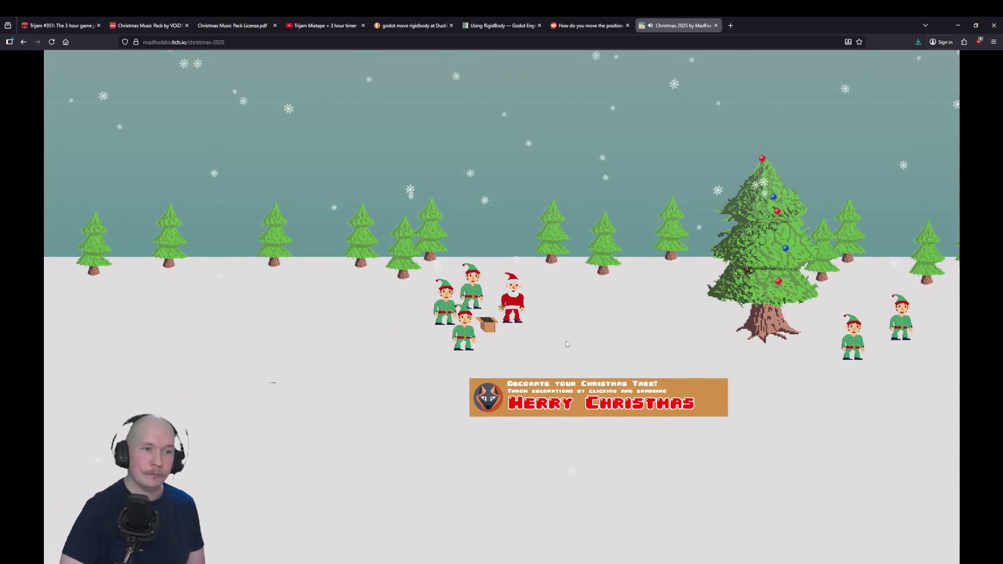
mouse_move(471, 339)
mouse_down()
mouse_move(309, 430)
mouse_move(390, 516)
mouse_move(340, 510)
mouse_move(422, 549)
mouse_up()
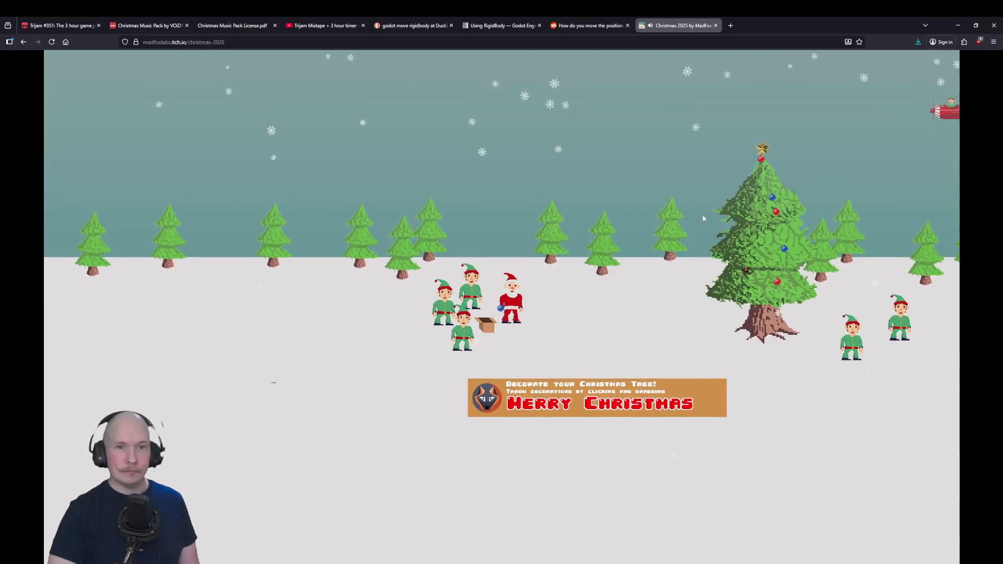
mouse_move(503, 313)
mouse_down()
mouse_move(313, 403)
mouse_move(268, 437)
mouse_up()
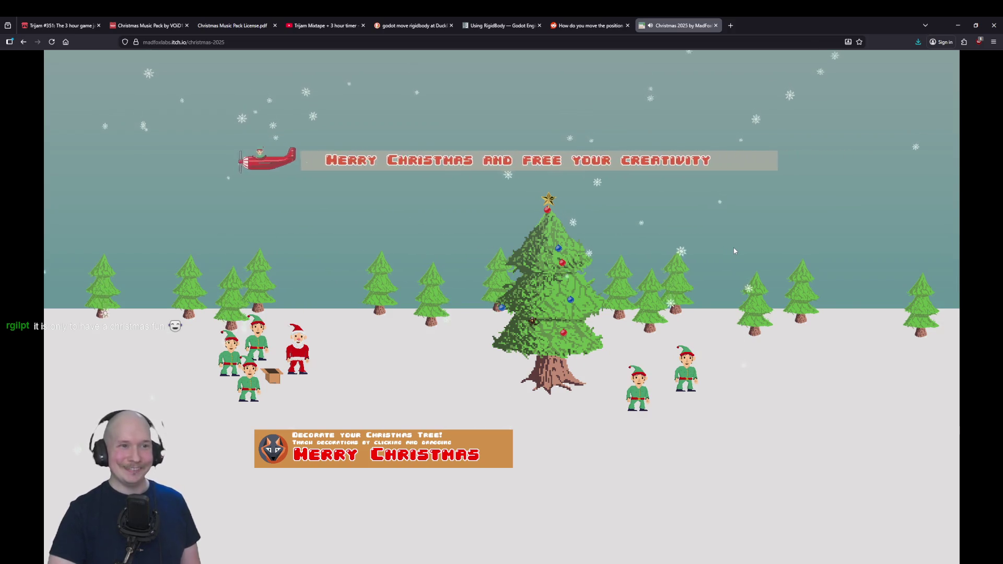
drag(502, 310, 413, 358)
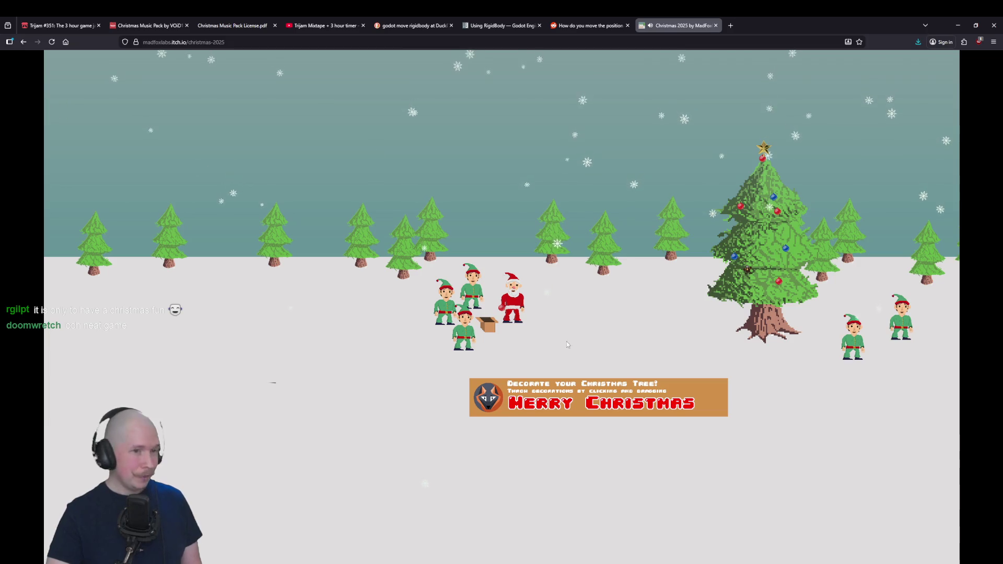
drag(503, 306, 225, 470)
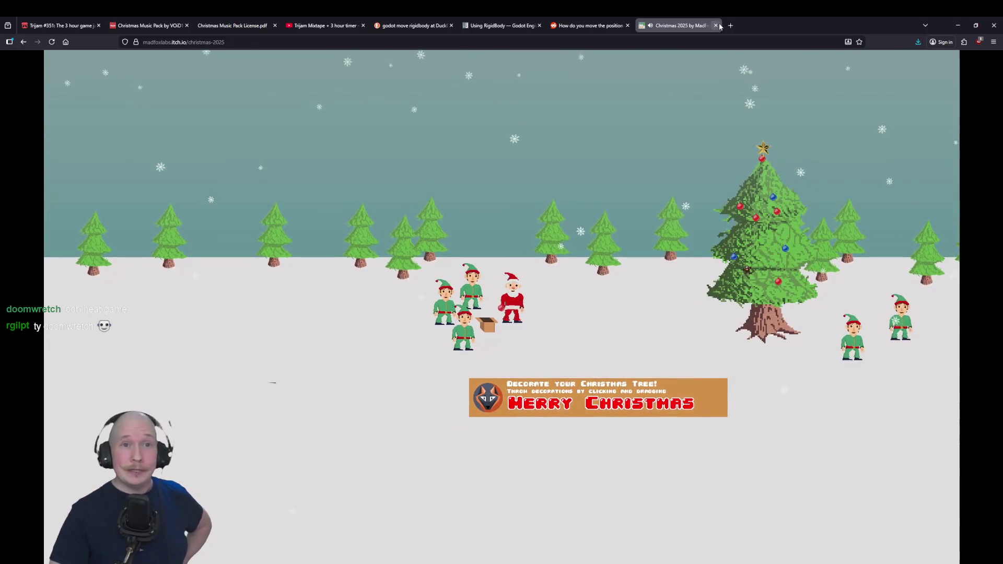
click(716, 25)
- Return to the Trijam Mixtape timer video tab, then switch back to the Godot editor
key(ctrl+4)
key(ctrl+3)
key(ctrl+4)
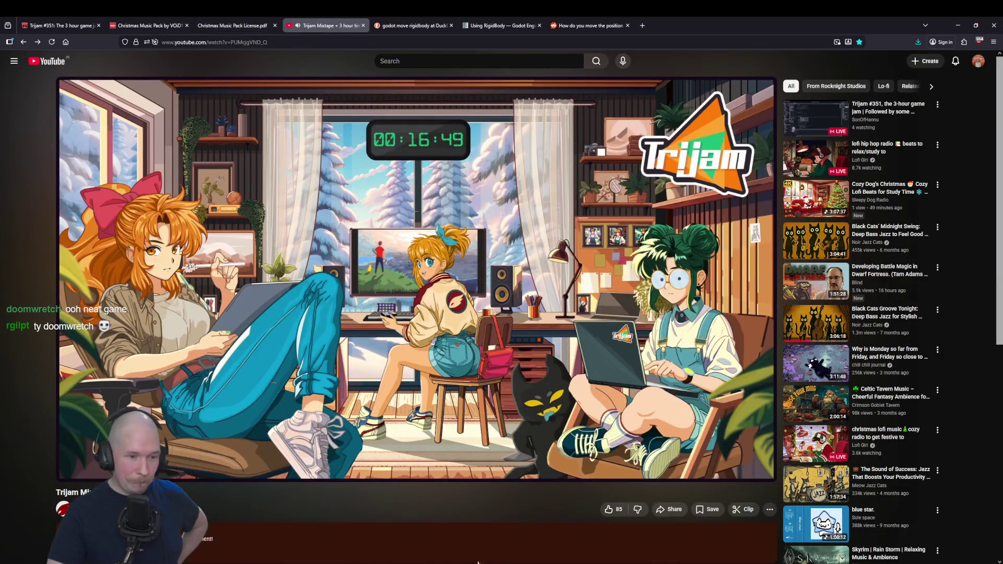
key(alt+Tab)
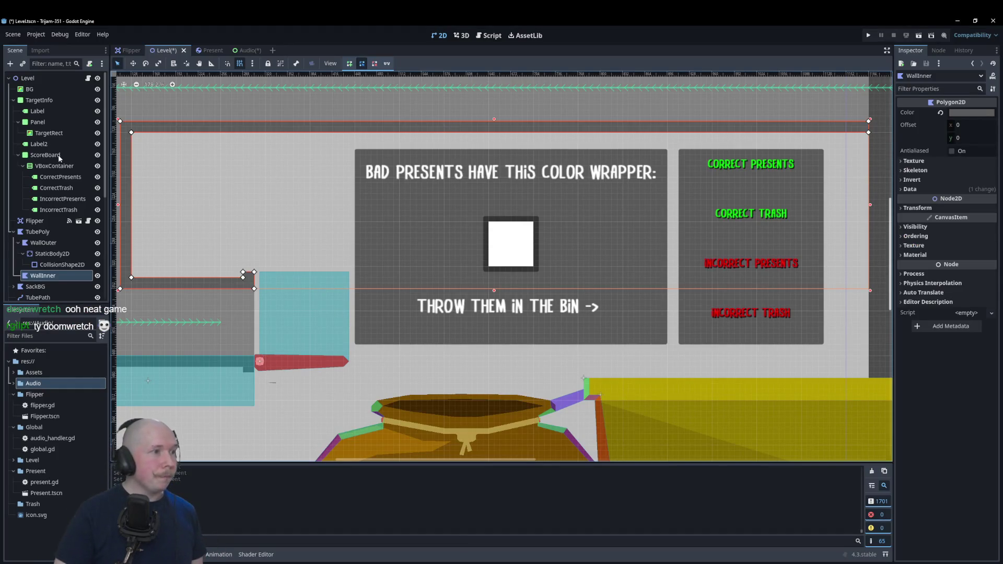
- In level.gd's _process, set CorrectPresents text to "Correct Presents\n" + str(Global.correct_present)
click(487, 35)
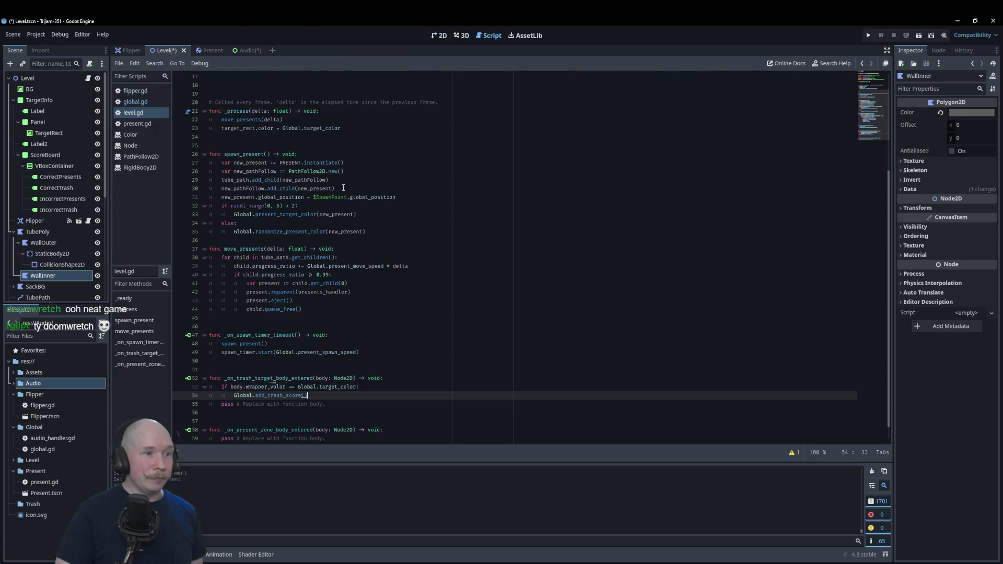
scroll(369, 265, up, 5)
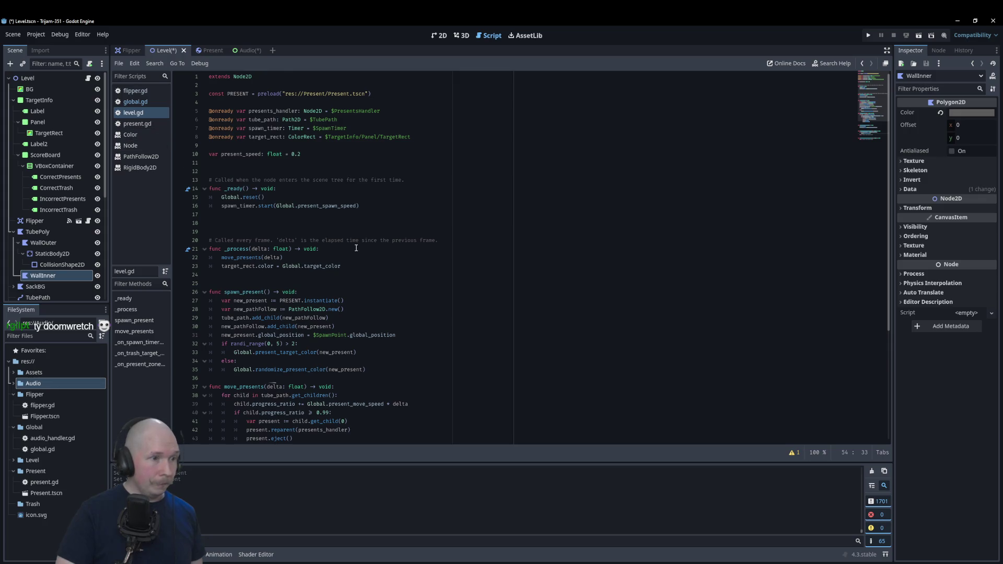
click(356, 248)
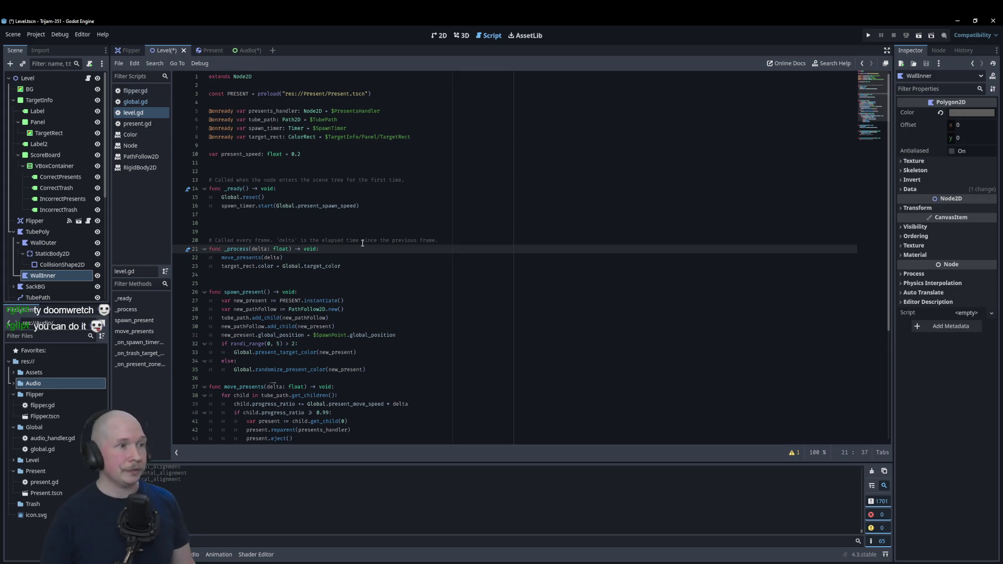
key(Return)
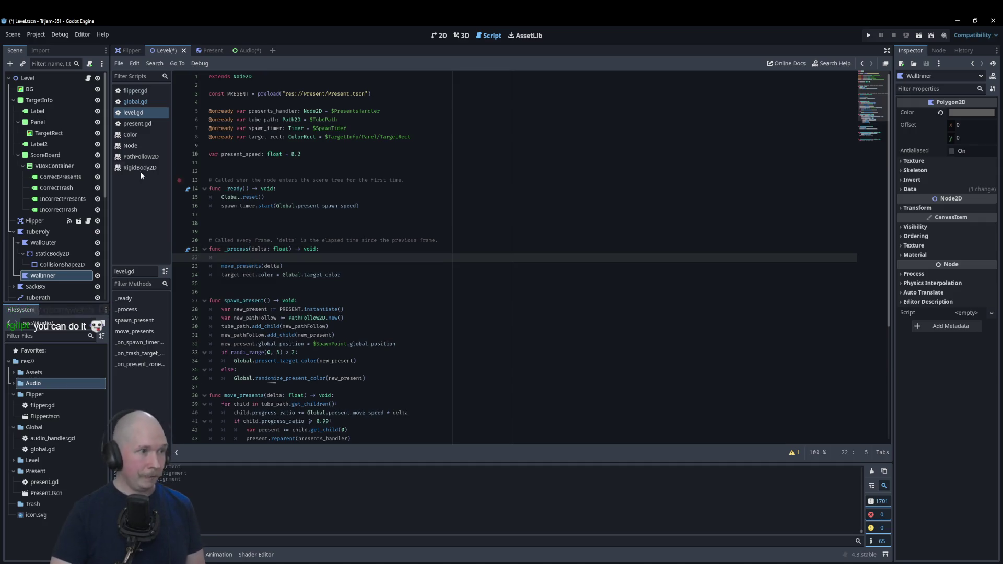
mouse_move(342, 261)
mouse_down()
mouse_move(330, 267)
mouse_move(333, 257)
mouse_up()
text($TargetInfo/ScoreBoard/VBoxContainer/CorrectPresents.)
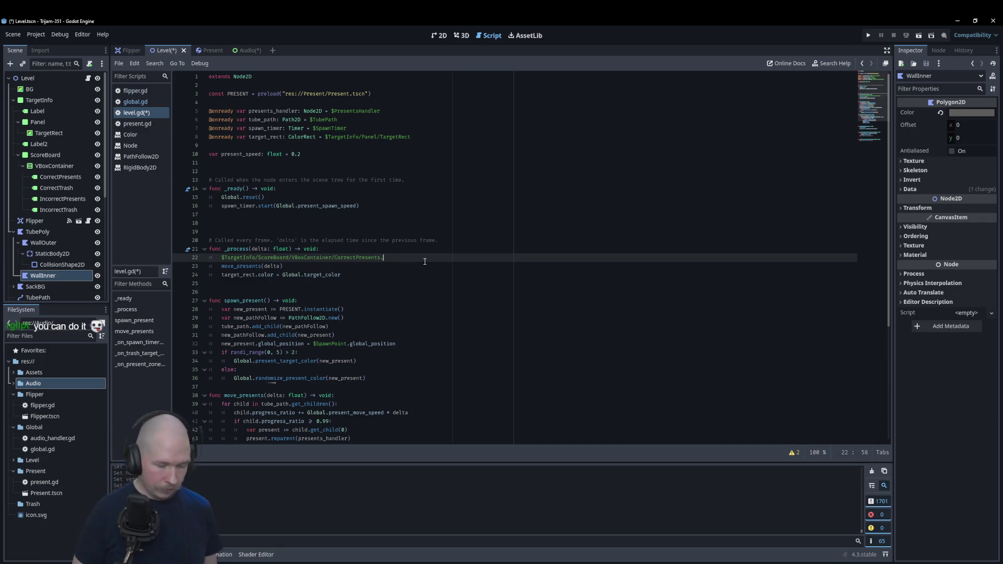
text(text)
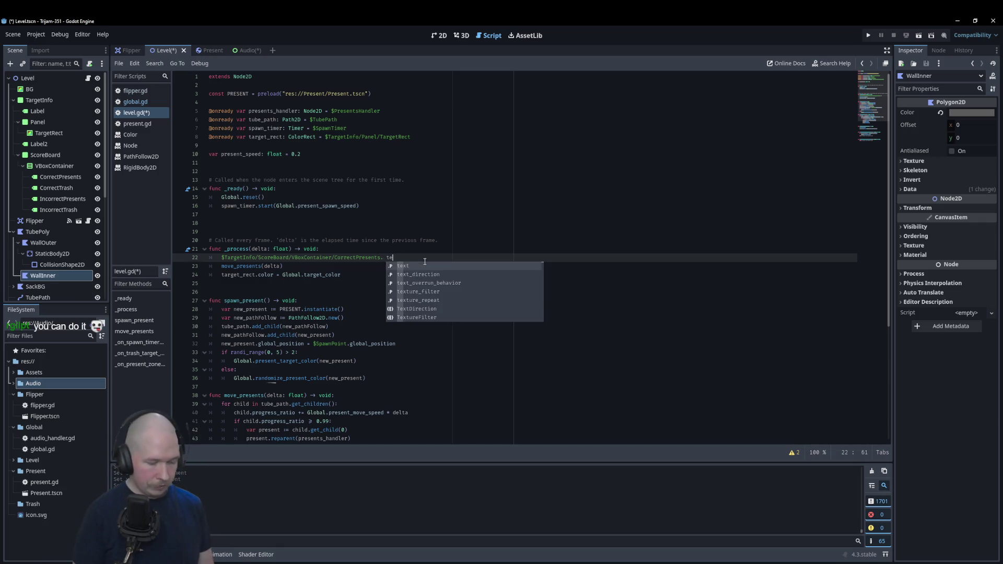
text( =)
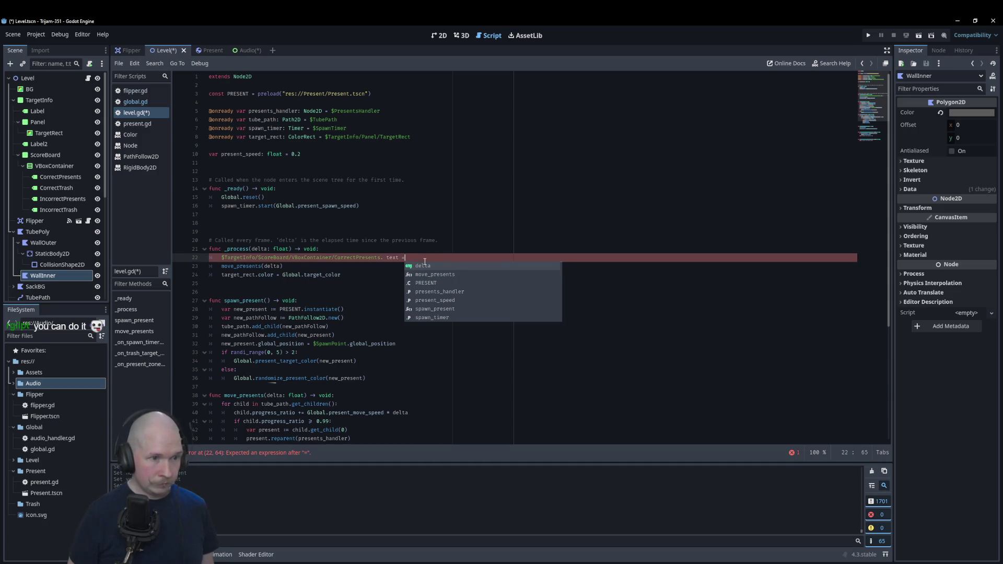
key(ctrl+Left)
key(ctrl+Left)
key(Delete)
key(End)
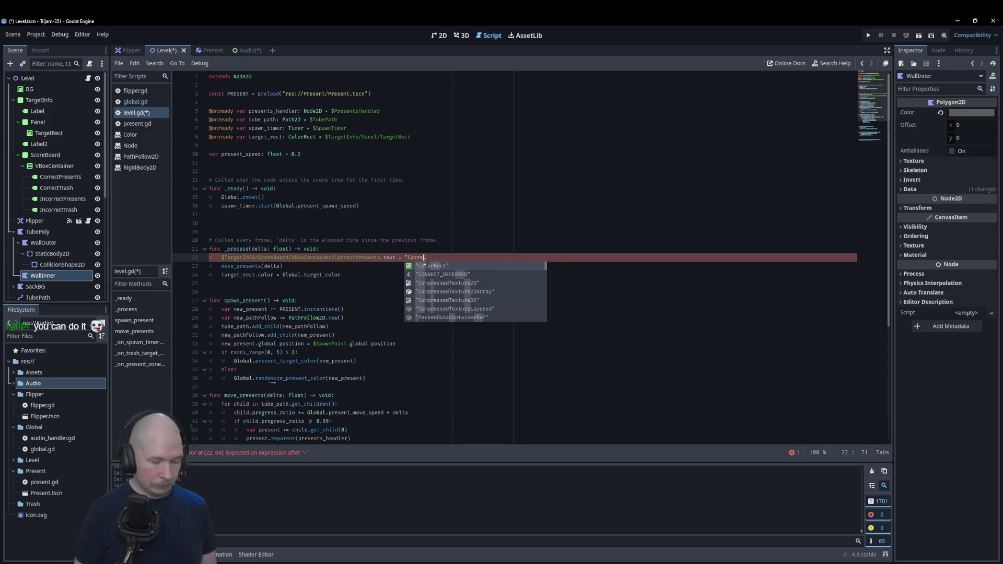
text(ct Presents\n)
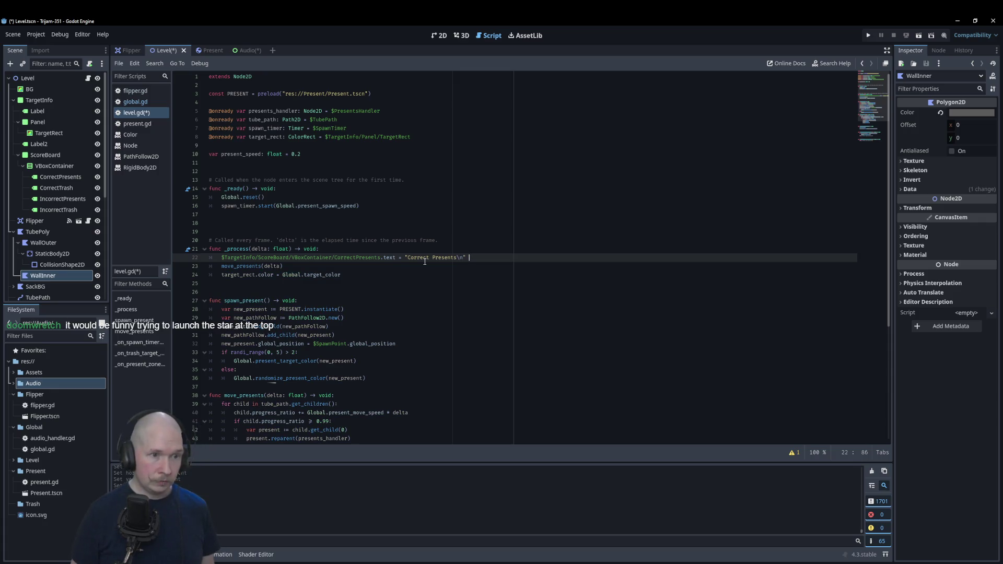
text(tr()
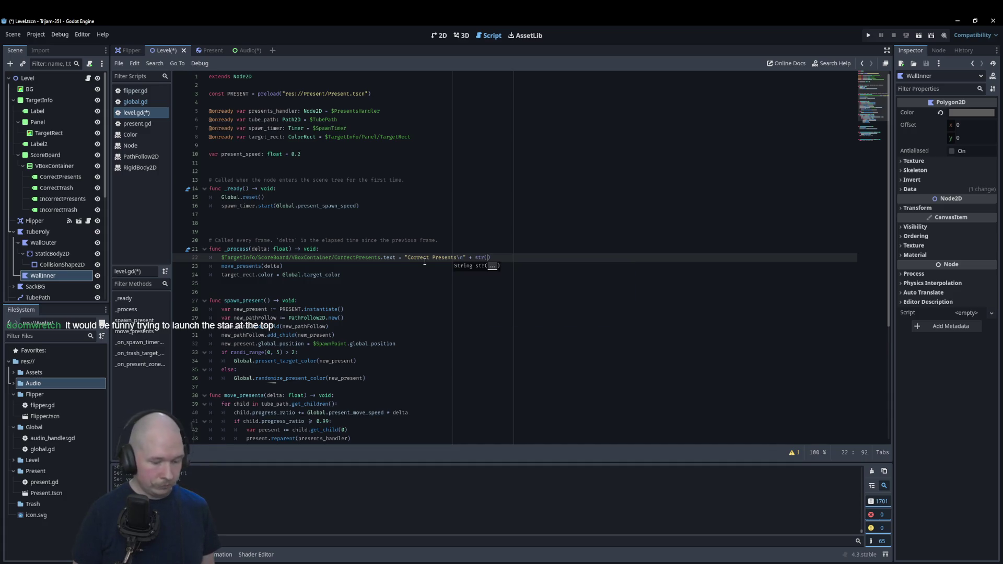
text(Glob)
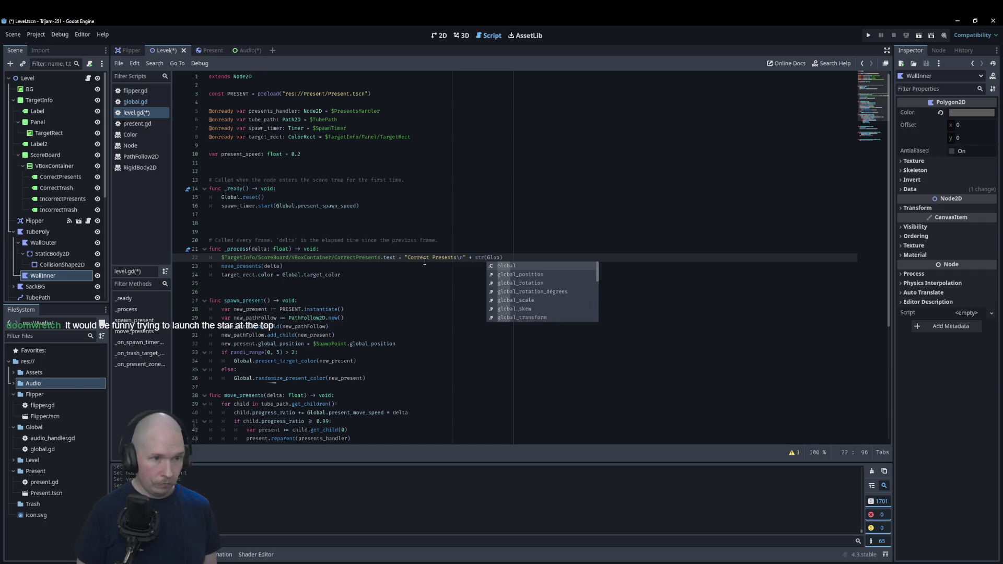
key(Return)
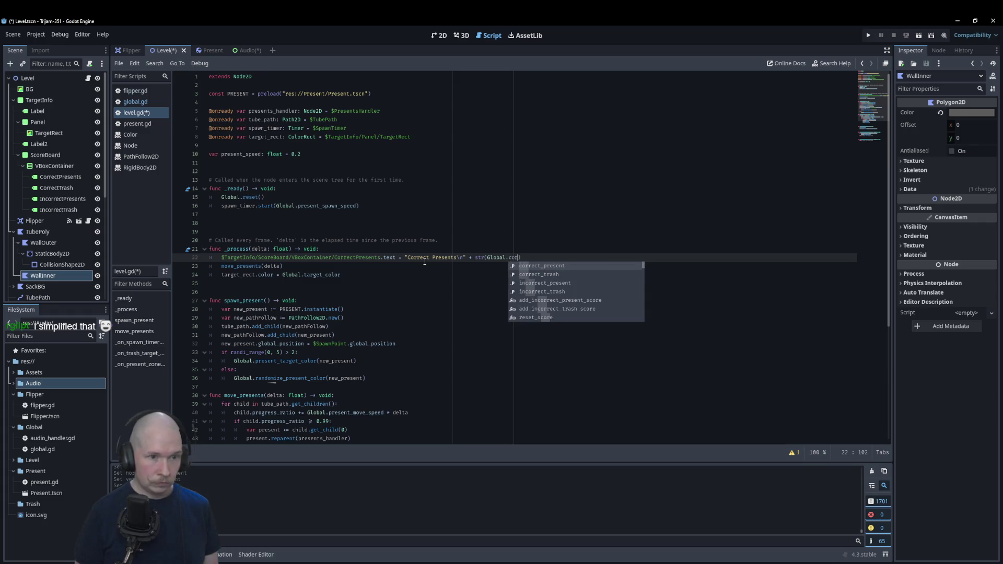
key(Return)
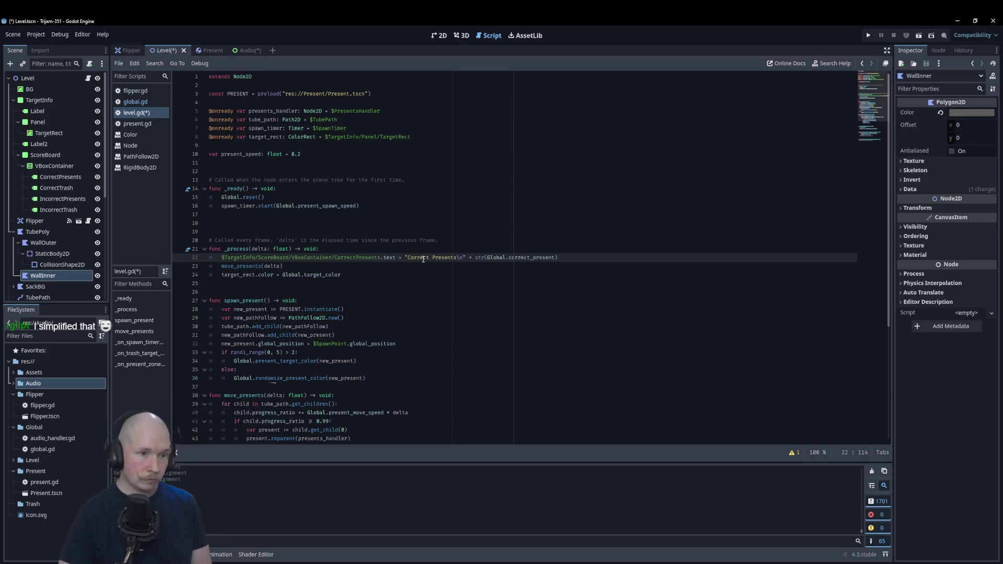
- Start a new _process line with the CorrectTrash label's node path
click(582, 257)
key(Return)
drag(55, 188, 270, 273)
double_click(387, 257)
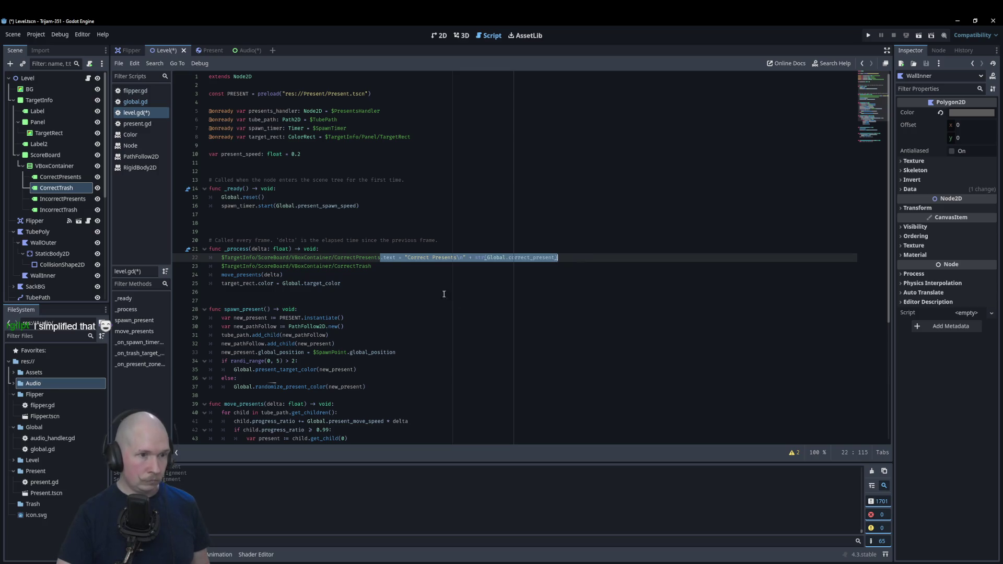
- Paste the text assignment after CorrectTrash, changing its heading to Trash and variable to correct_trash
click(393, 267)
key(super+v)
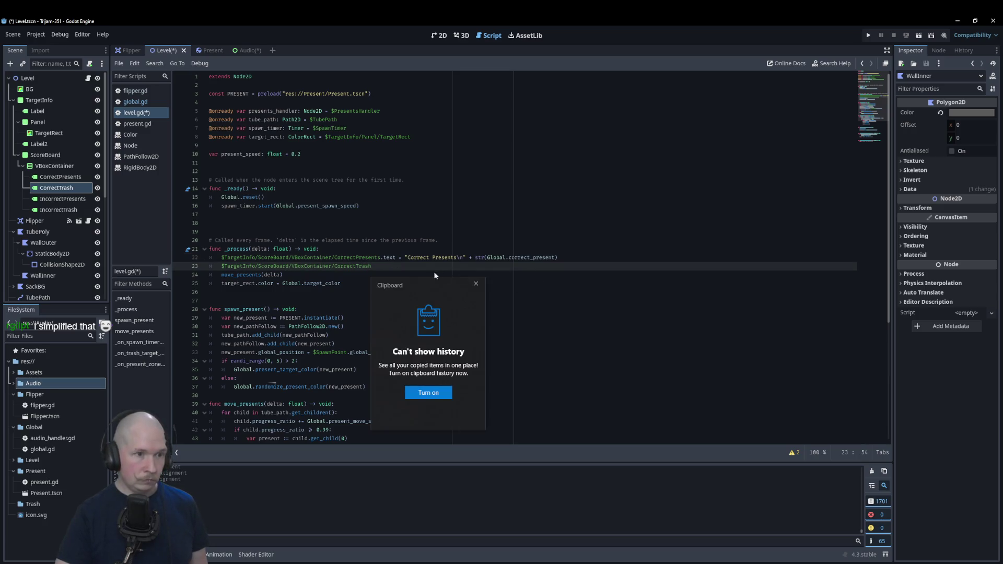
click(481, 285)
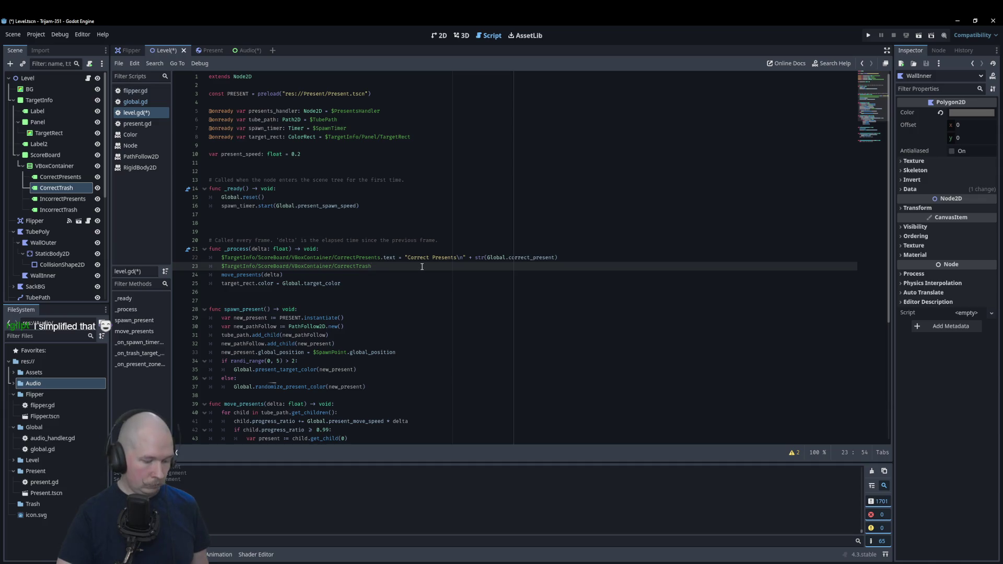
text(.text = "Correct Presents\n" + str(Global.correct_present))
double_click(441, 266)
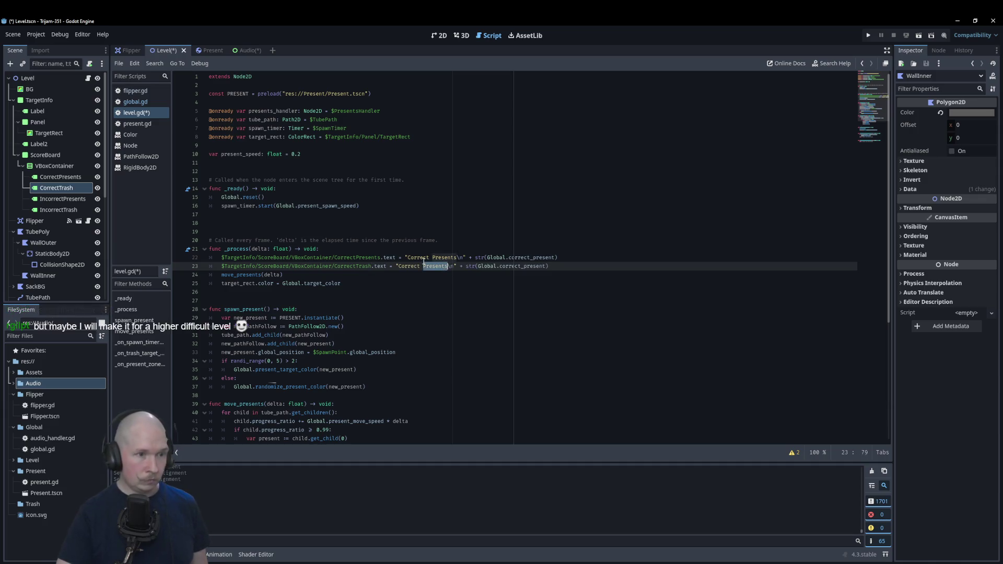
key(BackSpace)
text(rash)
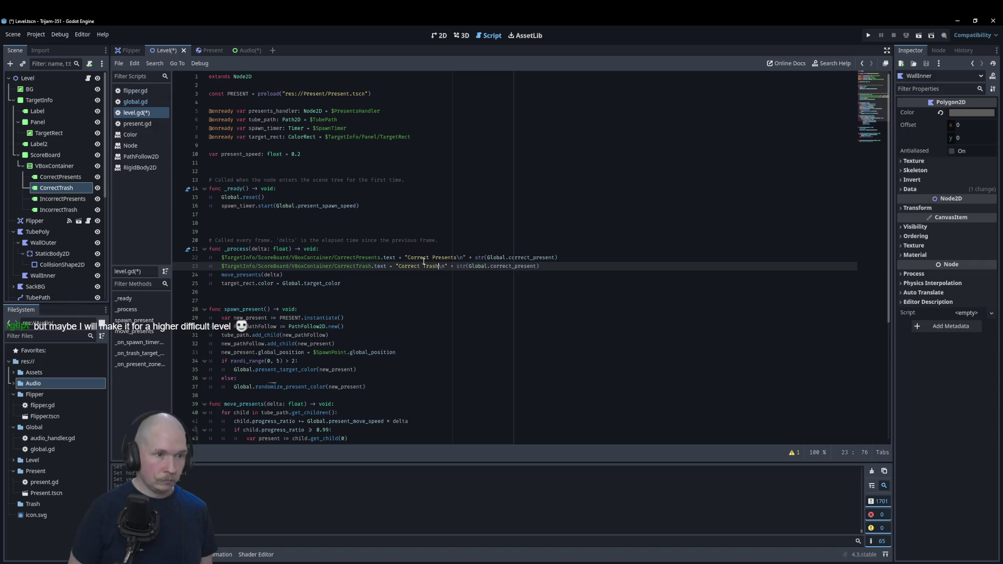
drag(537, 267, 516, 266)
text(tr)
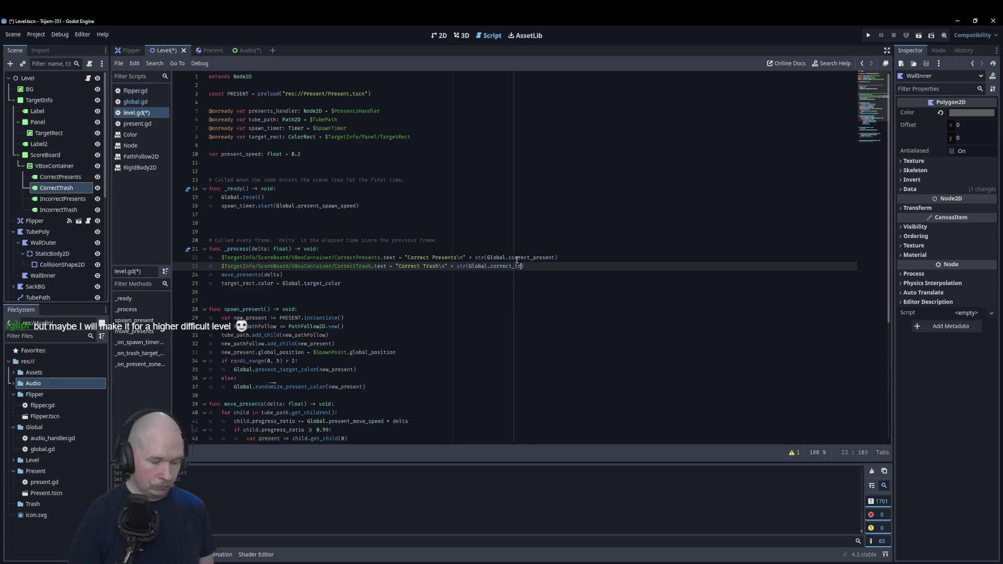
text(as)
key(Return)
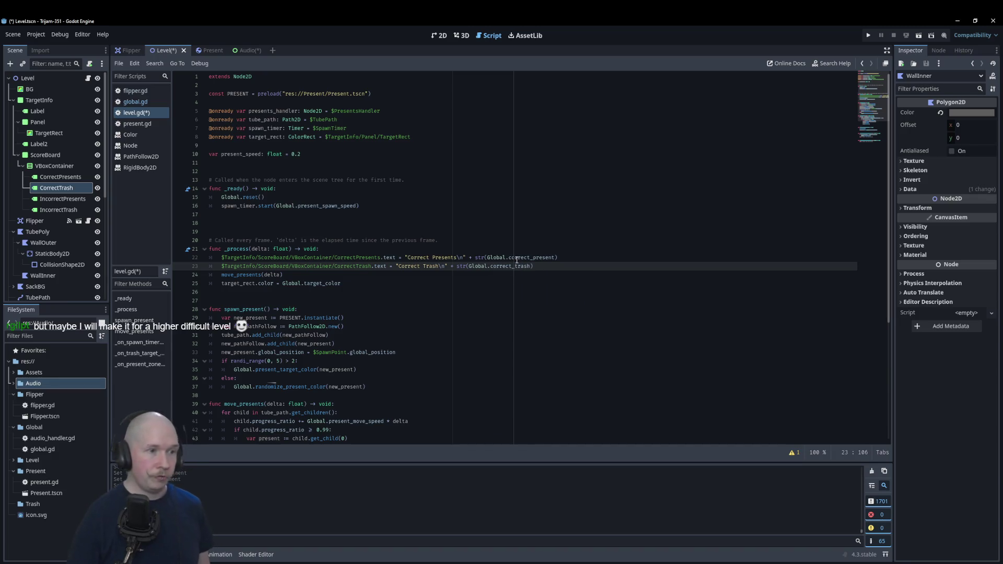
- Add IncorrectPresents and IncorrectTrash label lines with copied presents and trash text assignments
key(Return)
mouse_move(51, 198)
mouse_down()
mouse_move(225, 261)
mouse_move(233, 277)
mouse_up()
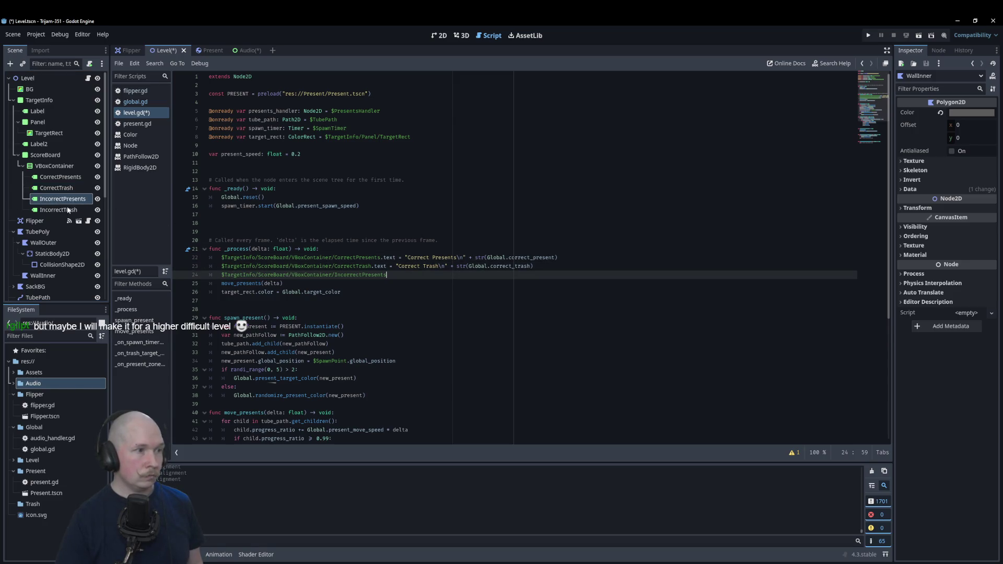
key(Return)
mouse_move(71, 210)
mouse_down()
mouse_move(272, 291)
mouse_move(275, 284)
mouse_up()
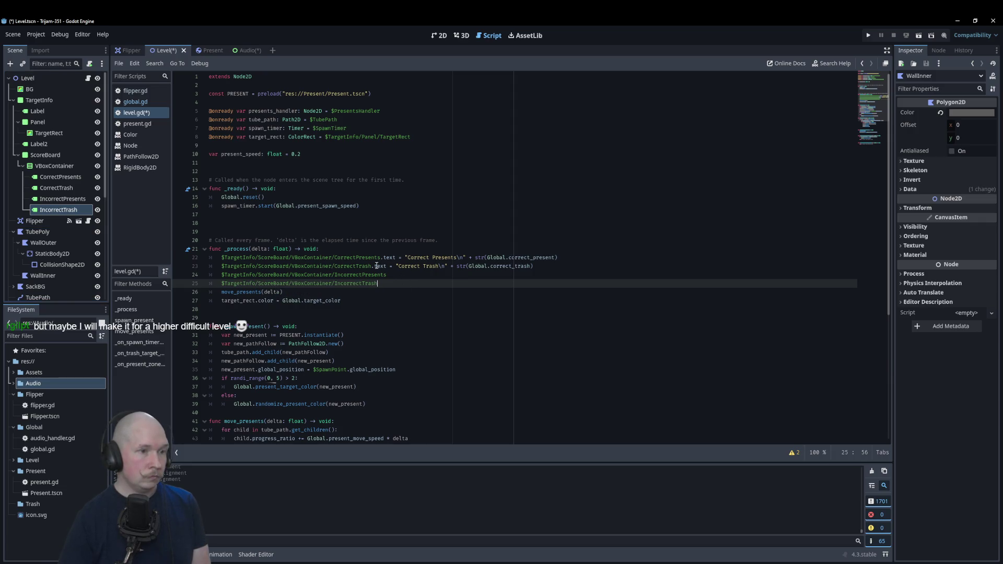
drag(371, 266, 533, 266)
key(ctrl+c)
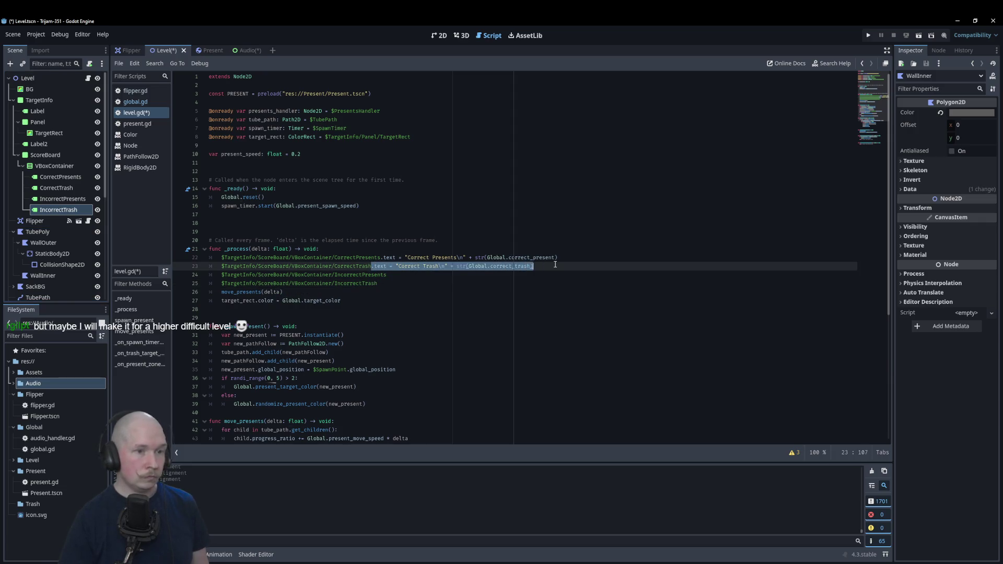
click(411, 286)
key(ctrl+v)
drag(380, 258, 588, 256)
key(ctrl+c)
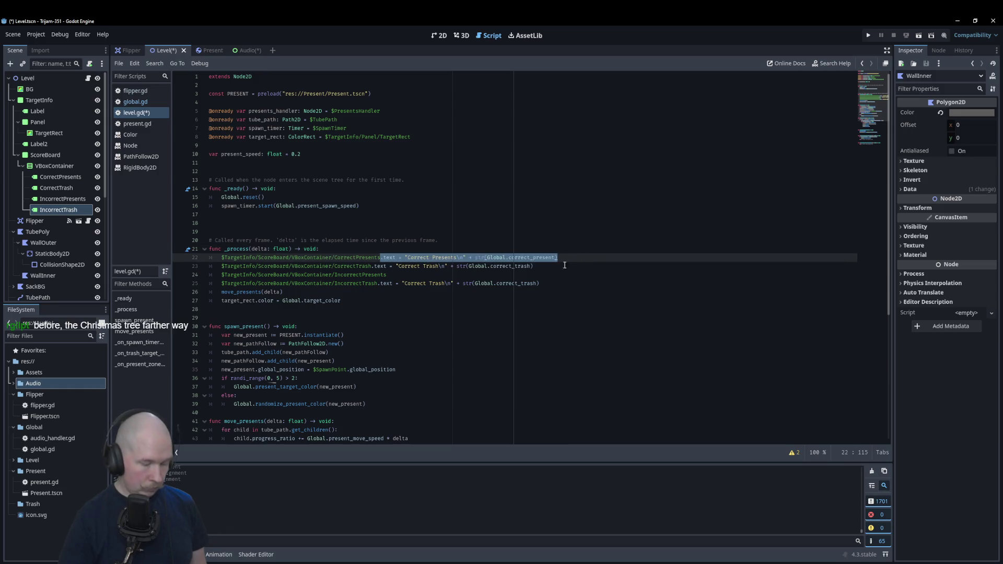
click(440, 275)
key(ctrl+v)
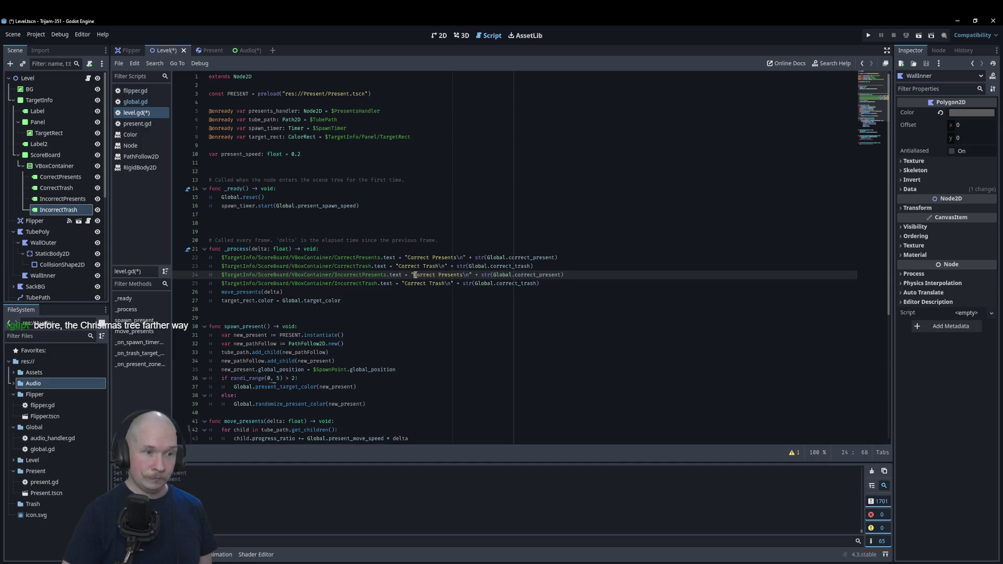
- Reword the headings on lines 24 and 25 to Incorrect Presents and Incorrect Trash
key(Delete)
text(In)
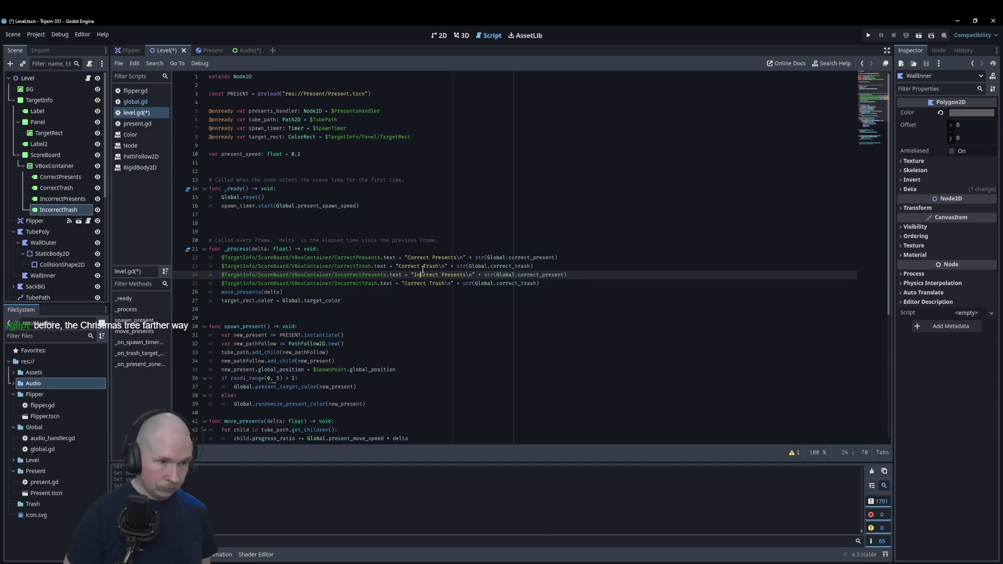
key(Escape)
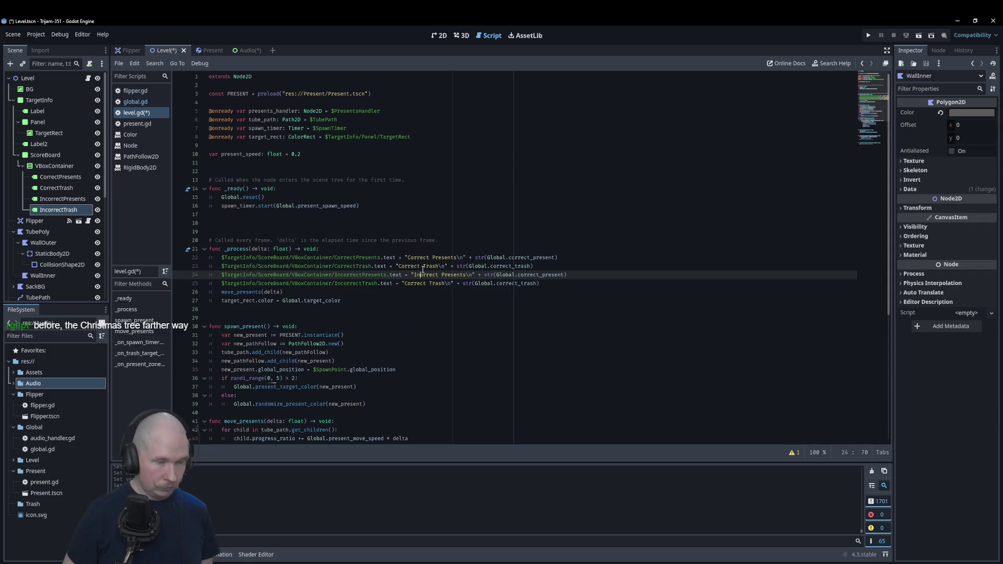
text(c)
key(Down)
key(BackSpace)
text(Inc)
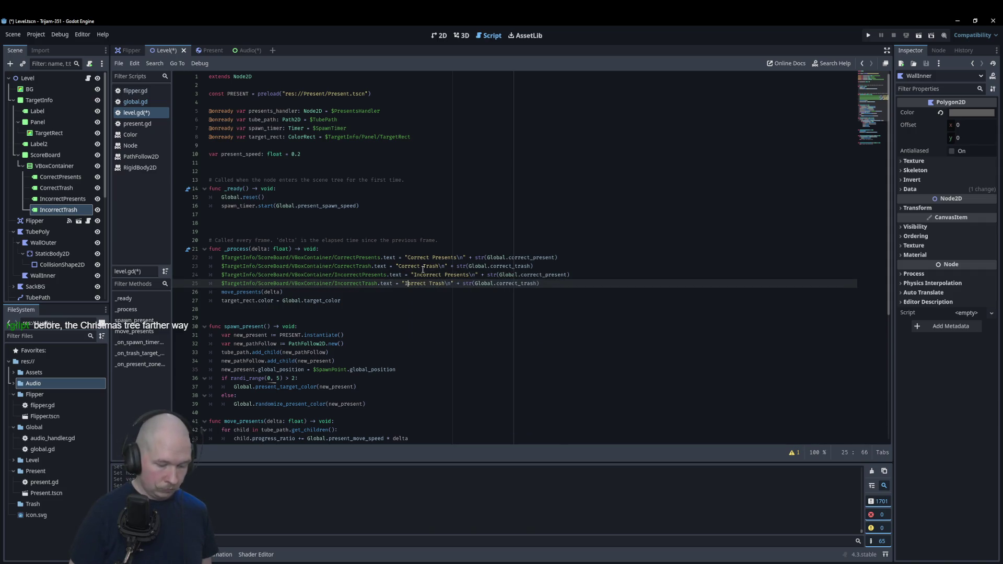
click(549, 240)
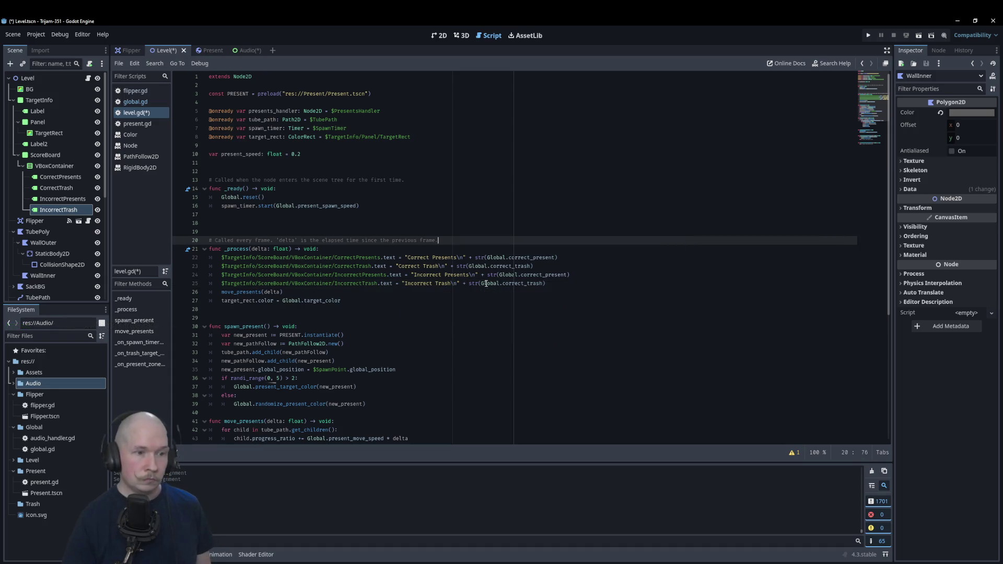
- Change lines 24–25 to Global.incorrect_present and Global.incorrect_trash, then save level.gd
click(504, 283)
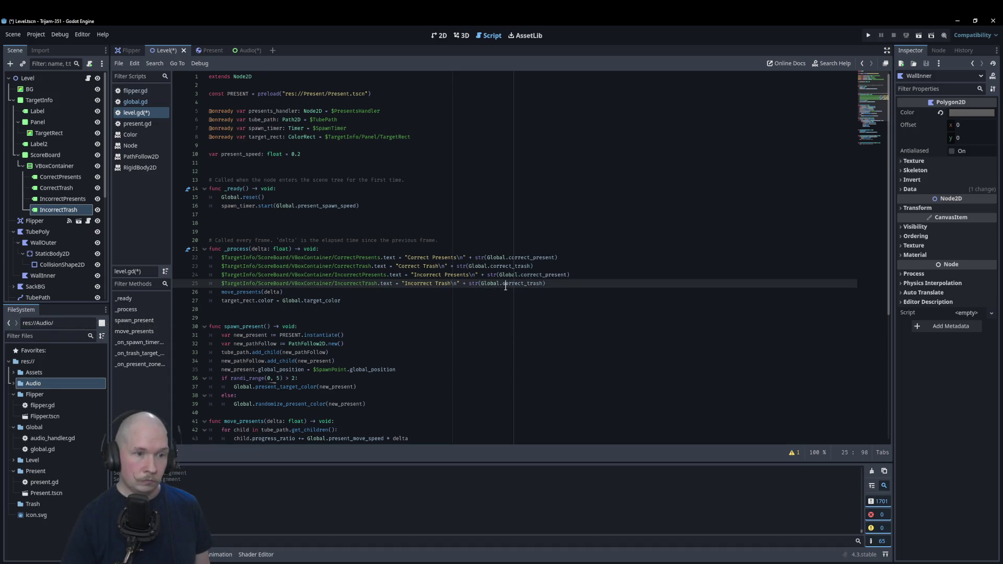
text(in)
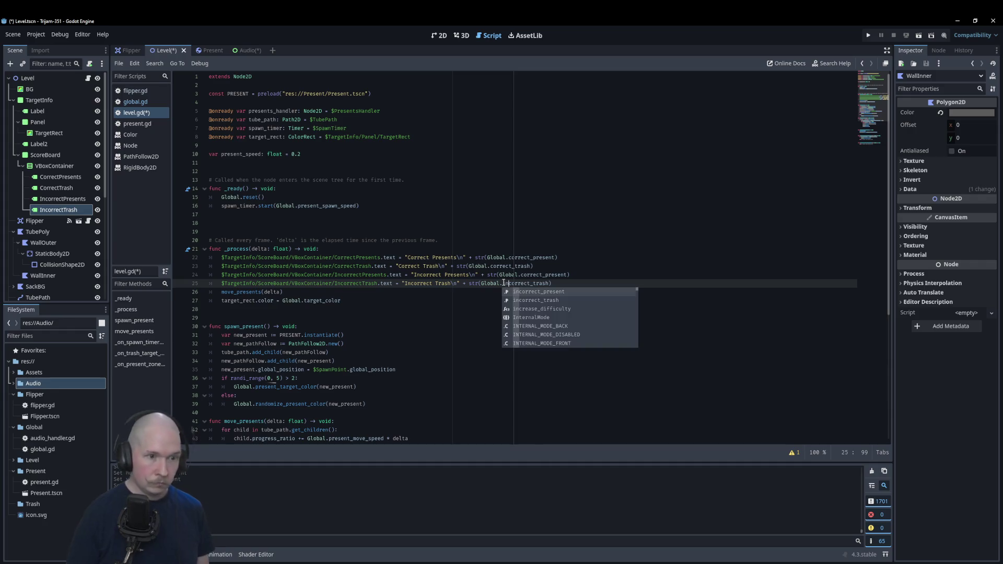
click(521, 274)
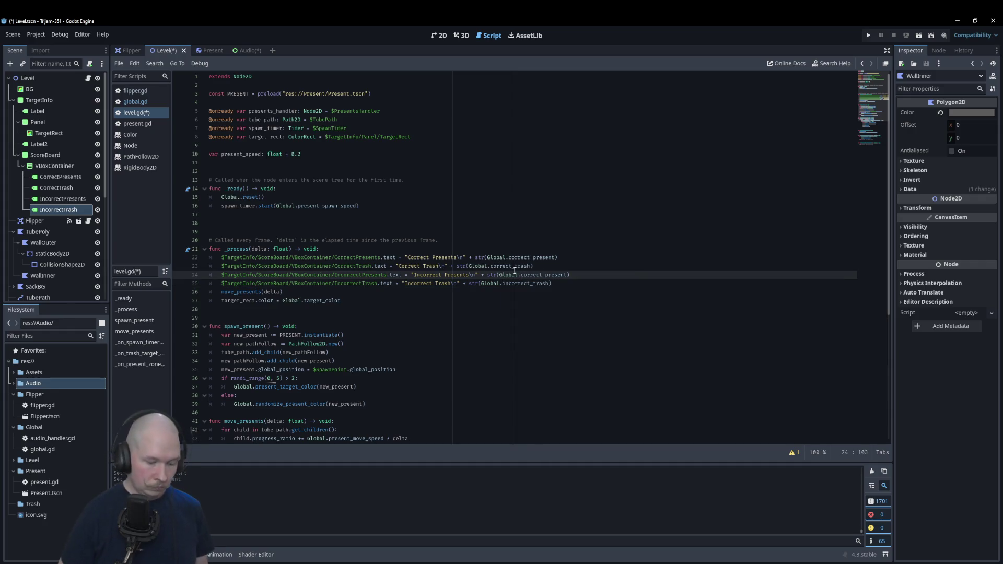
text(in)
click(595, 241)
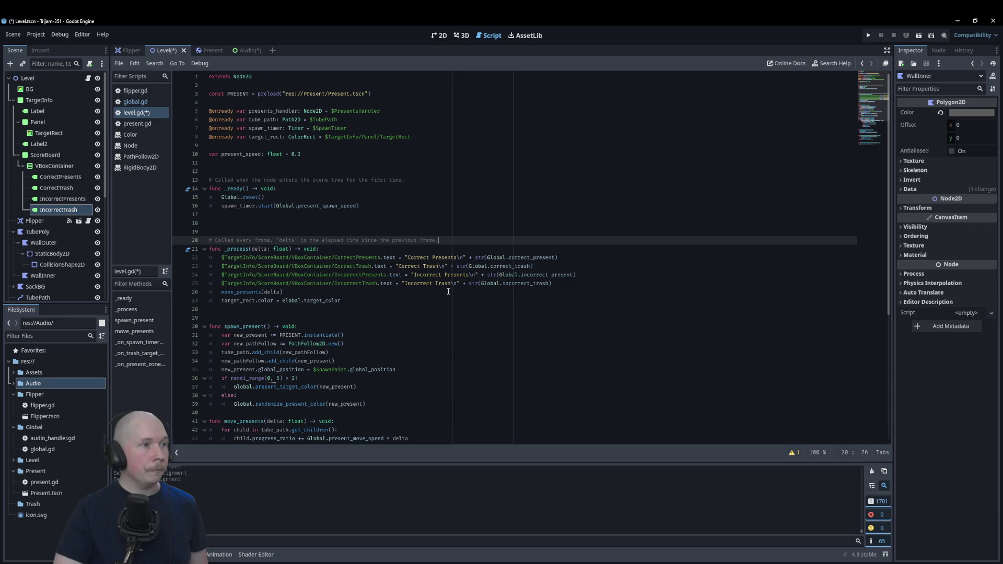
key(ctrl+s)
scroll(501, 295, down, 7)
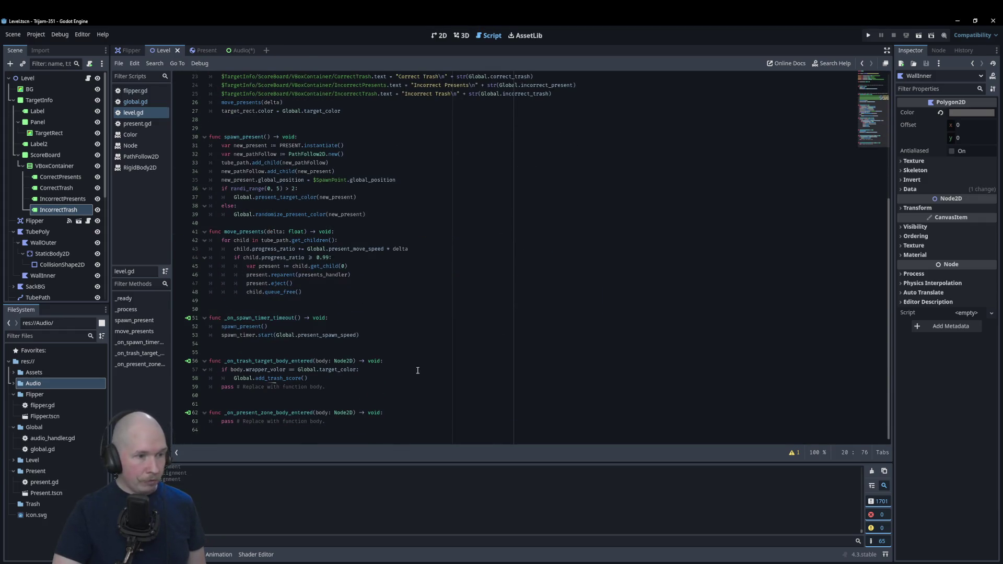
- Correct the 'wrapper_olor' typo to wrapper_color on line 57
click(265, 372)
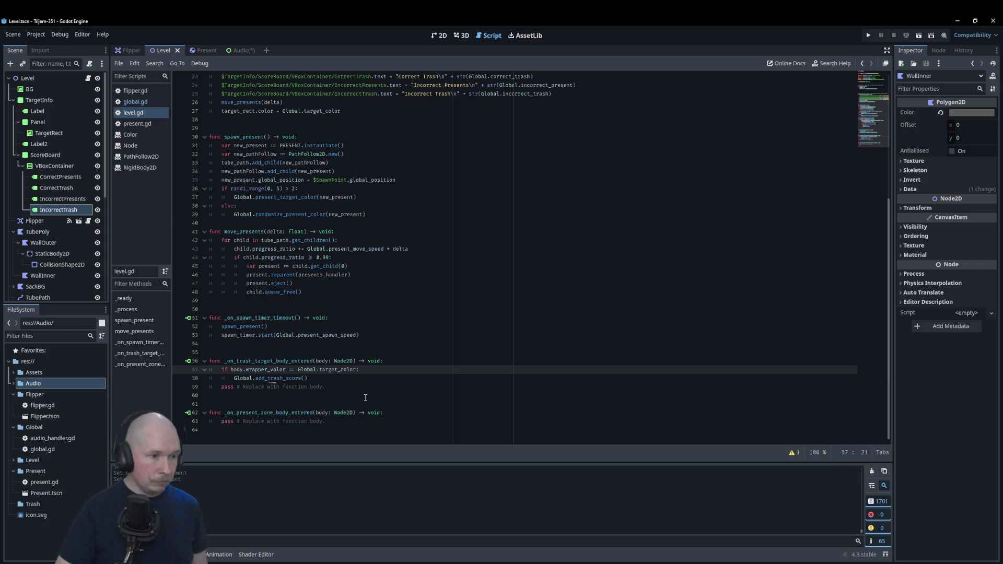
key(Delete)
text(c)
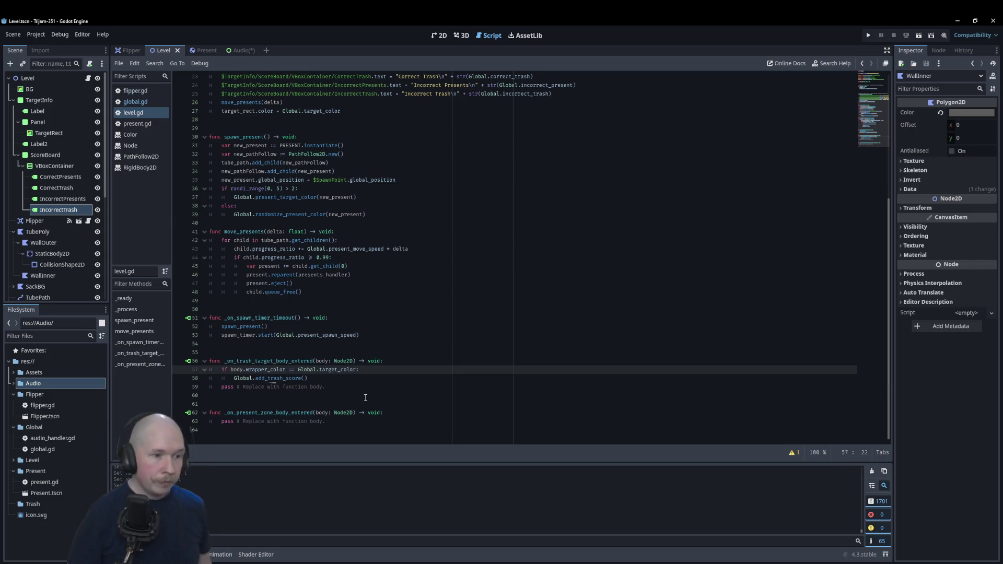
- Replace the pass line with else: Global.add_incorrect_trash_score(), then select the wrapper_color check
click(368, 381)
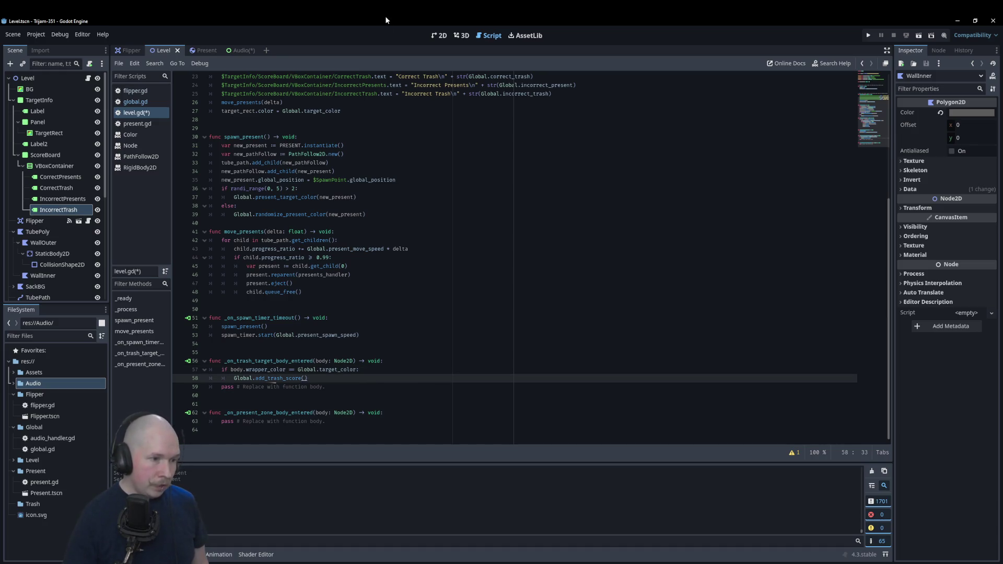
click(325, 387)
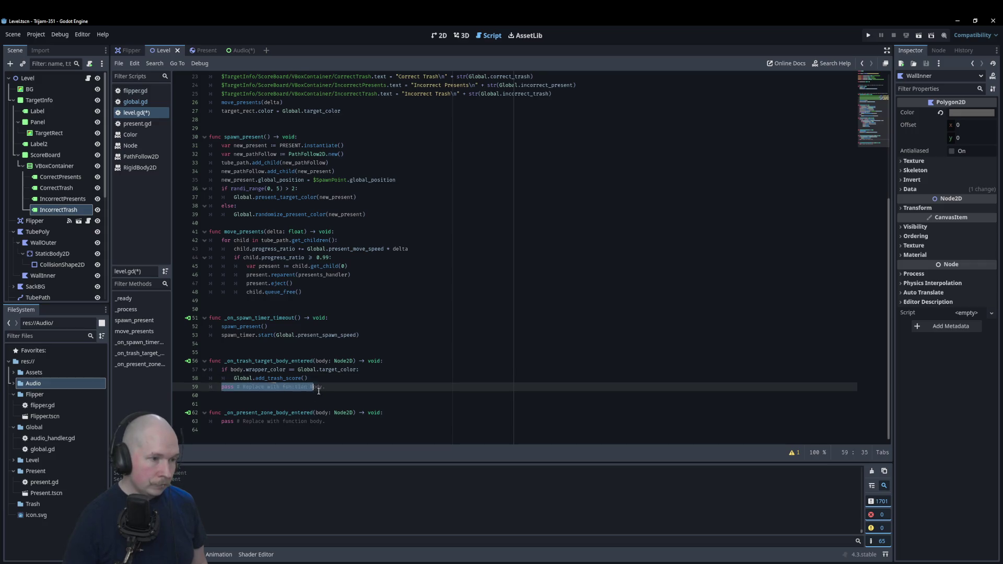
drag(325, 388, 221, 387)
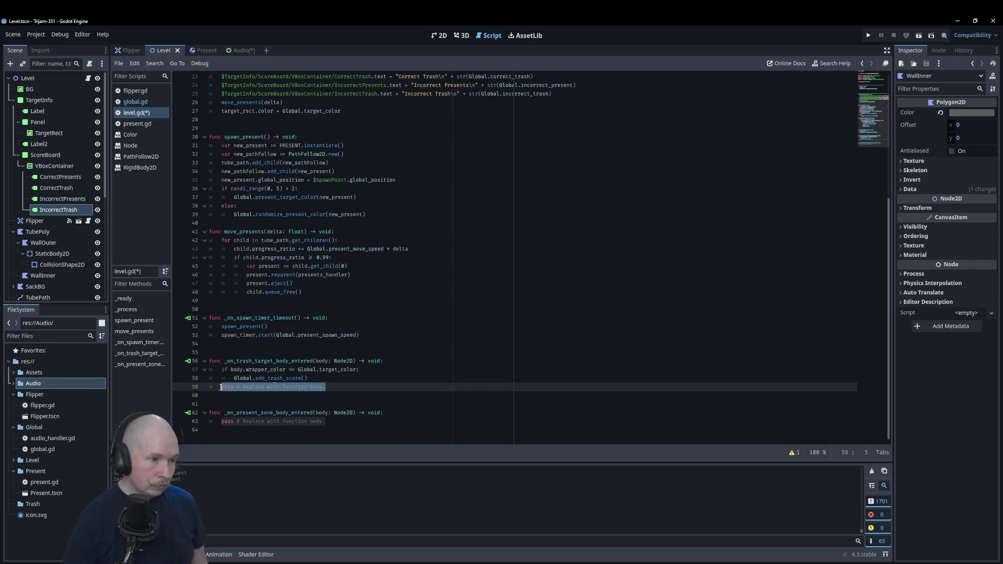
text(else:)
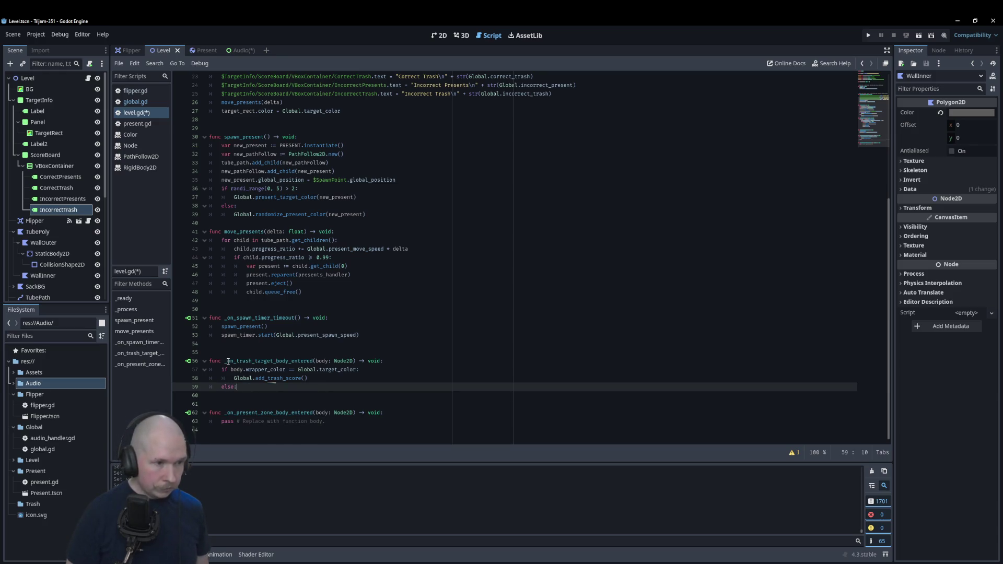
key(Return)
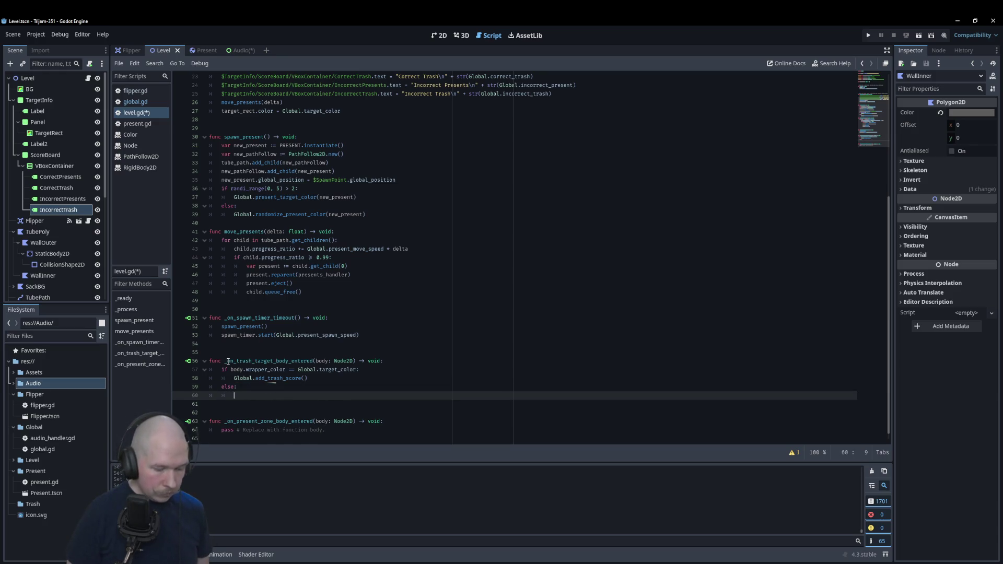
text(Global.)
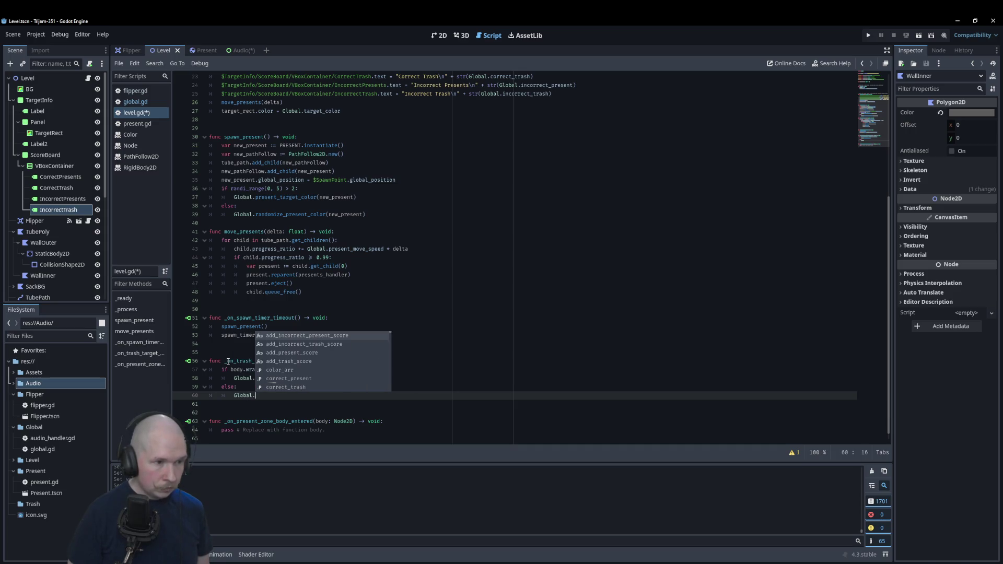
text(add)
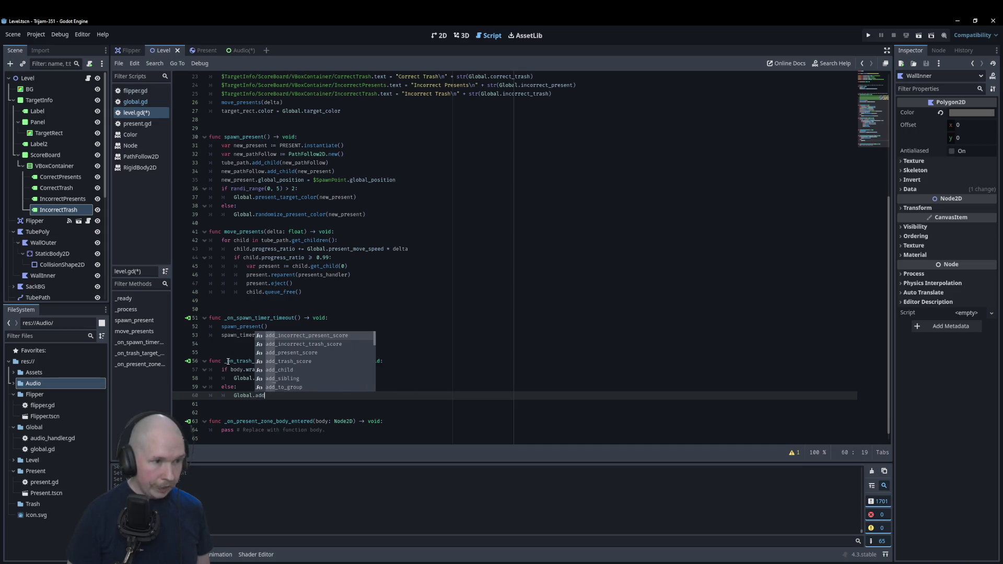
key(Down)
key(Return)
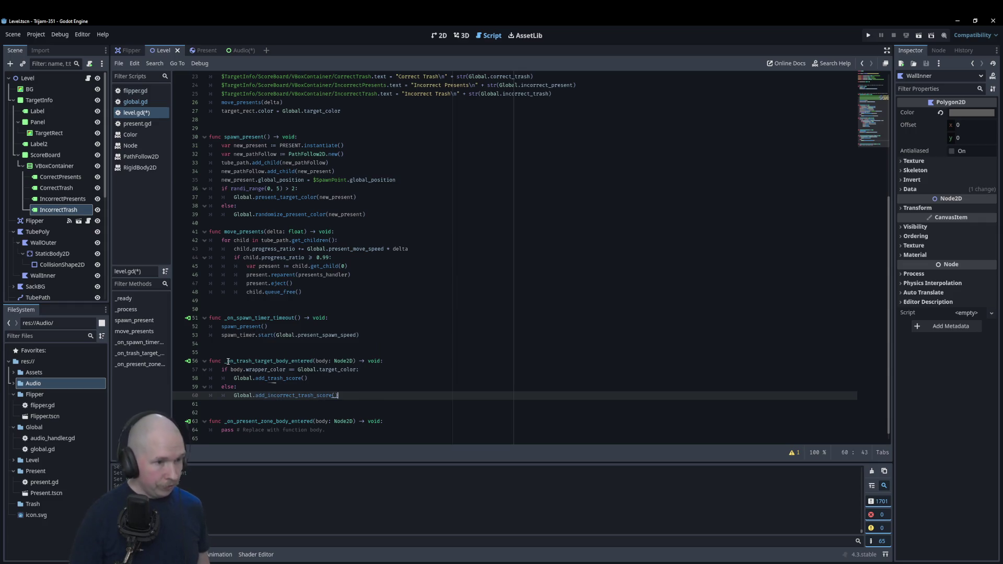
click(399, 424)
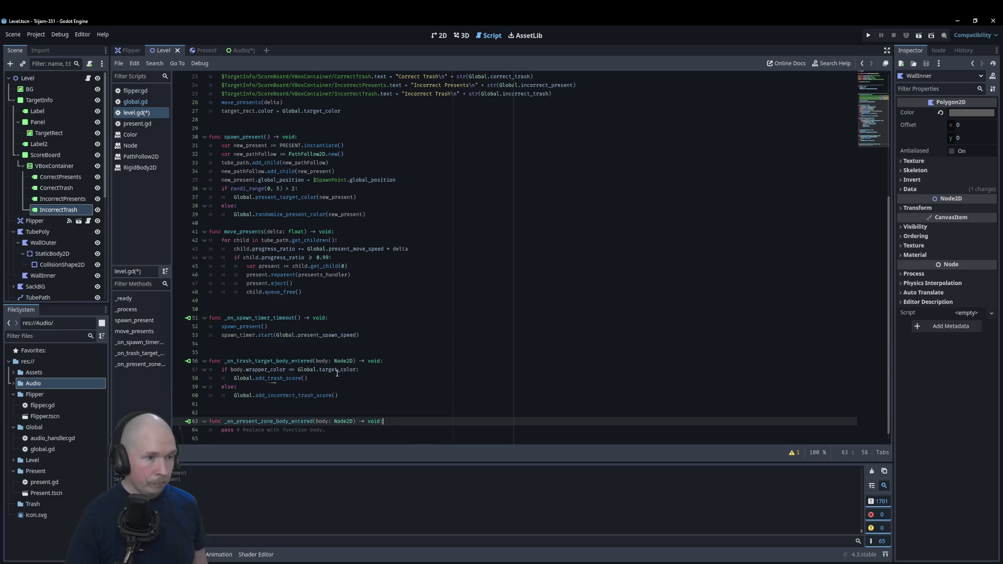
drag(360, 370, 216, 369)
key(ctrl+c)
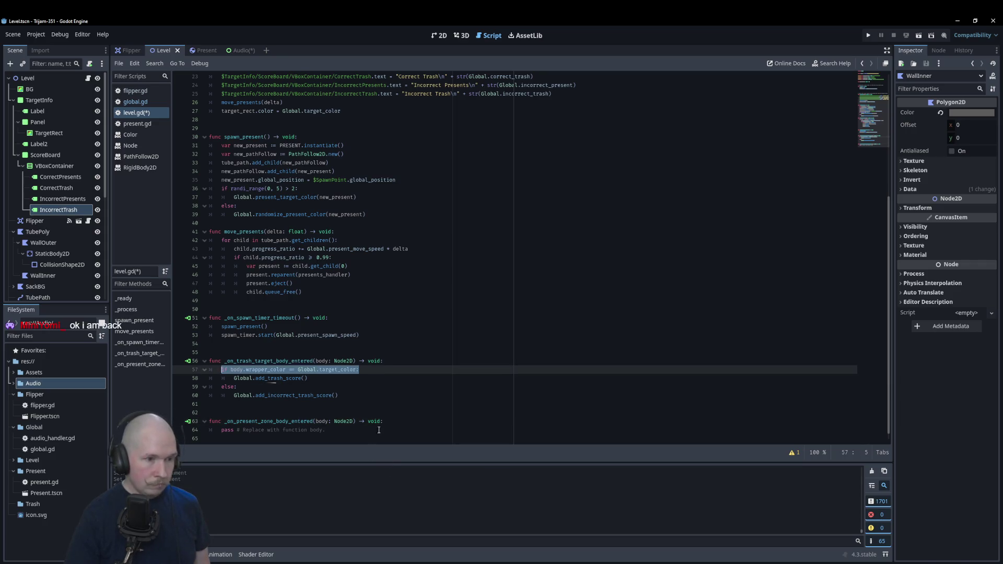
- Paste the wrapper_color check into the present-zone handler, calling Global.add_incorrect_present_score()
click(380, 419)
key(Return)
key(ctrl+v)
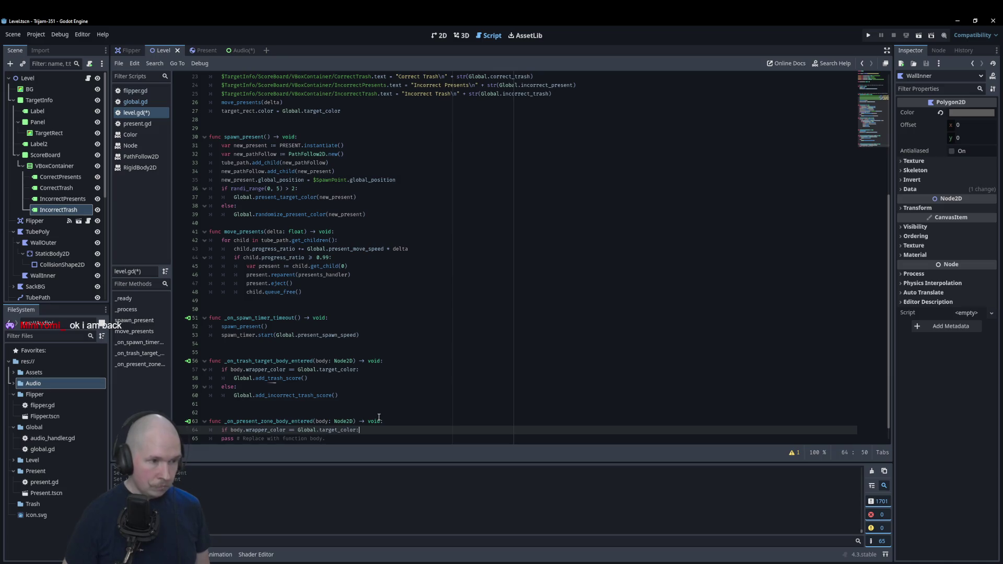
key(Return)
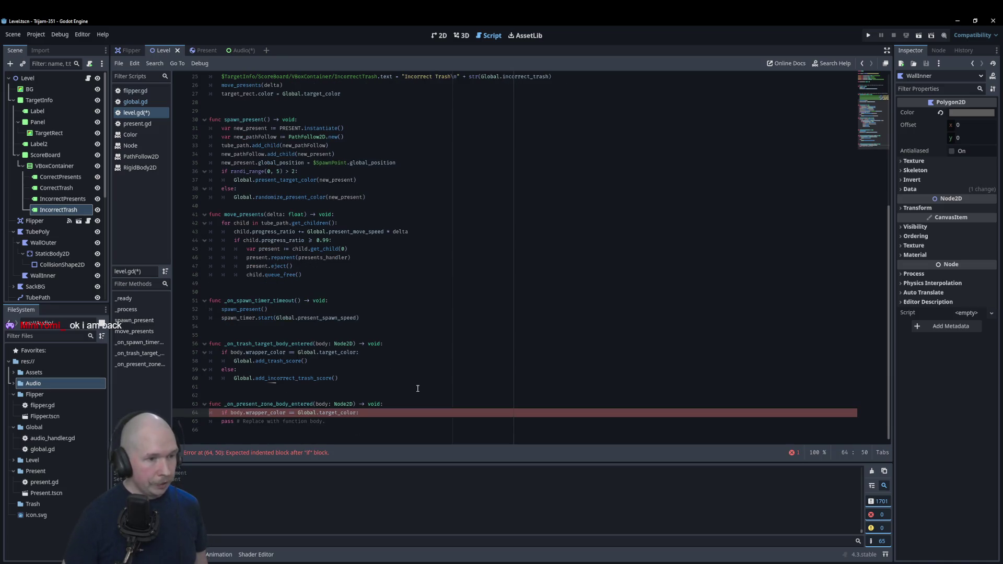
text(Global.)
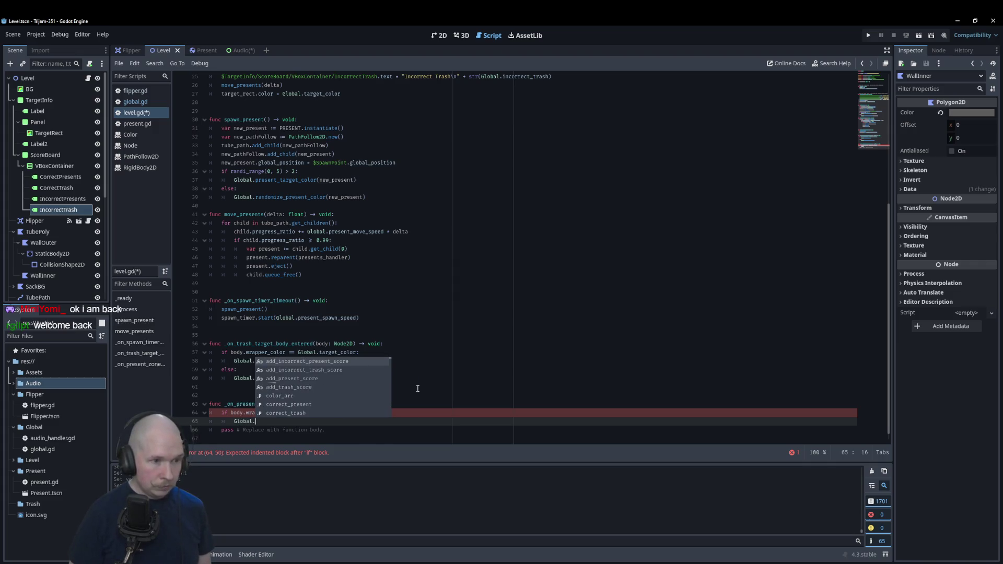
key(Return)
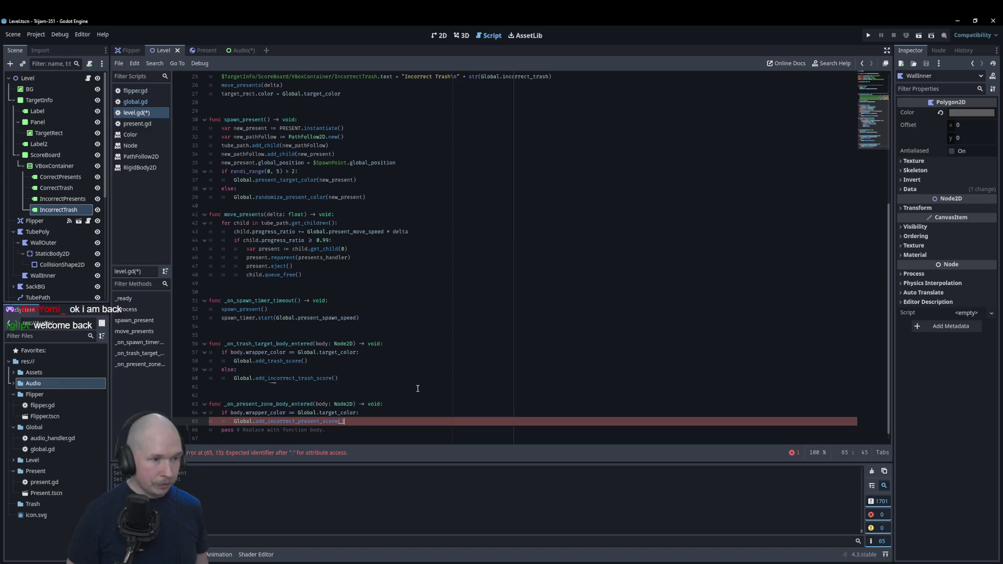
- Add else: Global.add_present_score(), remove the leftover pass line, and save
key(Return)
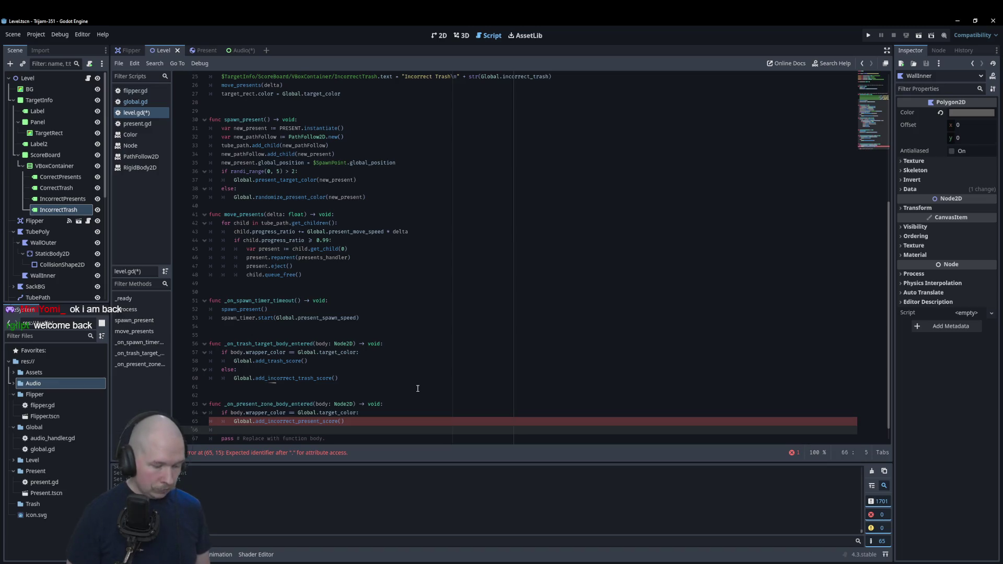
text(else:)
key(Return)
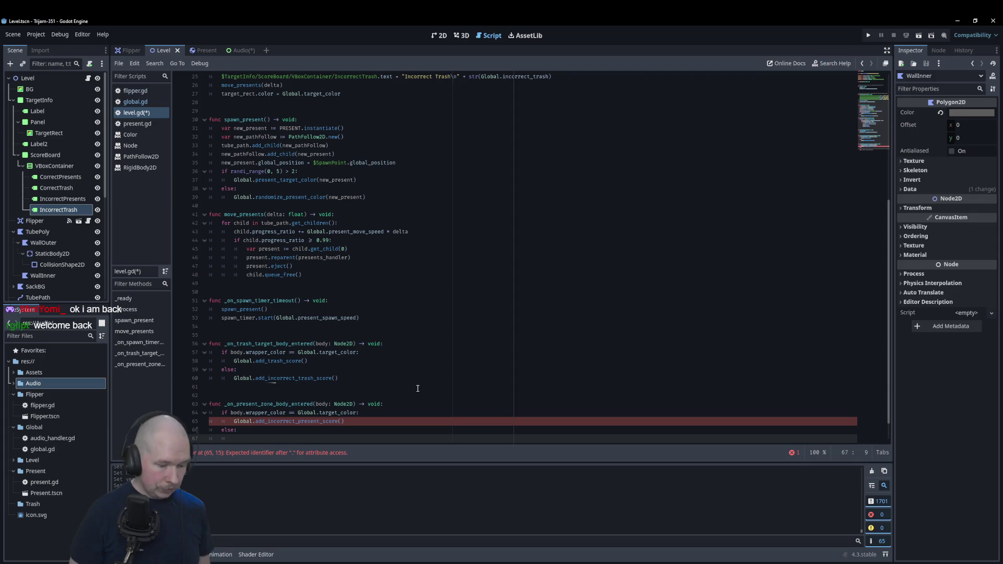
text(Global.)
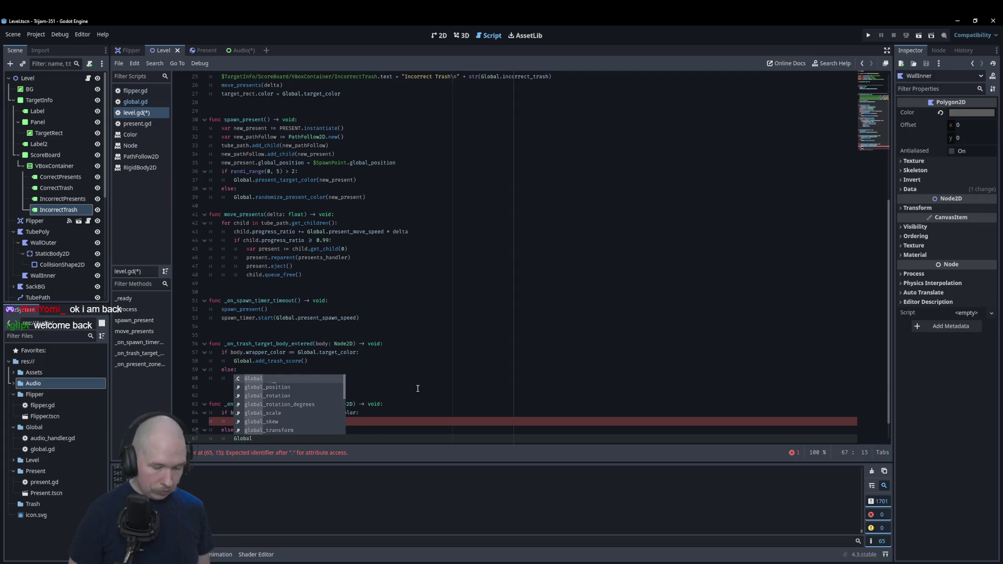
text(add)
key(Down)
key(Down)
key(Down)
key(Up)
key(Return)
key(Down)
key(End)
key(shift+Home)
key(BackSpace)
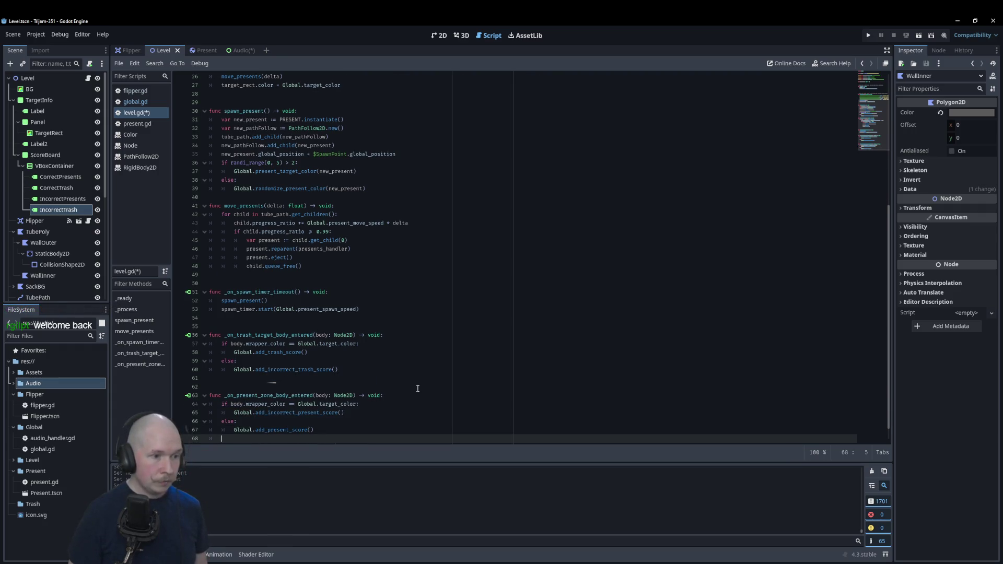
key(ctrl+s)
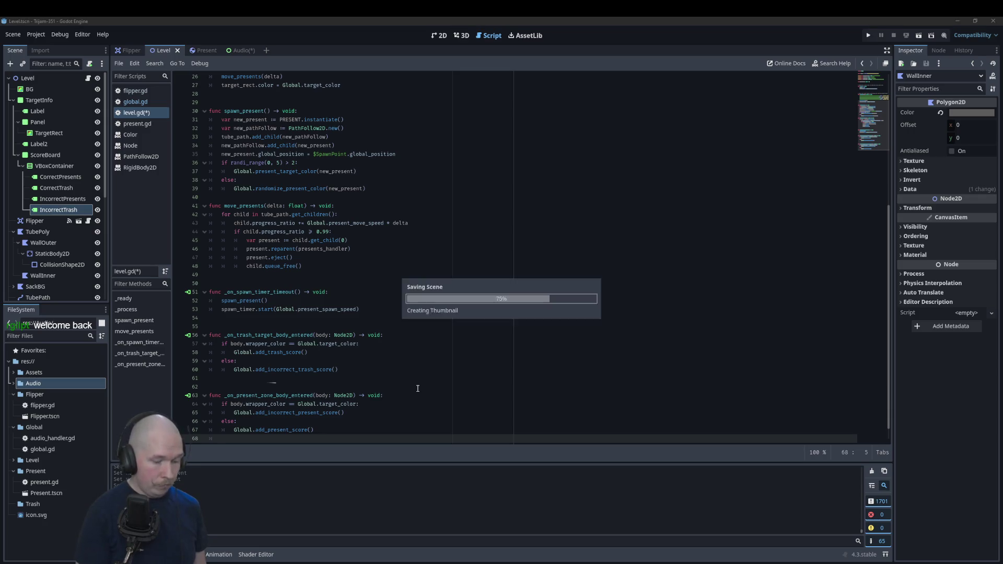
- Run the game; it breaks in _on_trash_target_body_entered on invalid wrapper_color access
key(F5)
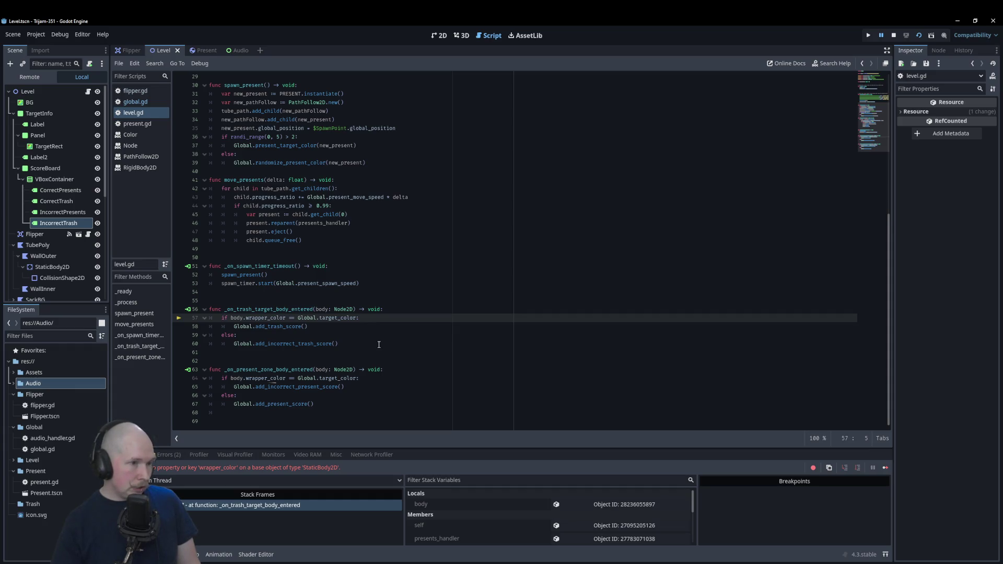
click(406, 311)
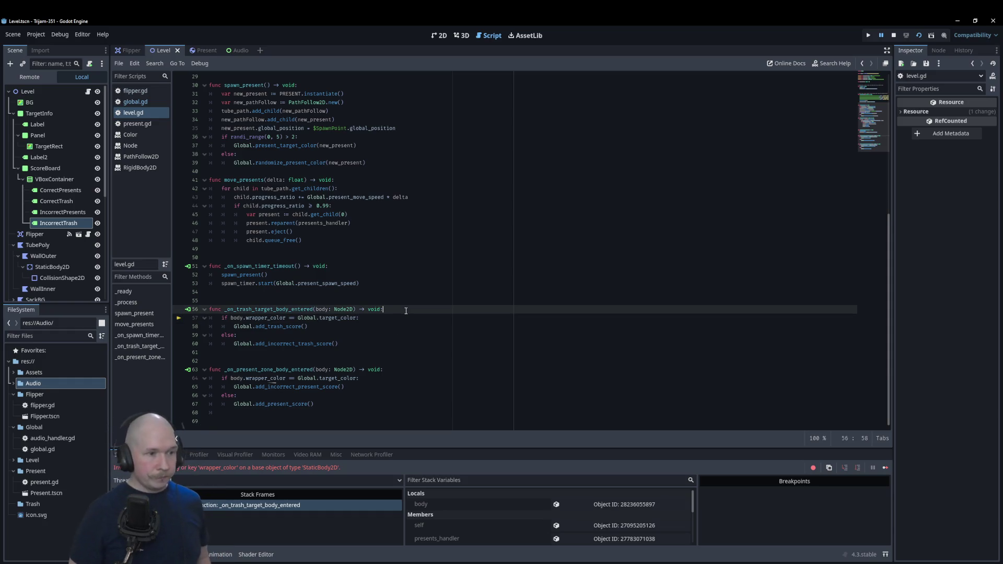
- Wrap the trash handler's colour check in if body.is_in_group("Present"): and copy that line
key(Return)
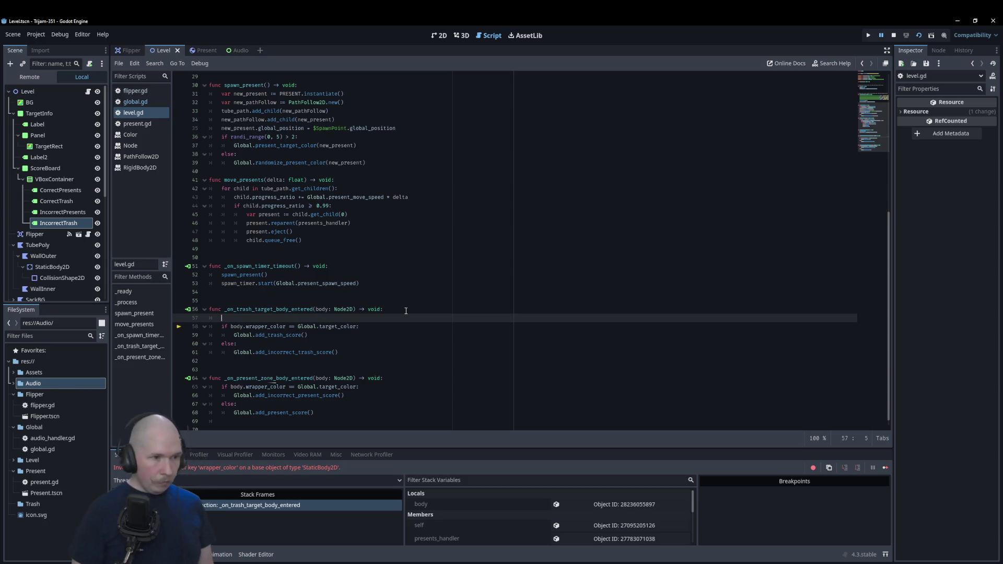
text(if body)
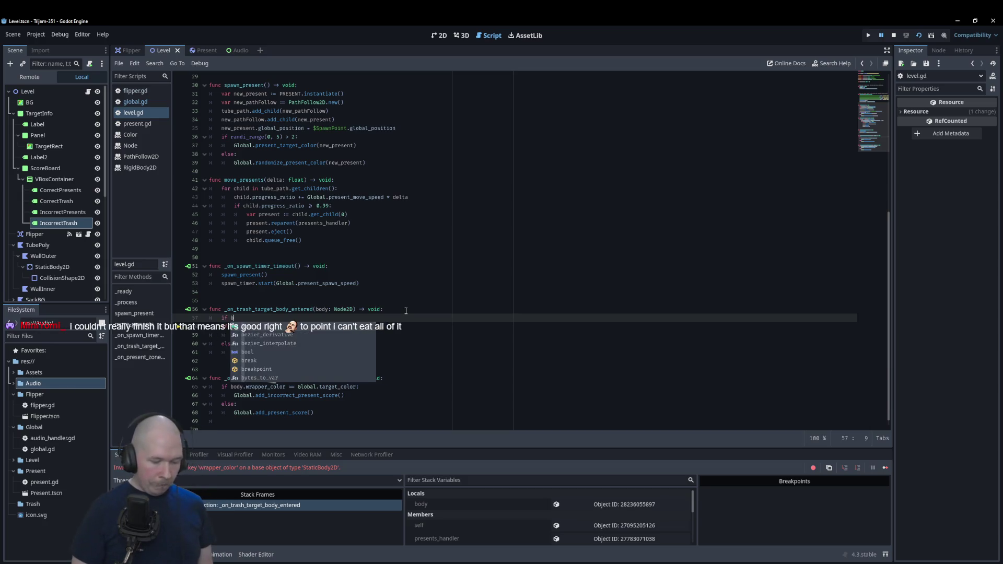
text(.is)
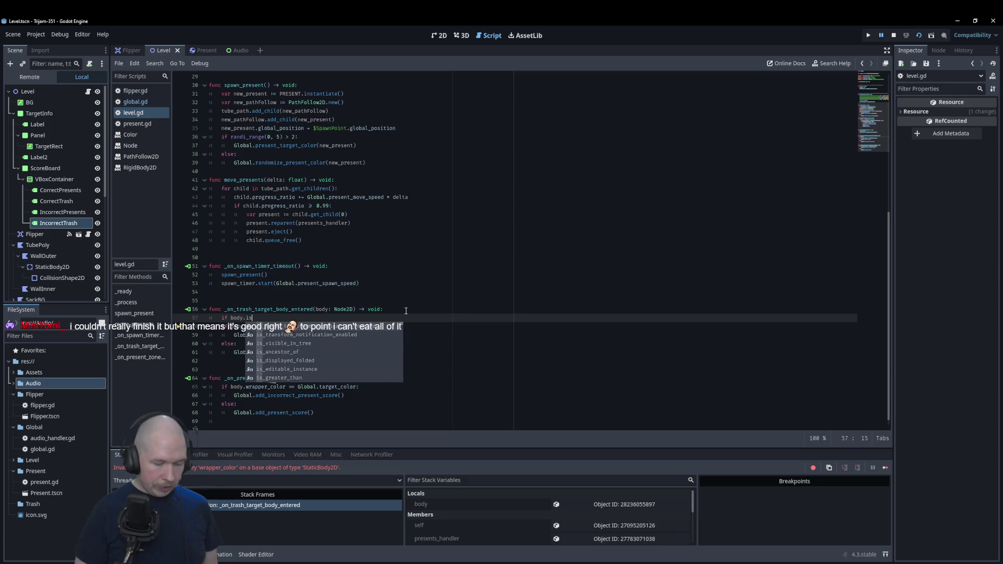
text(_in_)
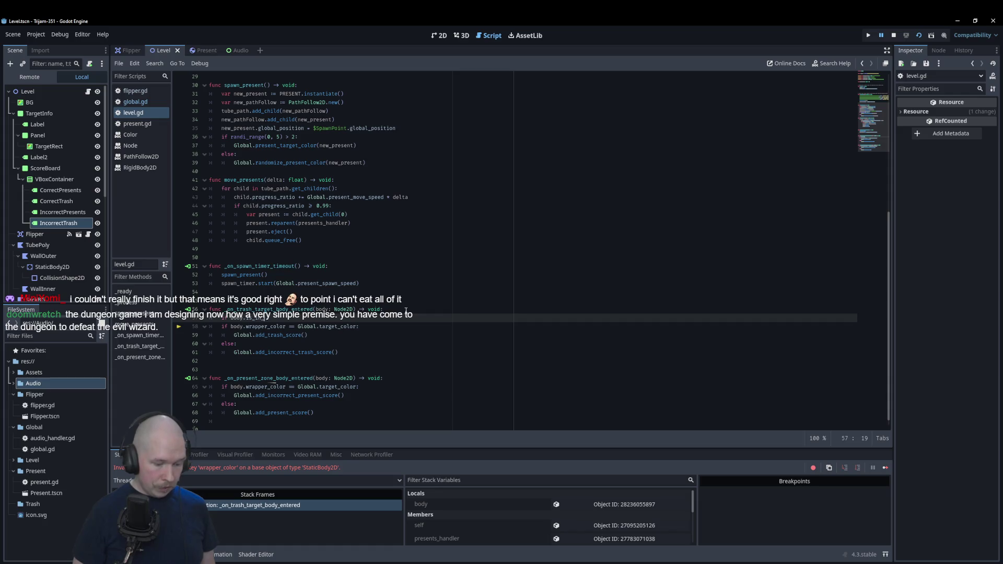
text(group()
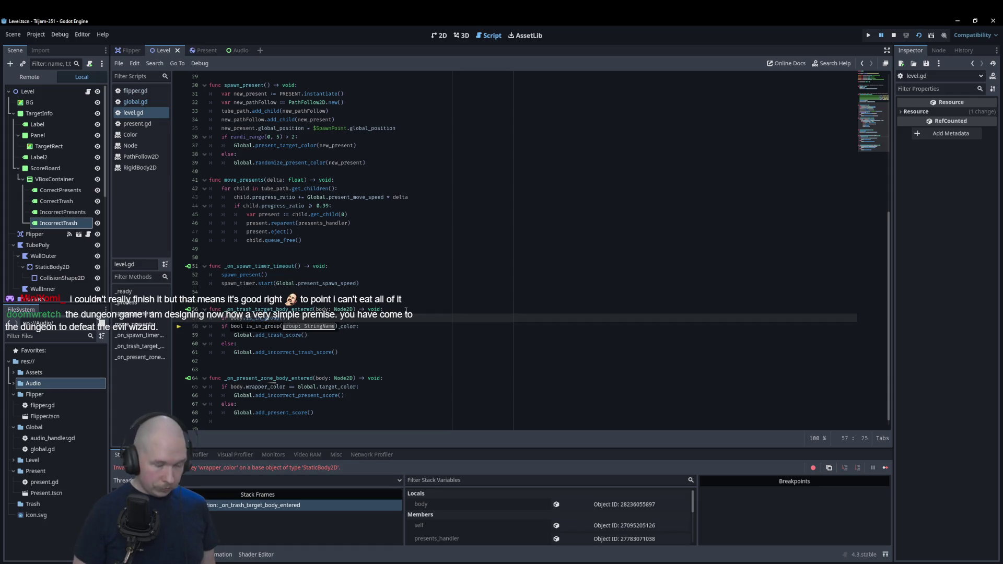
text(t)
key(BackSpace)
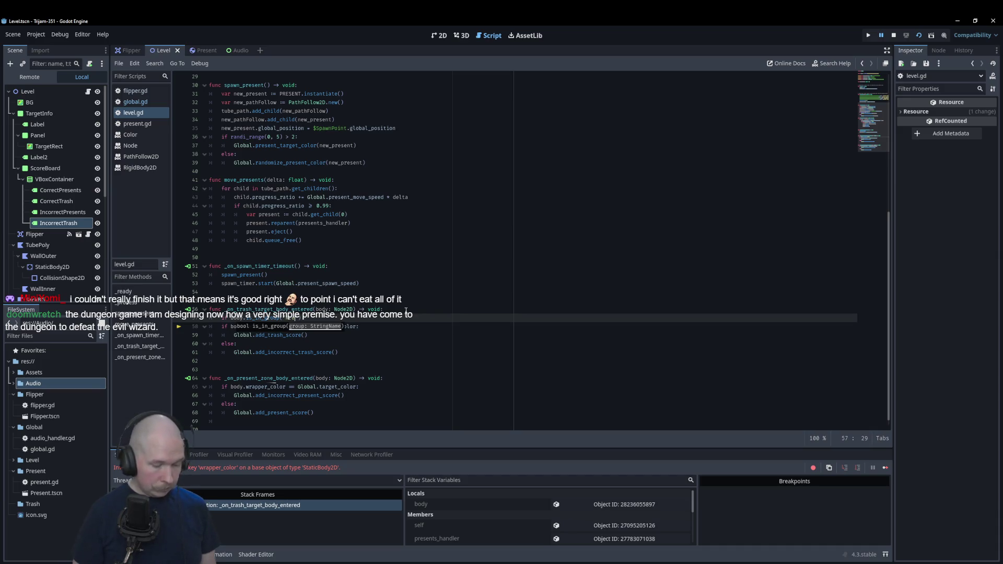
text("))
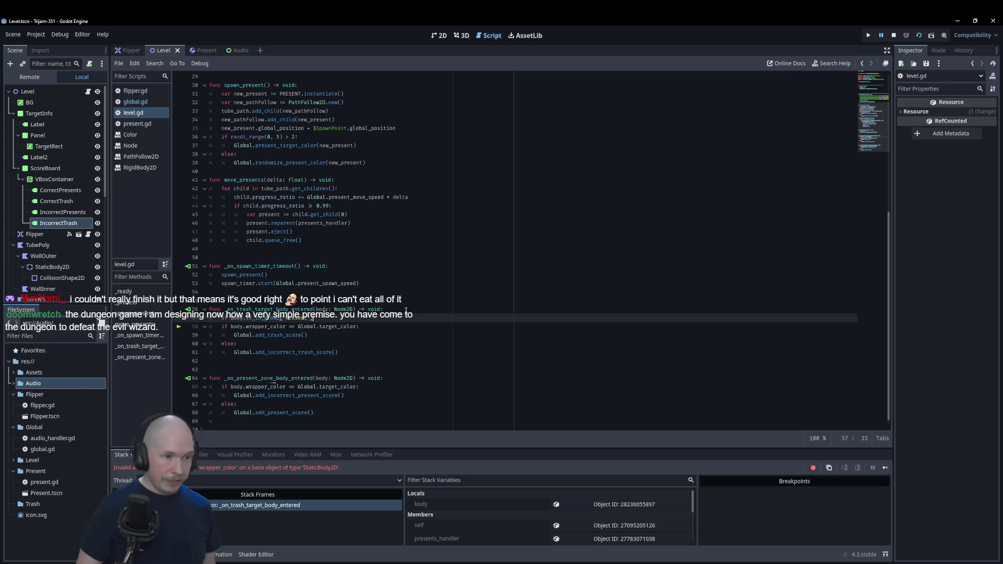
key(Down)
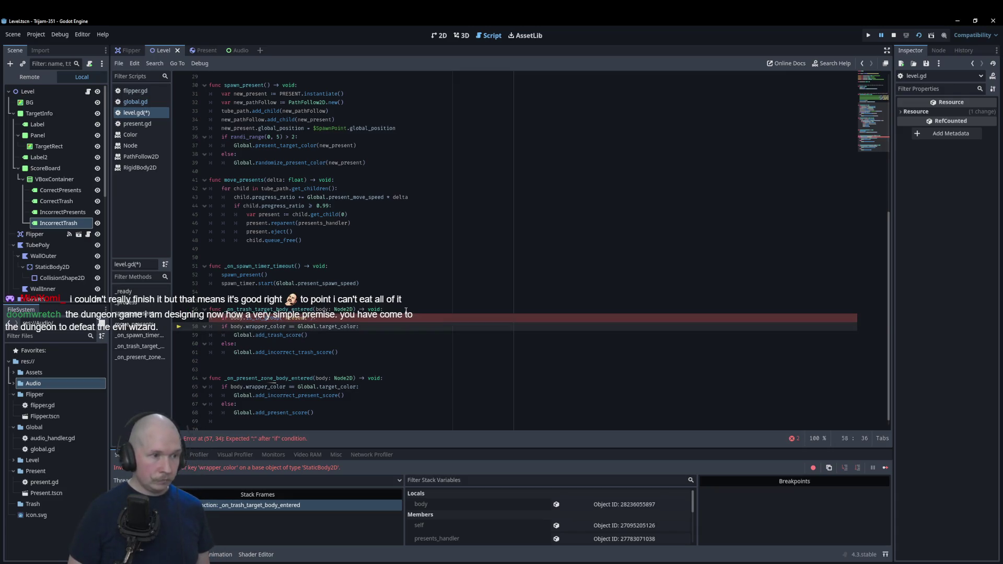
key(shift+Down)
key(shift+Down)
key(shift+Down)
key(Tab)
key(shift+Tab)
key(Up)
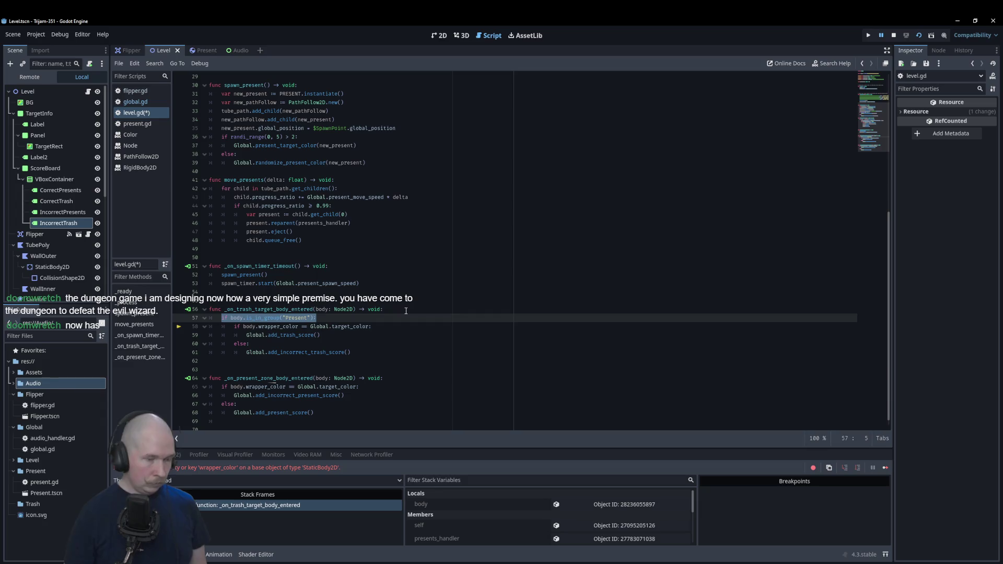
key(ctrl+c)
- Add the same Present group check to the present-zone handler, indent lines 66–69, save and run
click(416, 382)
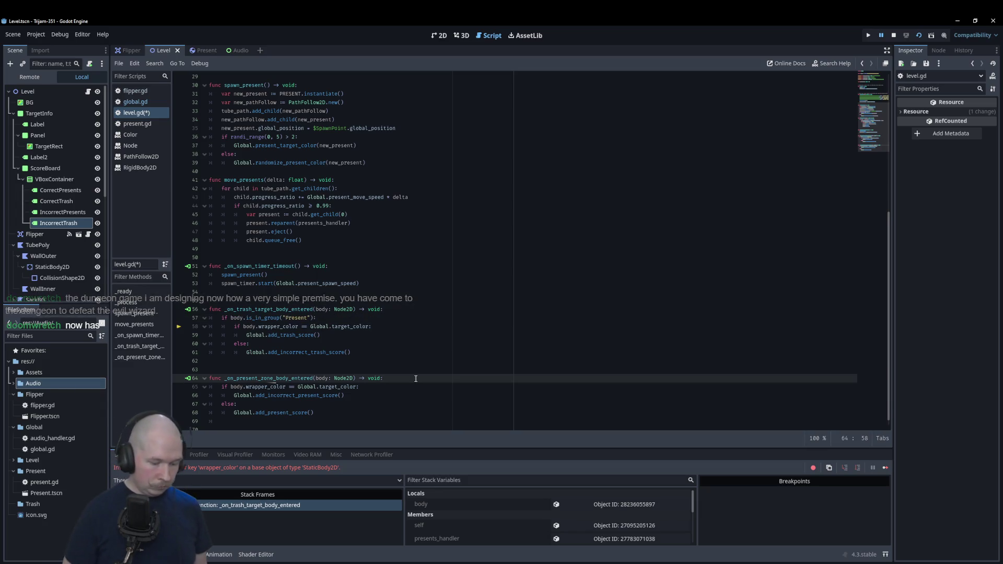
key(Return)
key(ctrl+v)
key(Down)
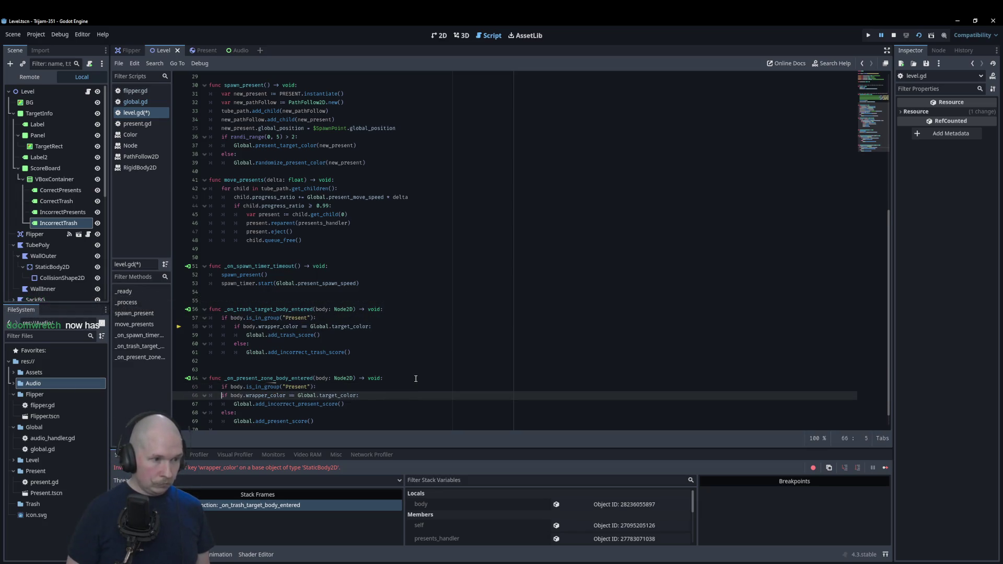
key(shift+Down)
key(shift+Down)
key(shift+Down)
key(Tab)
key(ctrl+s)
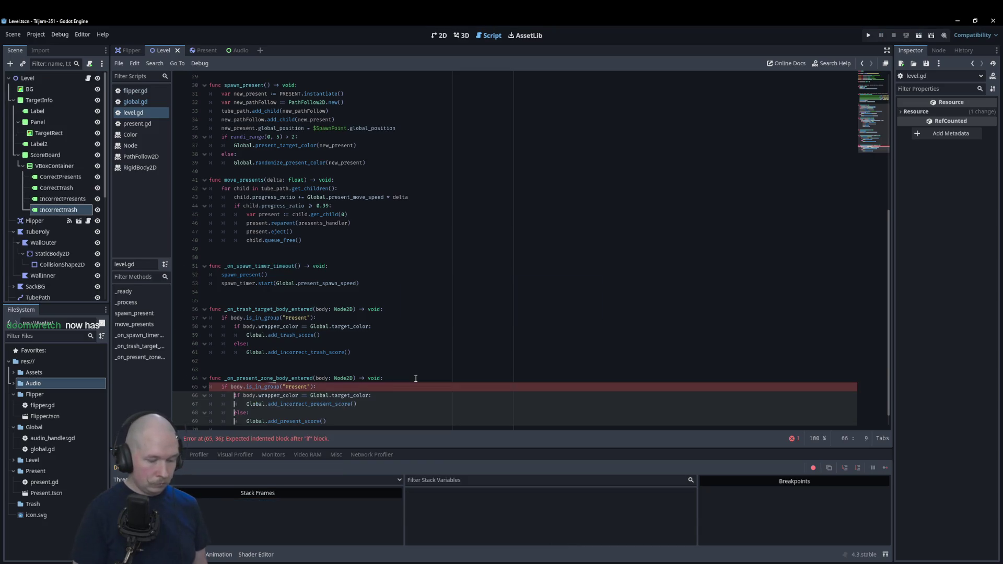
key(F5)
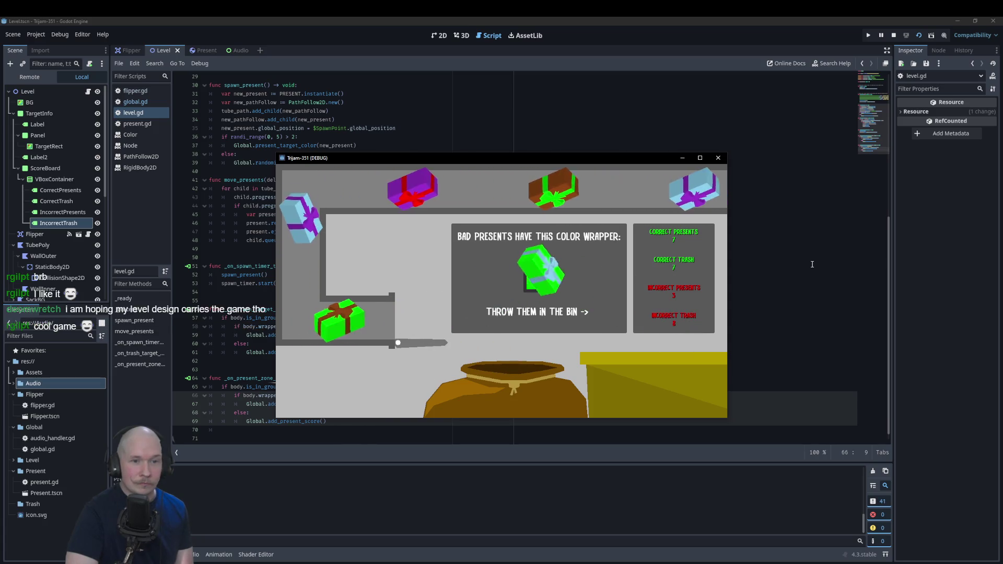
- Fling presents into the bin with the space key until the ScoreBoard counts rise, then close the game
key(space)
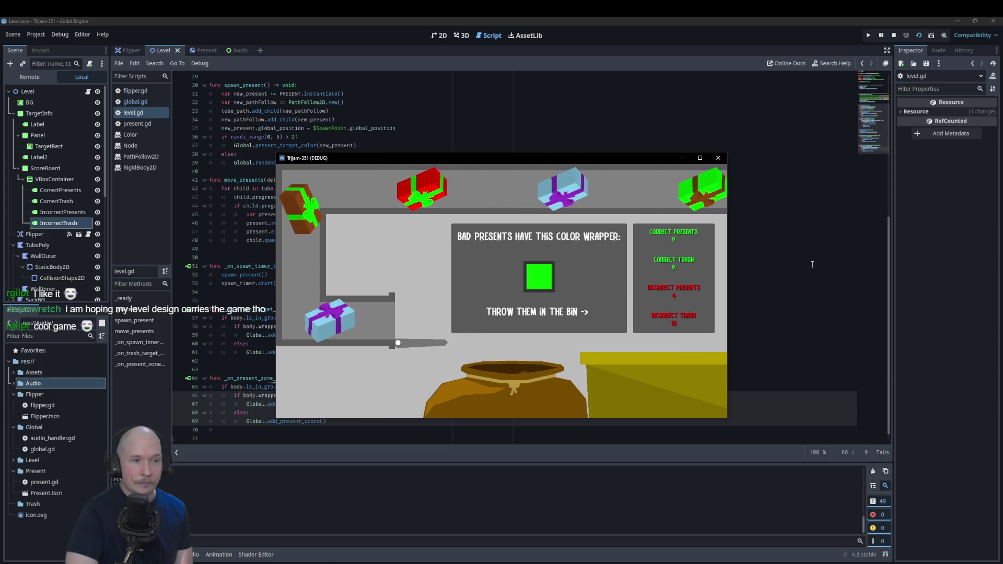
key(space)
key(space)
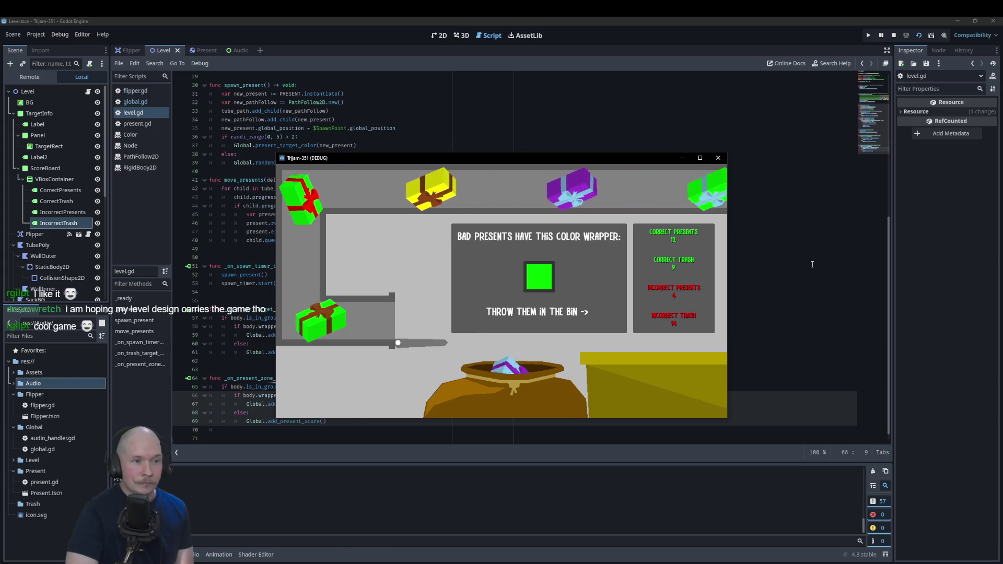
key(space)
key(space)
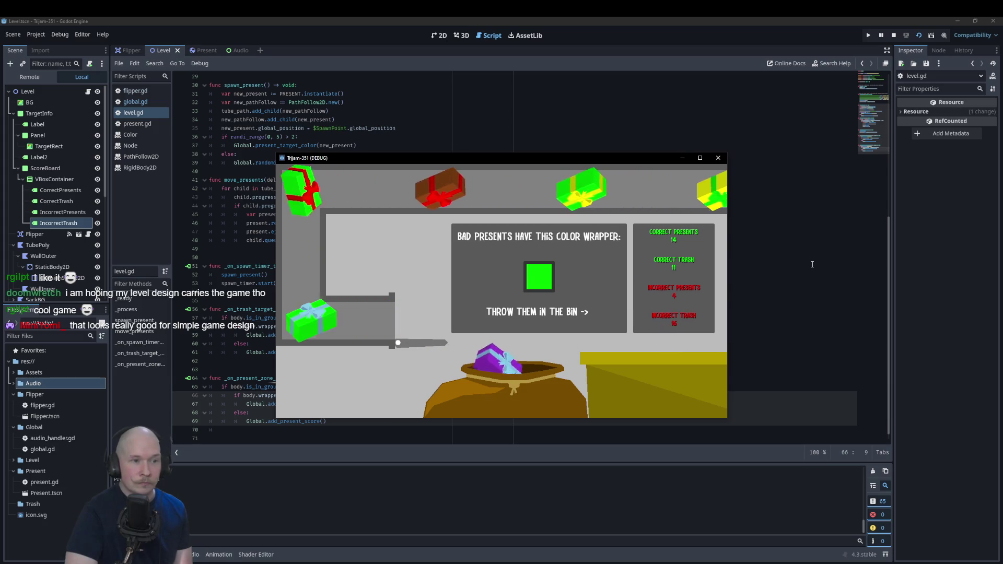
key(space)
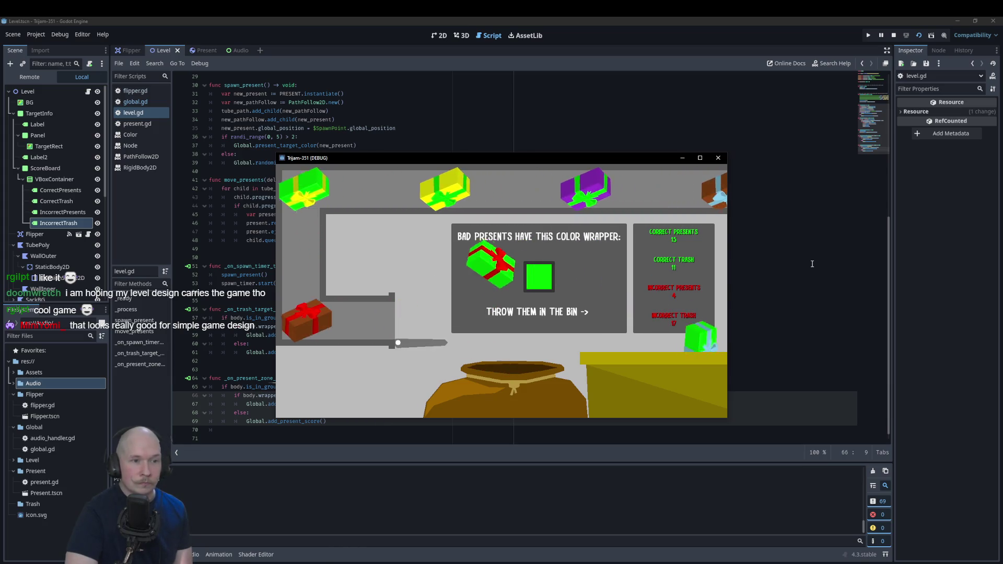
key(space)
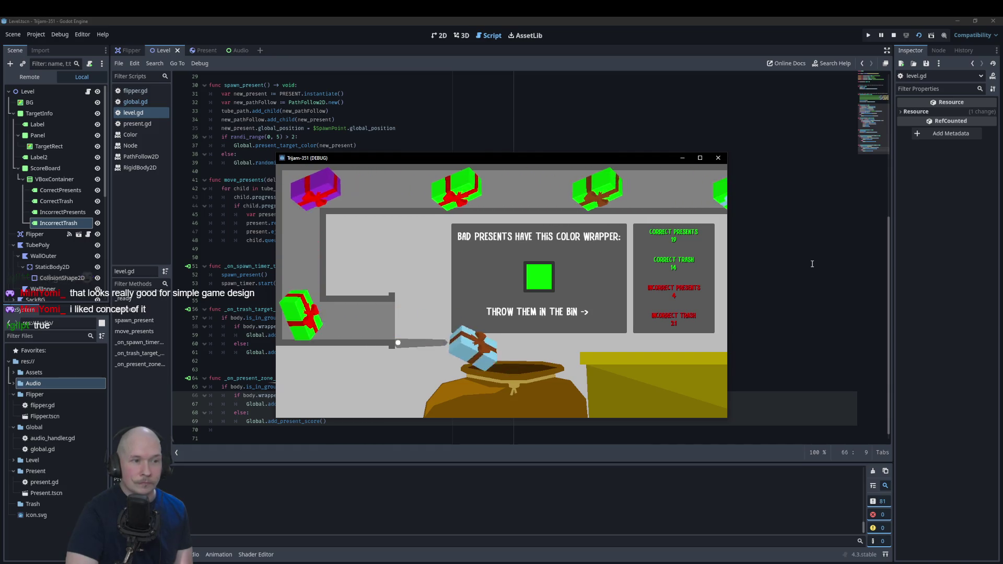
key(space)
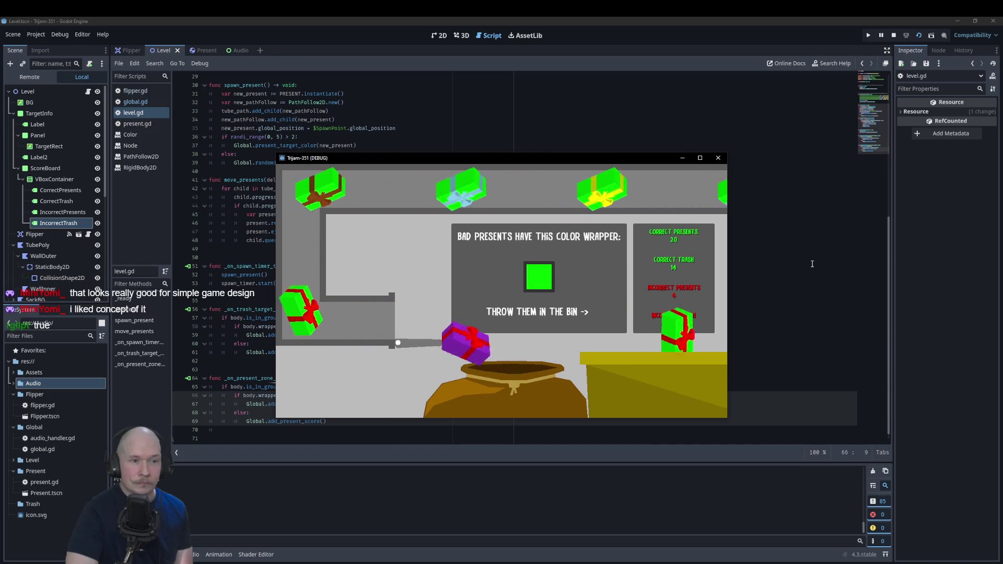
key(space)
key(space)
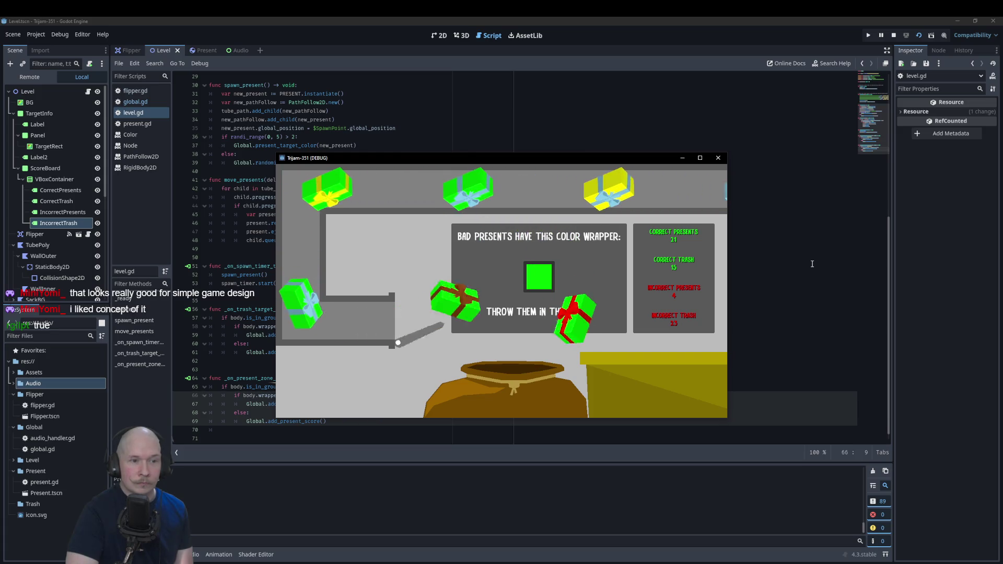
key(space)
key(space)
key(space)
key(space)
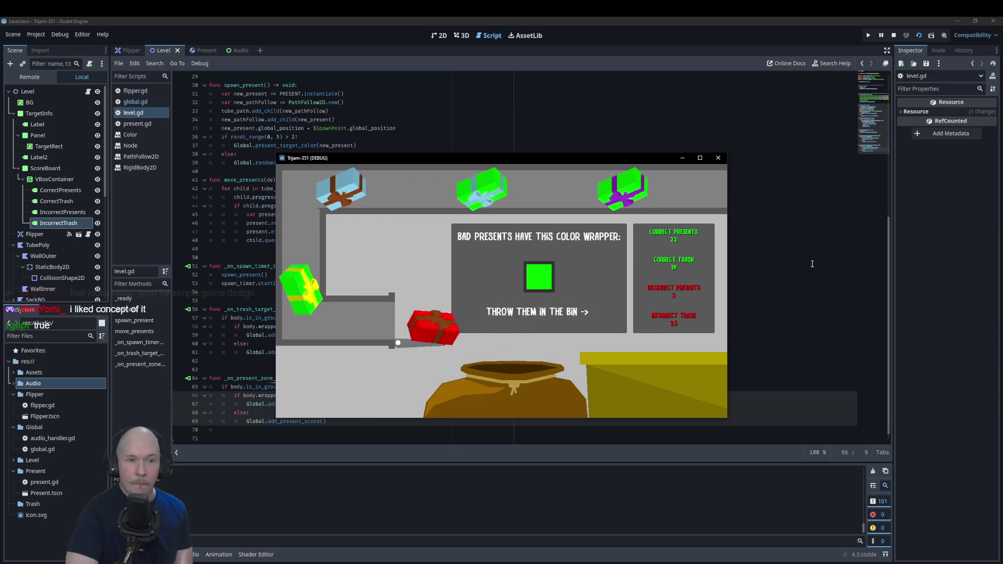
key(space)
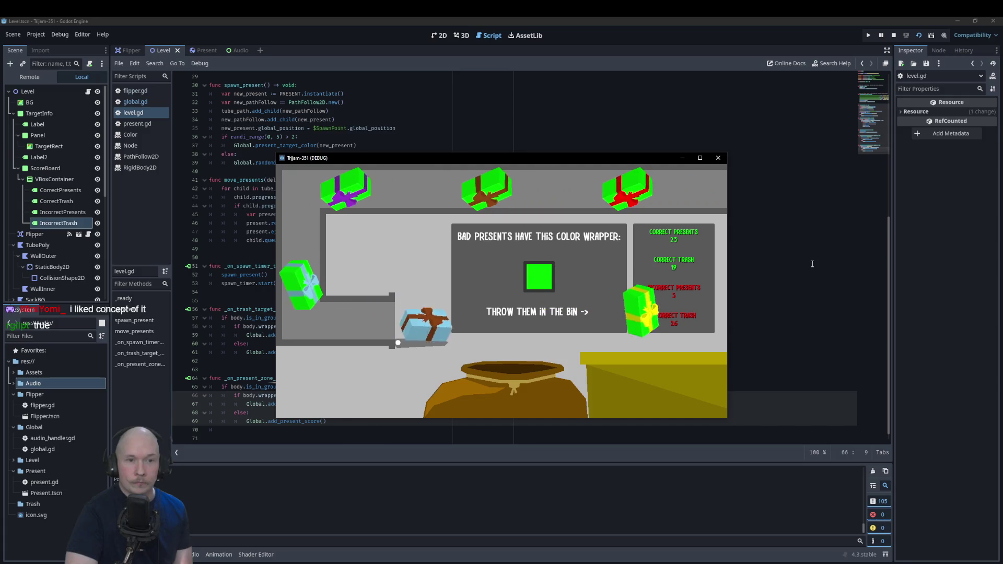
key(space)
key(space)
key(space)
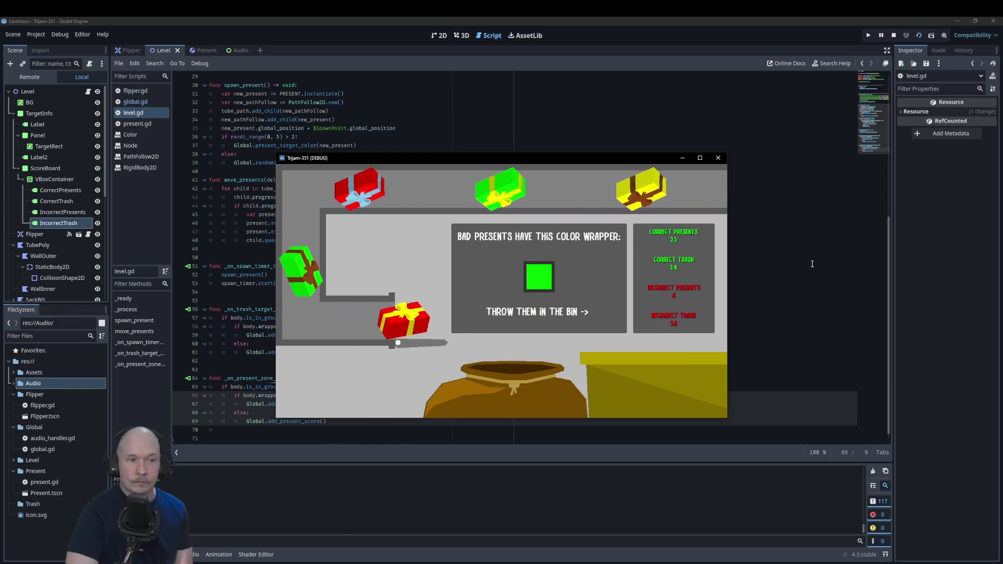
key(space)
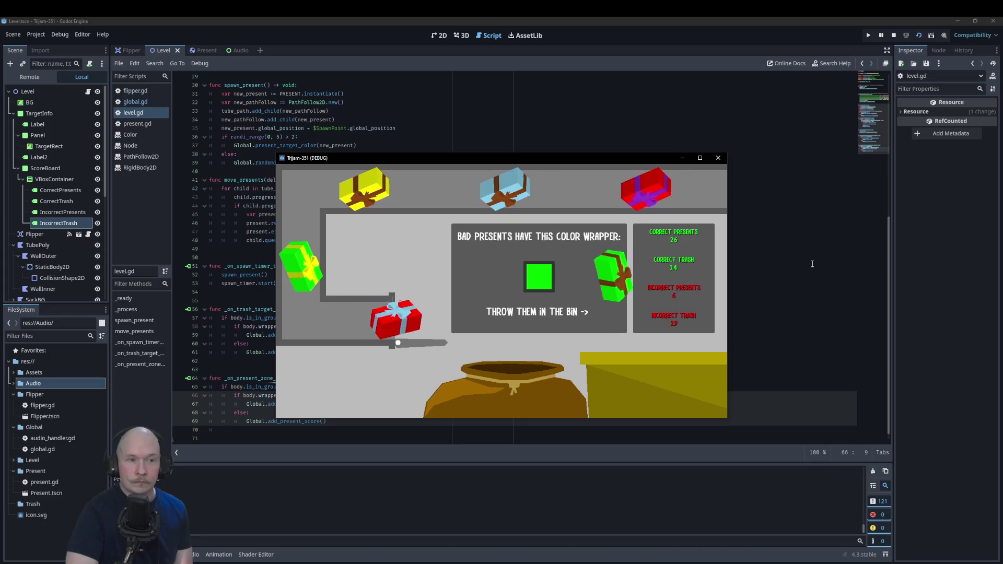
key(space)
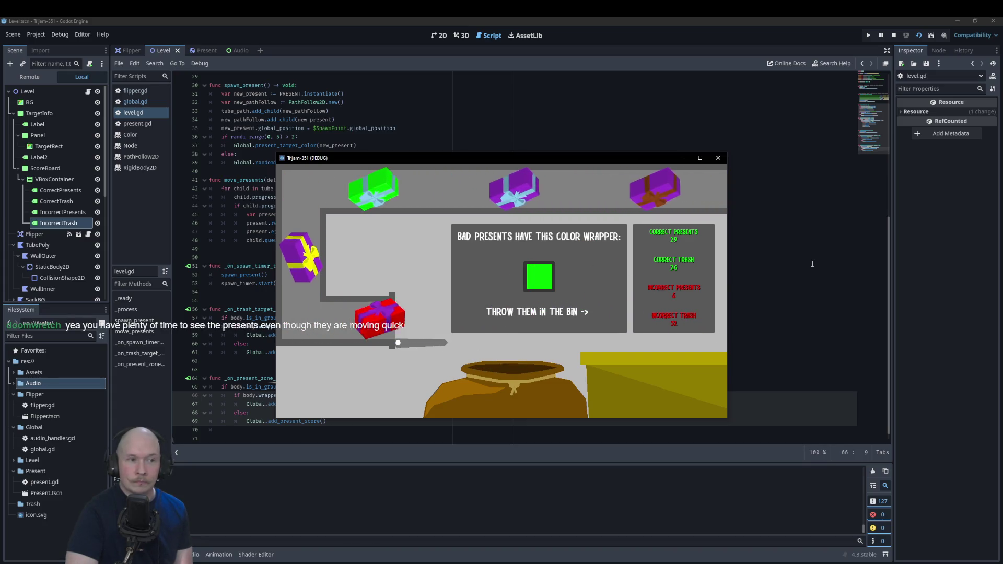
key(space)
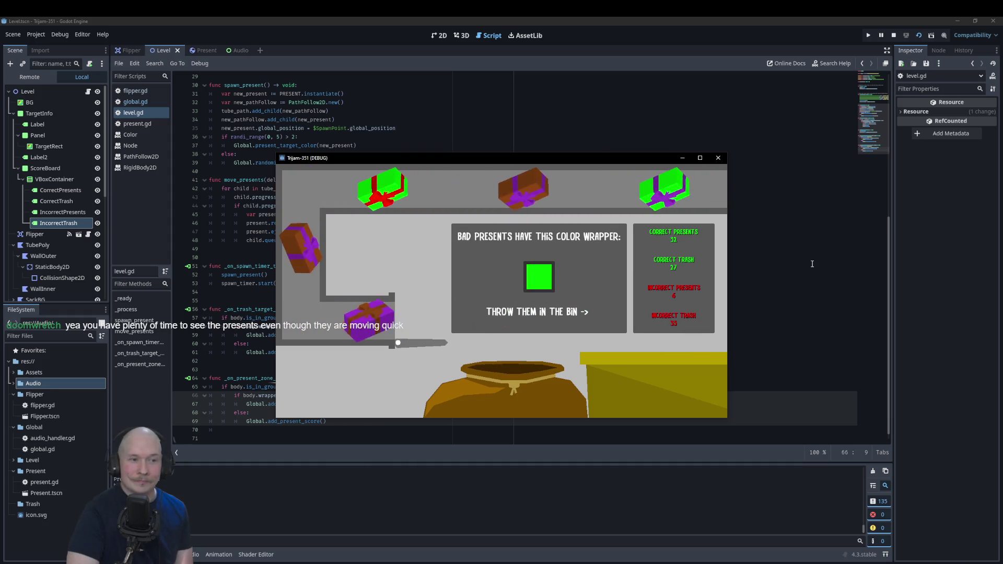
key(space)
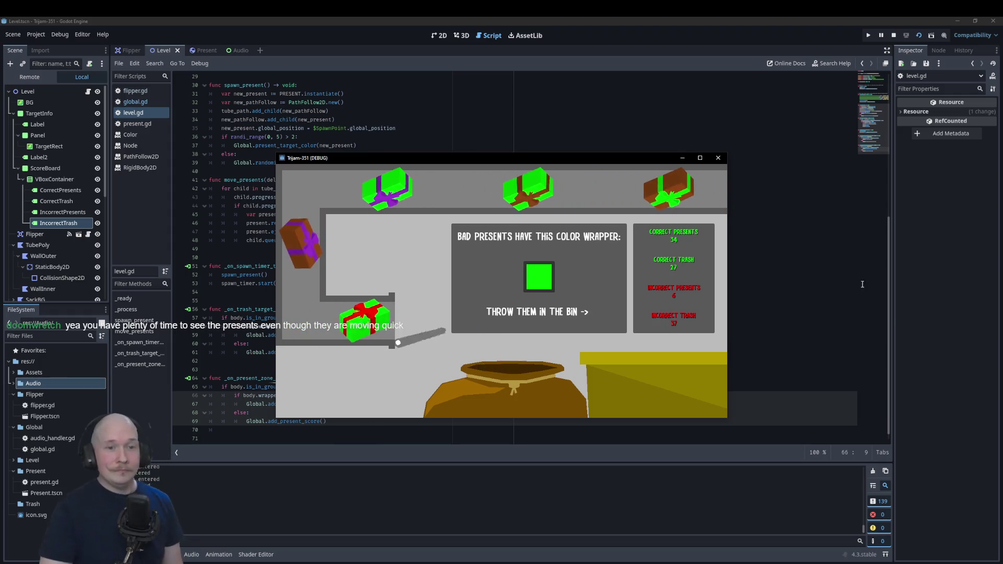
click(717, 159)
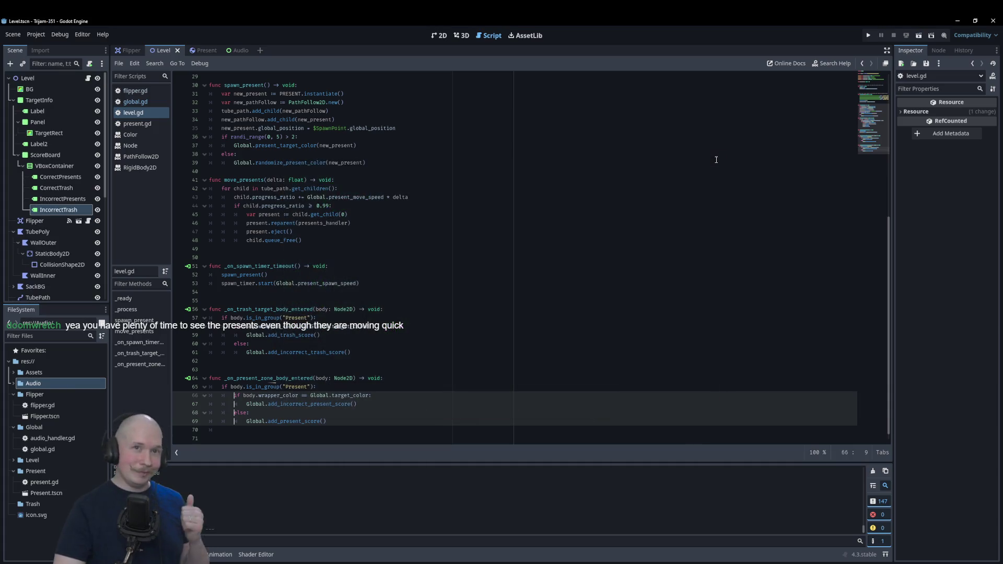
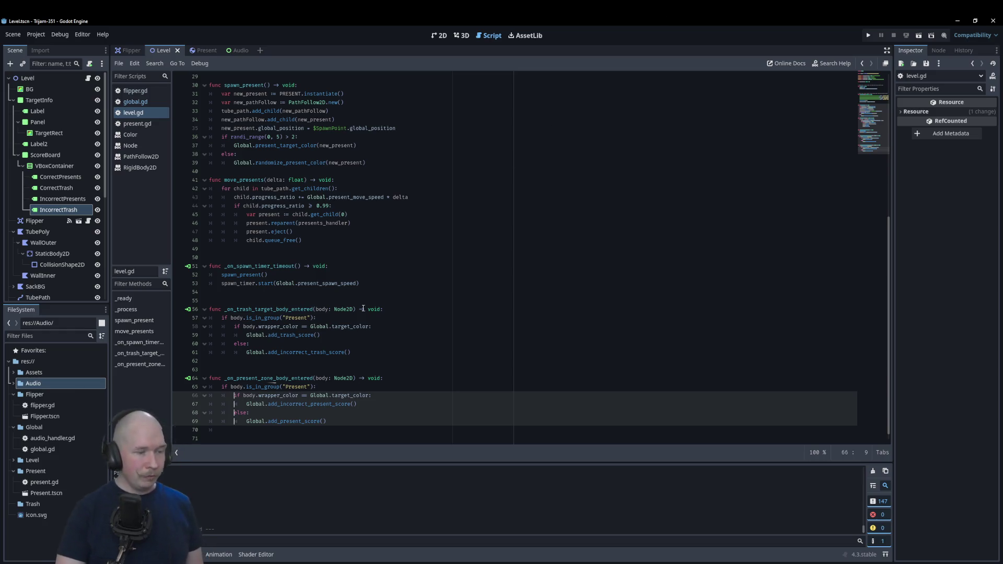
- Add a Timer child node under the Level root and rename it LevelTimer
click(379, 363)
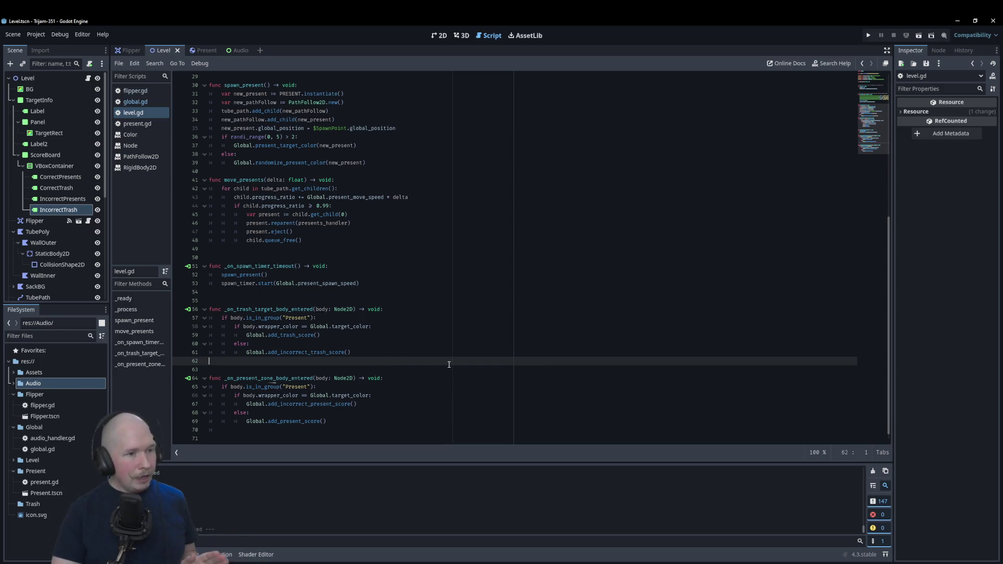
right_click(34, 77)
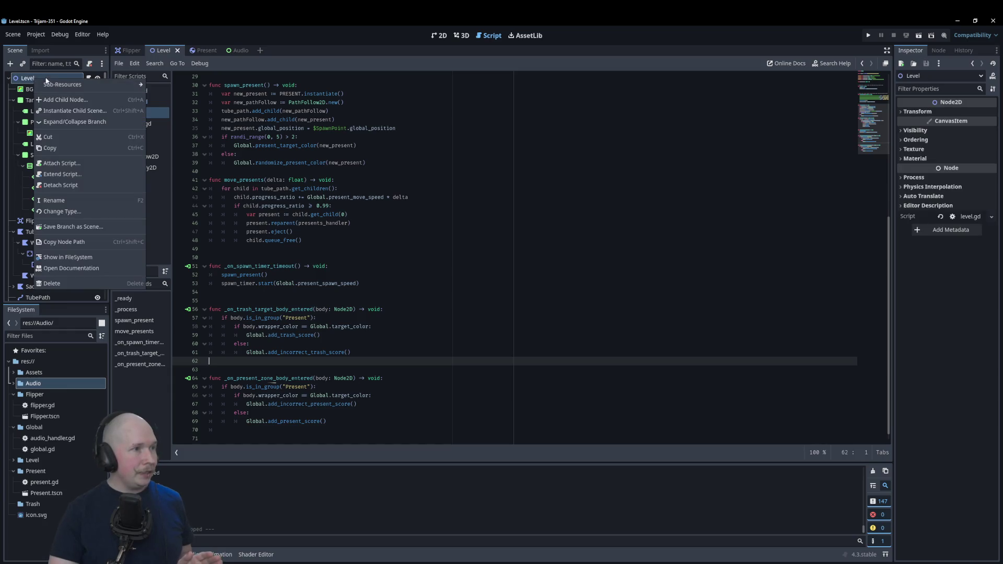
click(69, 100)
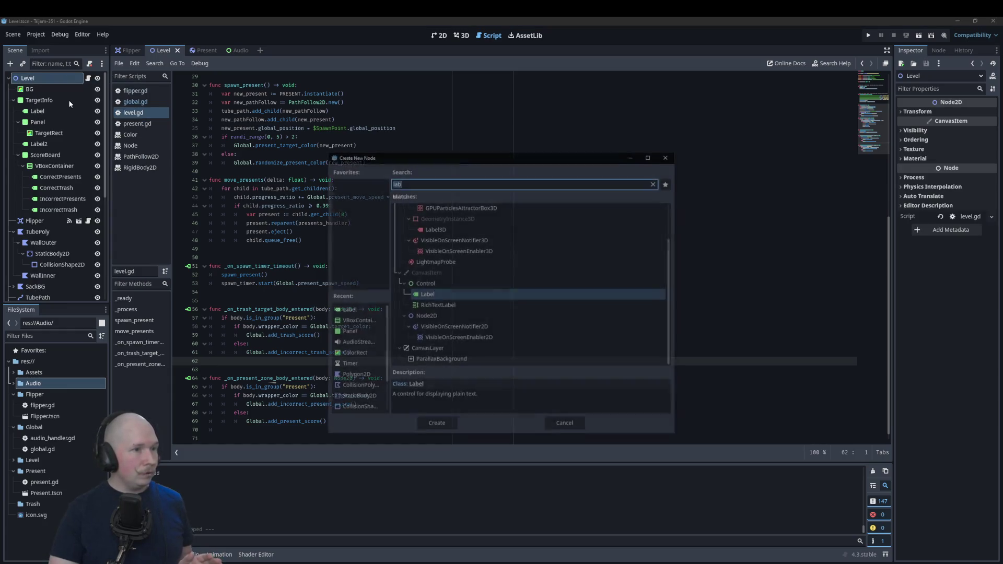
text(timer)
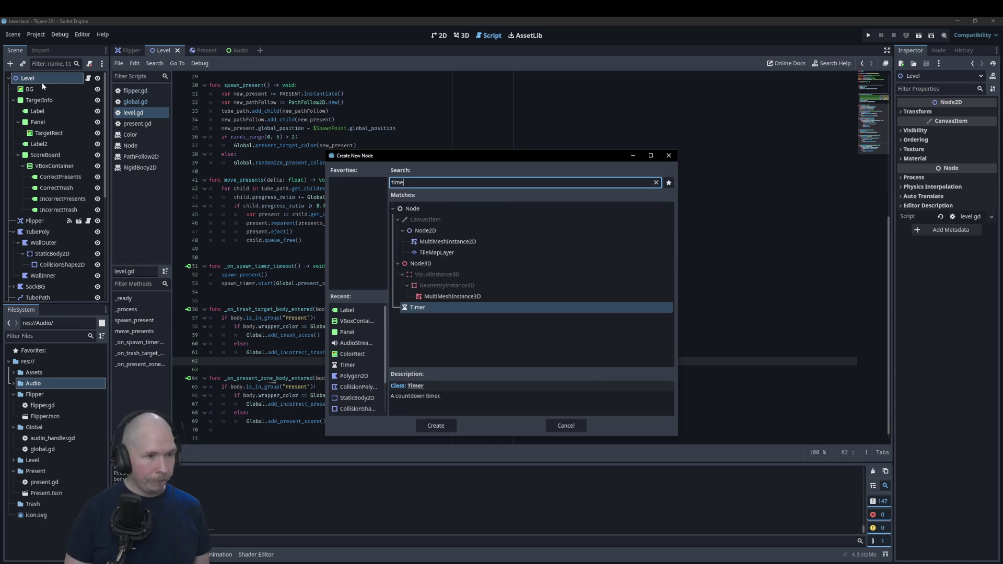
key(Return)
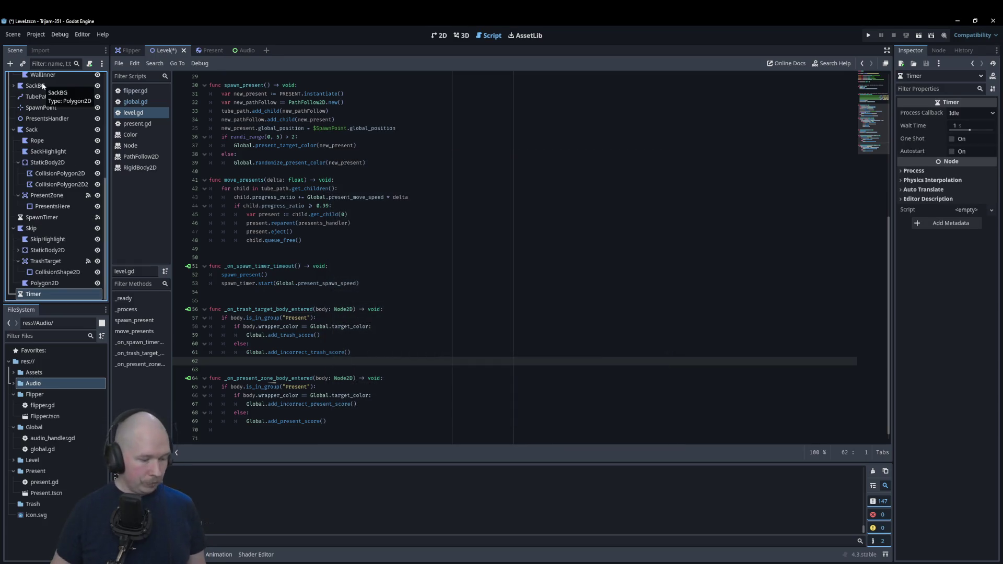
key(F2)
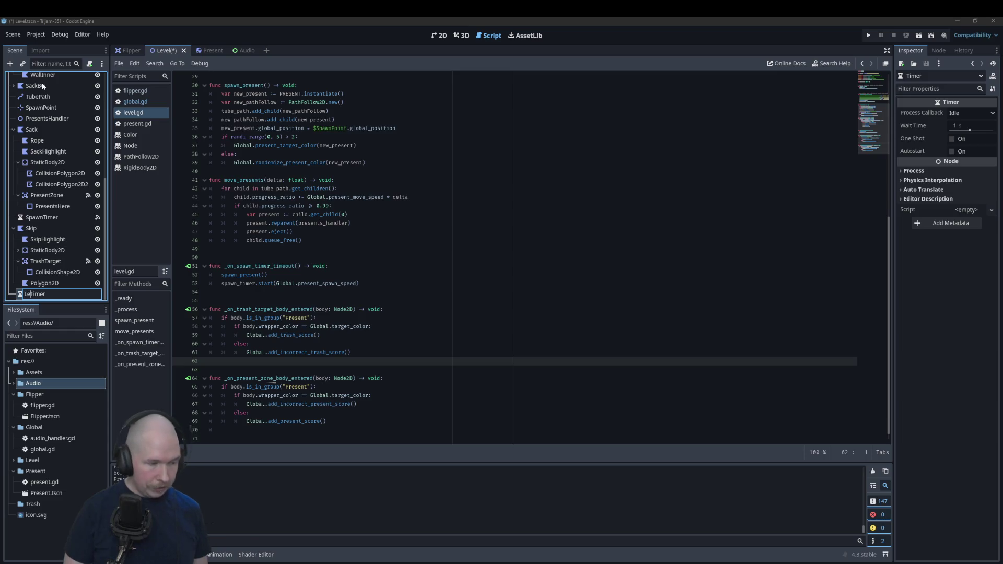
text(vel)
key(Return)
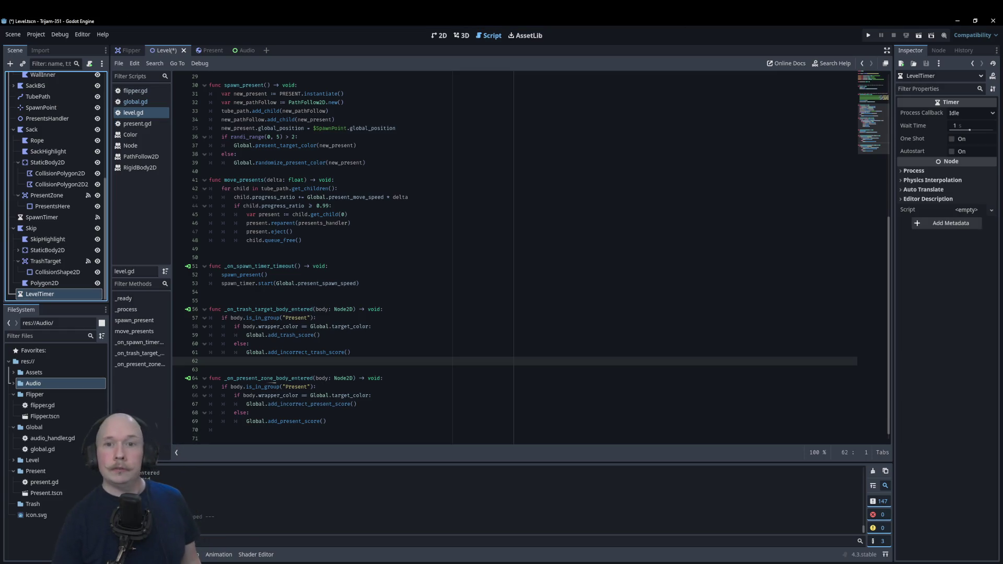
- Make LevelTimer one-shot with a wait time of 60 seconds
click(952, 139)
click(967, 127)
text(60)
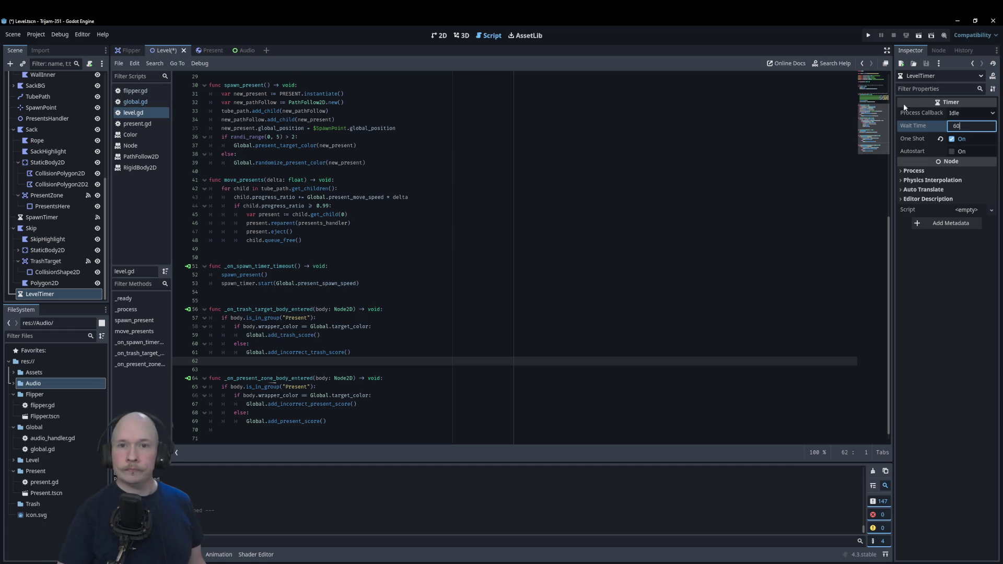
click(939, 50)
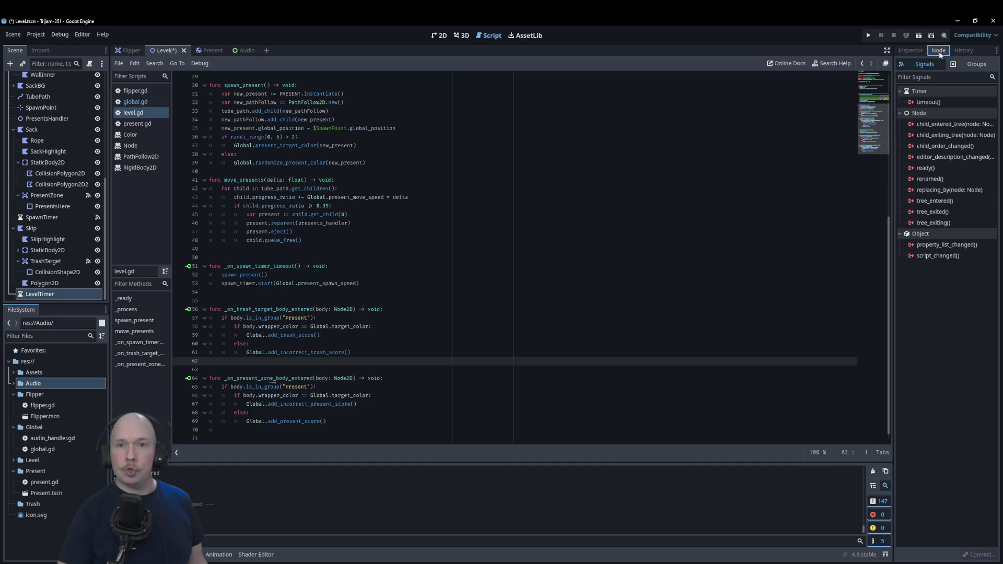
- Connect LevelTimer's timeout signal and make _on_level_timer_timeout call level_ends() instead of pass
double_click(936, 103)
click(468, 388)
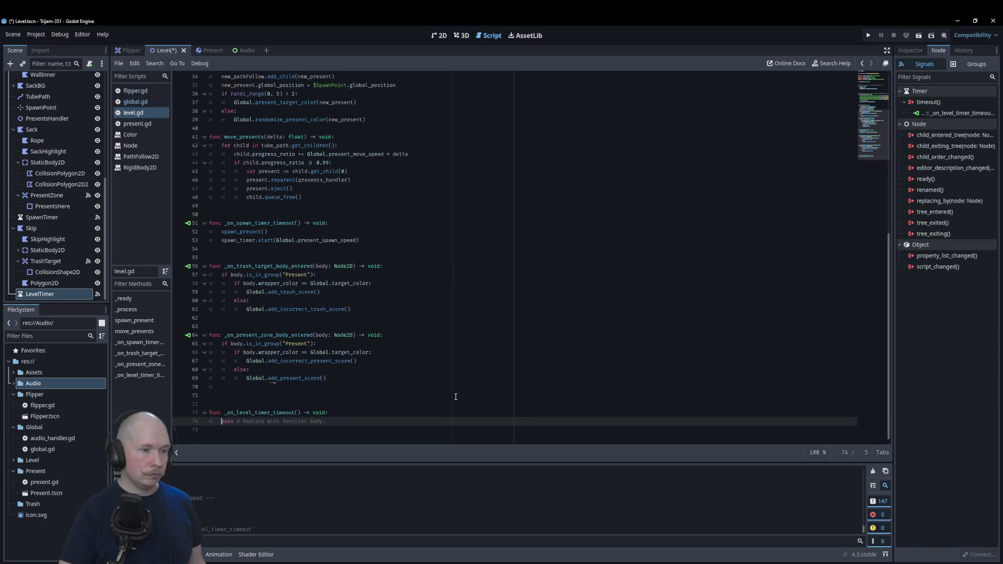
click(372, 413)
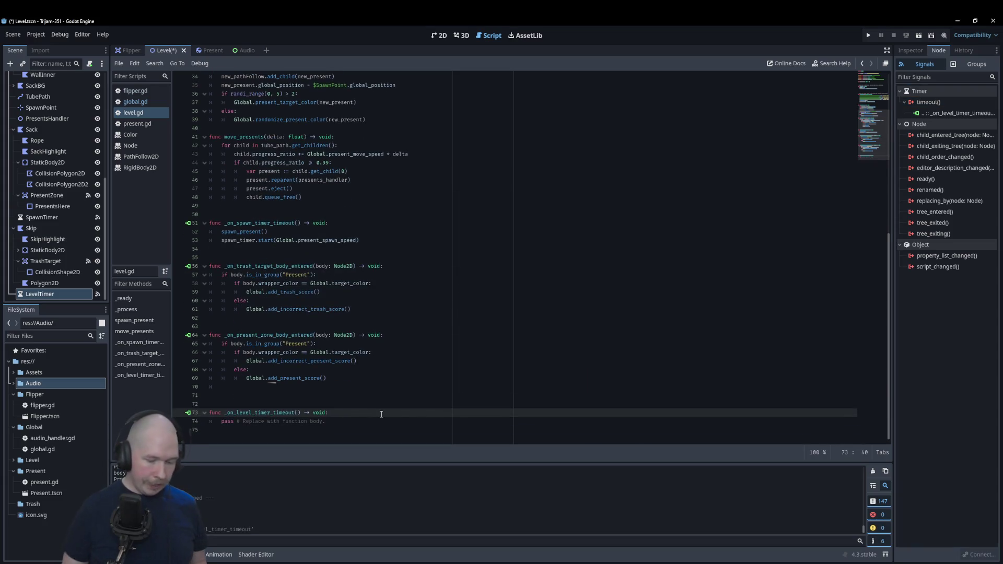
key(Return)
text(Global)
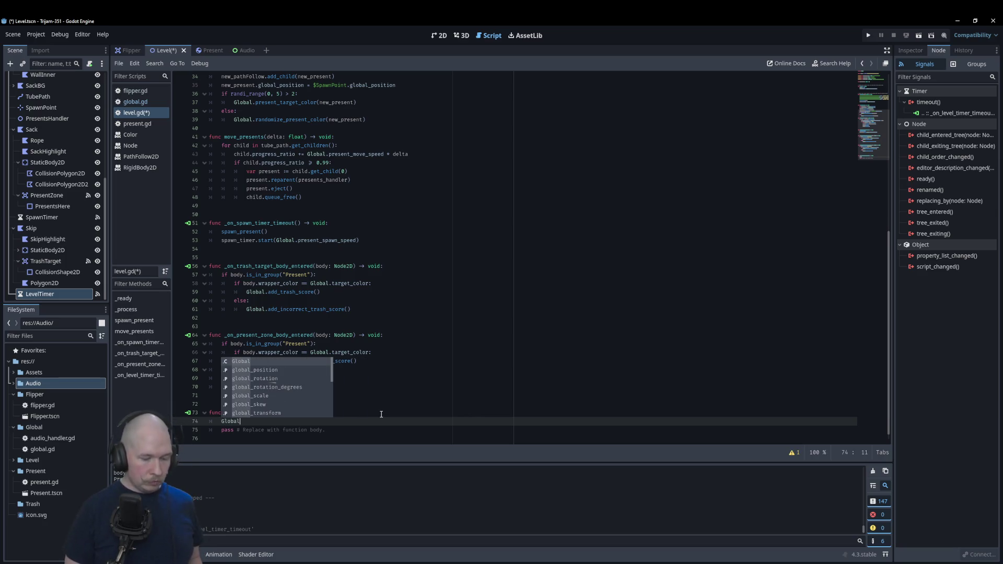
key(BackSpace)
key(BackSpace)
key(BackSpace)
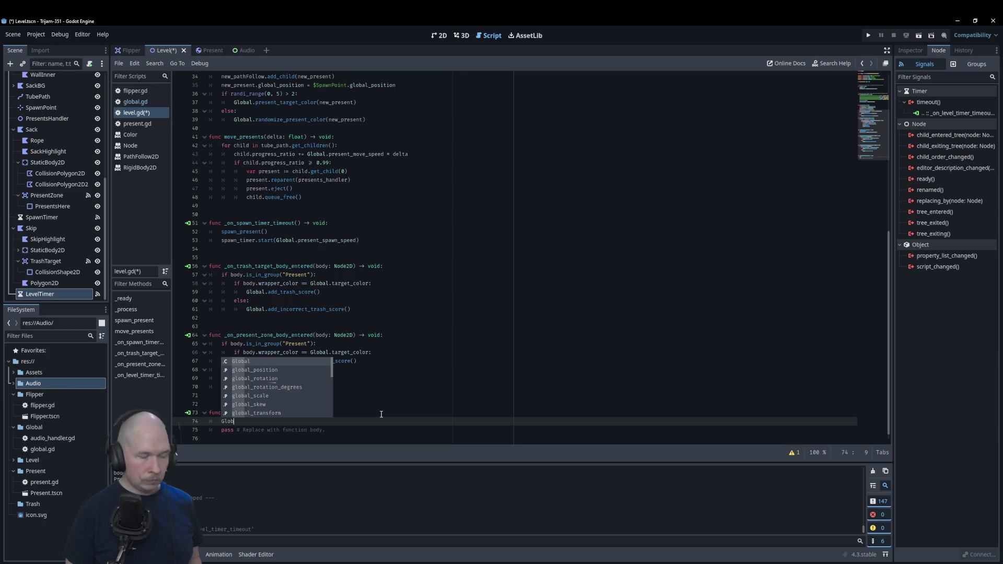
key(BackSpace)
key(BackSpace)
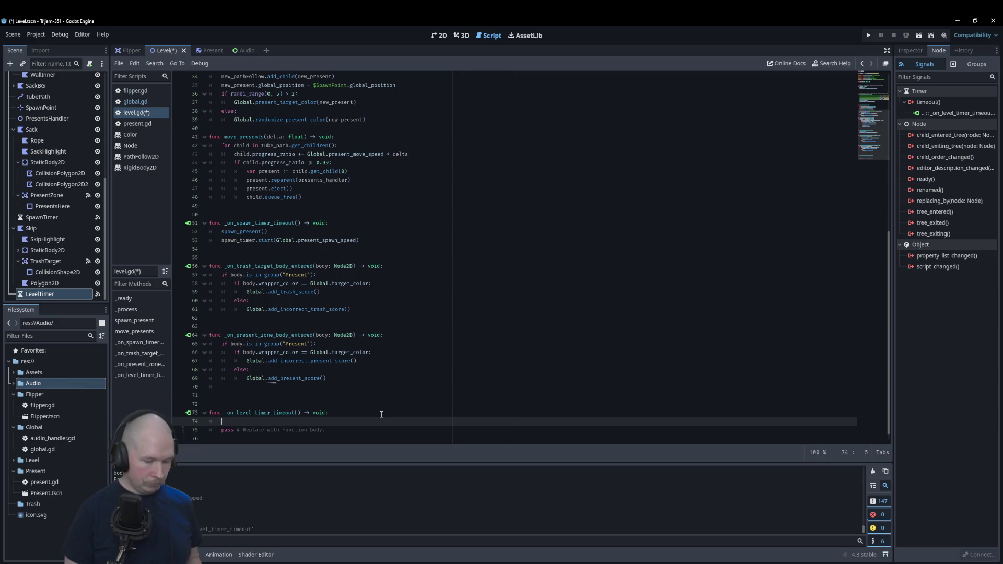
text(level_ends()
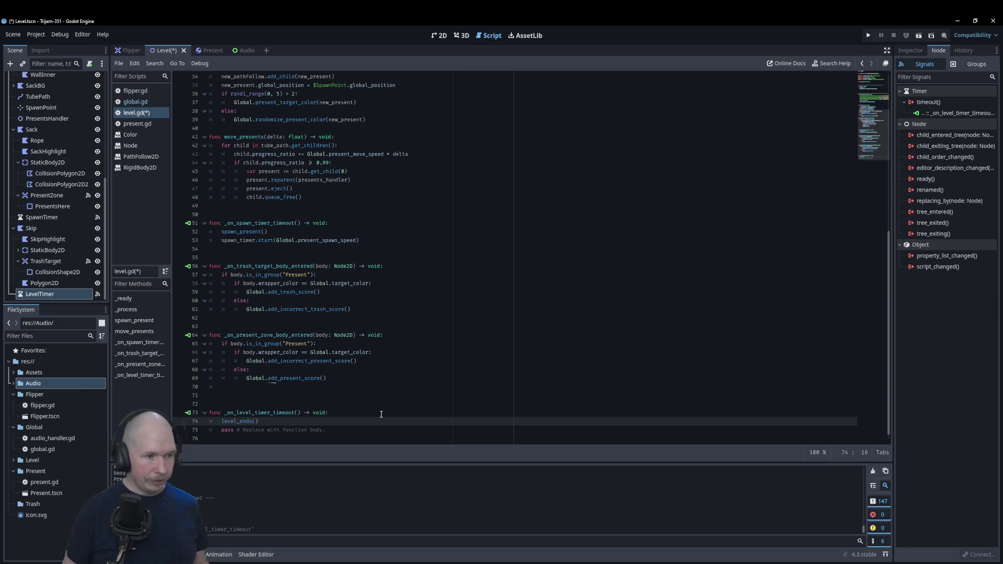
scroll(346, 408, down, 1)
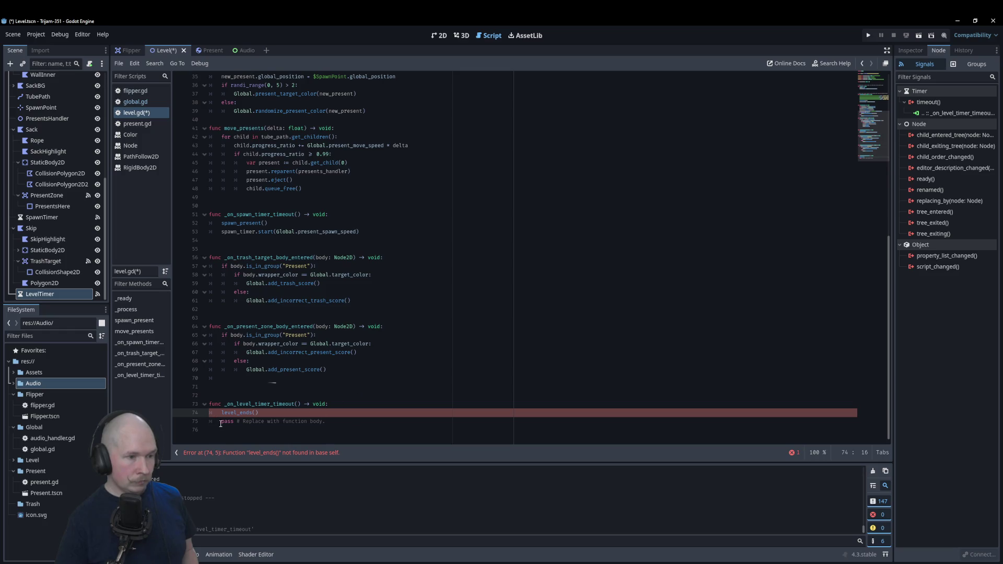
drag(342, 424, 196, 423)
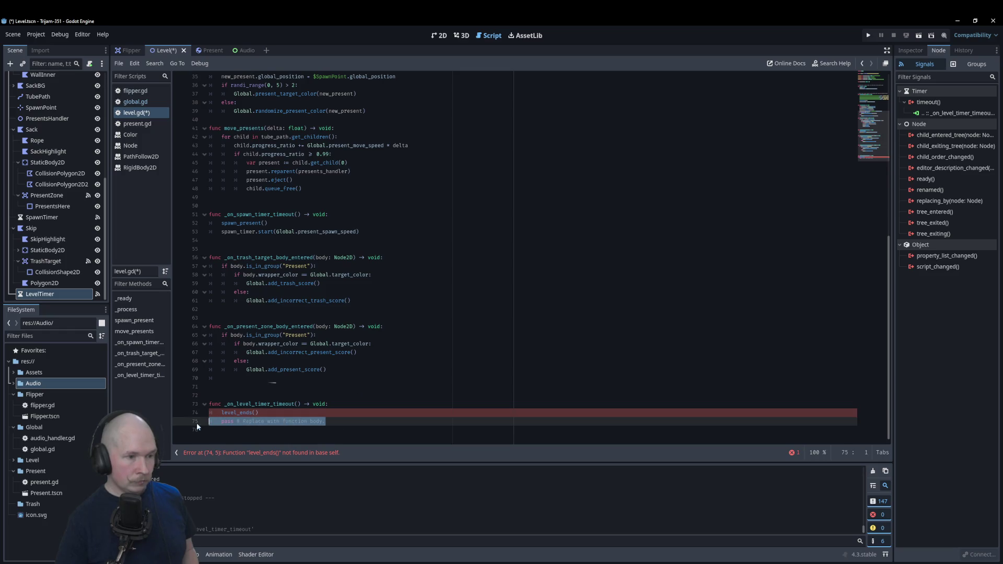
key(BackSpace)
- Define an empty func level_ends() -> void: pass above the timeout handler
click(232, 385)
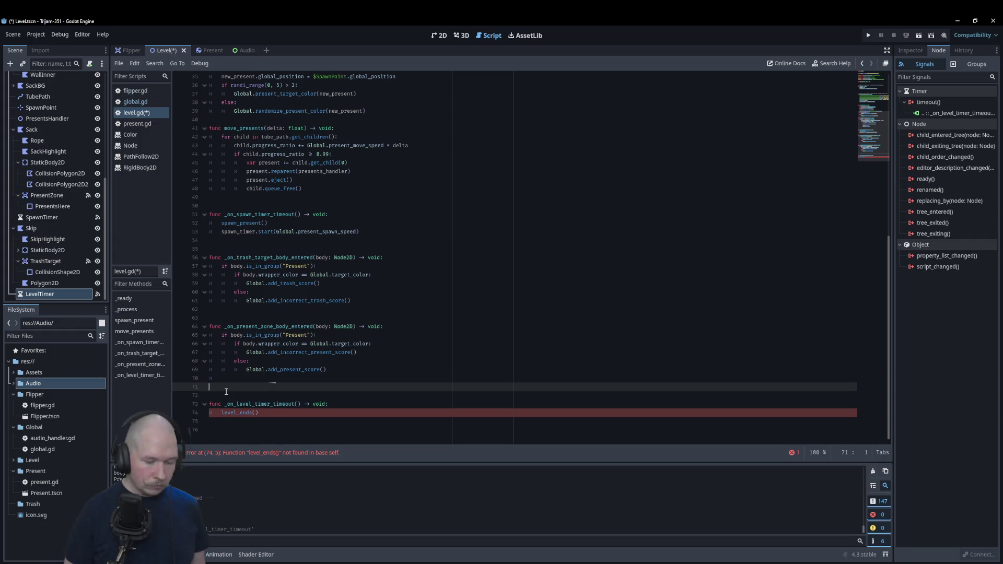
key(Return)
text(func)
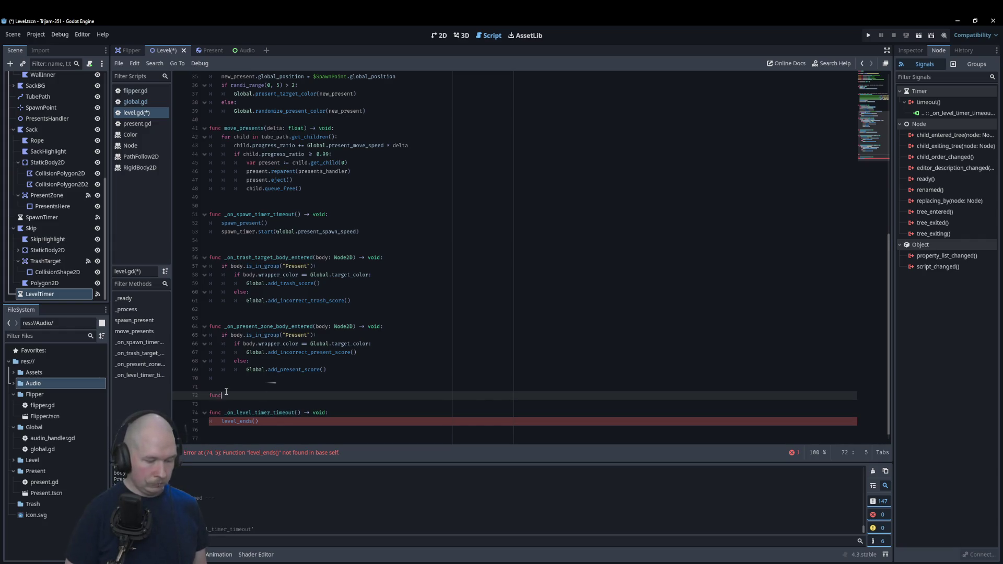
text( level_ends)
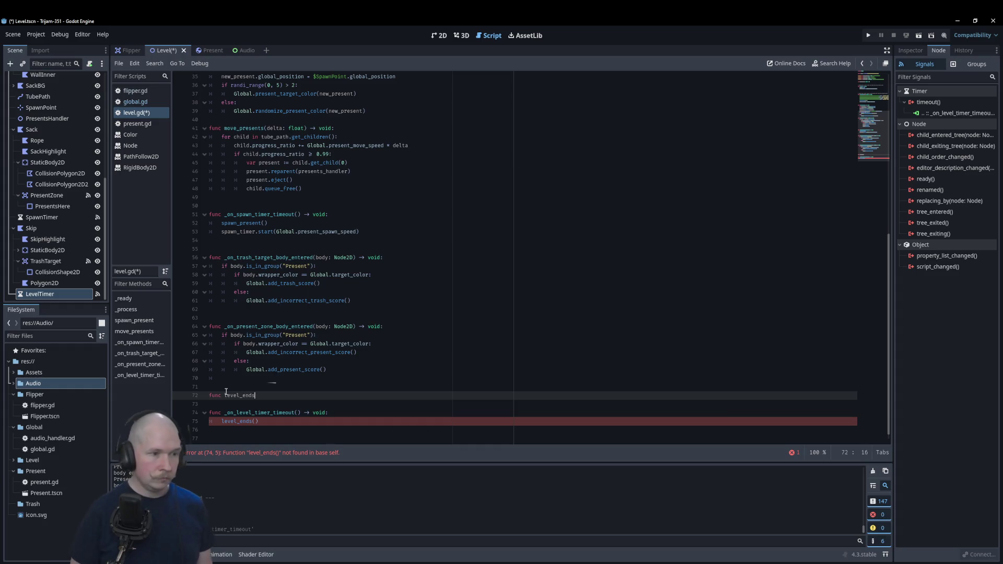
text(())
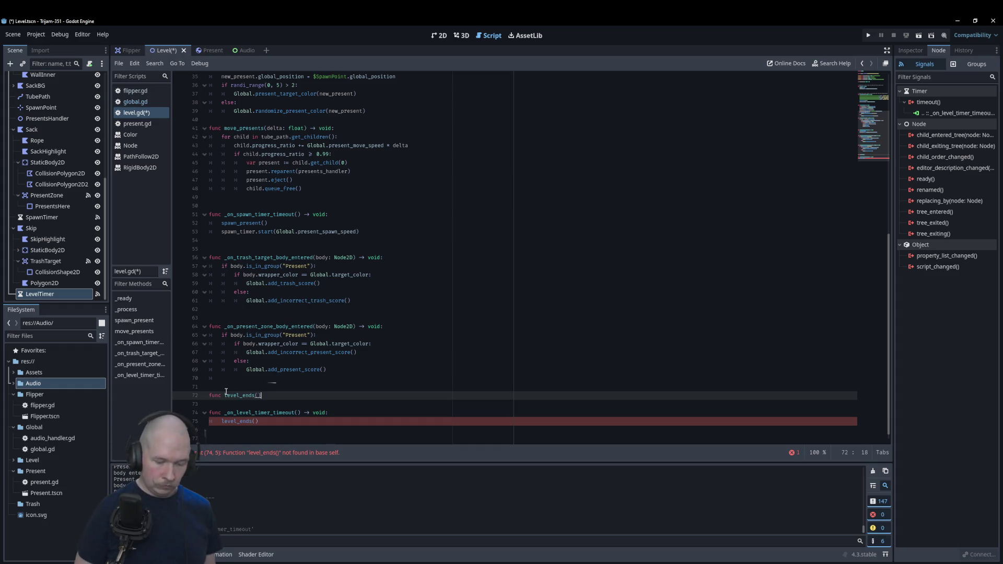
text( -> void:)
key(Escape)
key(Return)
text(pass)
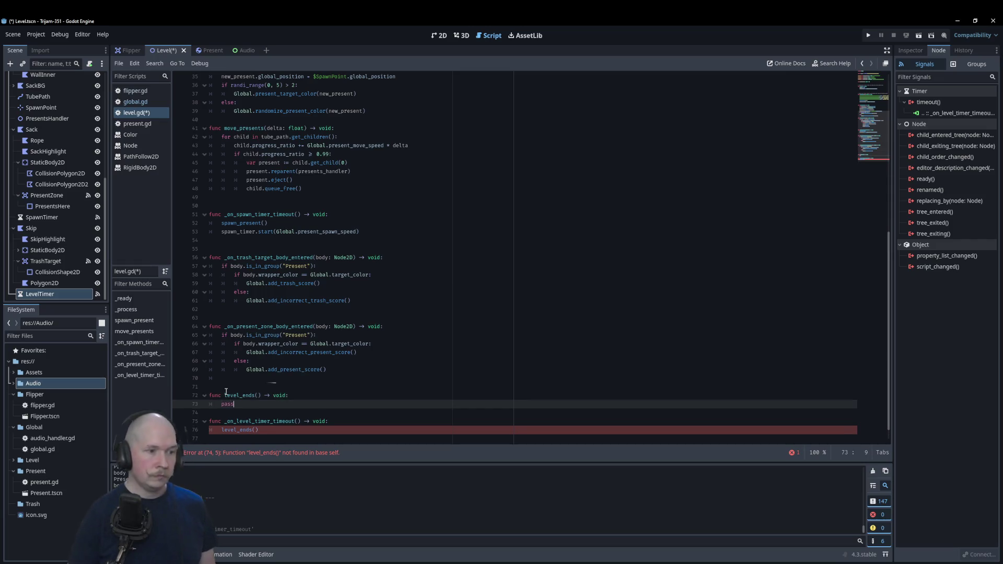
click(390, 297)
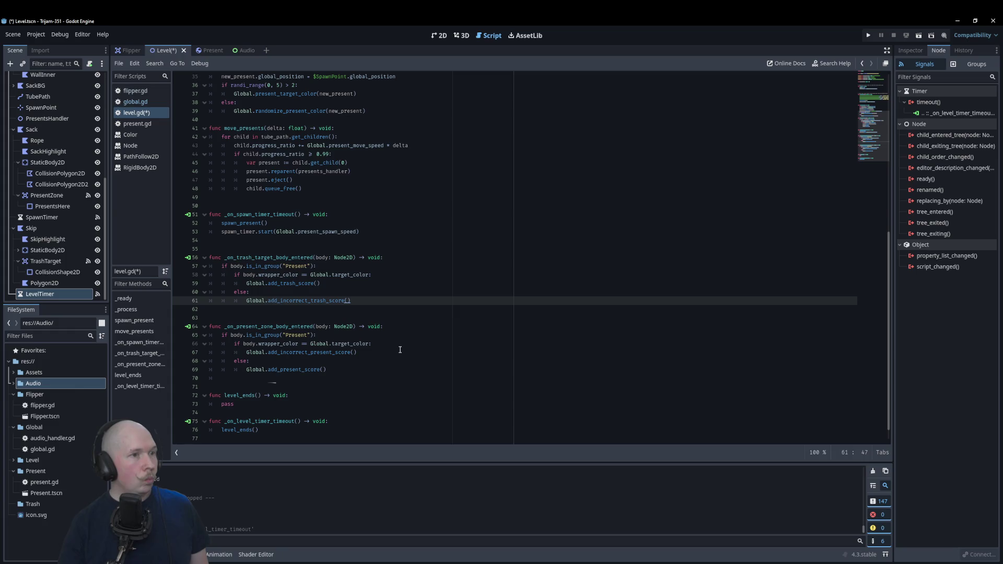
- Add var level_length: float = 120 to global.gd after line 7 and save
click(141, 101)
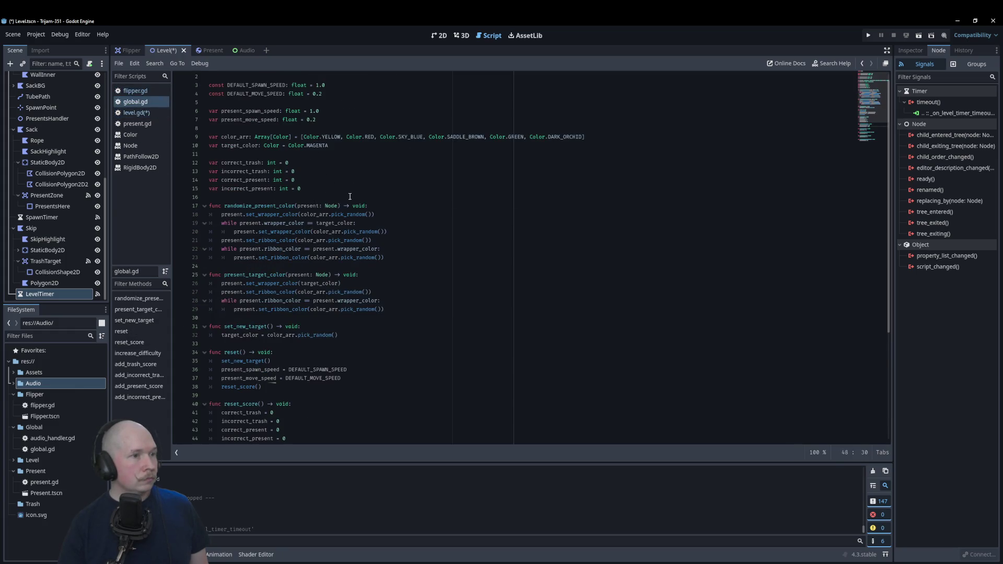
click(346, 123)
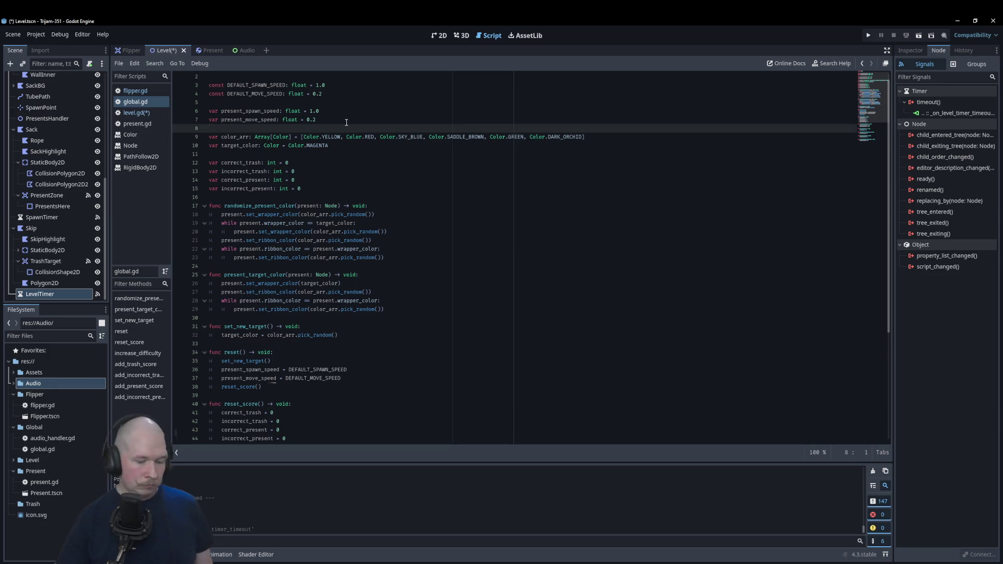
key(Return)
text(var level_length( float =)
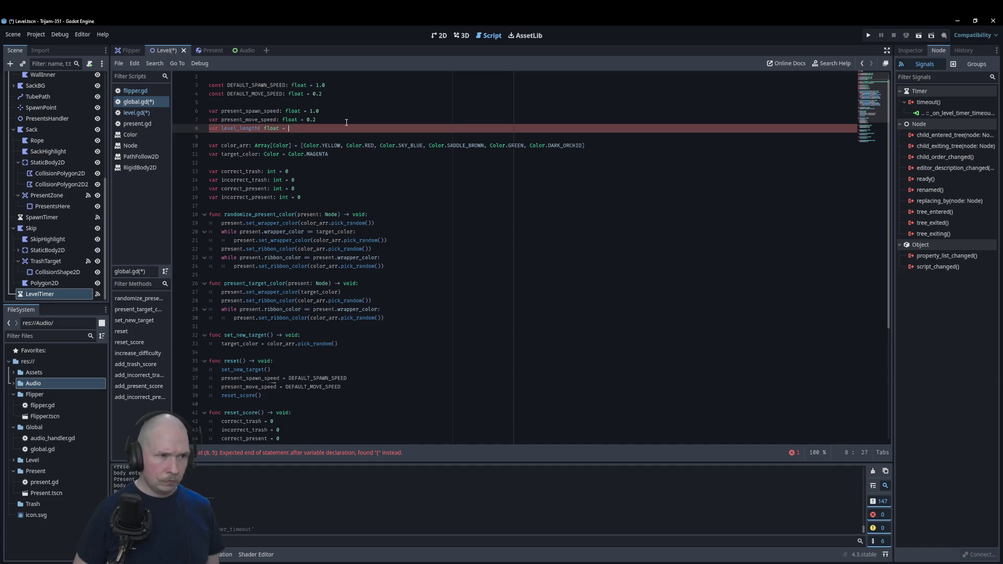
key(BackSpace)
text(:)
key(End)
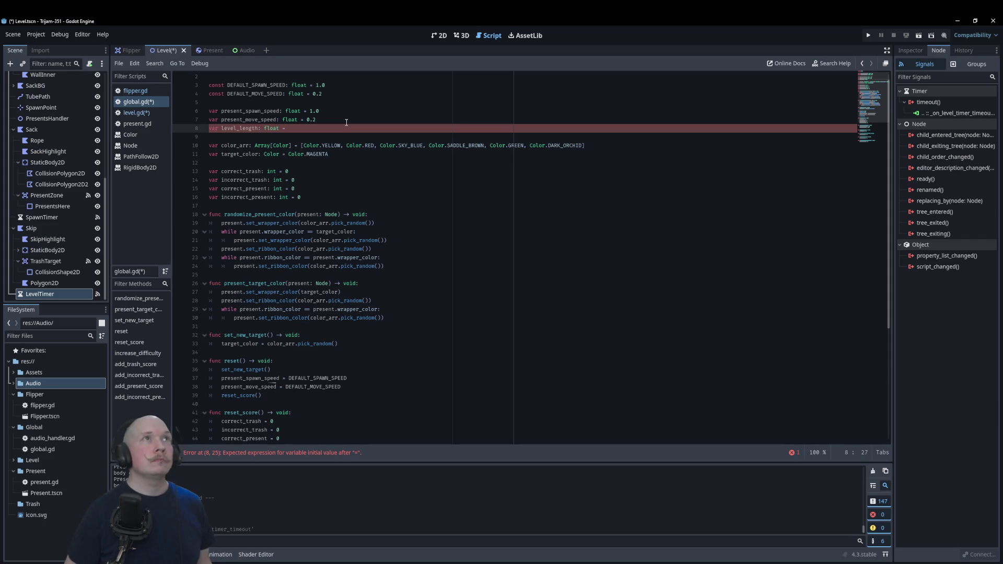
text(0)
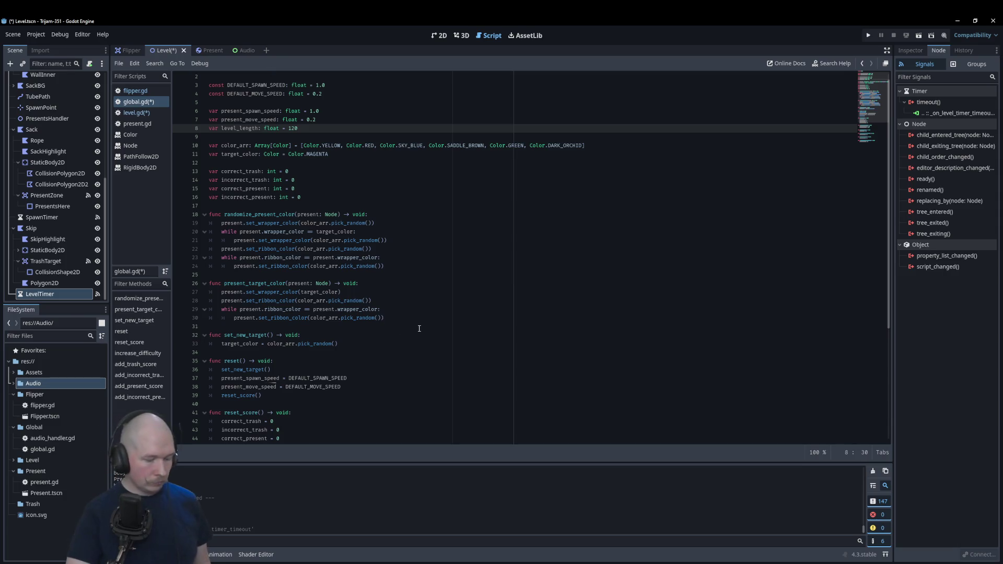
key(ctrl+s)
- In level.gd, drop a $LevelTimer reference onto line 17 of _ready
click(149, 112)
scroll(416, 184, up, 10)
click(425, 189)
click(412, 206)
drag(51, 295, 261, 215)
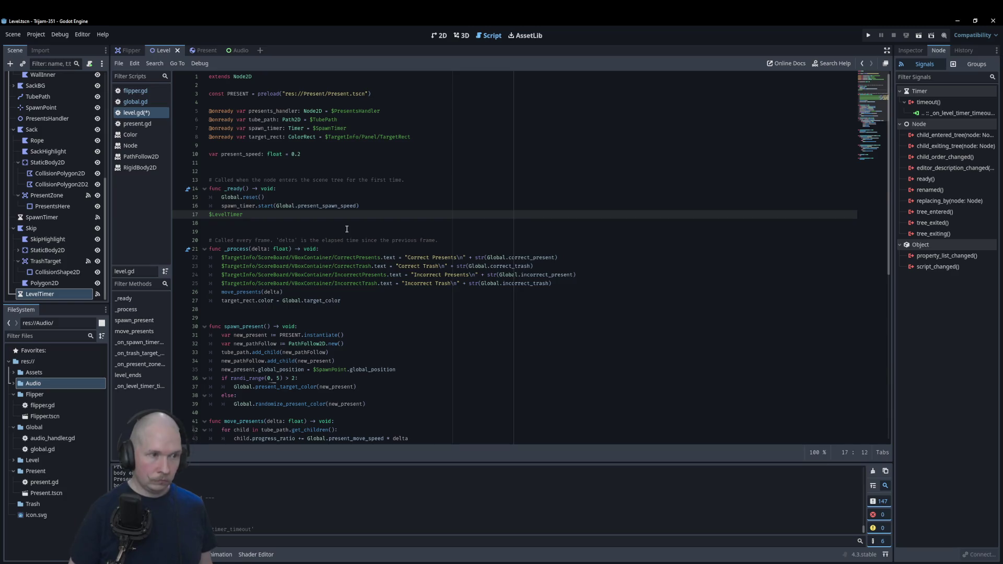
- Make _ready call $LevelTimer.start(Global.level_length) and save level.gd
key(ctrl+i)
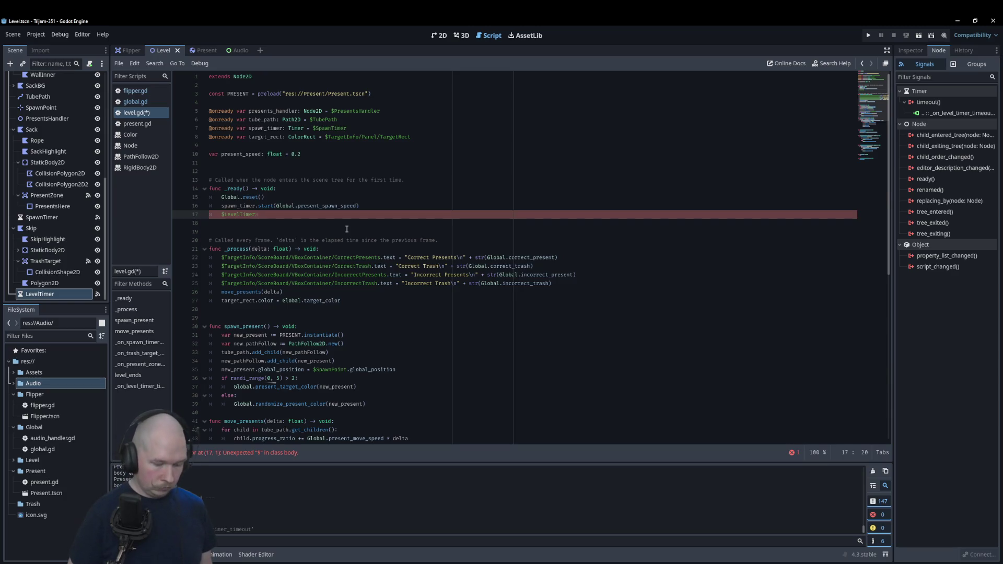
text(.start()
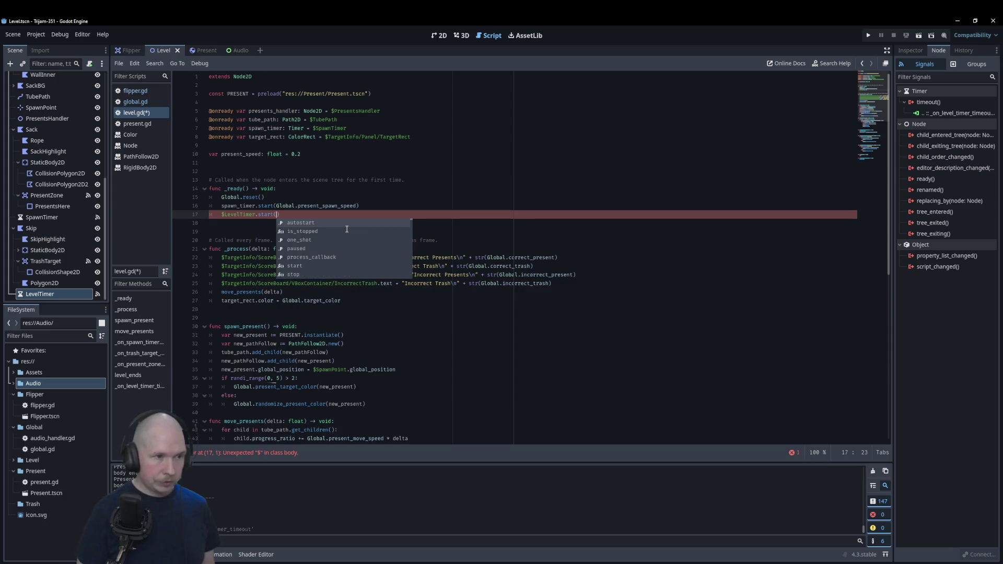
key(Return)
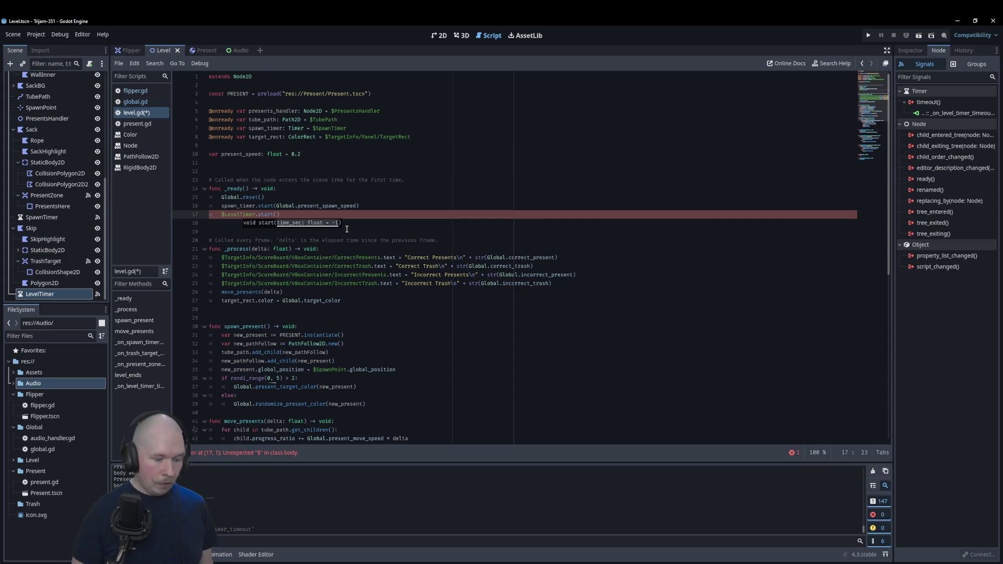
text(Glob)
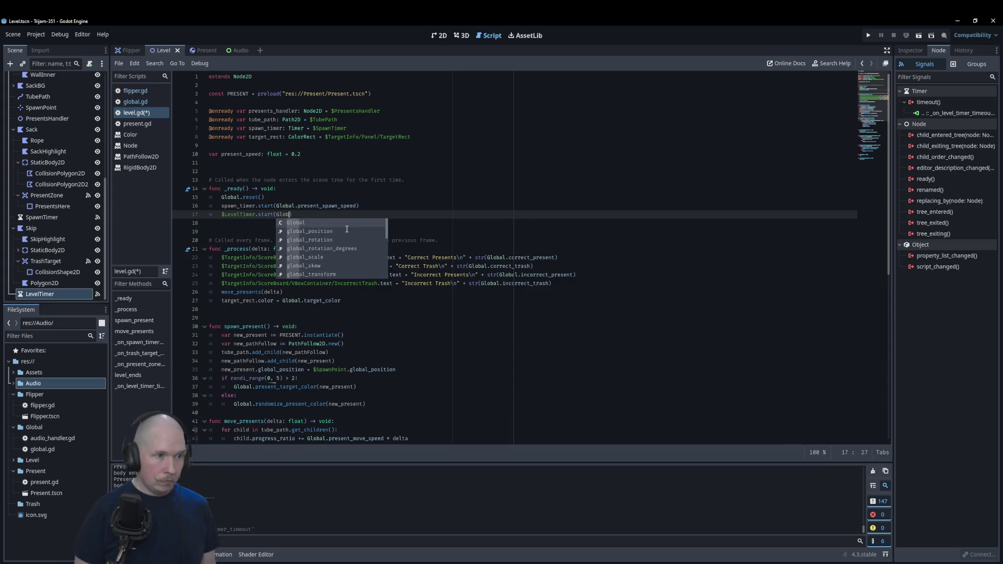
key(Return)
text(v)
key(Return)
key(ctrl+s)
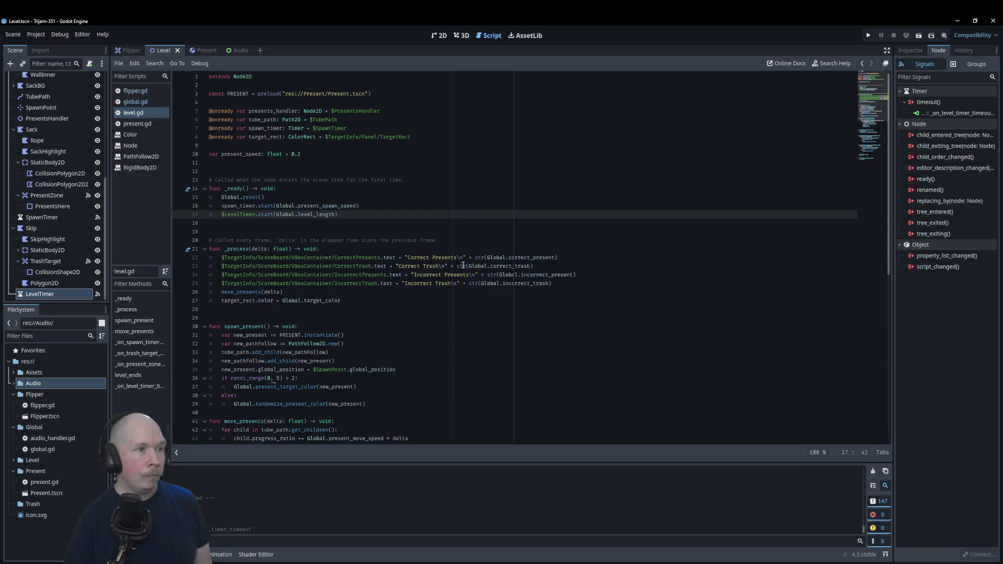
- Add get_tree().paused = true inside level_ends()
scroll(541, 318, down, 10)
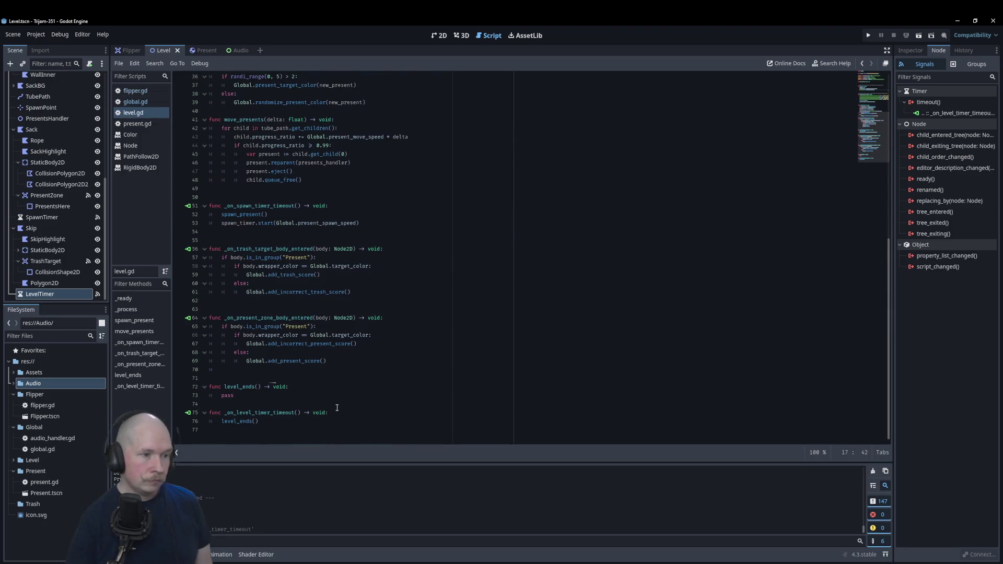
click(335, 388)
key(Return)
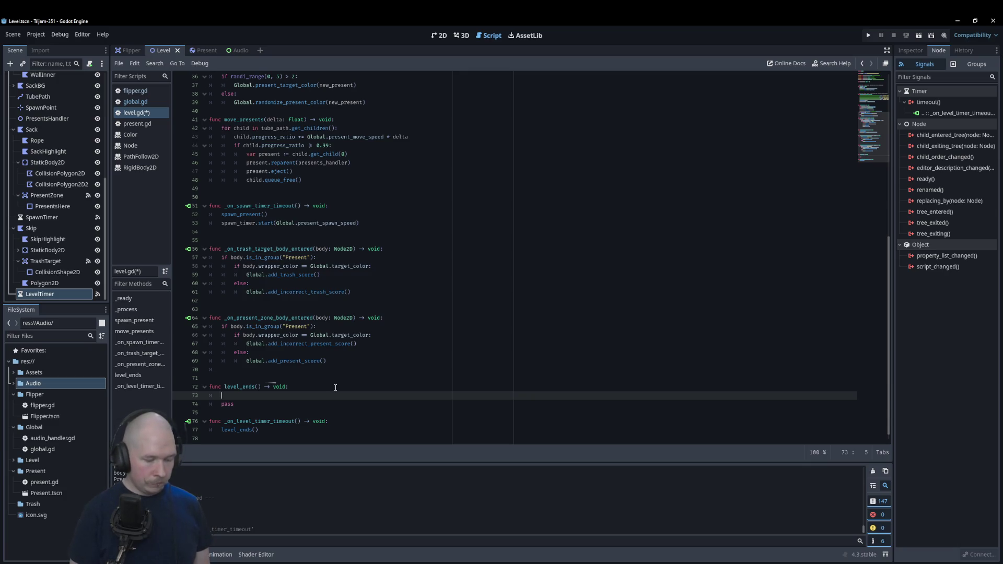
text(get_tre)
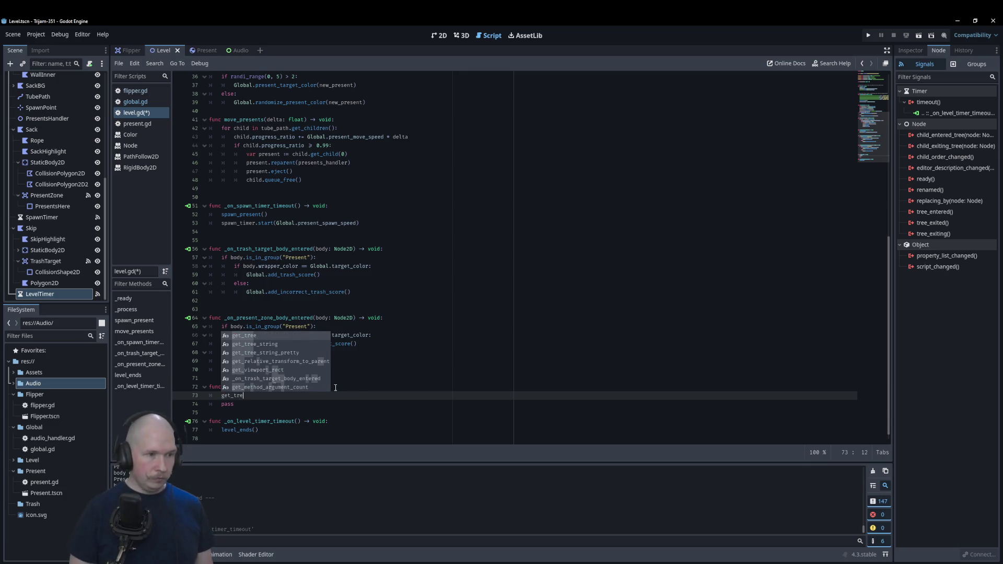
key(Return)
text(.paused )
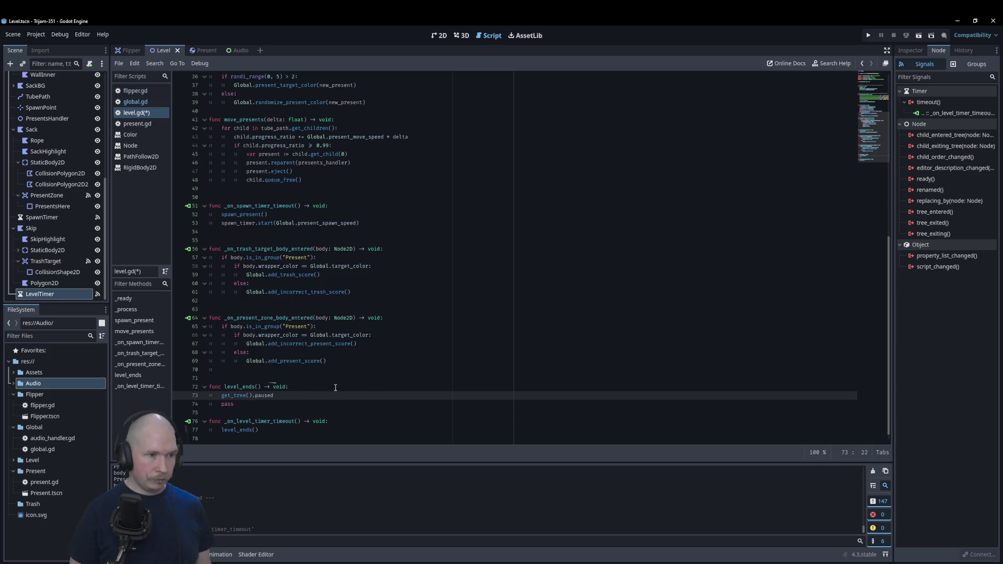
text(= true)
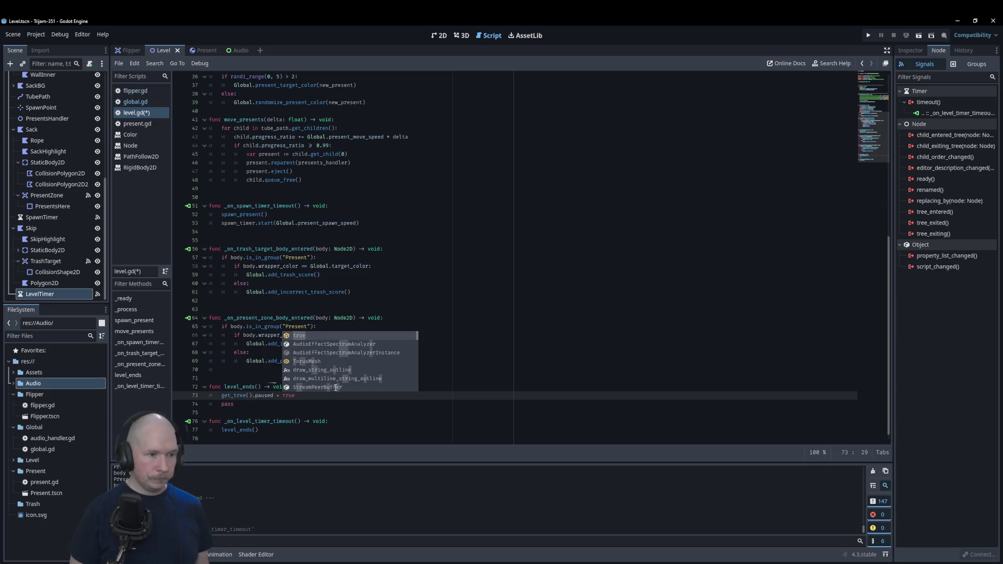
key(Return)
key(Return)
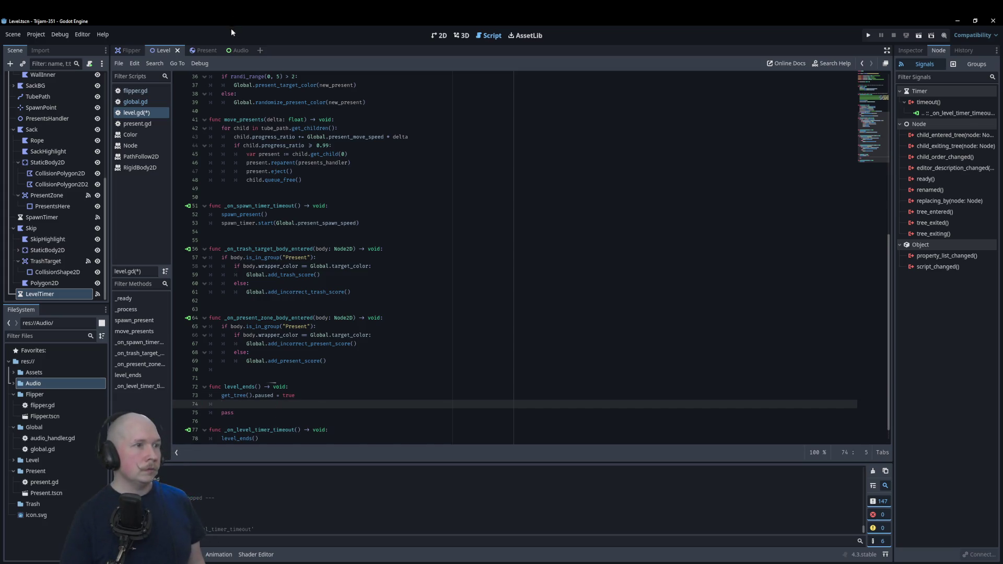
- Switch to the 2D view and collapse the TargetInfo, TubePoly, Sack and Skip branches
click(439, 35)
scroll(27, 82, up, 5)
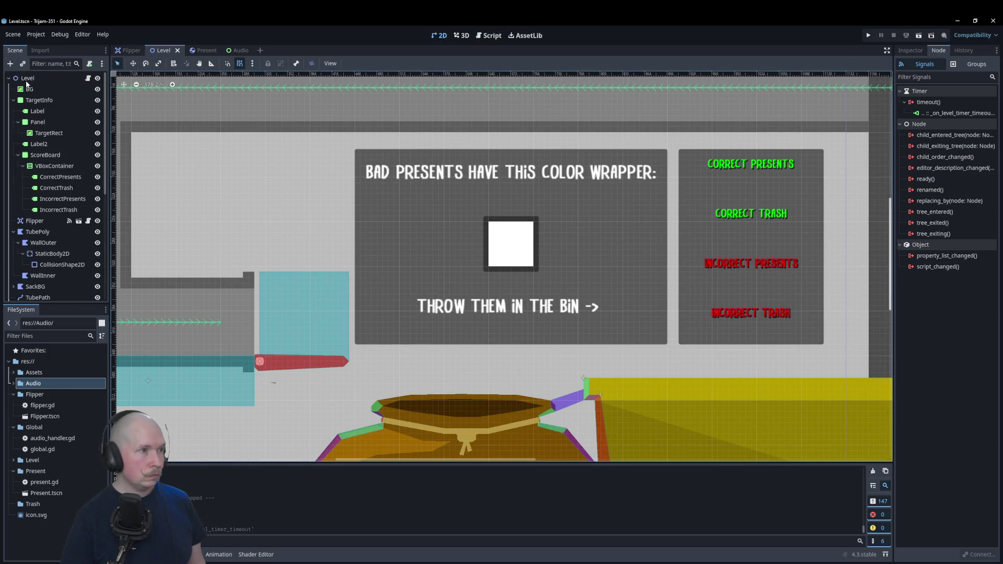
click(13, 100)
click(14, 121)
click(13, 177)
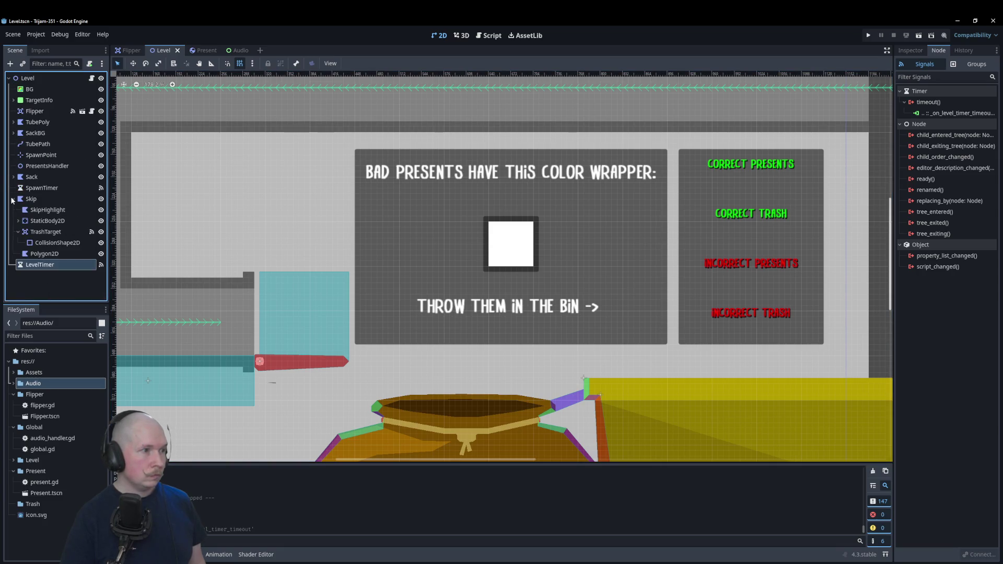
click(13, 198)
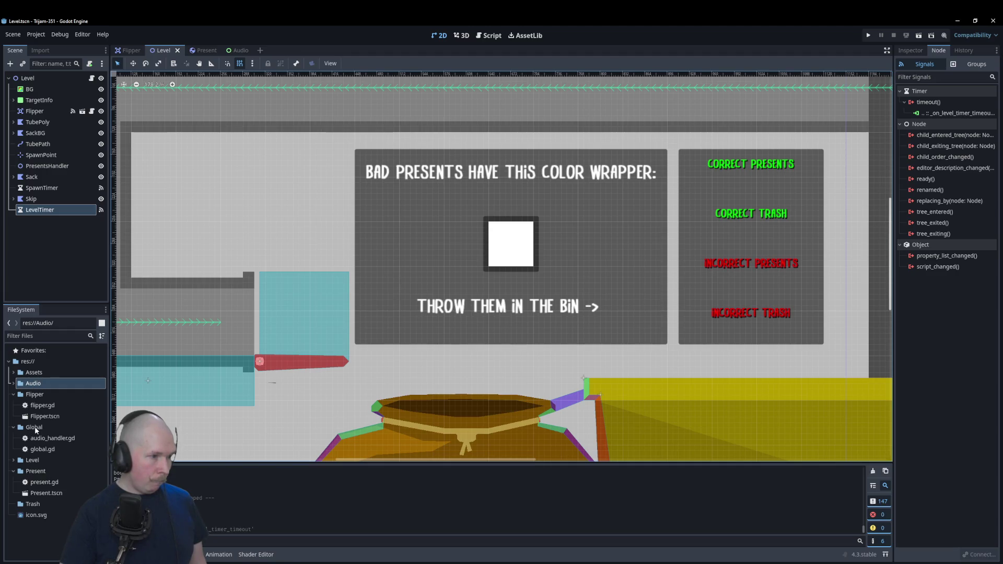
- Add a Panel node as a child of the Level root
click(27, 78)
right_click(27, 78)
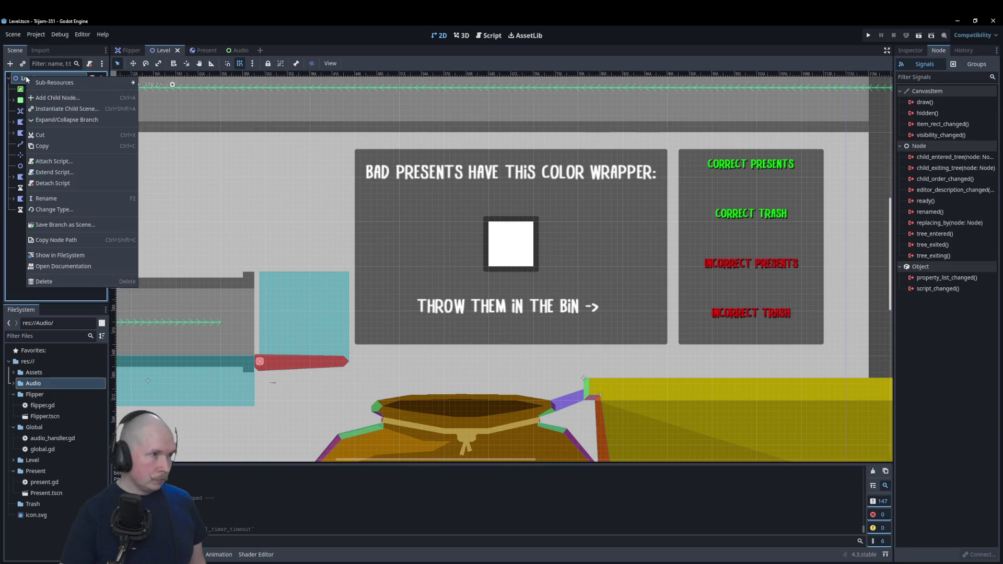
click(57, 98)
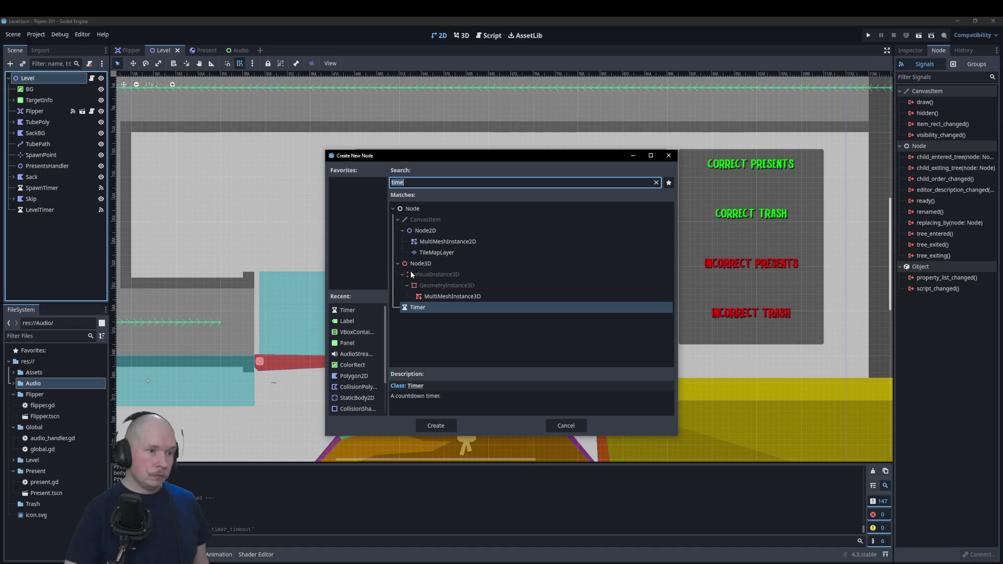
key(BackSpace)
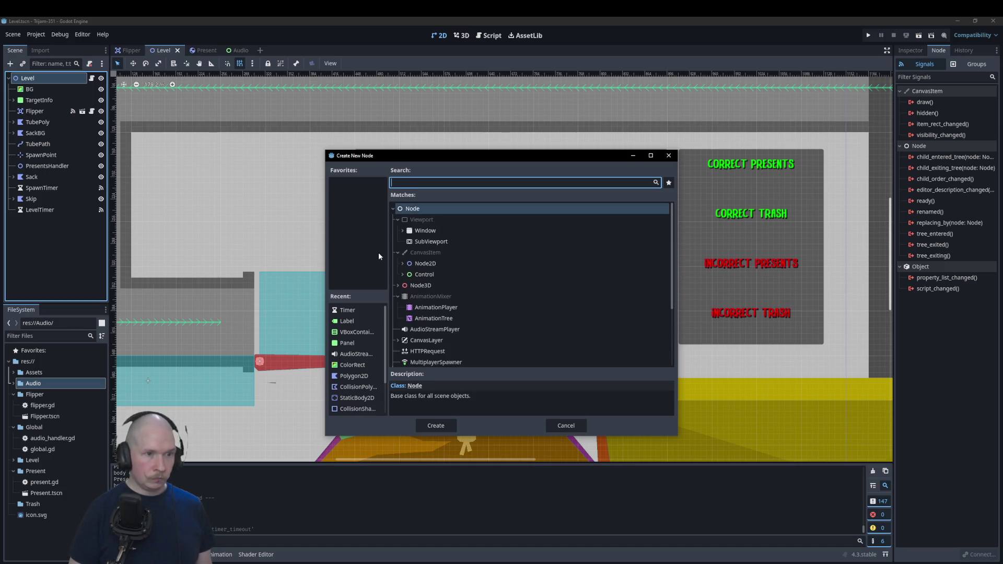
click(436, 275)
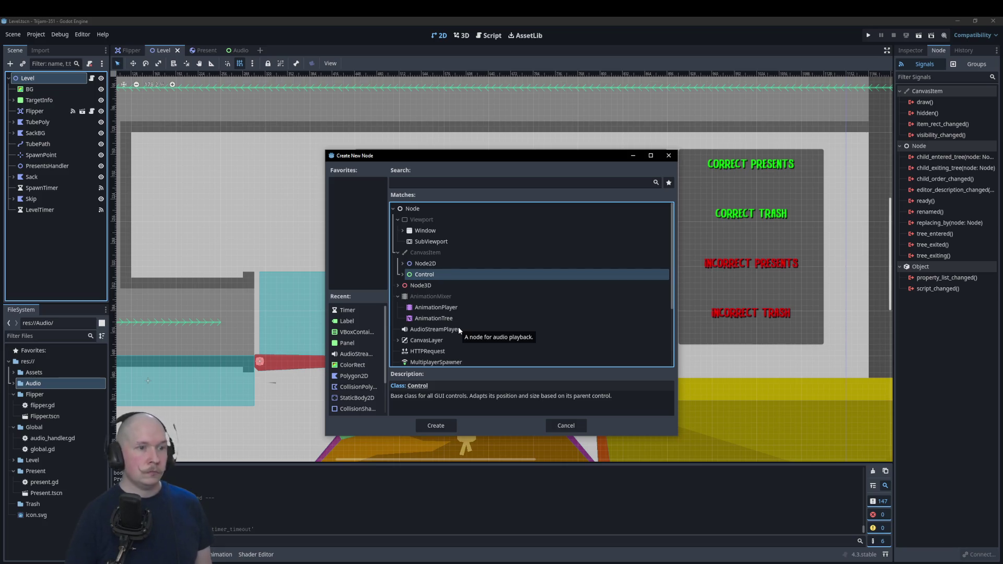
click(464, 187)
text(panel)
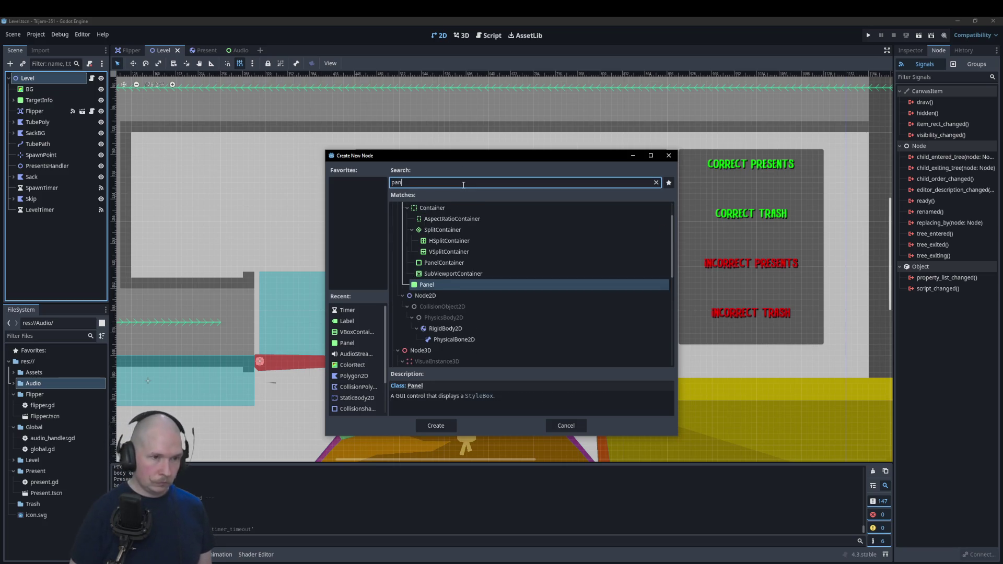
key(Return)
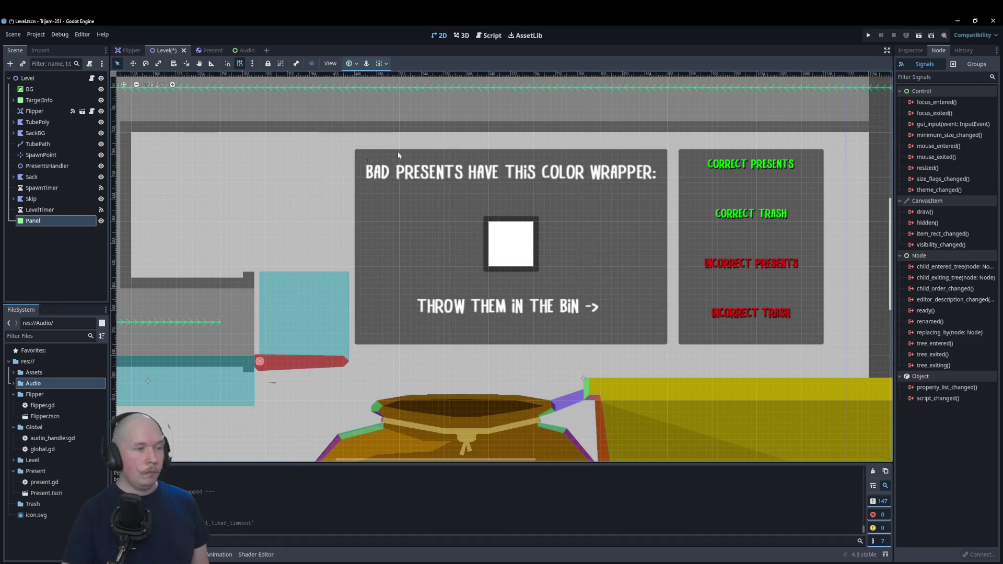
- Give the Panel a VBoxContainer child containing a Button
right_click(63, 220)
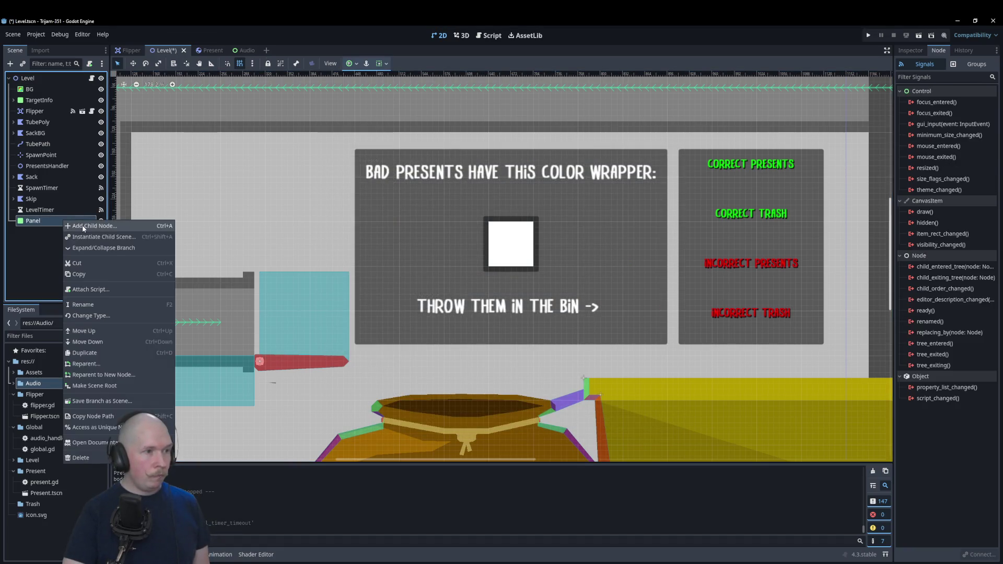
click(76, 227)
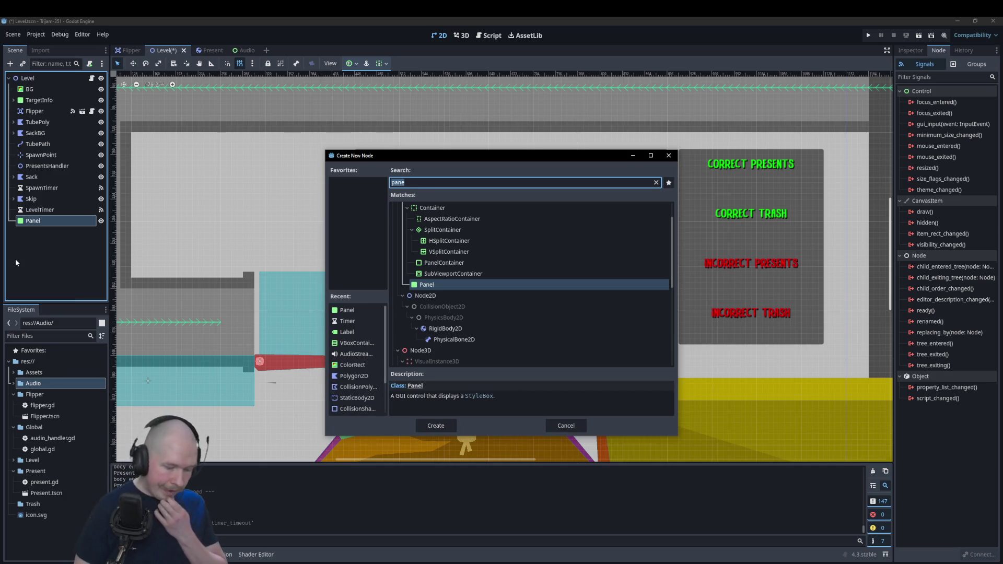
text(vb)
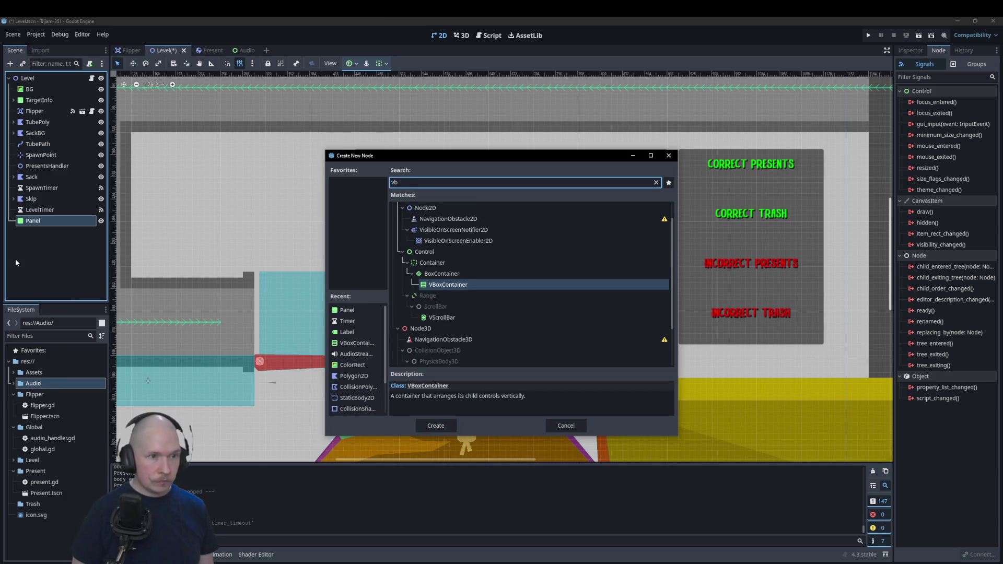
key(Return)
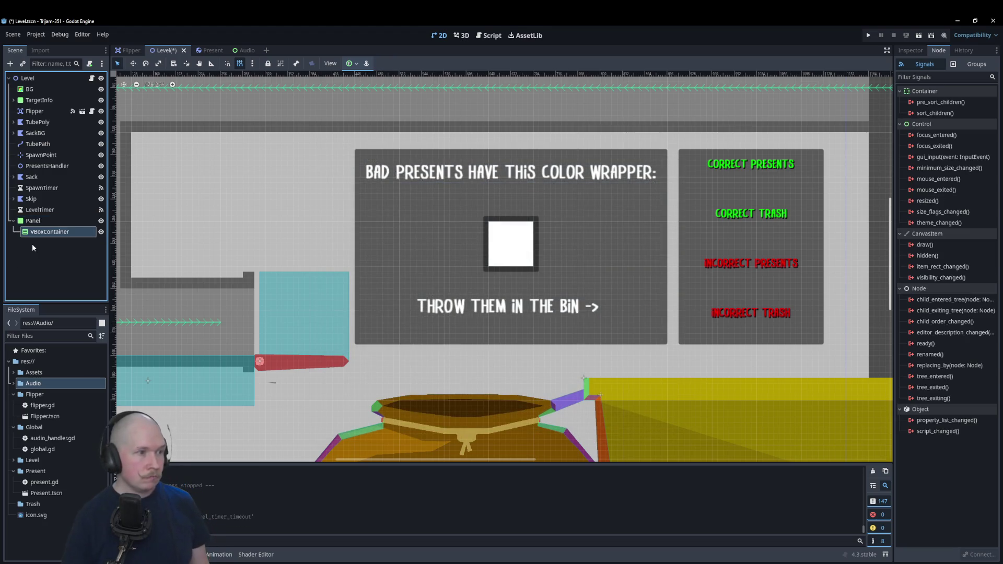
right_click(56, 233)
click(67, 236)
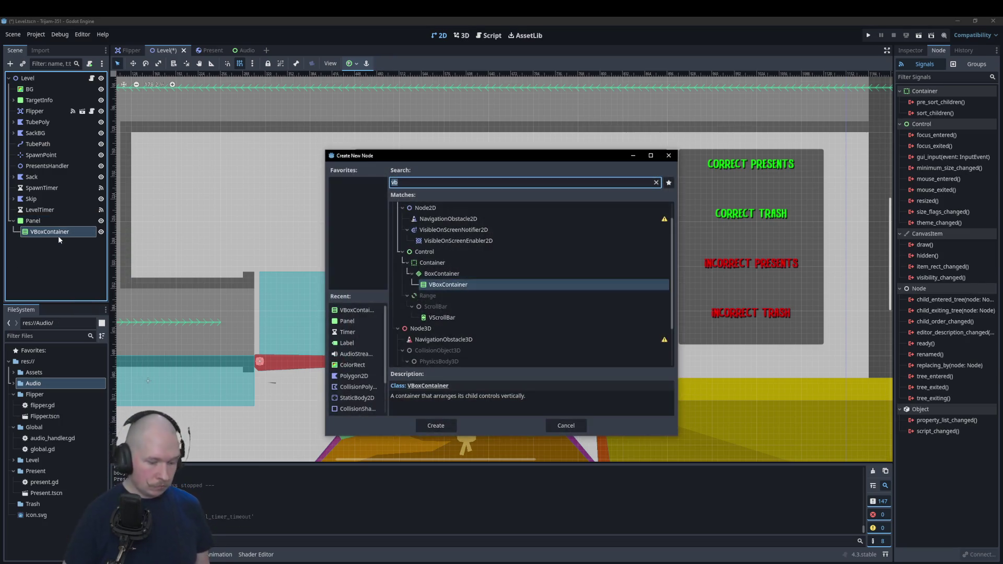
text(button)
key(Return)
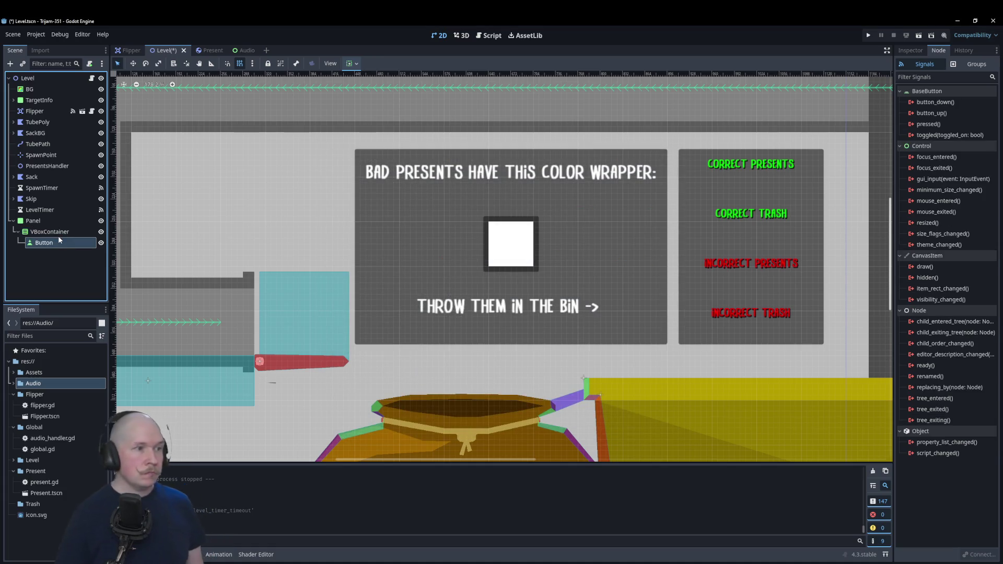
- Add a stray Panel inside the VBoxContainer, then delete it
right_click(61, 232)
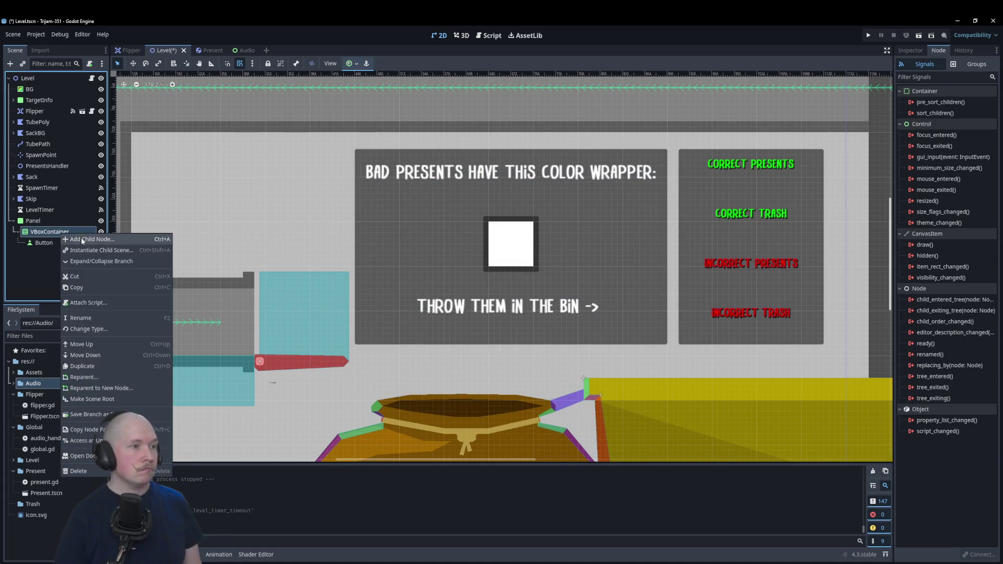
click(78, 240)
text(buttpanel)
key(Return)
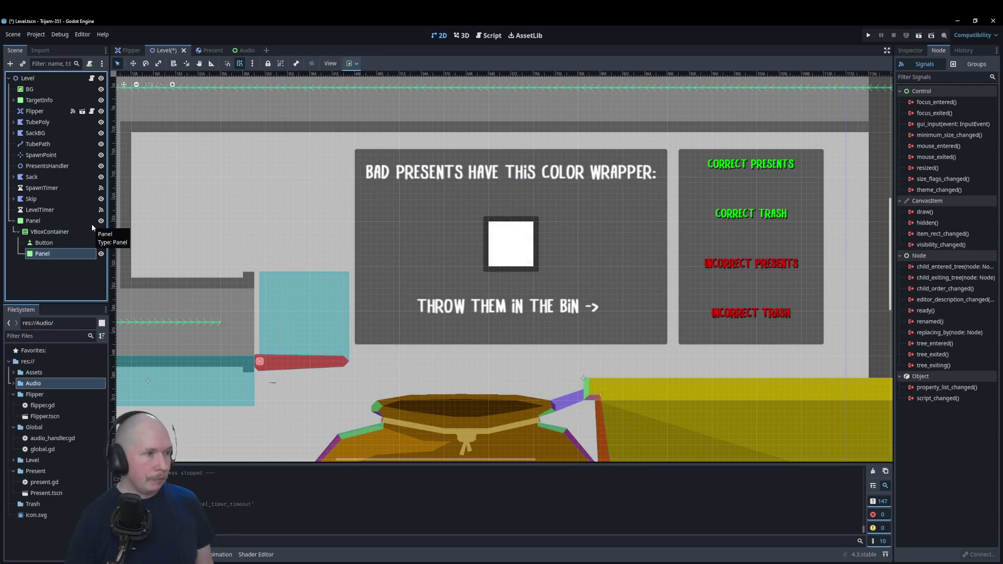
right_click(61, 255)
click(79, 494)
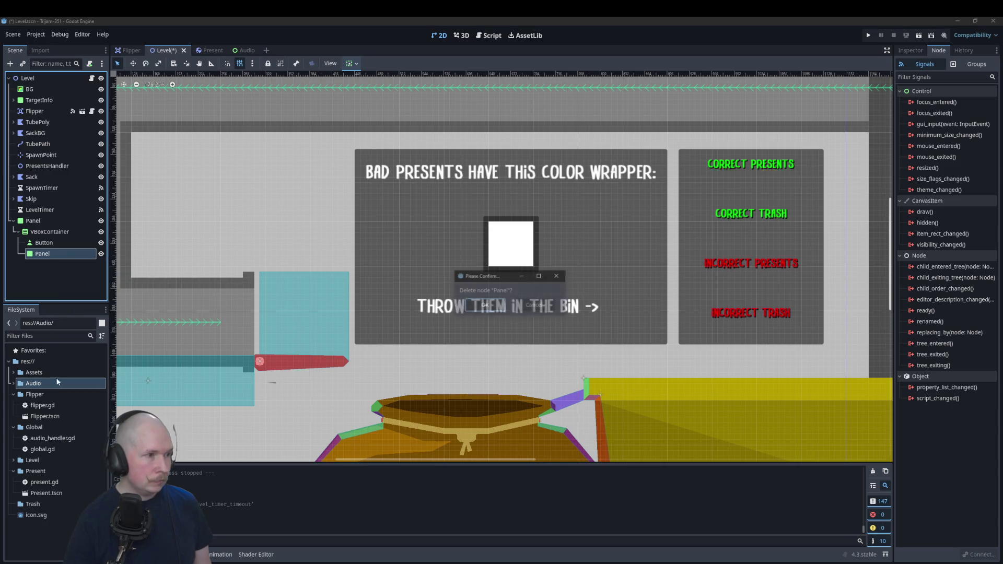
click(485, 305)
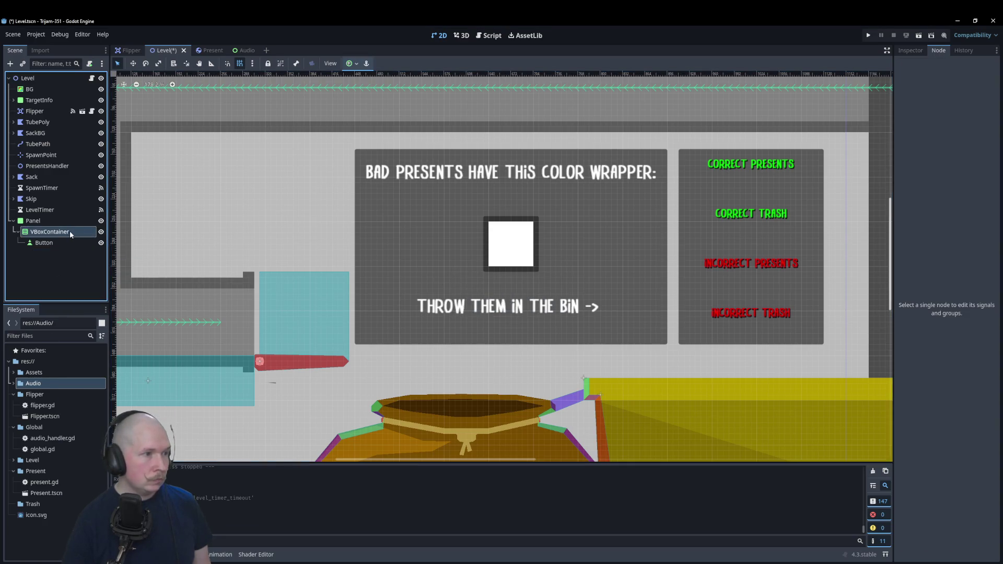
- Add a Label to the VBoxContainer and drag it above the Button
right_click(70, 231)
click(76, 236)
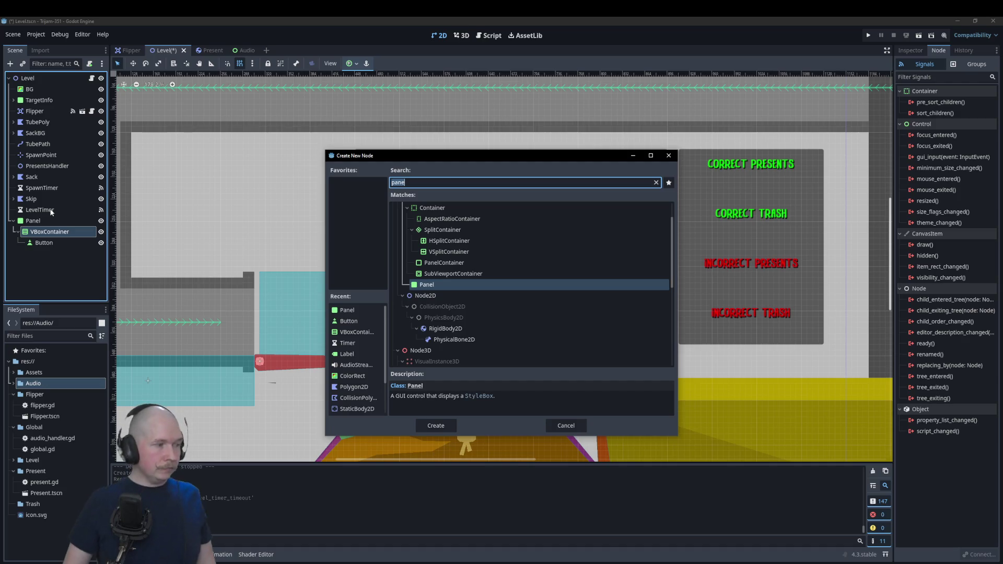
text(label)
key(Return)
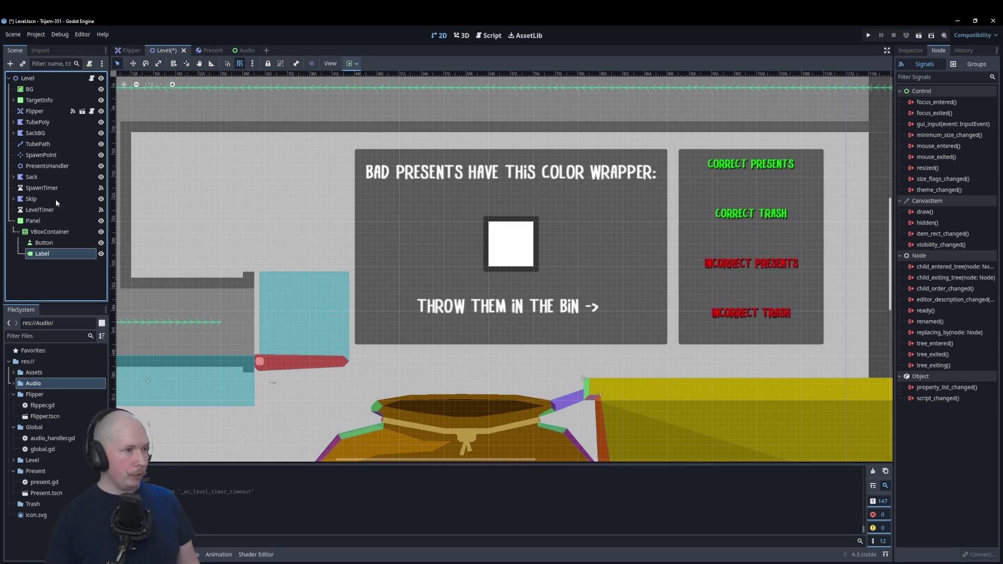
drag(43, 255, 56, 239)
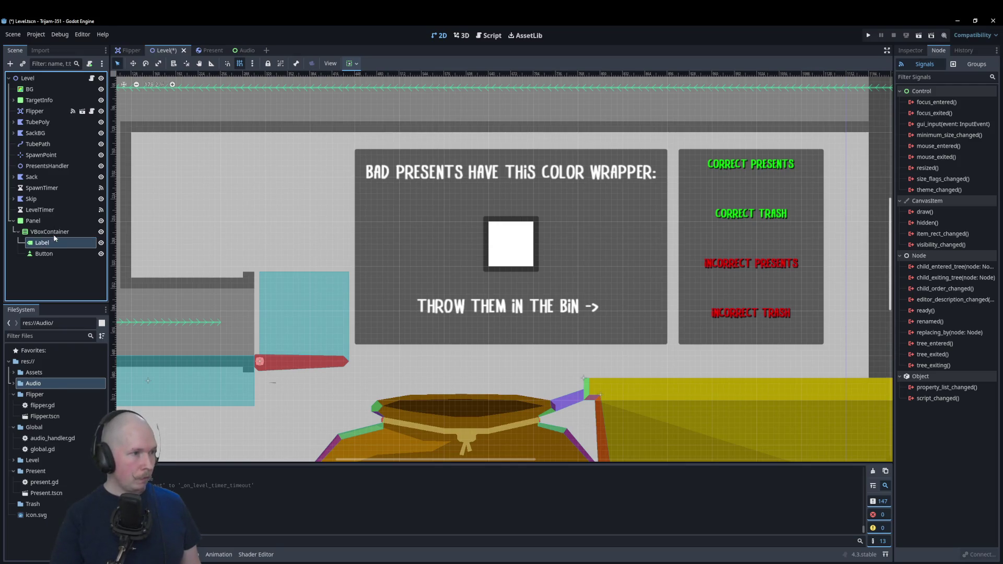
click(204, 149)
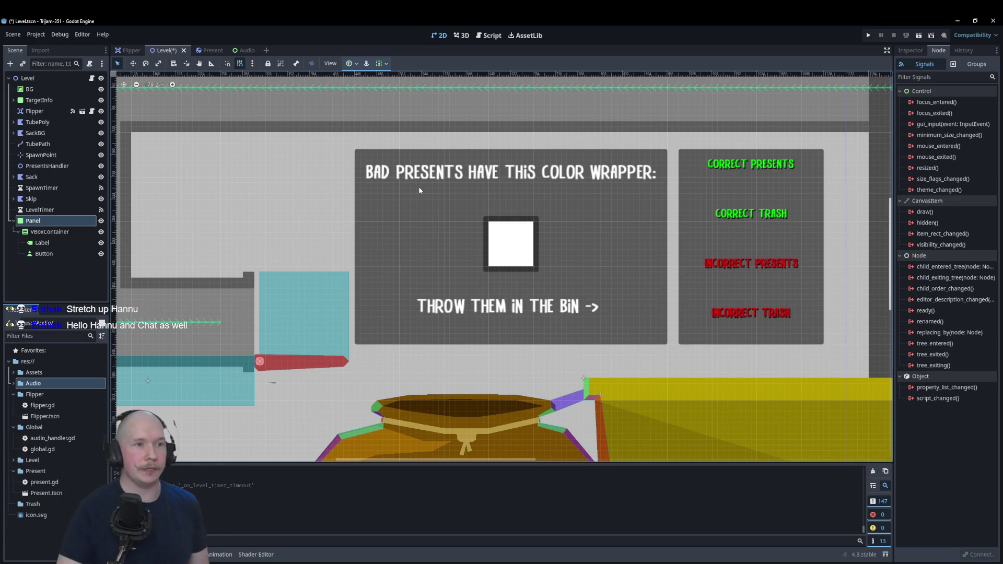
- Set the Flipper scene's FlipperPoly Polygon2D colour to pinkish-red, then go back to Level
click(125, 49)
click(41, 101)
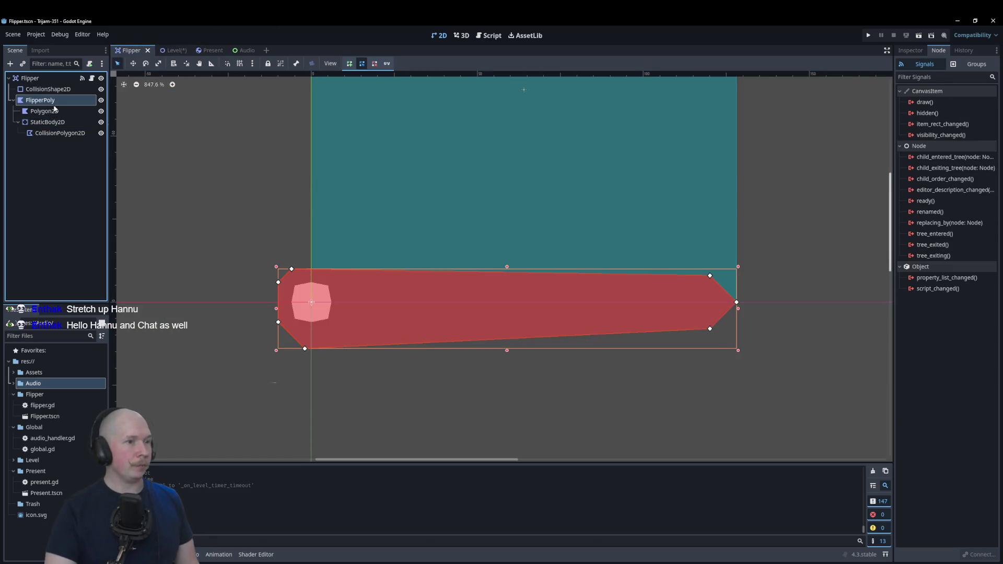
click(910, 50)
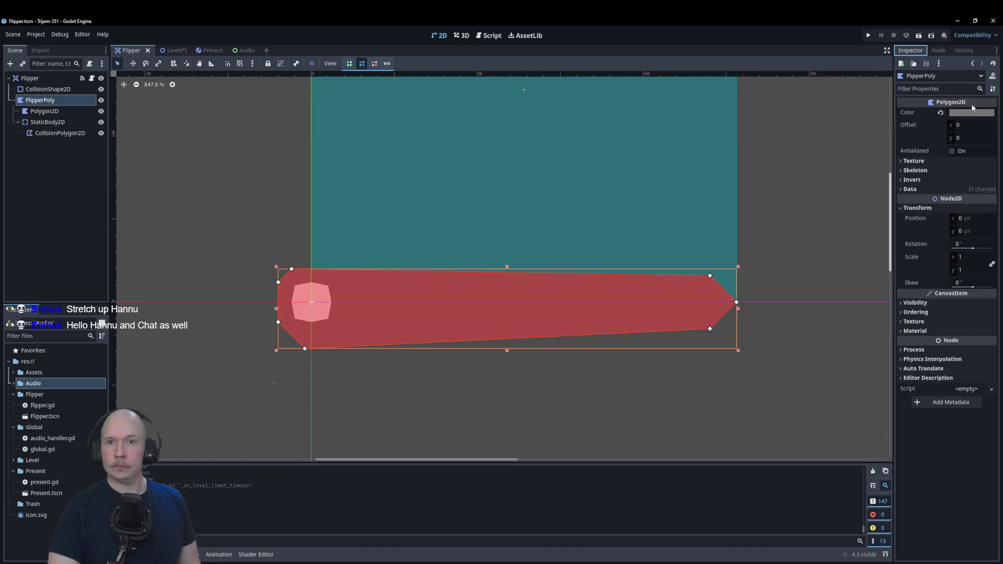
click(972, 111)
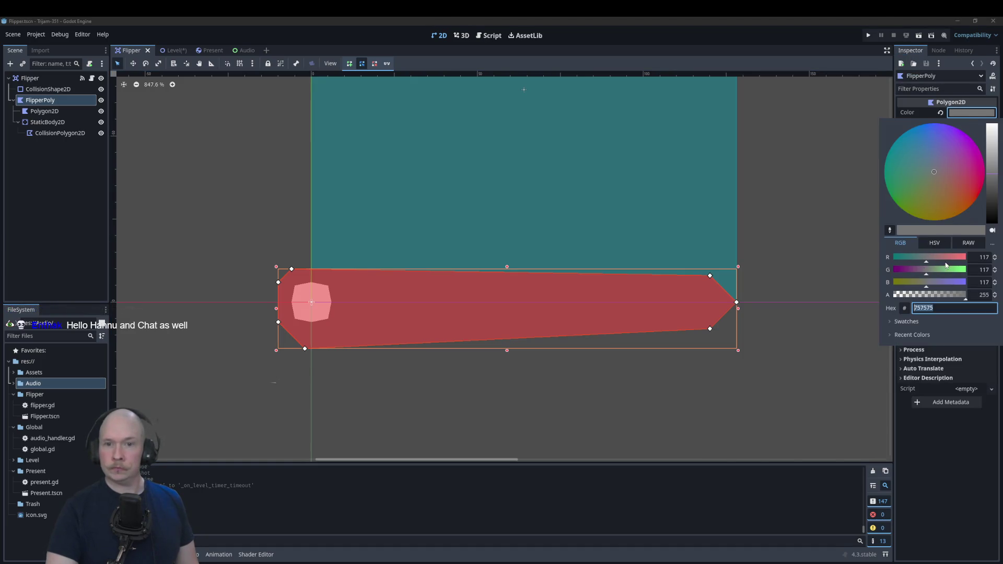
click(99, 128)
click(101, 123)
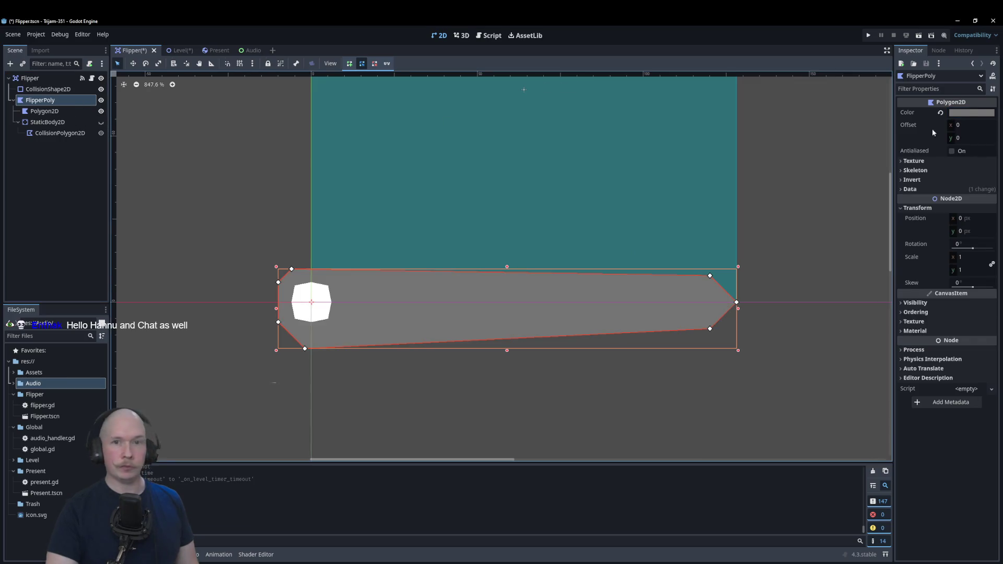
click(972, 112)
click(935, 262)
click(103, 127)
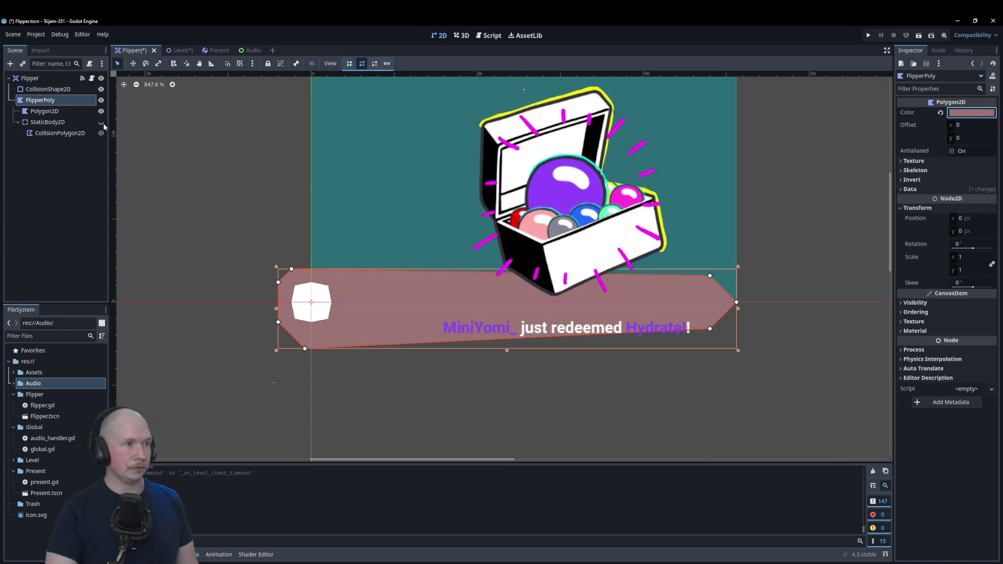
click(101, 123)
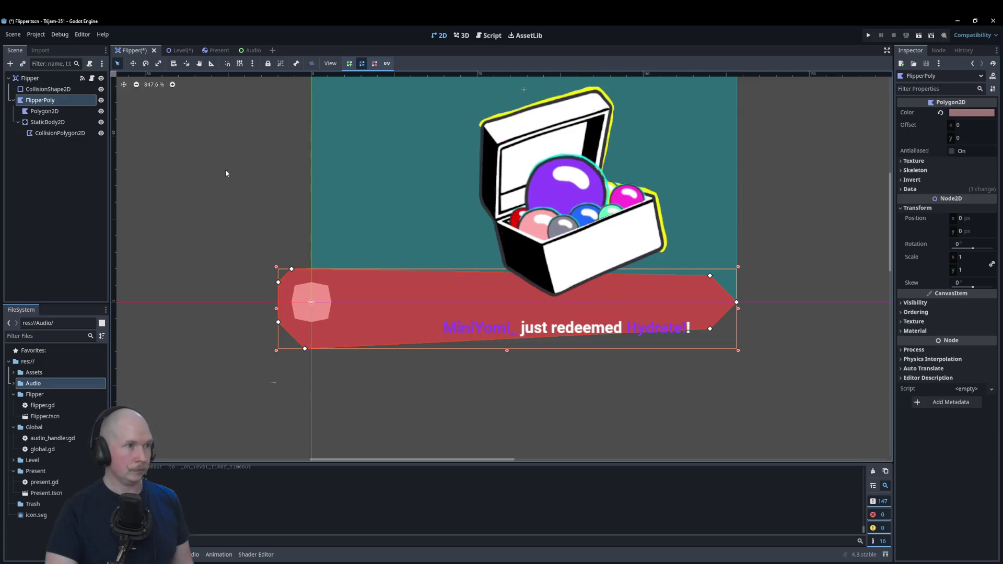
click(176, 51)
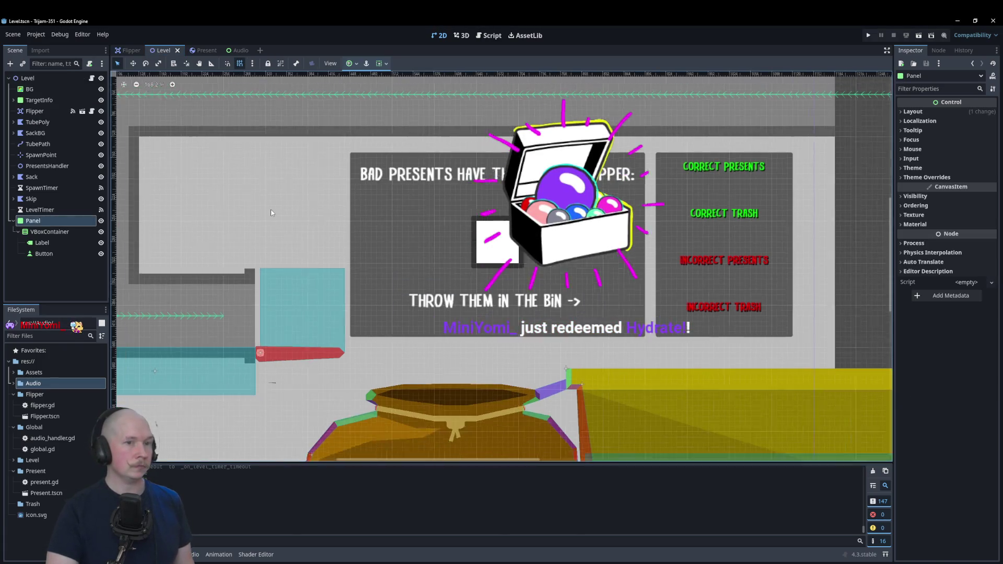
- Enlarge the Panel over the instruction board, nudge it right and lower its bottom edge
scroll(320, 208, down, 3)
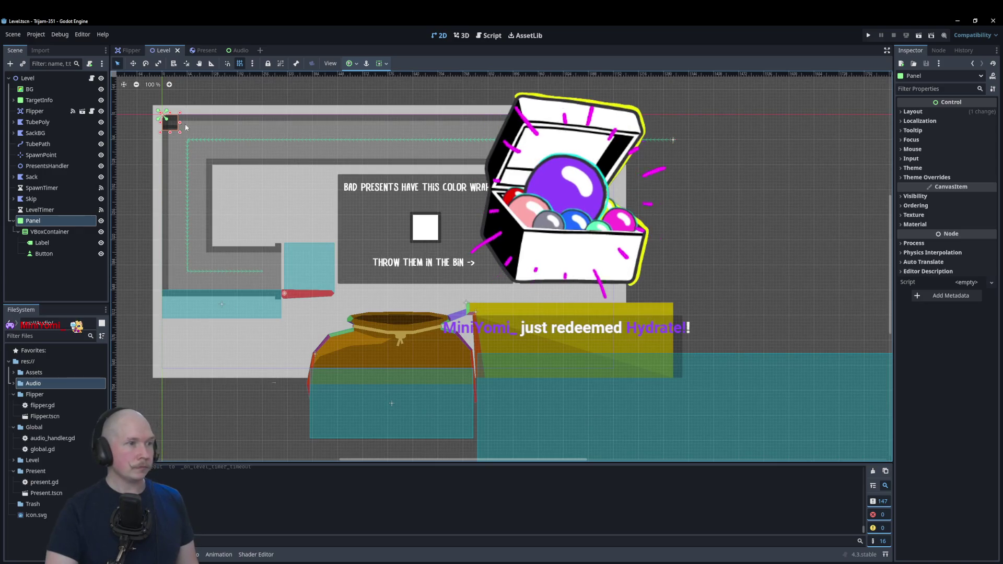
drag(180, 132, 397, 230)
drag(329, 200, 429, 265)
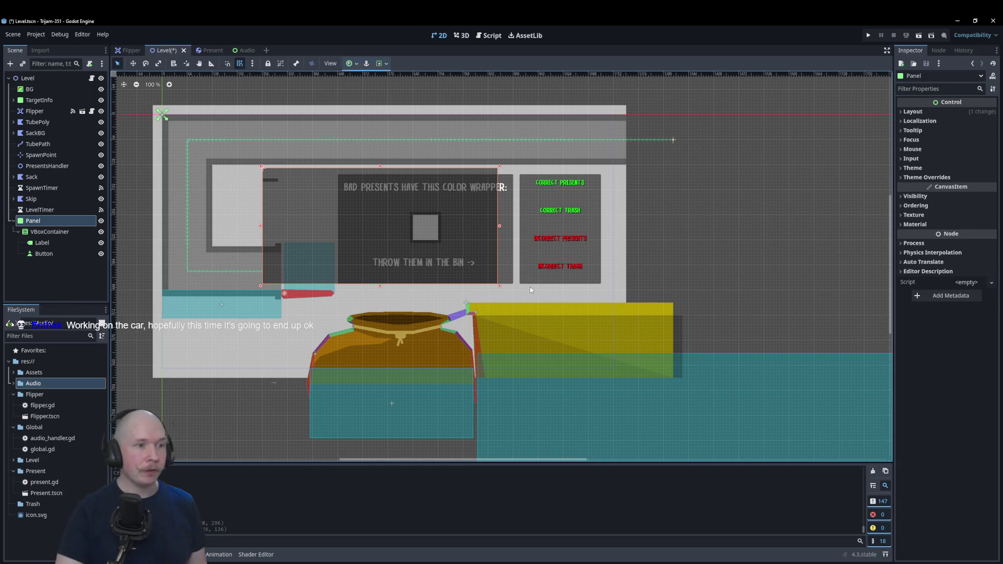
drag(380, 227, 395, 225)
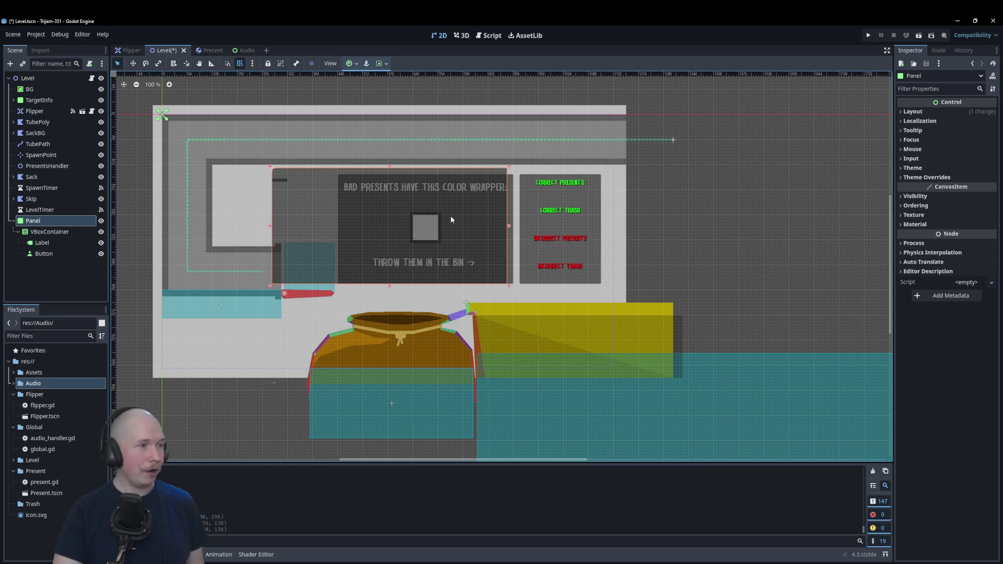
drag(455, 220, 463, 220)
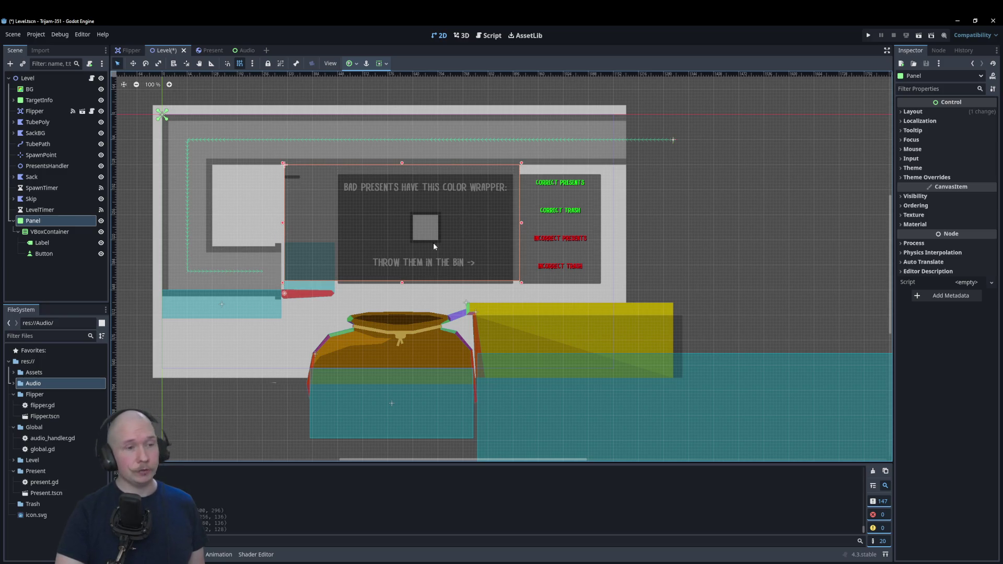
drag(374, 283, 352, 295)
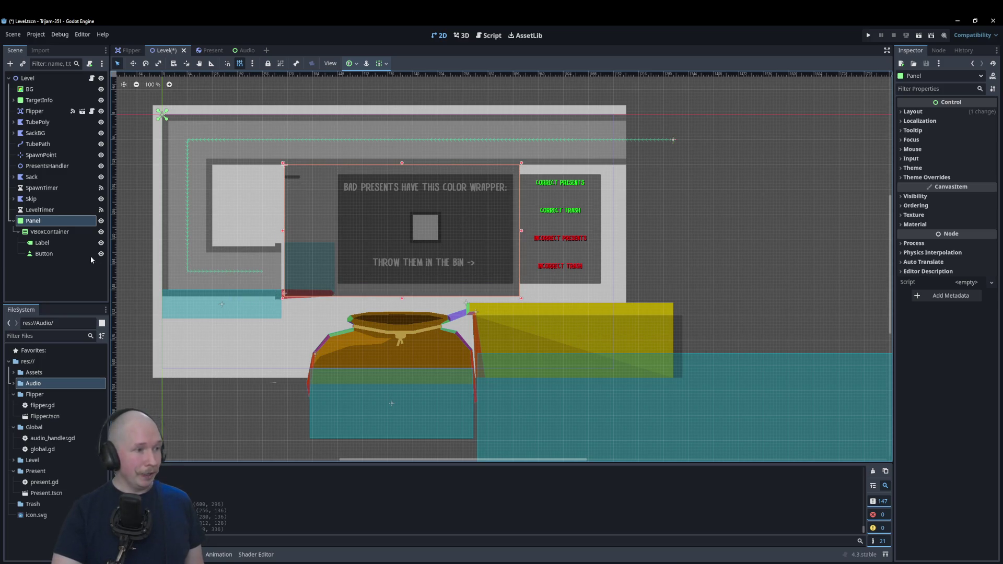
- Set the Label text to 'Start' with Center horizontal and vertical alignment
click(66, 243)
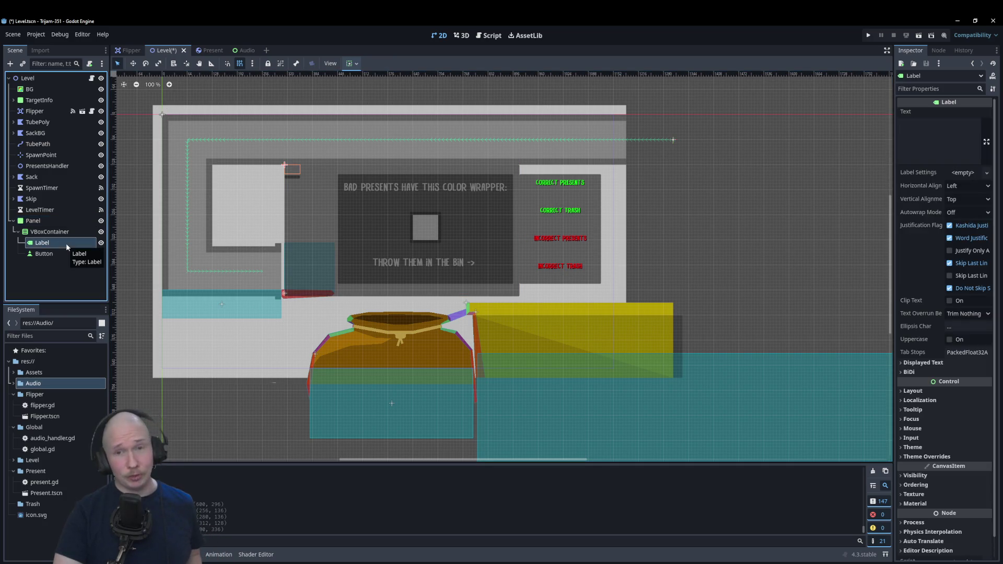
click(932, 133)
text(Start)
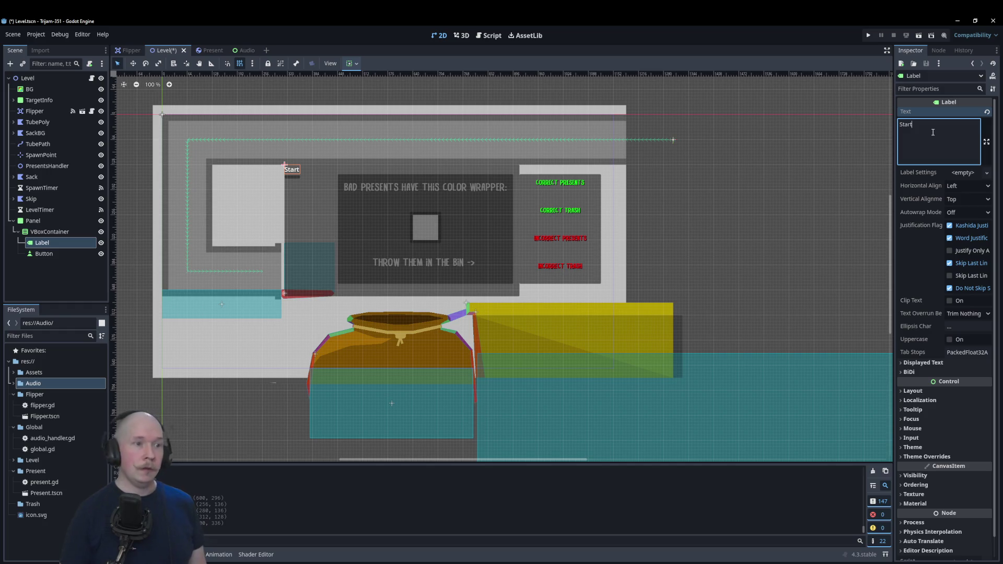
click(965, 187)
click(967, 208)
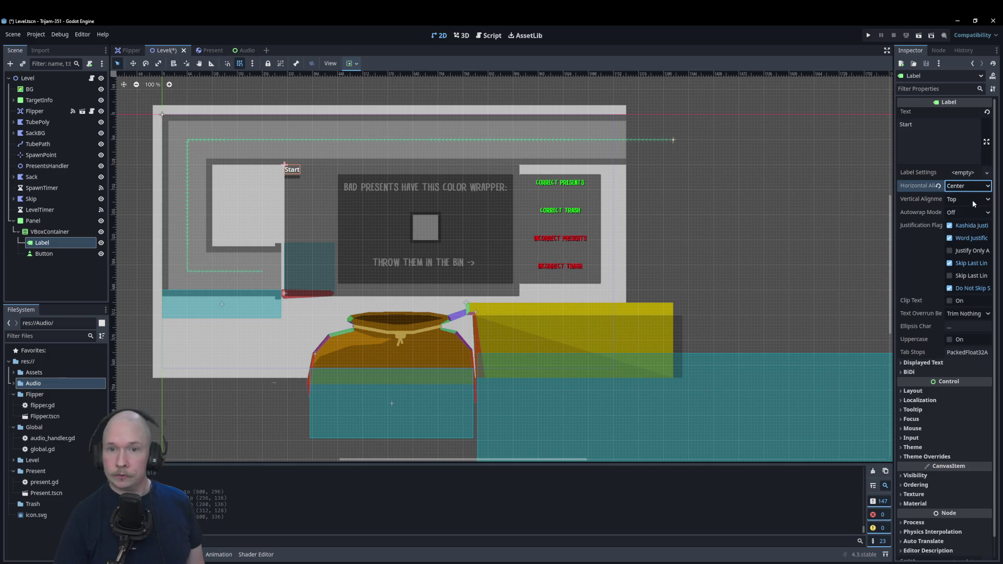
click(975, 201)
click(962, 221)
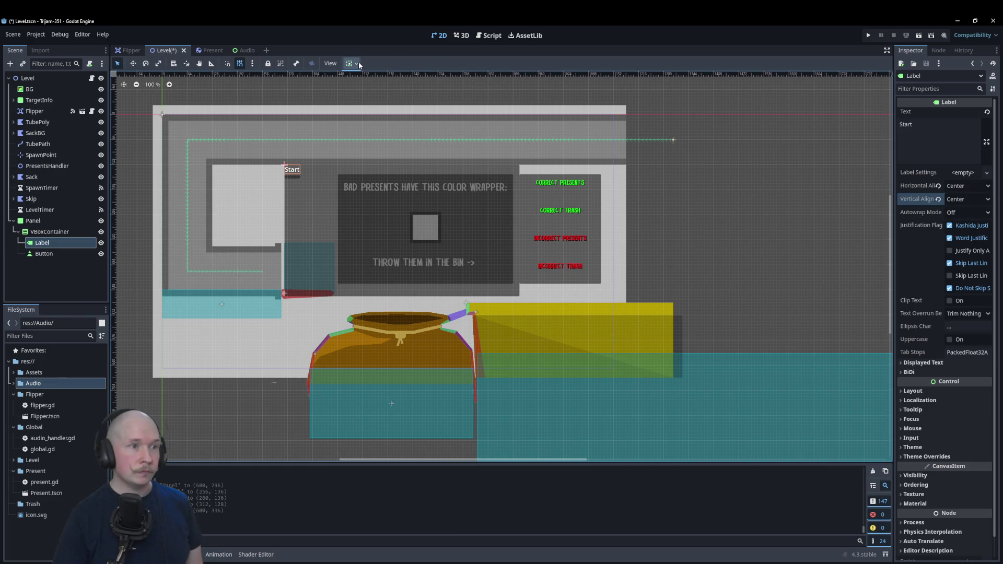
- Apply the Center anchor preset to the VBoxContainer, then reselect the Label
click(59, 232)
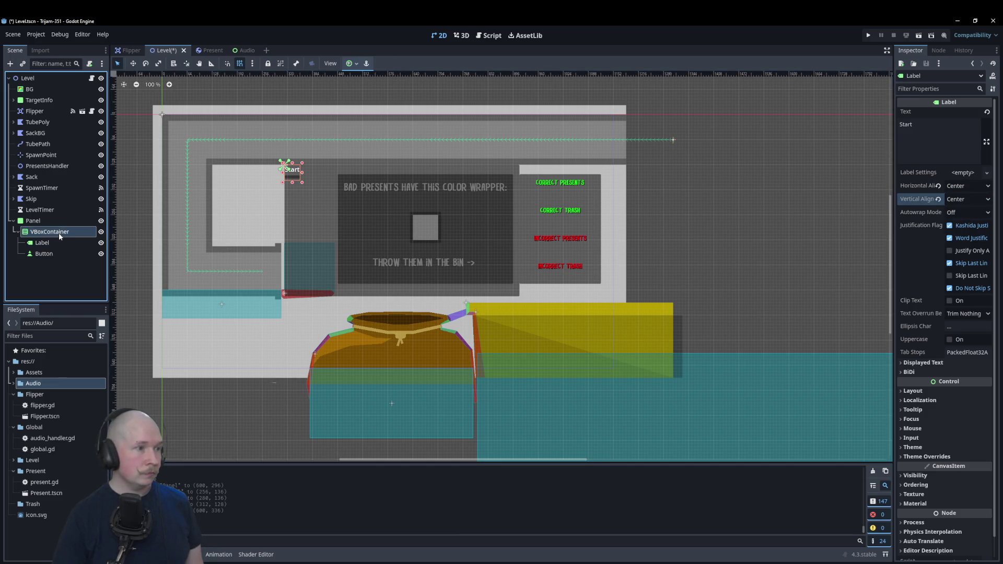
click(354, 64)
click(367, 104)
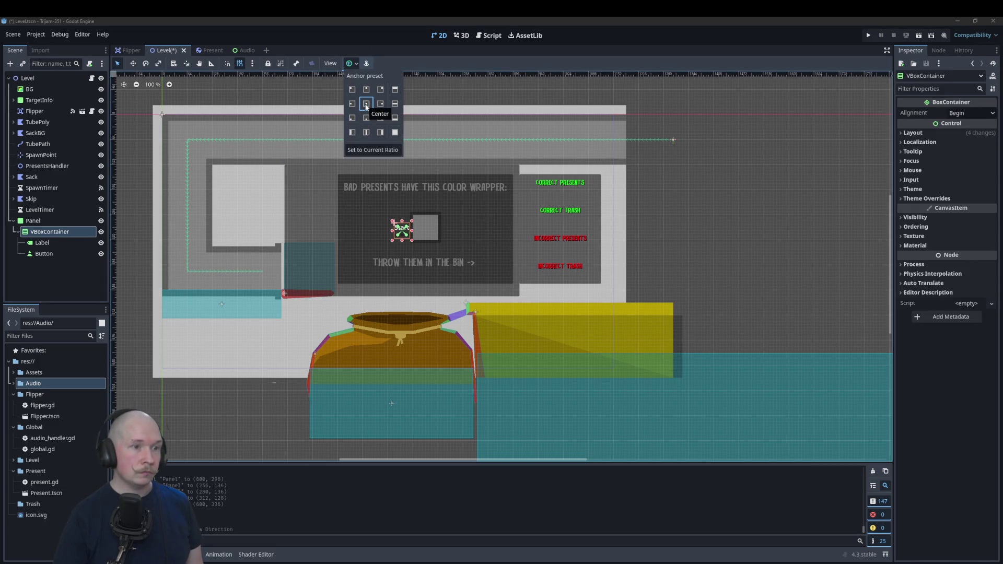
click(396, 133)
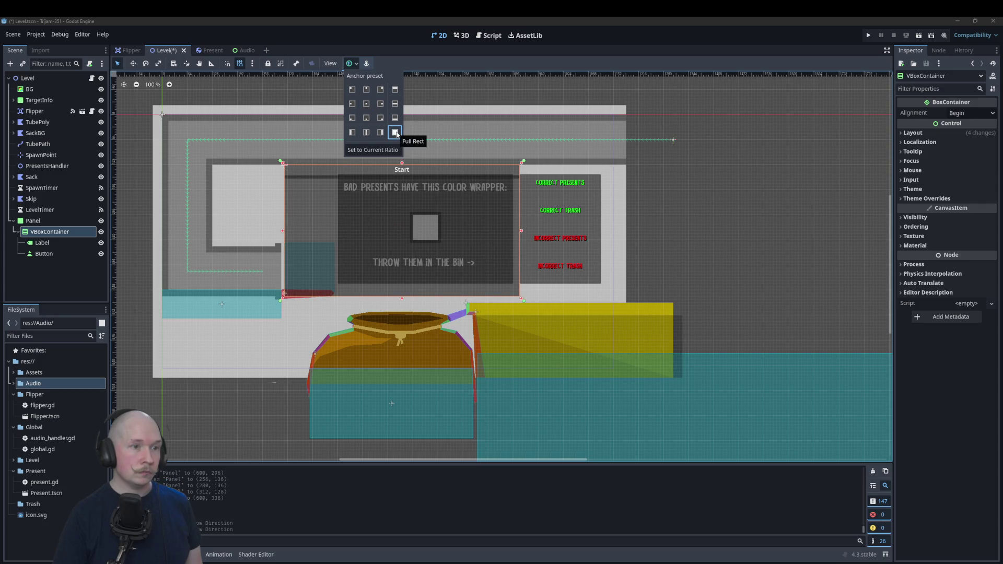
click(367, 104)
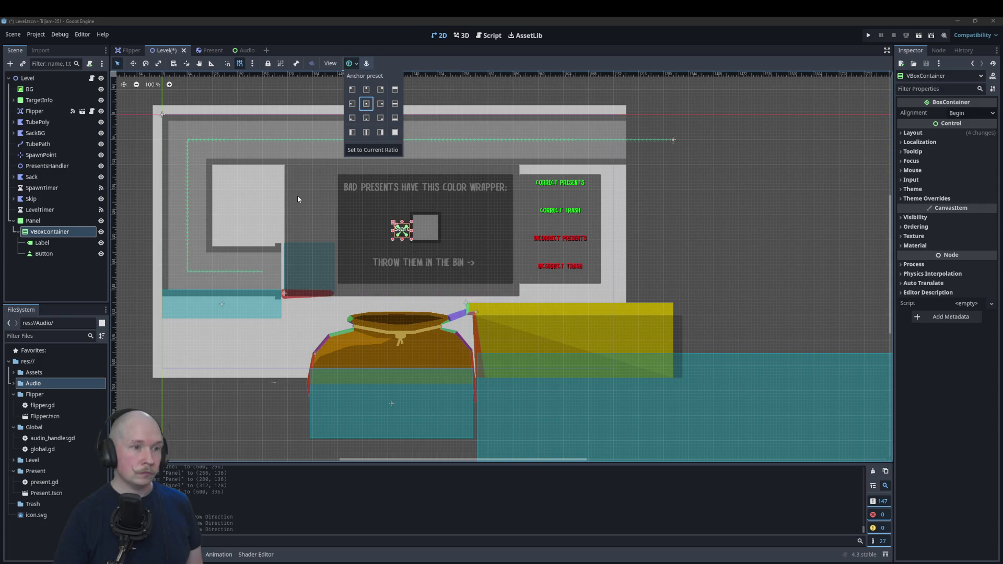
click(59, 244)
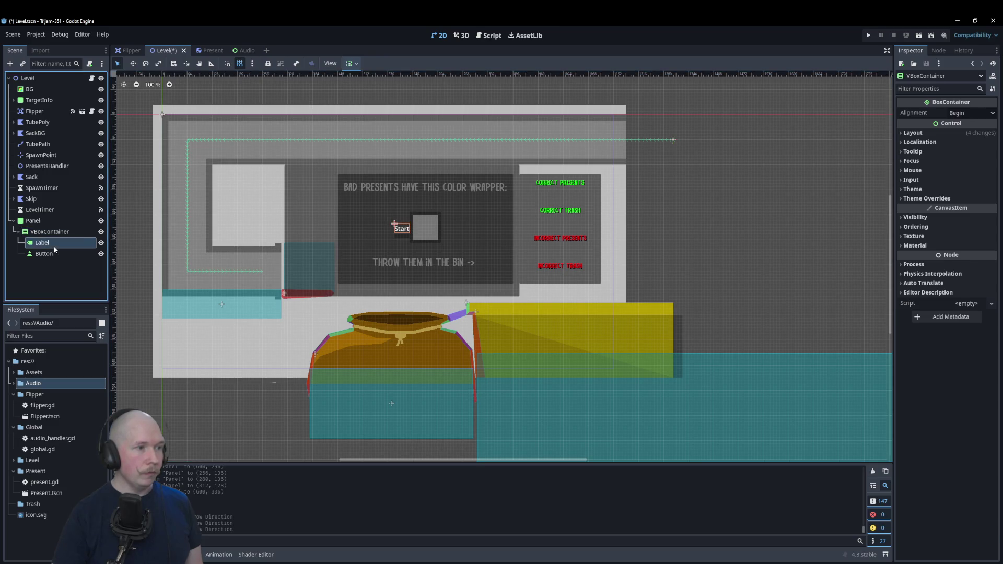
click(53, 244)
click(349, 63)
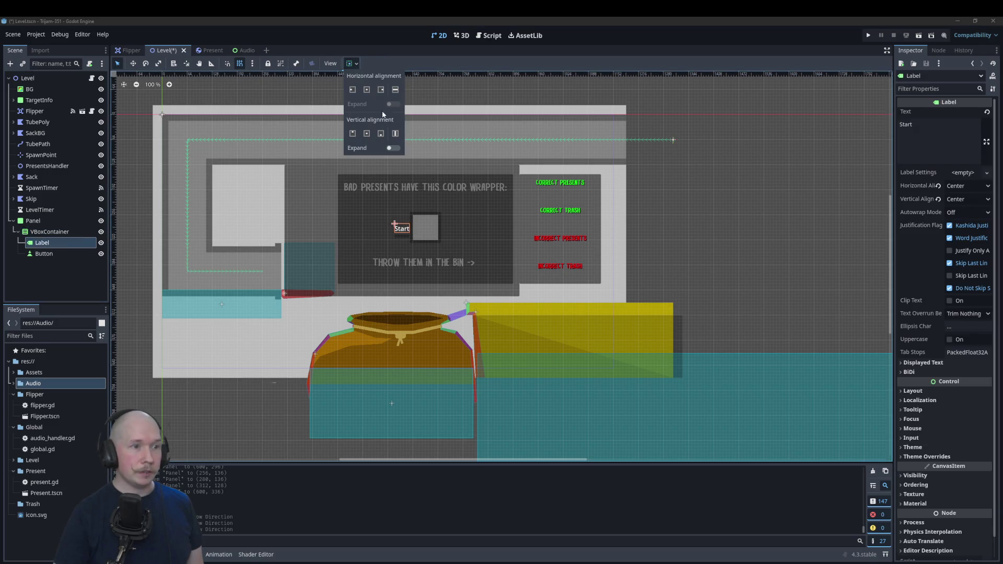
- Toggle the Label's vertical expand on and off, then replace its text with 'You score HUmbug'
click(392, 148)
click(391, 148)
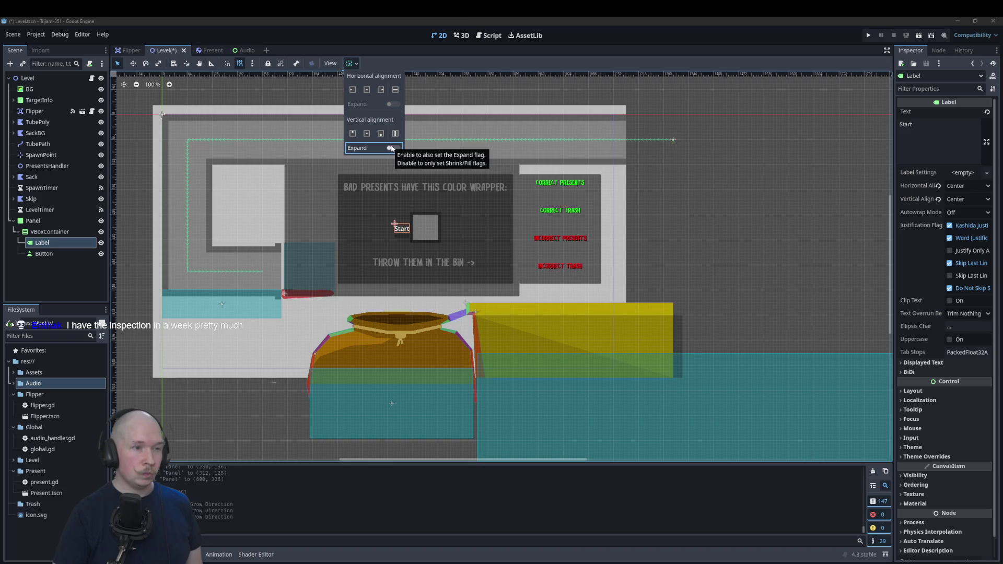
click(906, 157)
key(ctrl+a)
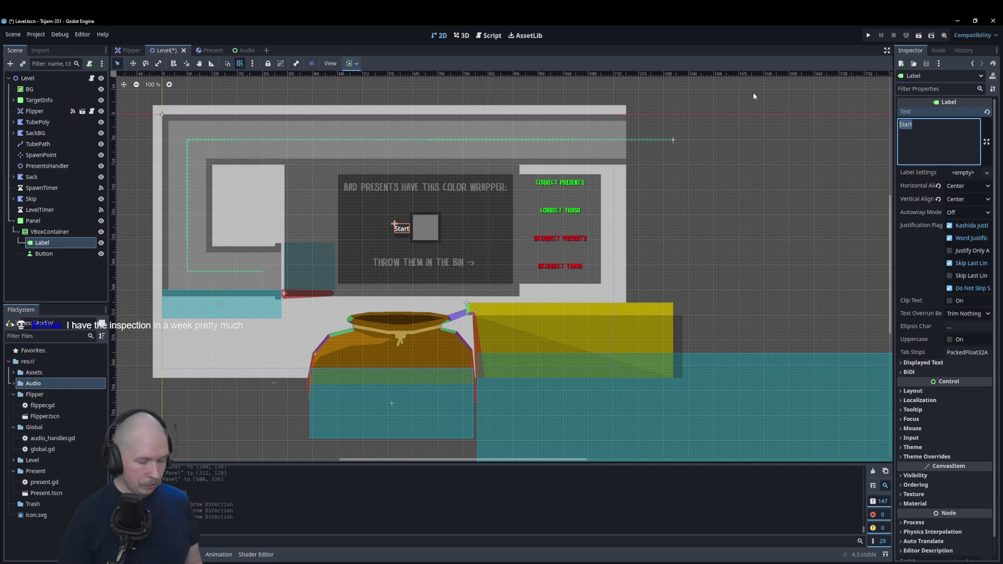
text(You sc)
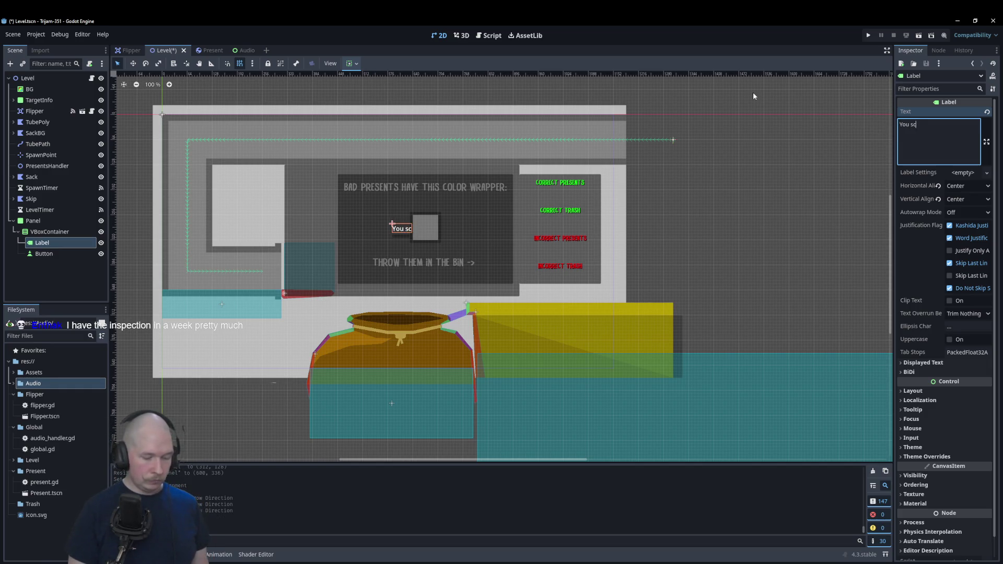
text(ore HUmbug)
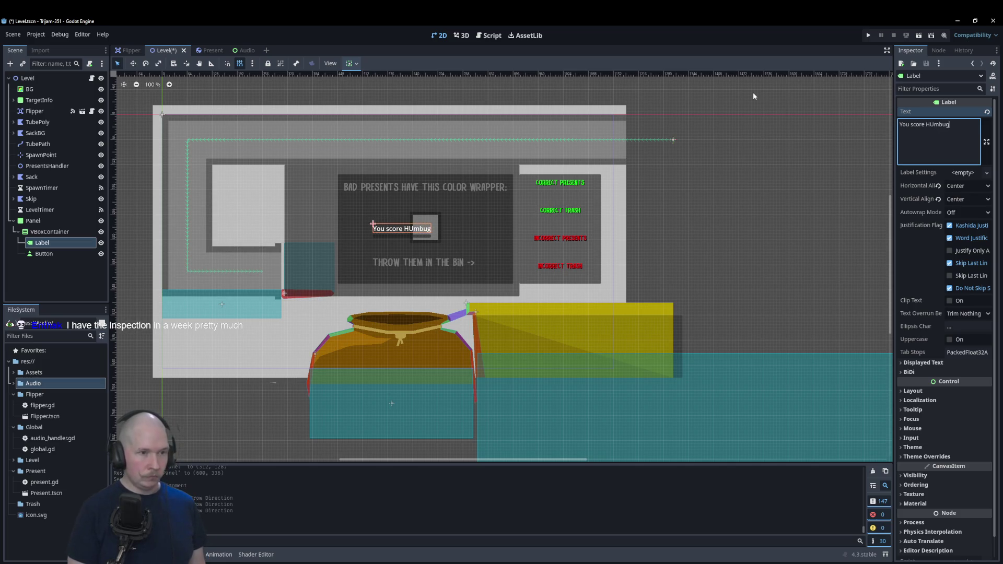
key(Down)
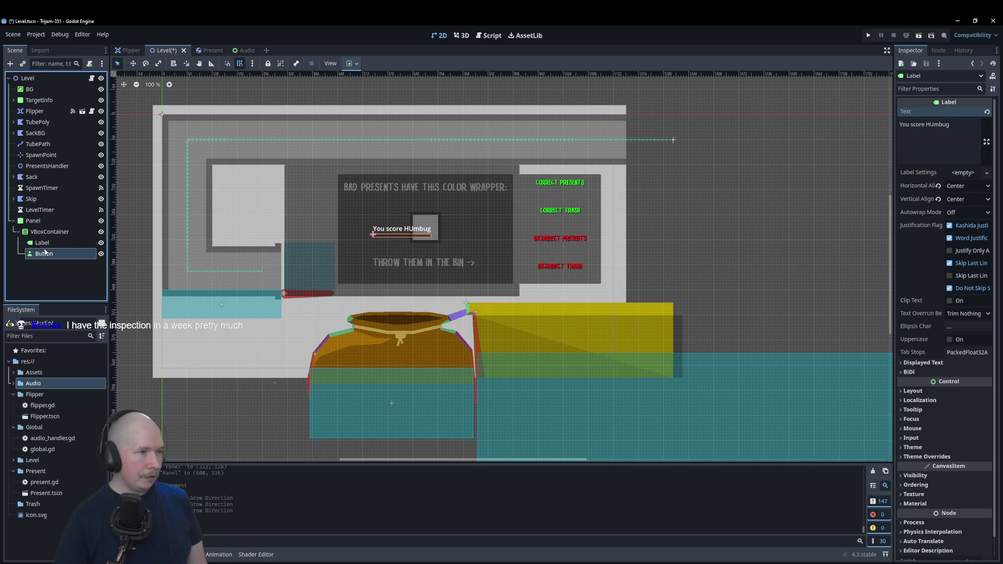
- Set the Button's Text property to 'Start'
click(940, 139)
text(Start)
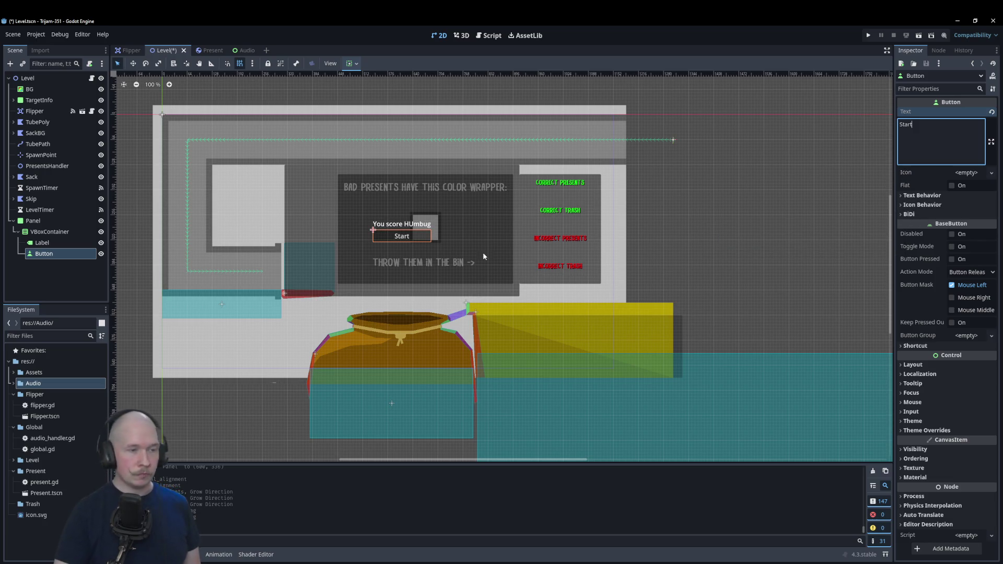
scroll(459, 215, up, 4)
scroll(460, 219, down, 1)
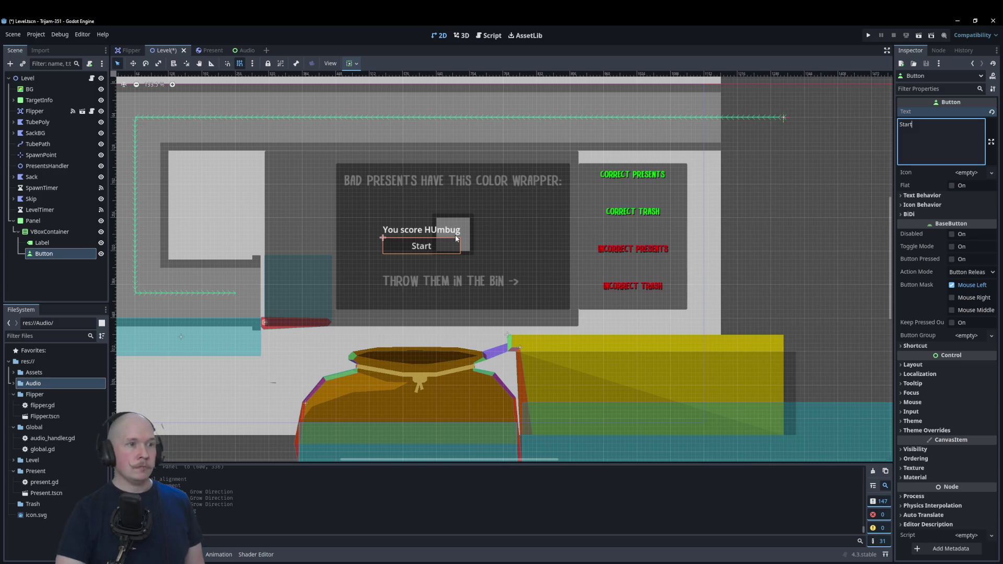
- Select the Panel and expand its Layout and Visibility properties
click(33, 220)
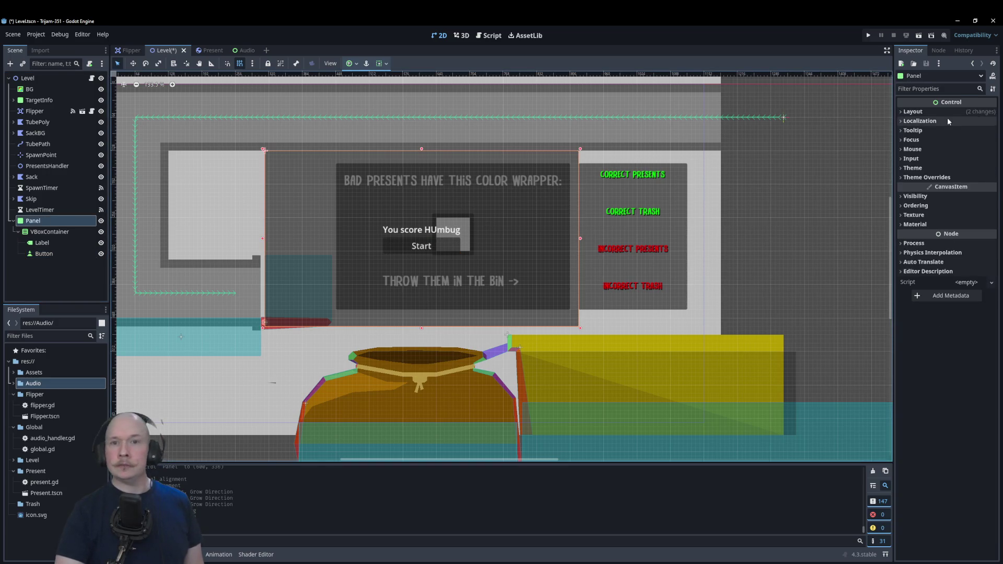
click(950, 111)
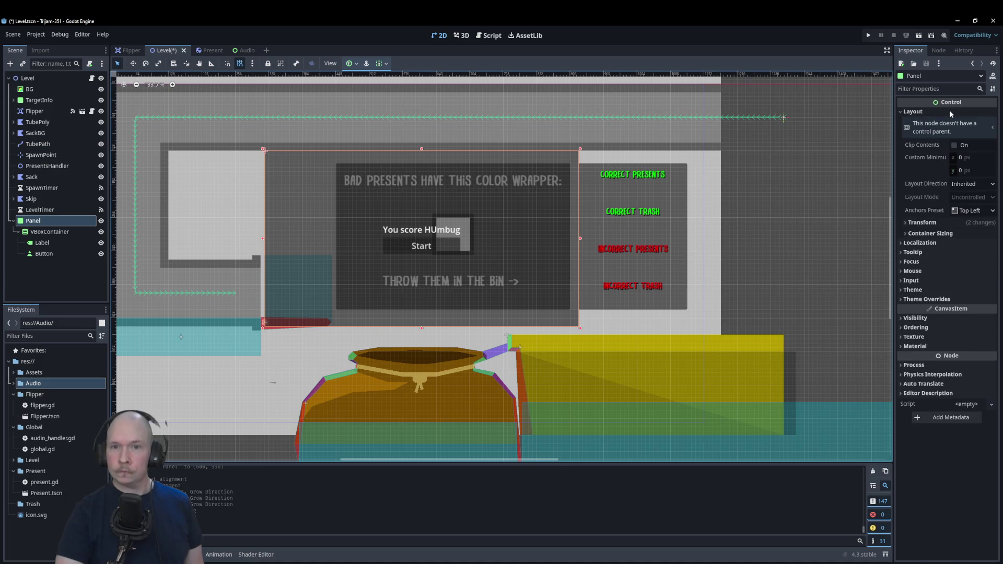
click(950, 111)
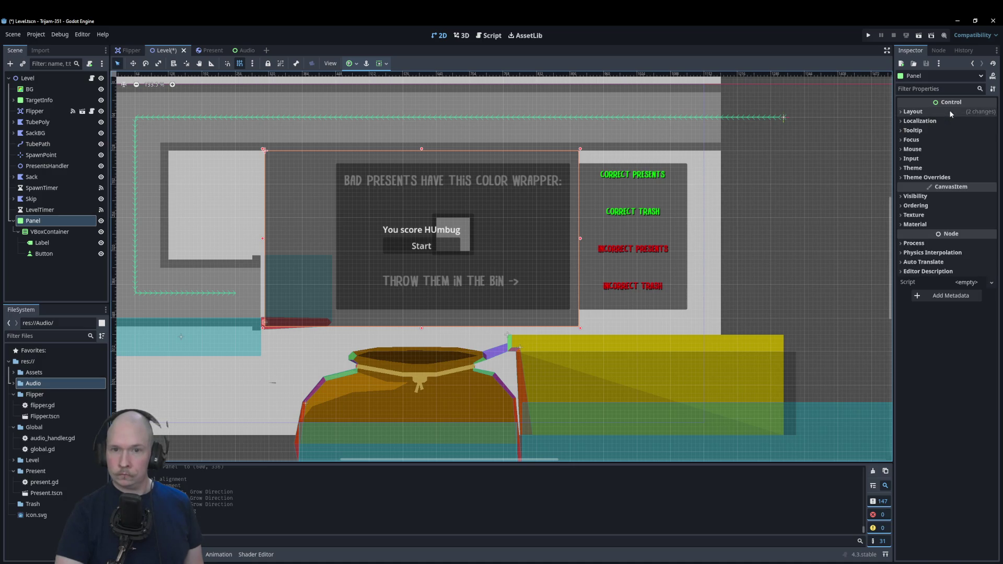
click(923, 197)
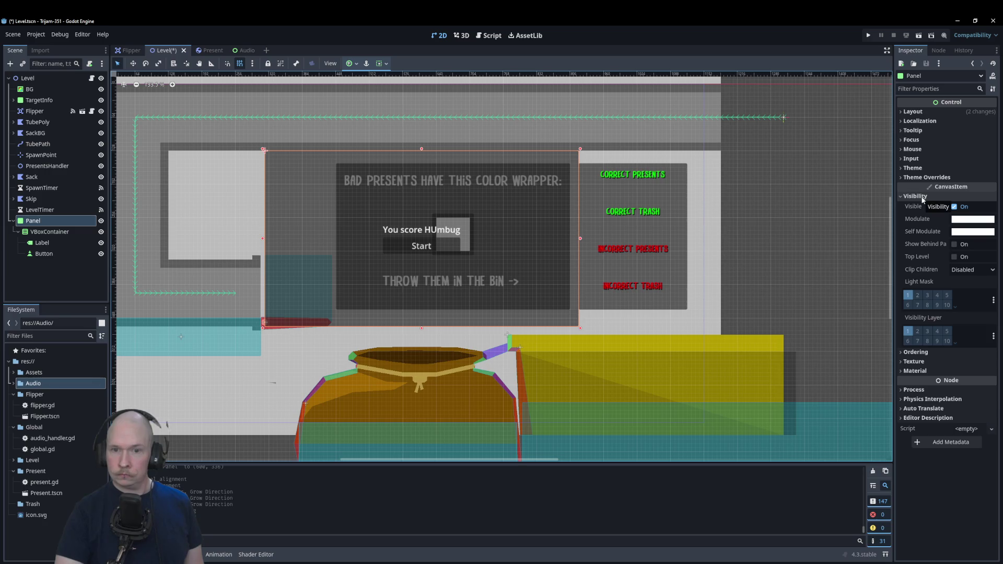
click(923, 197)
- Inspect the Panel's Theme style overrides, then collapse them again
click(915, 169)
click(915, 168)
click(921, 177)
click(918, 187)
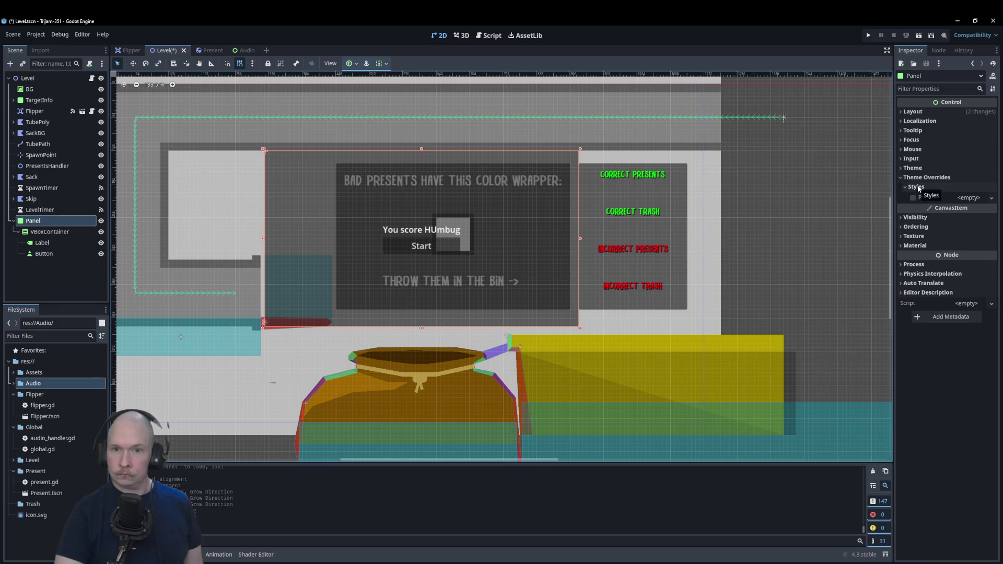
click(964, 198)
key(Escape)
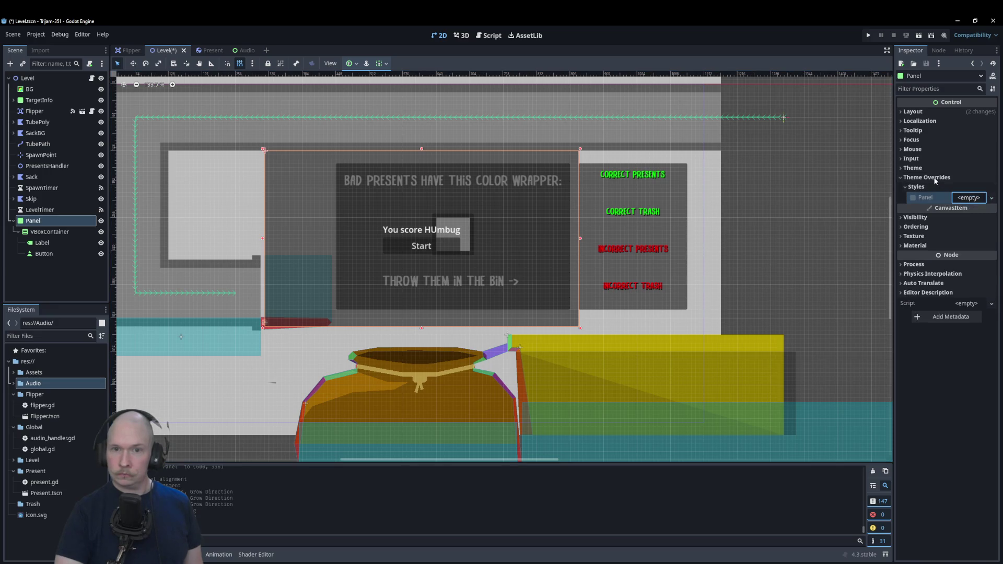
click(922, 178)
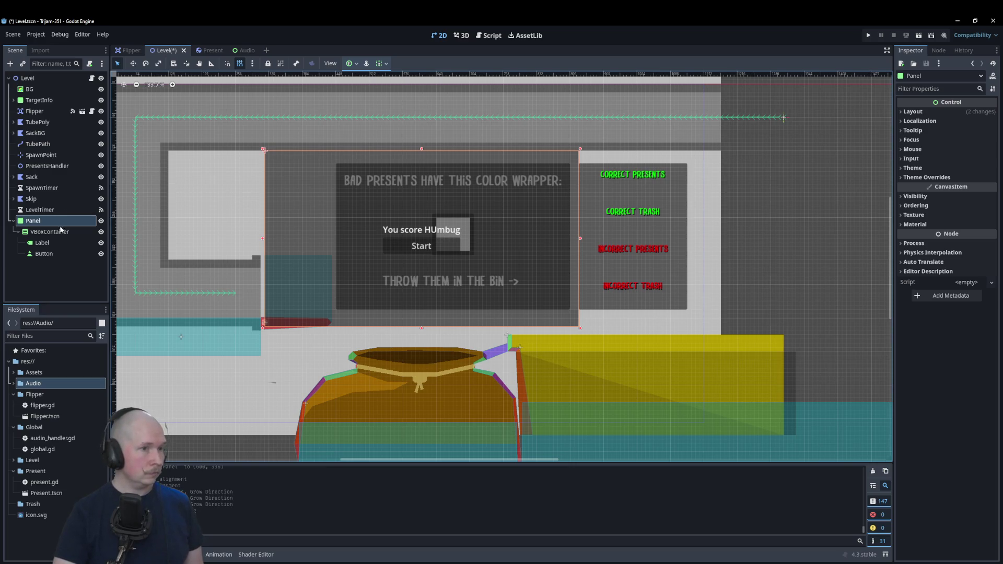
click(46, 226)
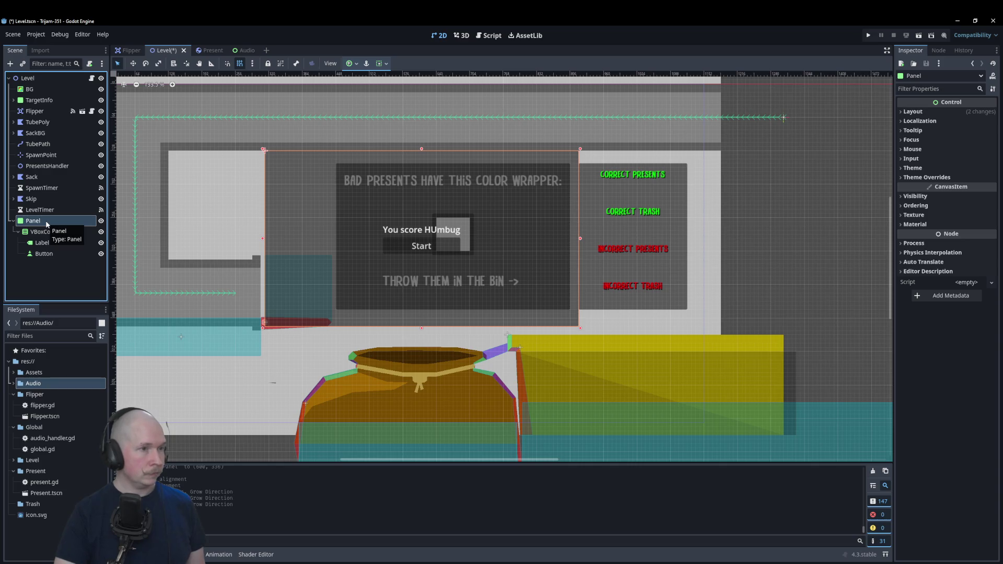
- Add a ColorRect child node under Panel
right_click(47, 224)
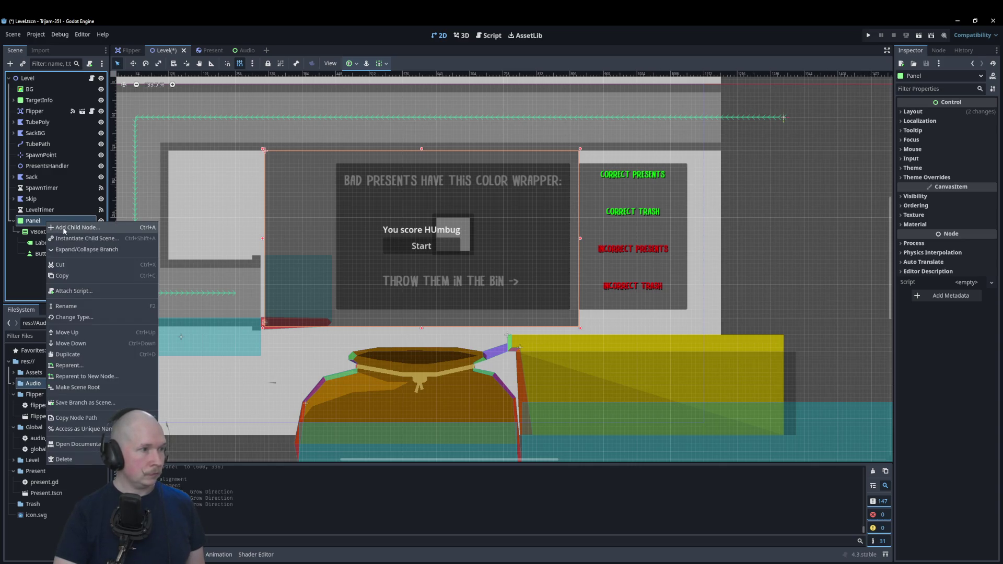
click(52, 227)
text(colorrect)
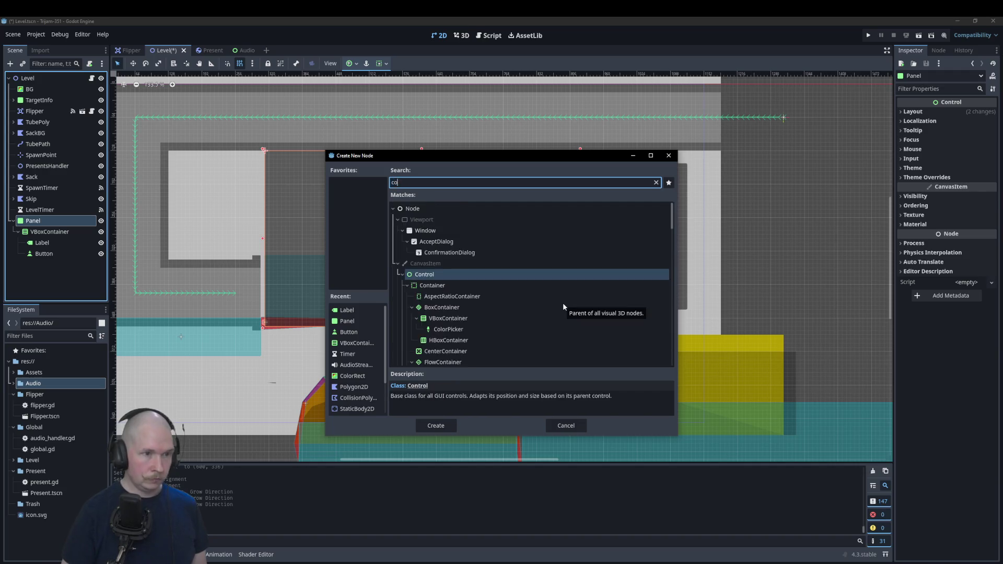
key(Return)
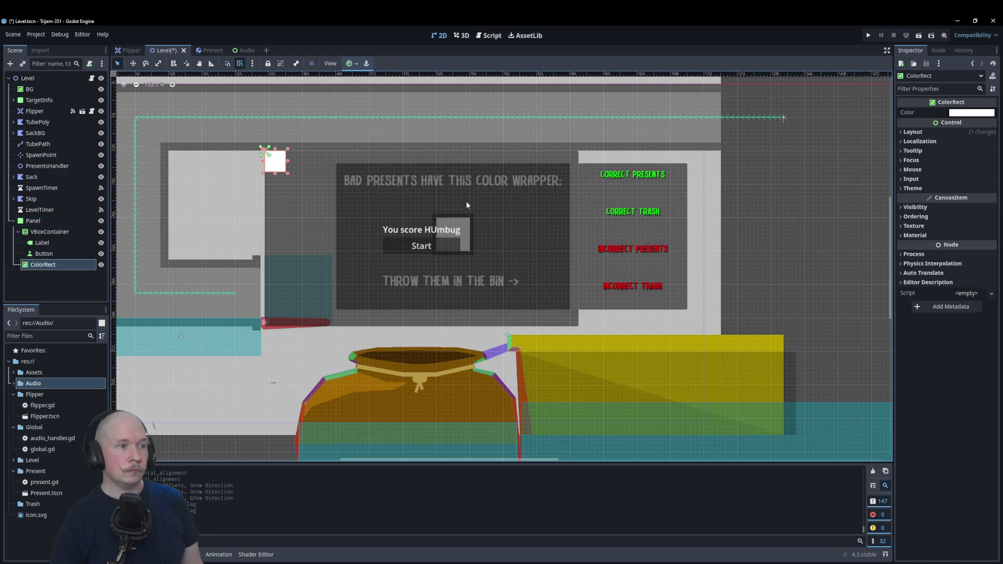
- Colour the ColorRect pink-red, with green at 21 and blue raised
click(968, 113)
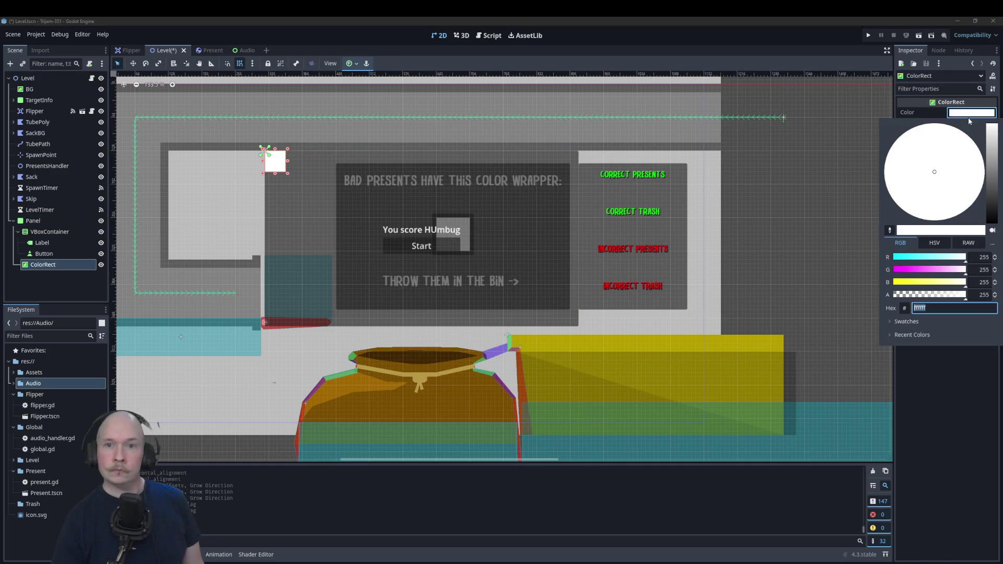
click(900, 273)
drag(899, 283, 921, 286)
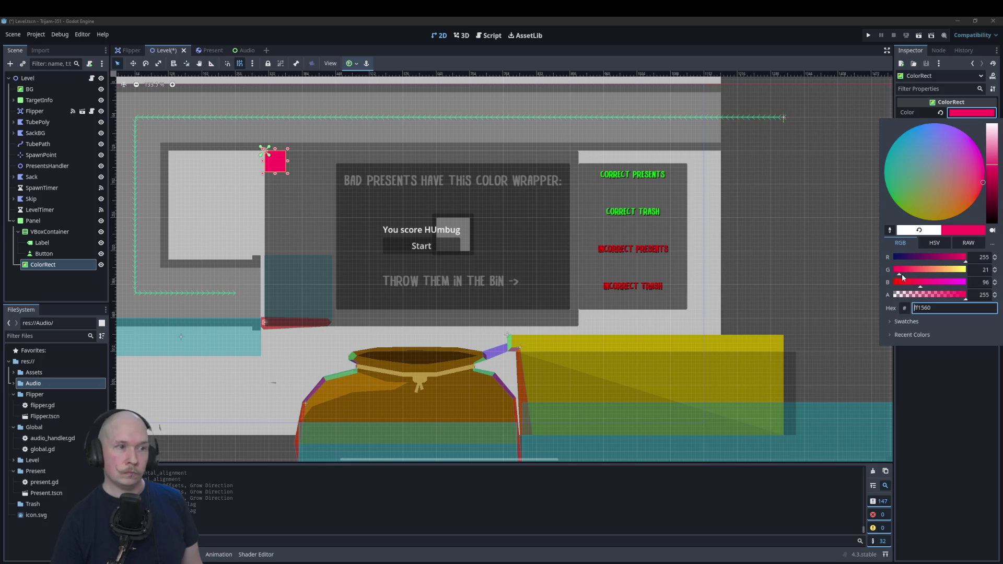
click(288, 174)
- Size the ColorRect over the panel at position 8, 8 and order it behind VBoxContainer
drag(287, 175, 575, 327)
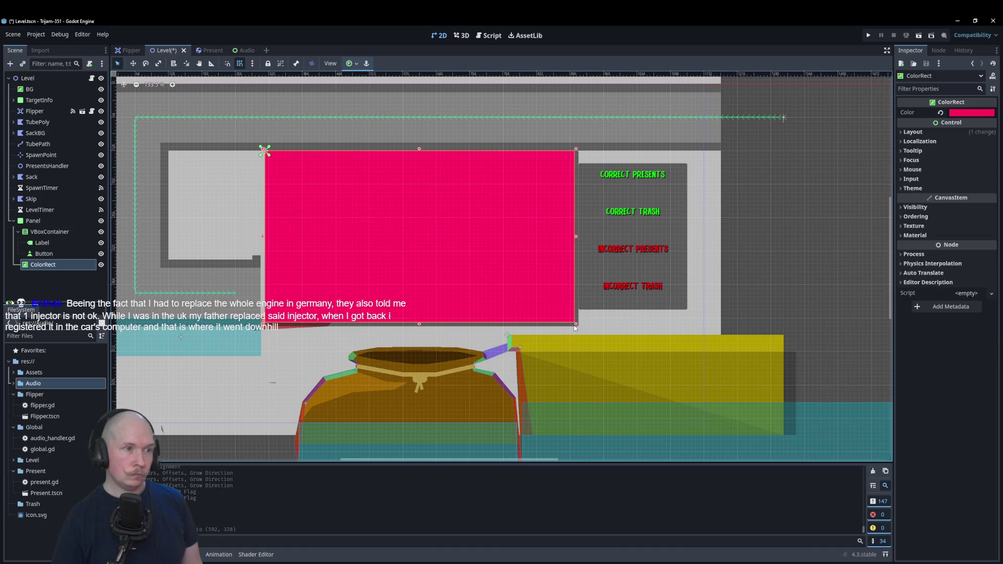
drag(517, 291, 521, 294)
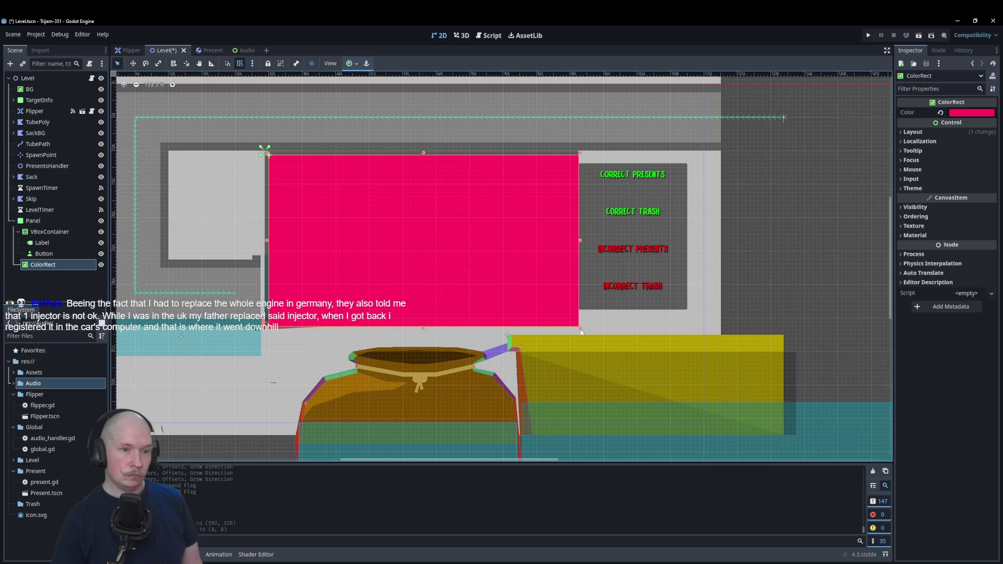
drag(580, 329, 577, 323)
drag(41, 267, 47, 229)
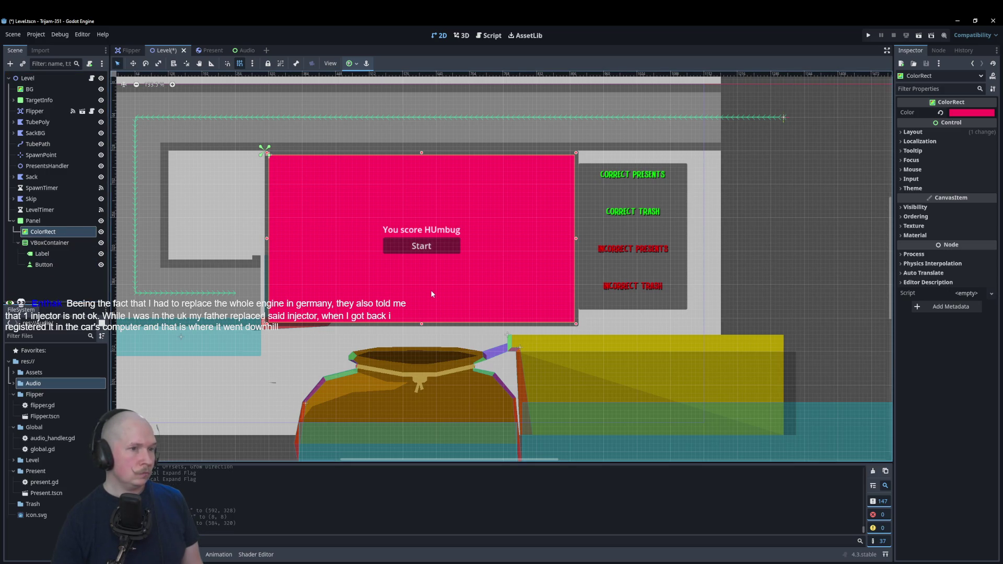
click(49, 243)
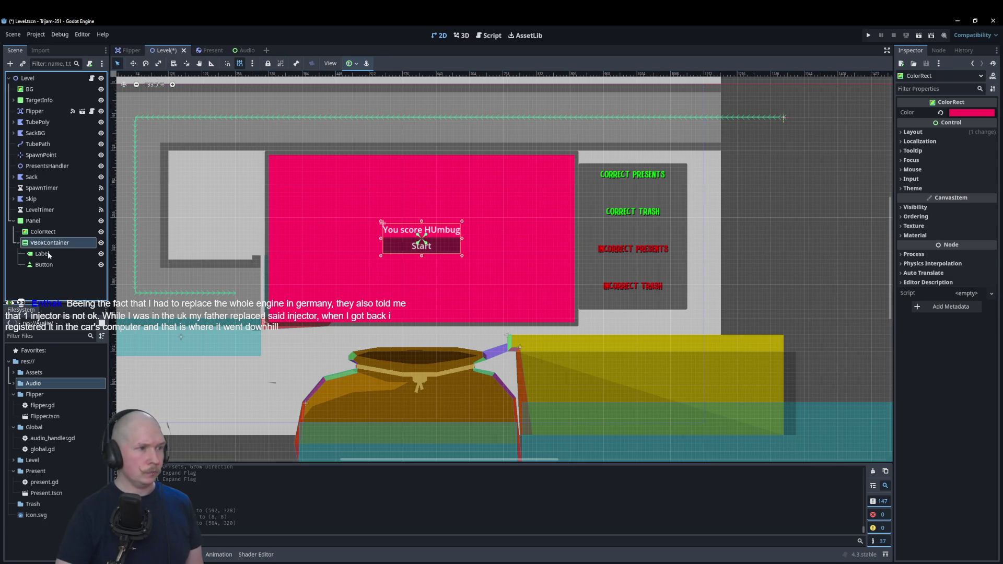
- Quick Load the Drybrush font into the score label's font theme override
click(47, 254)
click(936, 447)
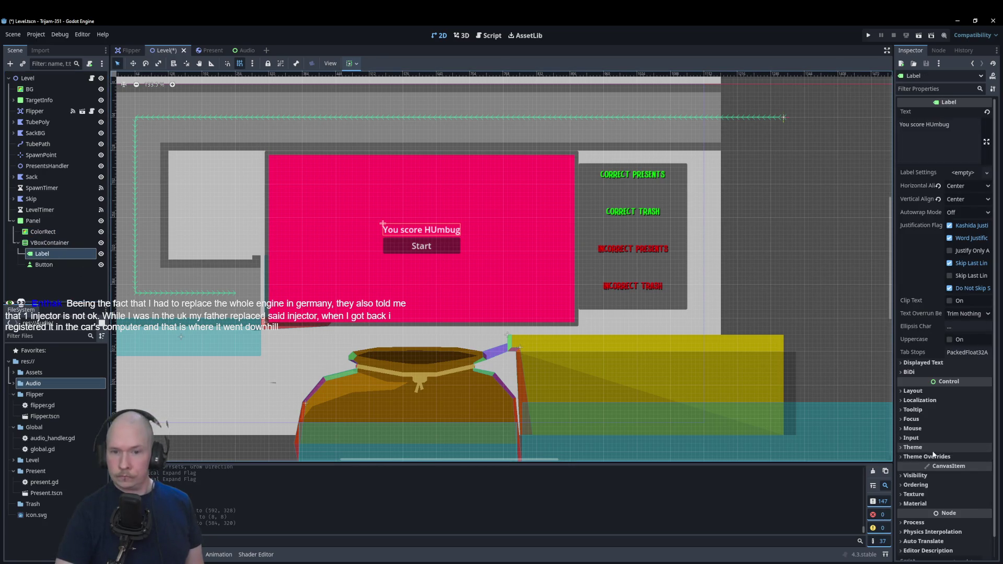
click(939, 482)
click(946, 523)
click(946, 516)
click(966, 524)
click(952, 547)
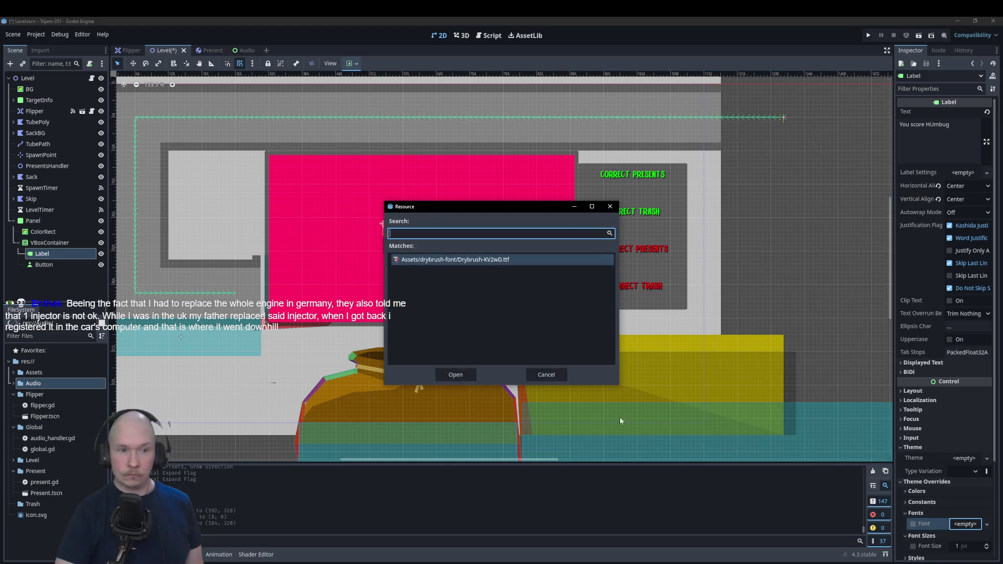
click(466, 368)
- Set the label's font size override to 30 px
scroll(979, 516, down, 3)
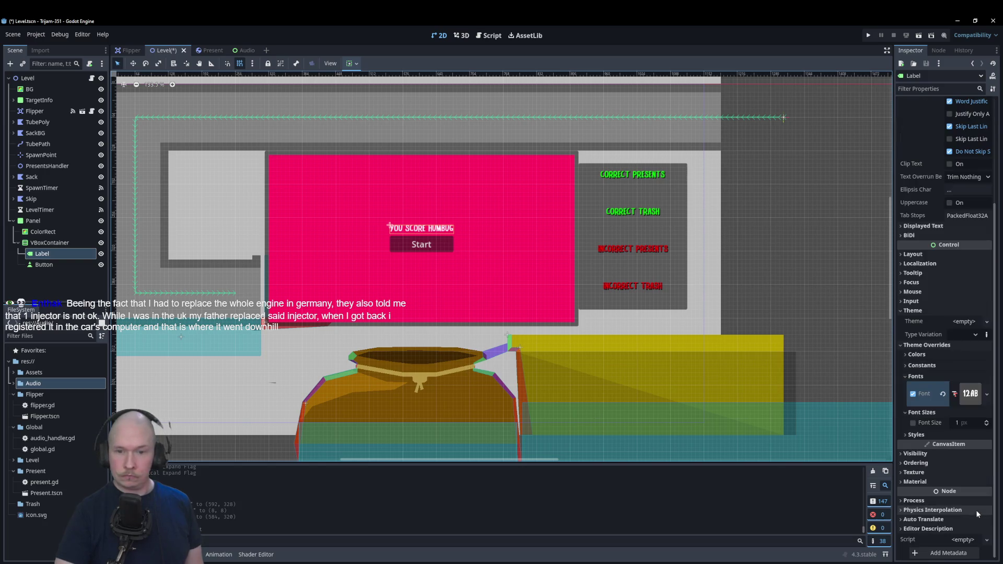
click(967, 424)
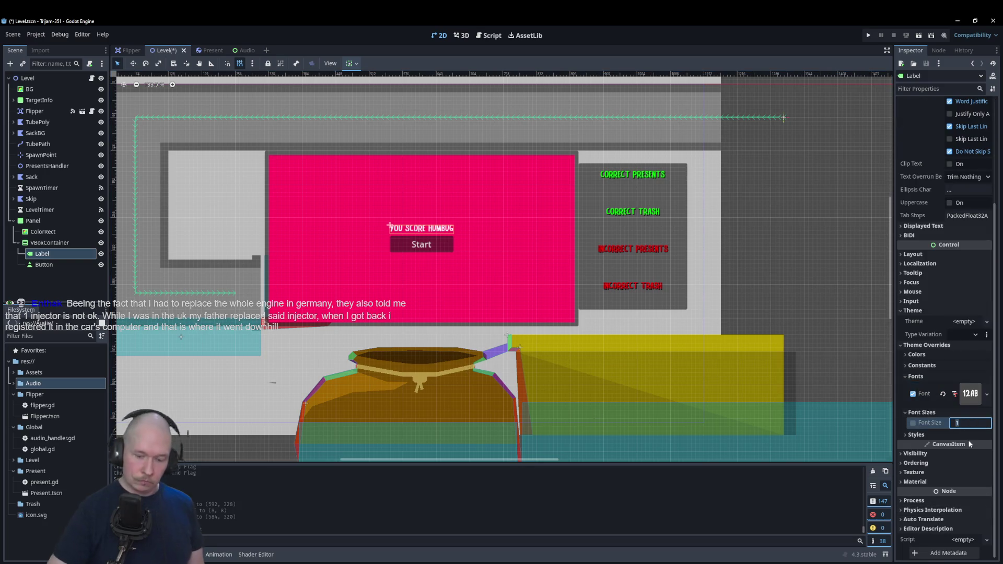
text(30)
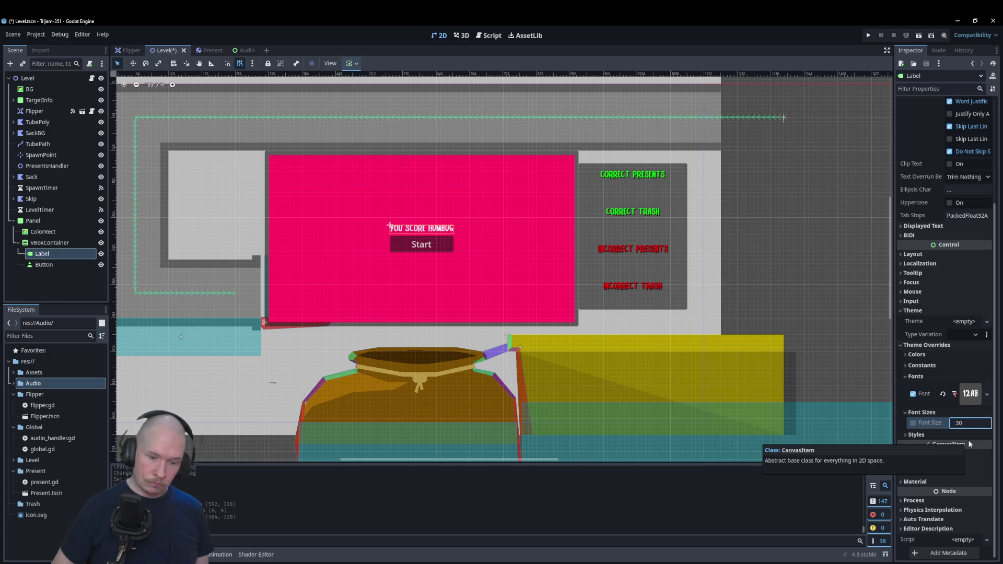
key(Return)
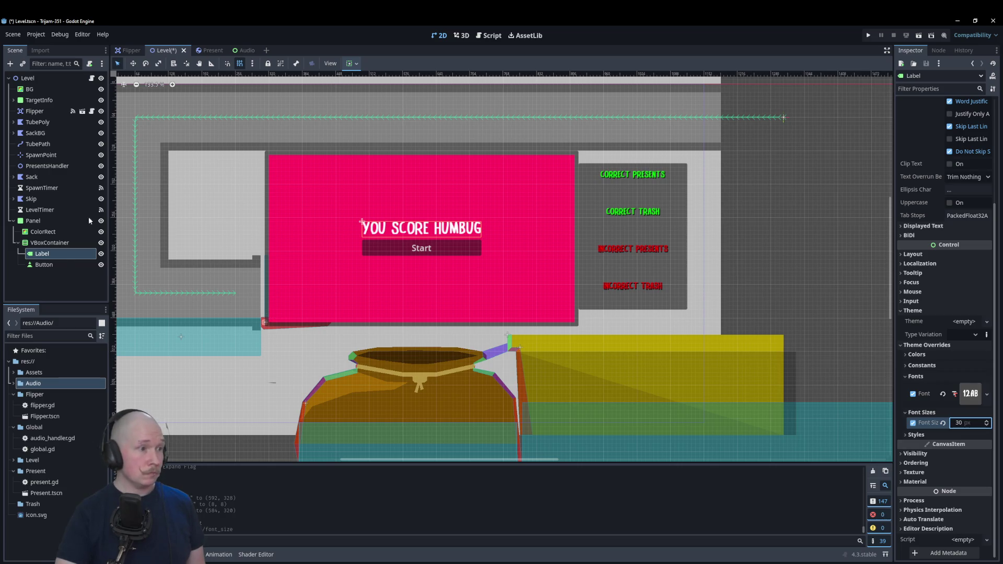
- Centre the Start button horizontally in its container
click(57, 265)
click(350, 64)
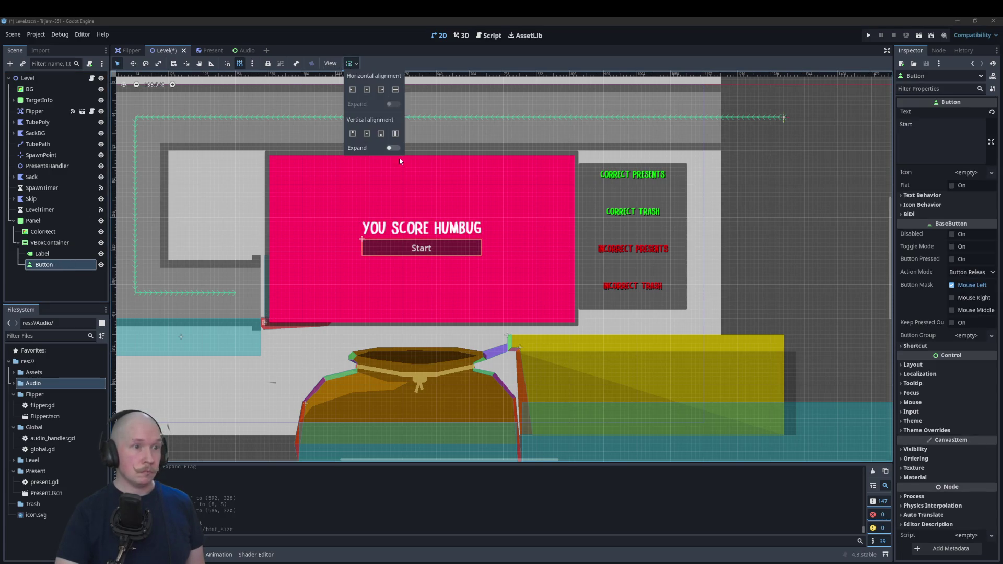
click(366, 91)
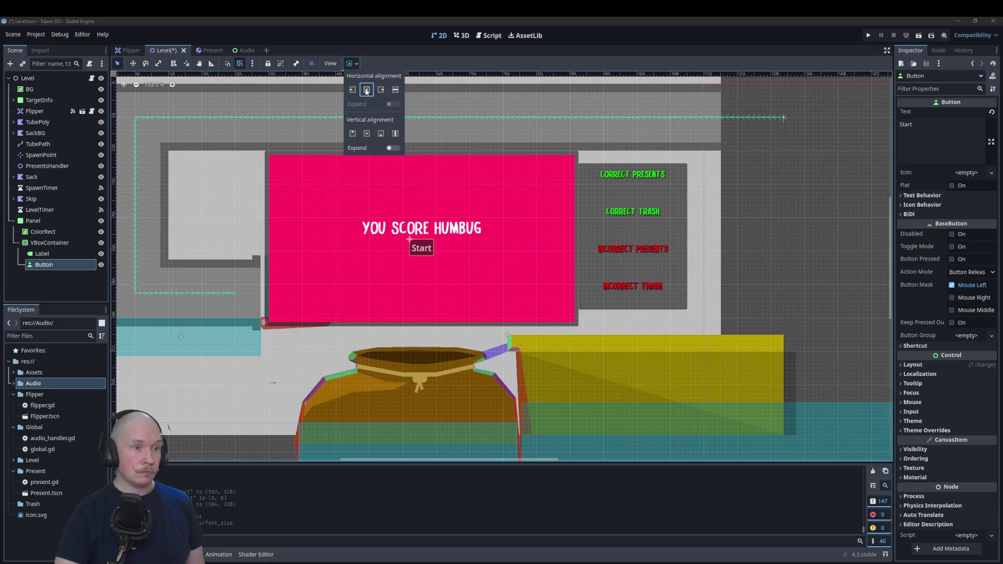
click(50, 287)
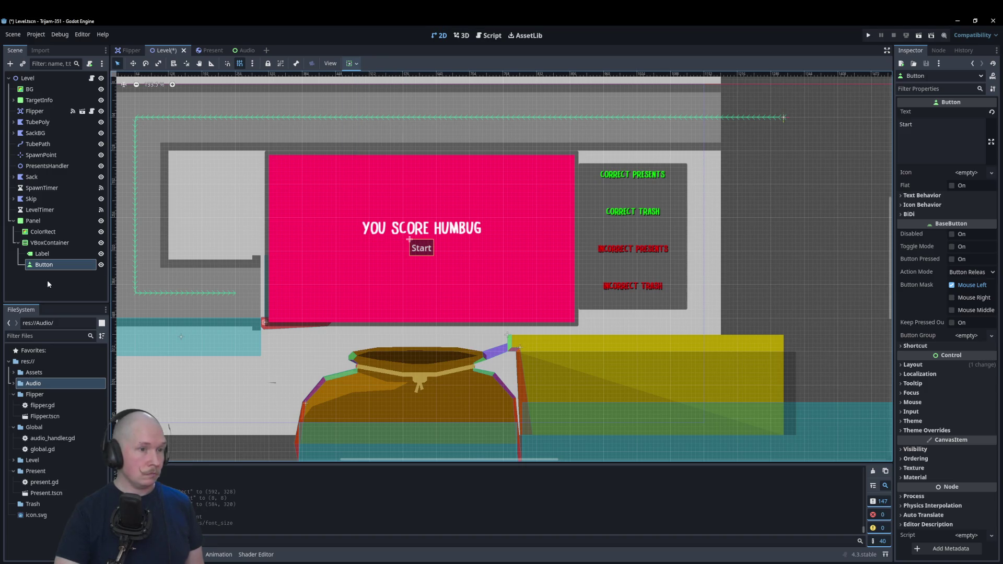
click(41, 233)
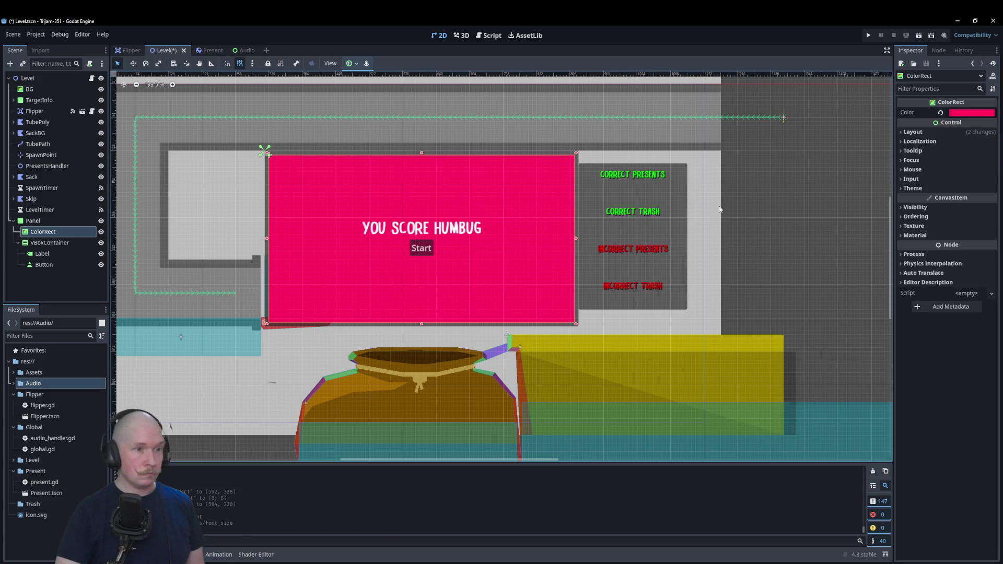
- Lighten the ColorRect's colour to a softer pink with slight transparency
click(971, 113)
click(955, 295)
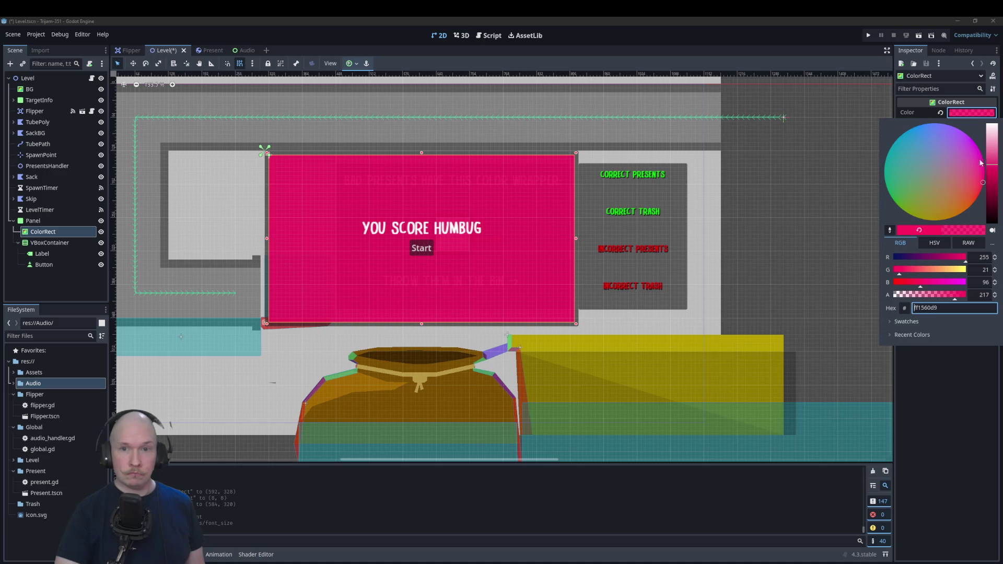
drag(995, 168, 996, 158)
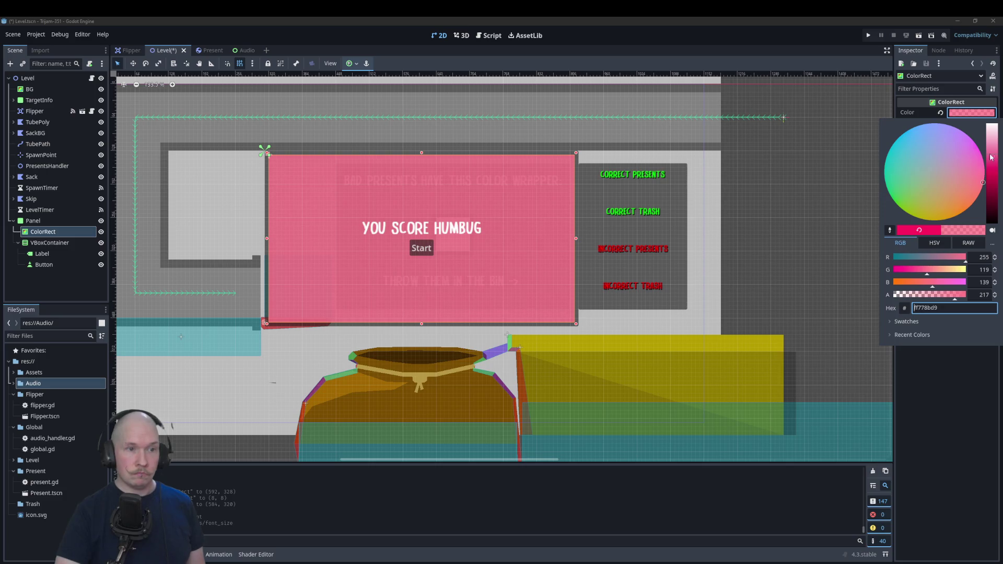
drag(958, 299, 960, 298)
click(800, 284)
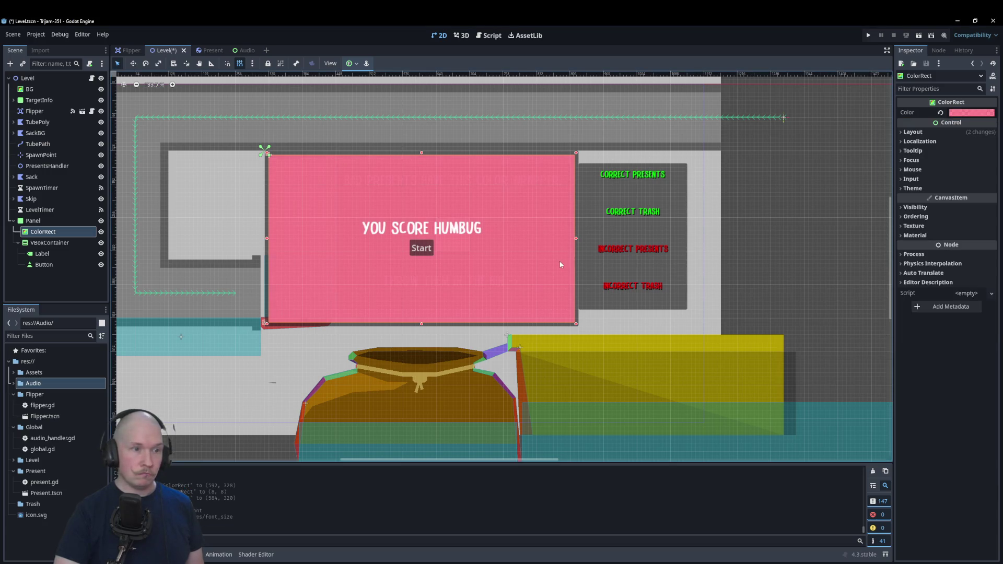
click(81, 296)
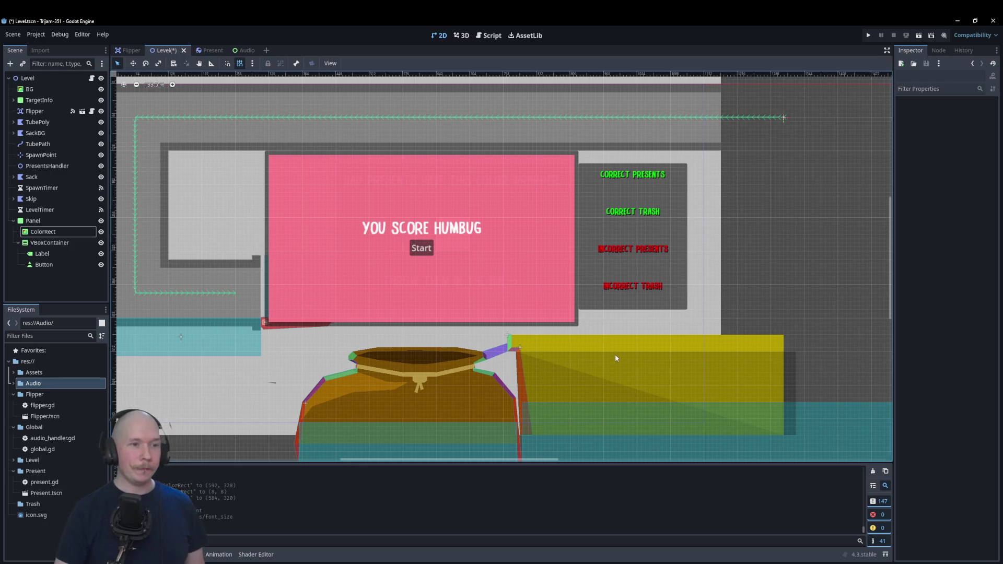
- Zoom the 2D view in on the pink score panel
scroll(423, 274, up, 3)
scroll(423, 274, up, 1)
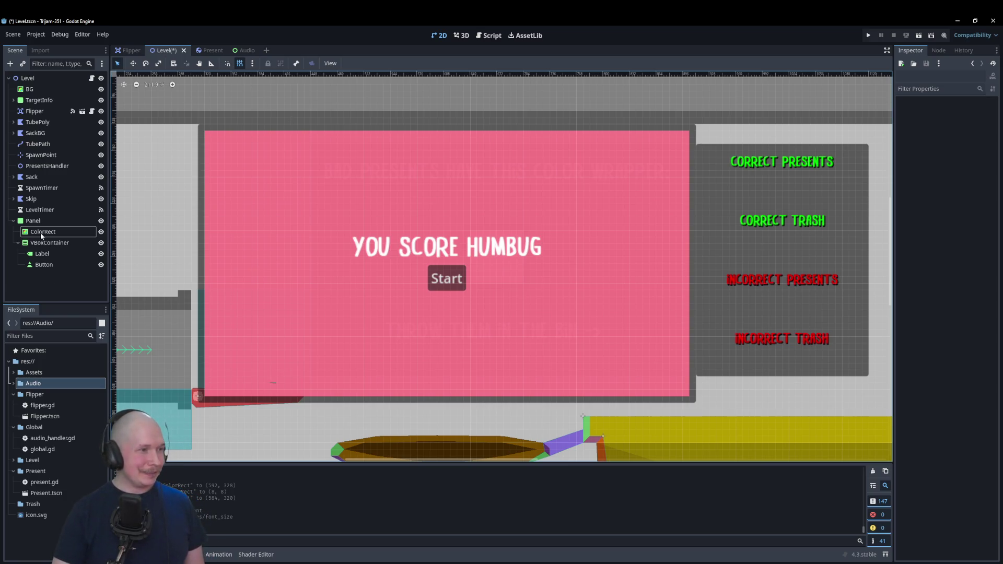
click(45, 253)
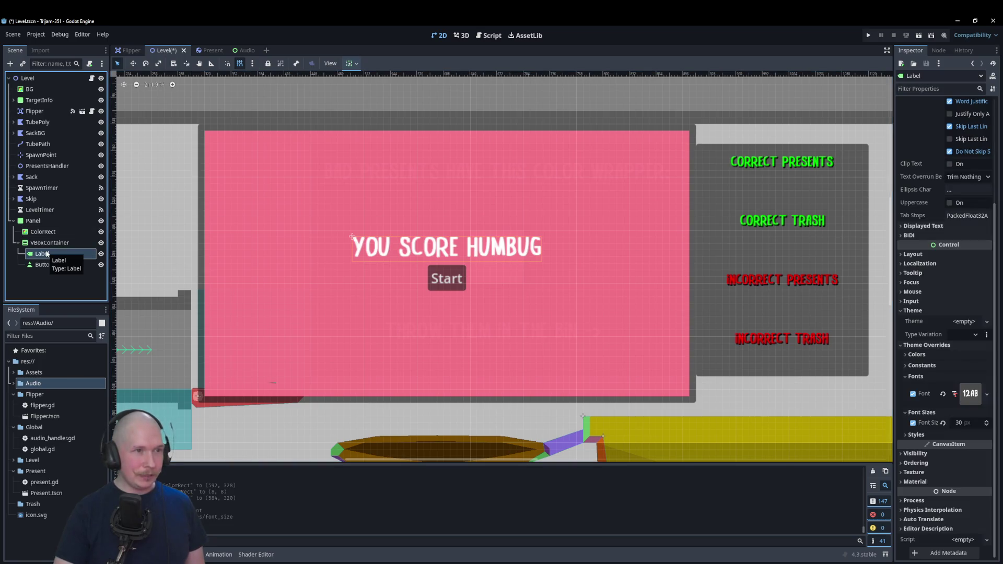
- Toggle the score Label's vertical Expand option in the container sizing settings
click(351, 65)
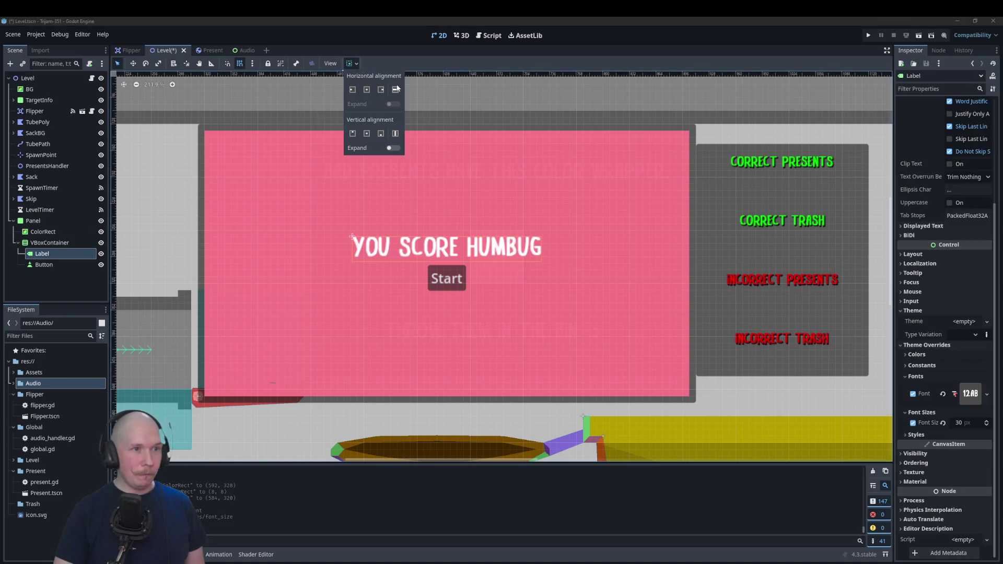
click(393, 148)
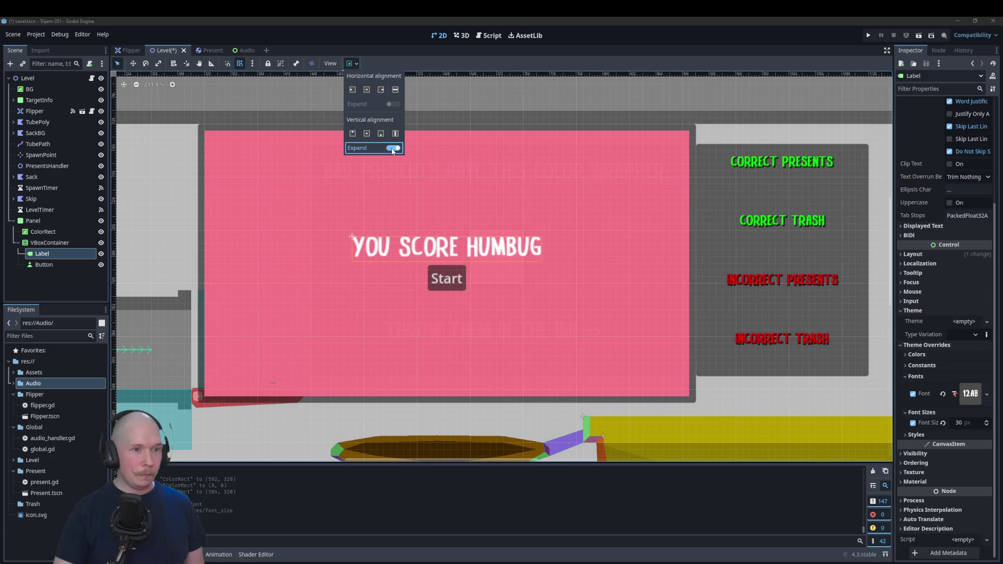
click(392, 148)
click(392, 149)
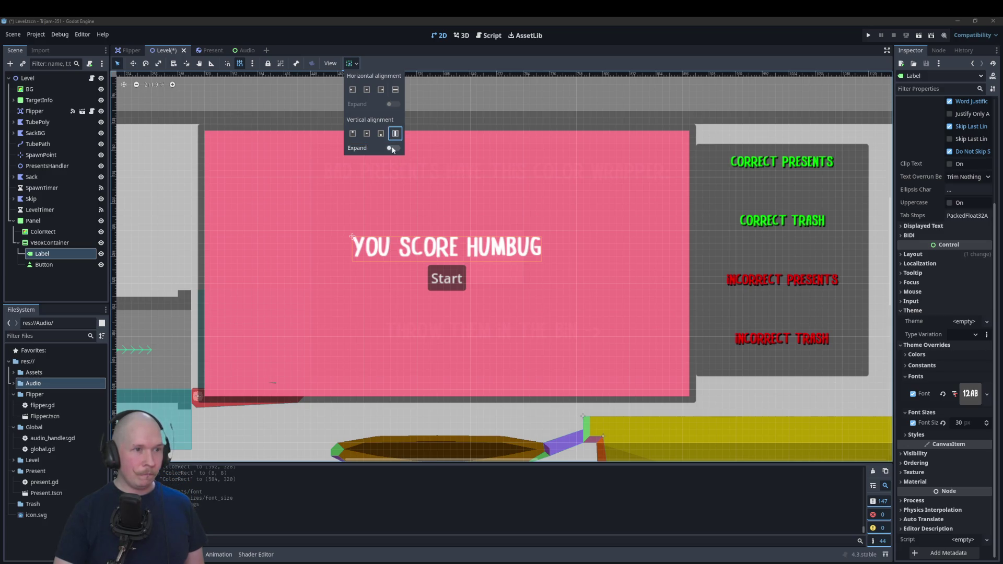
click(392, 148)
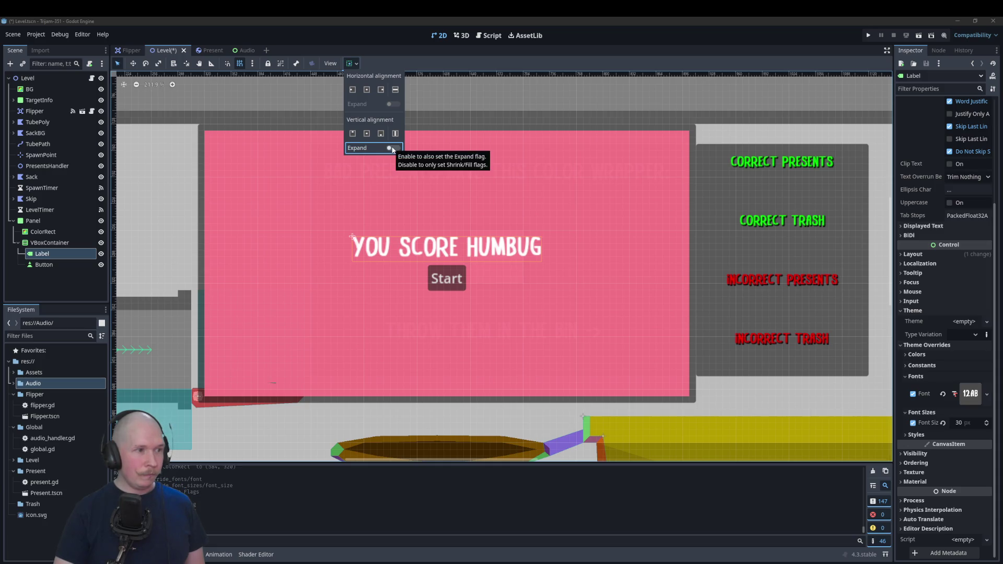
click(54, 269)
- Centre the Button both vertically and horizontally in its container
click(44, 265)
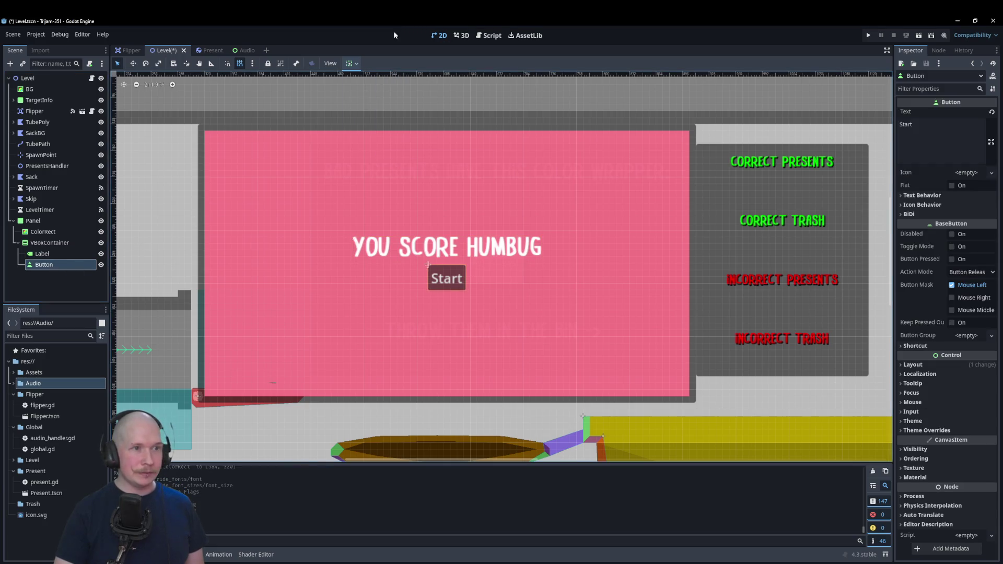
click(357, 63)
click(367, 134)
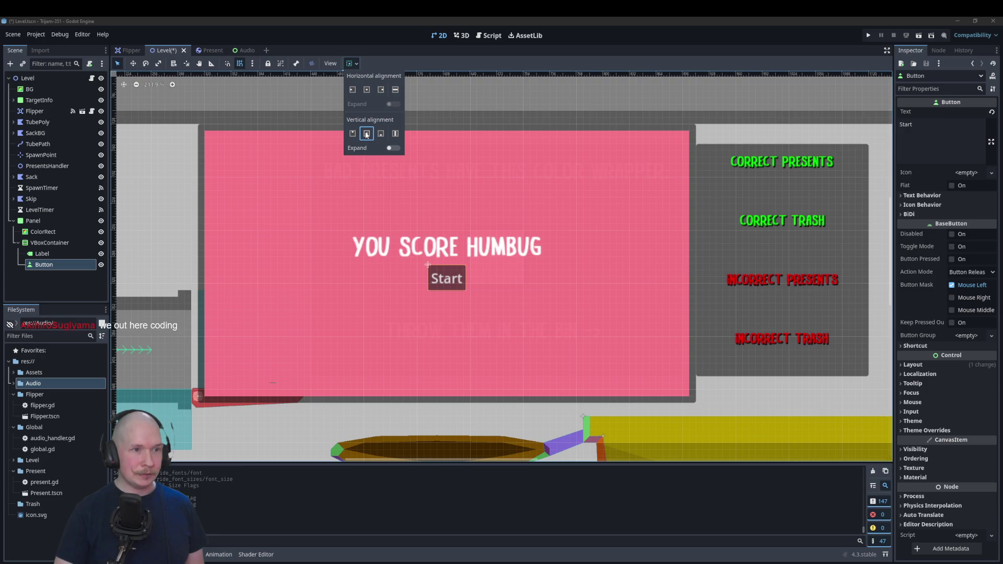
click(367, 90)
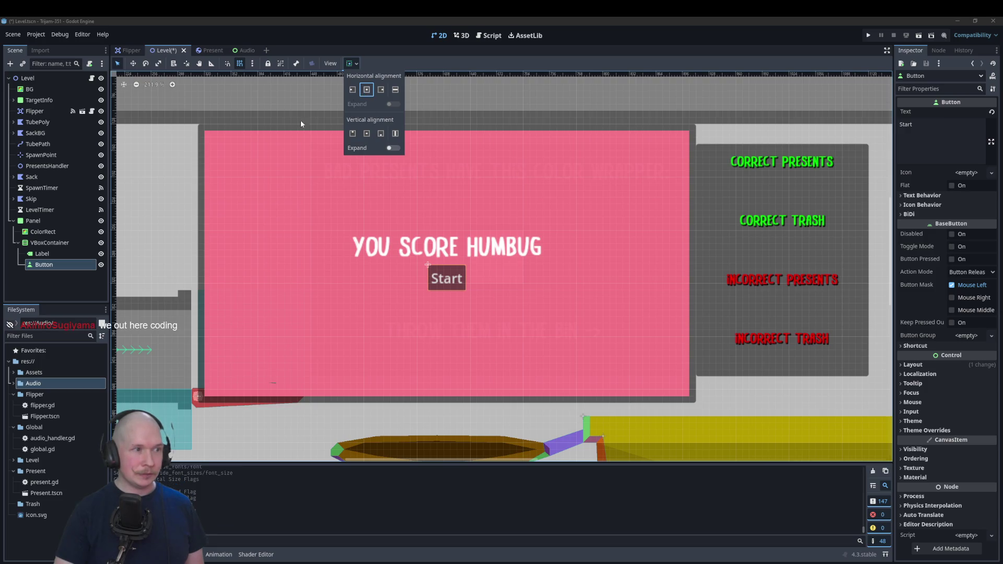
click(42, 253)
- Turn vertical Expand back on for the score Label
click(42, 253)
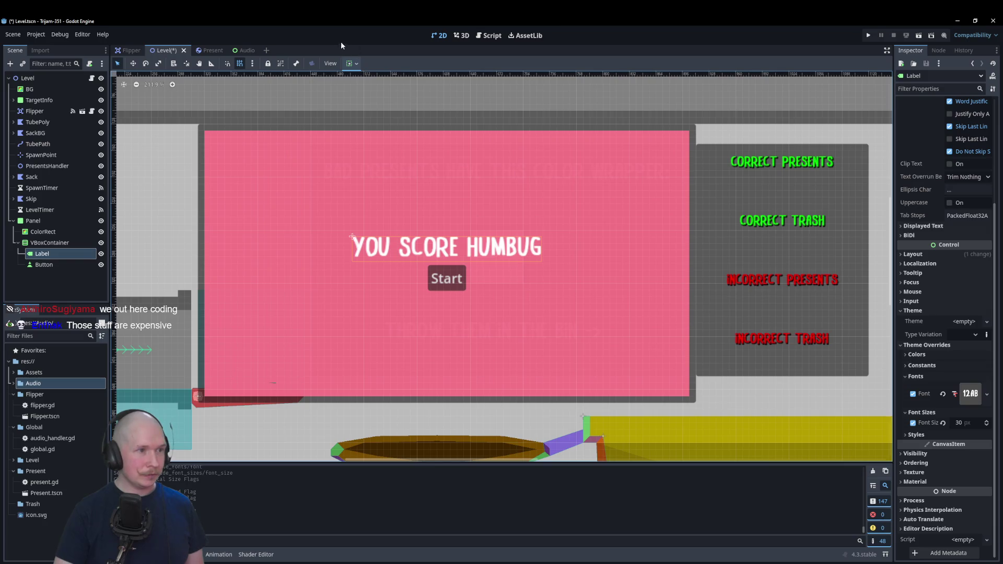
click(350, 63)
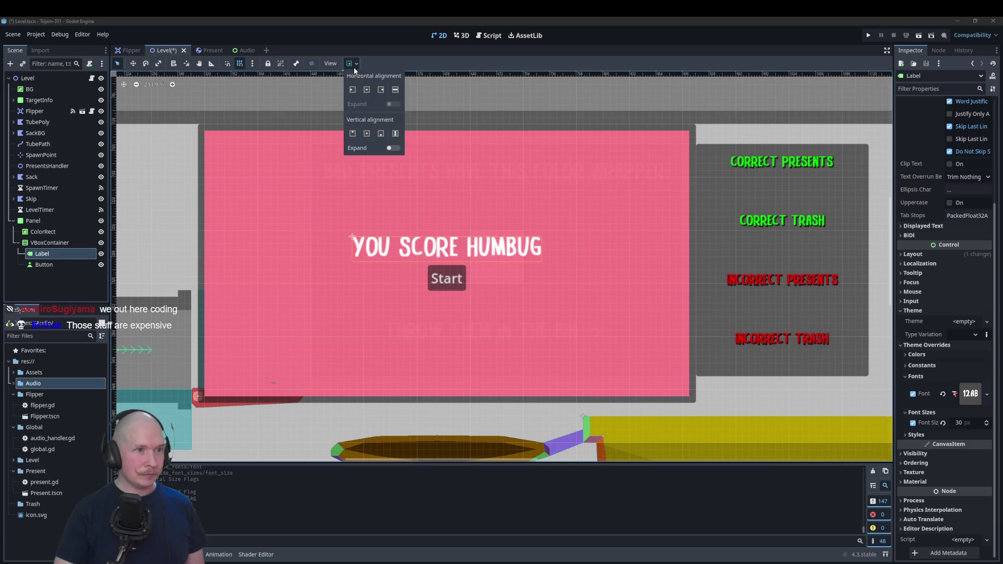
click(393, 148)
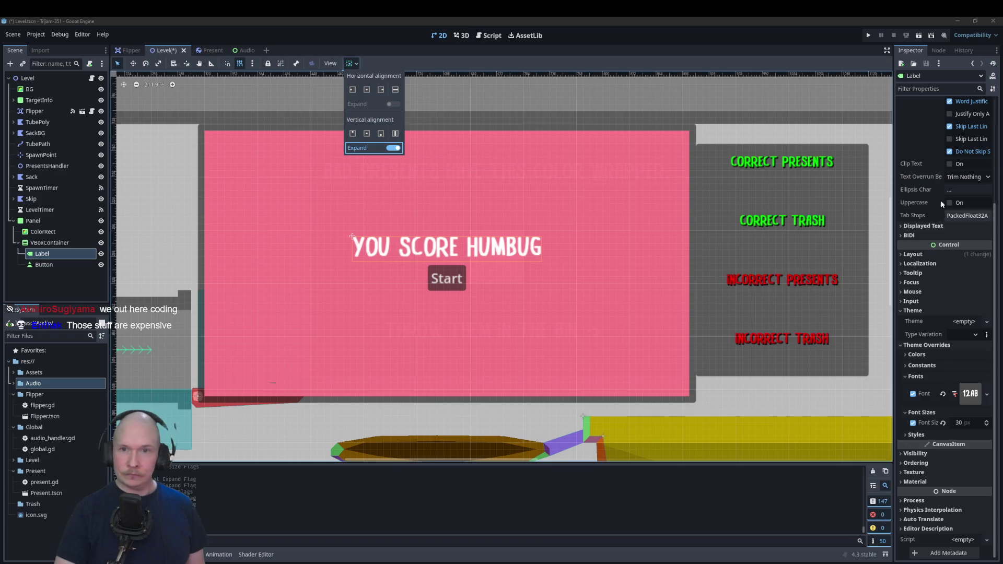
scroll(951, 251, up, 5)
click(964, 186)
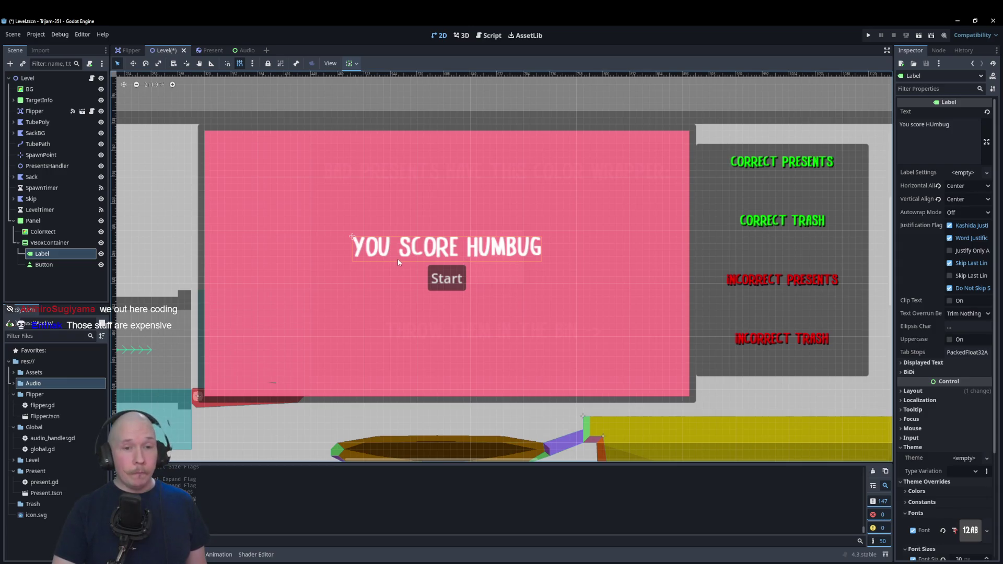
- Enable a Font Shadow colour override on the score label
scroll(889, 388, down, 1)
scroll(943, 411, down, 5)
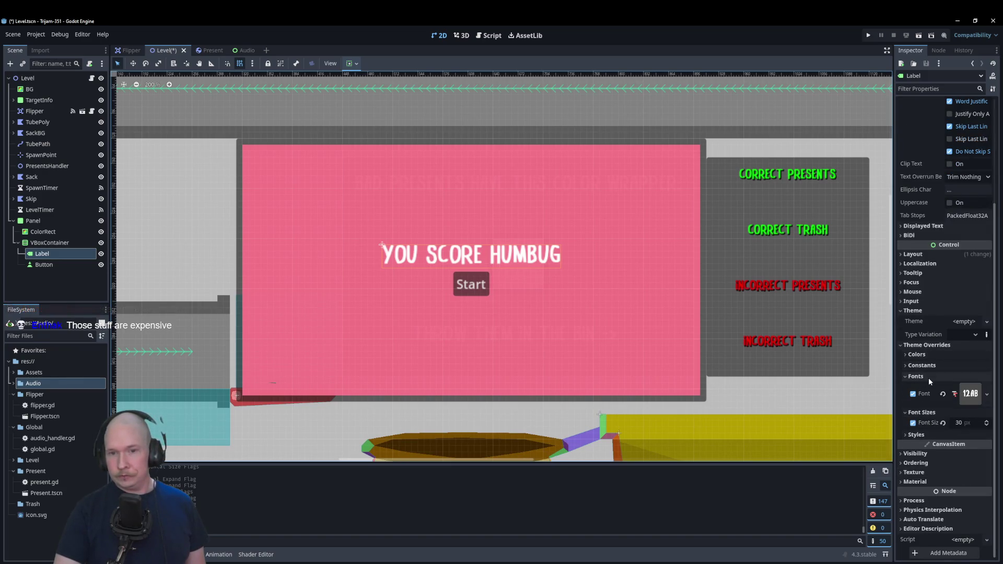
click(929, 378)
click(938, 390)
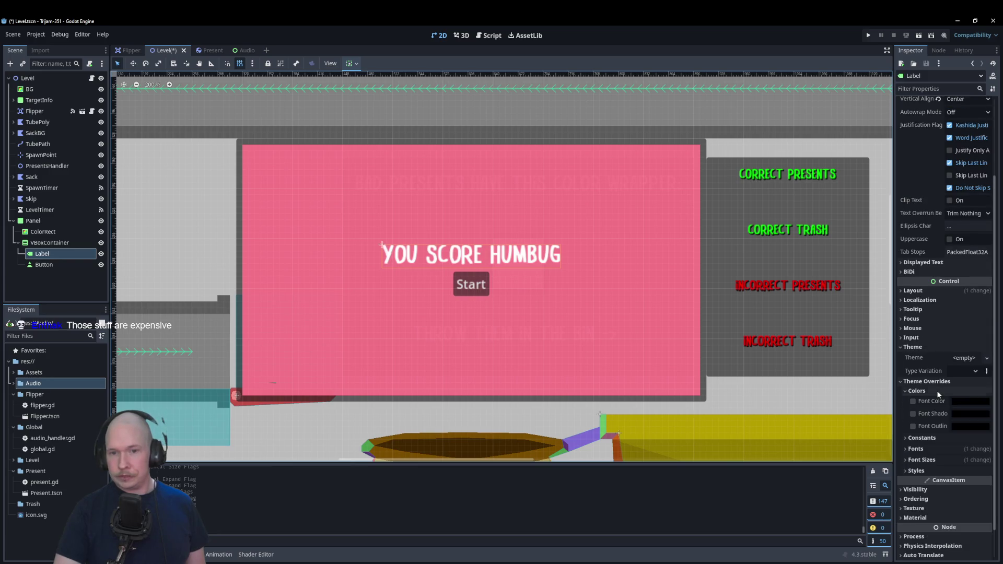
click(914, 414)
click(926, 390)
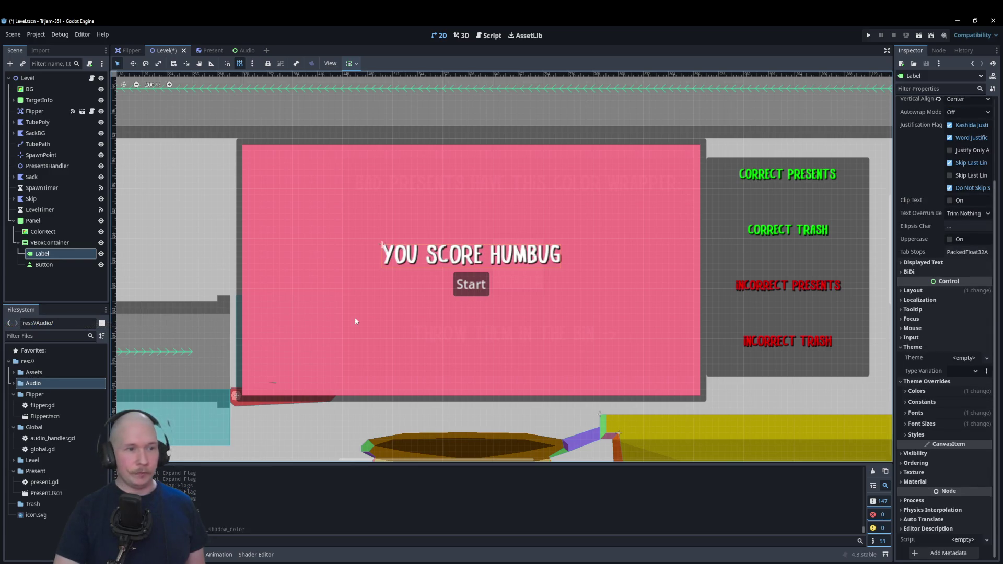
click(355, 297)
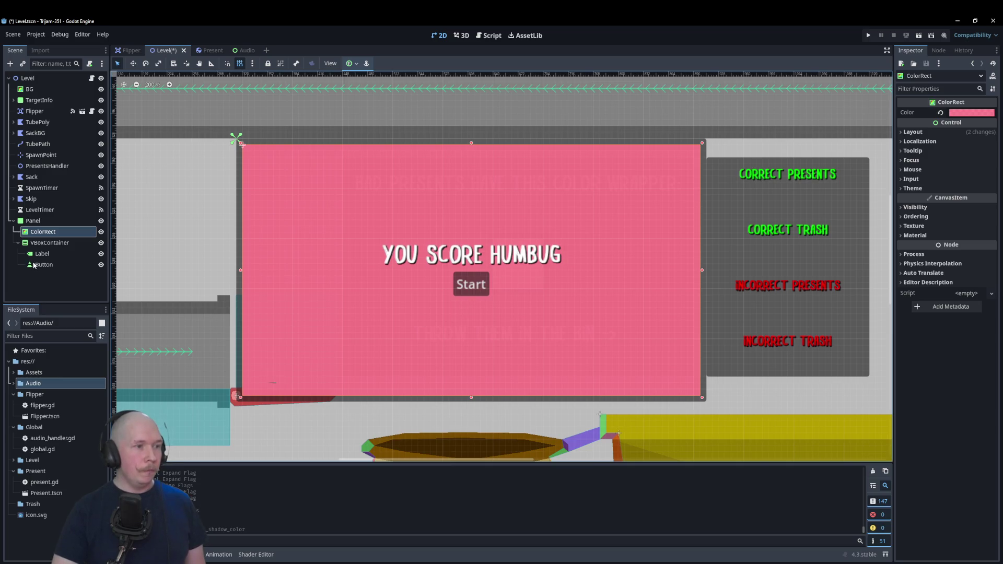
- Change the Button's caption from Start to 'Try again'
click(460, 284)
double_click(908, 128)
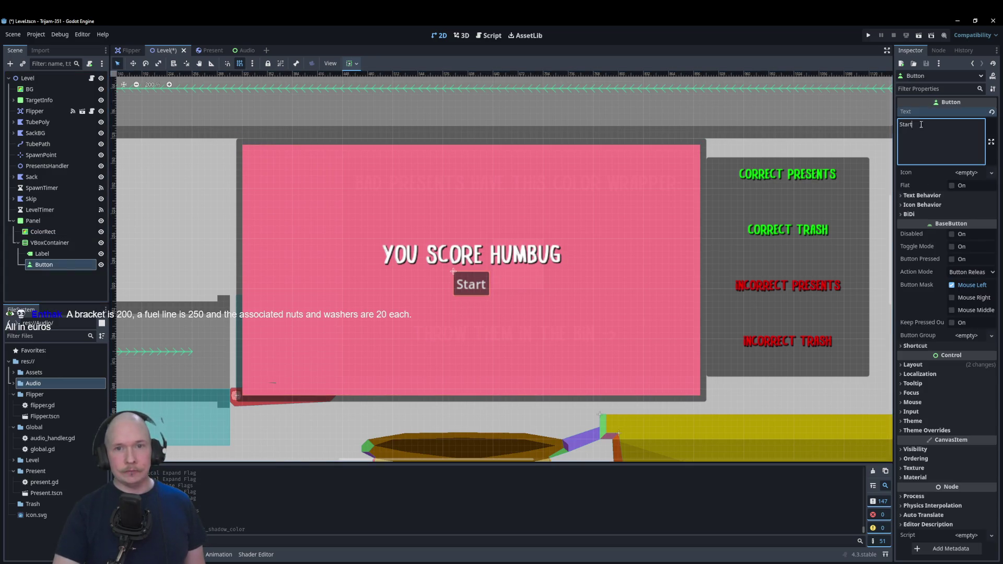
text(Restart)
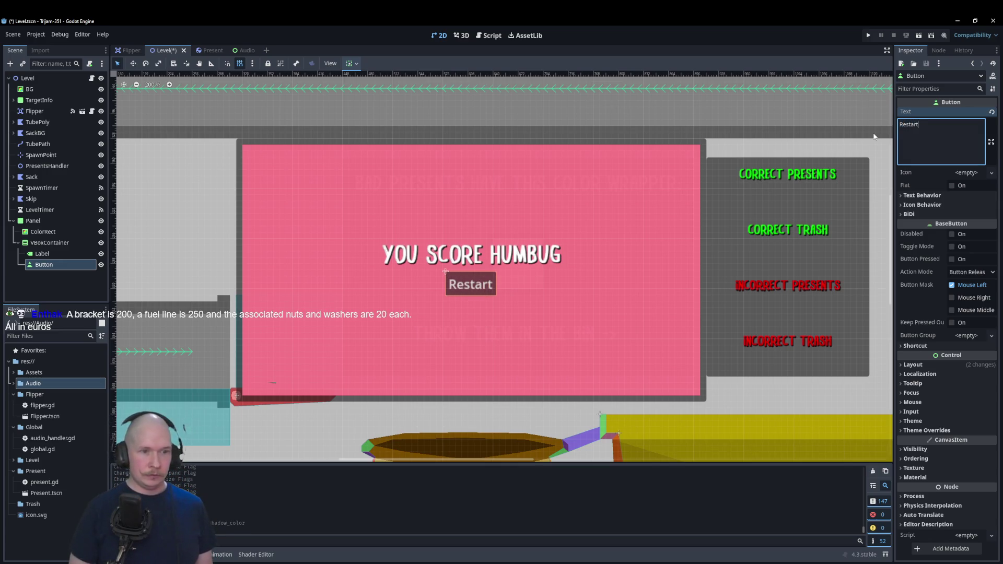
key(BackSpace)
key(BackSpace)
key(BackSpace)
text(Try again)
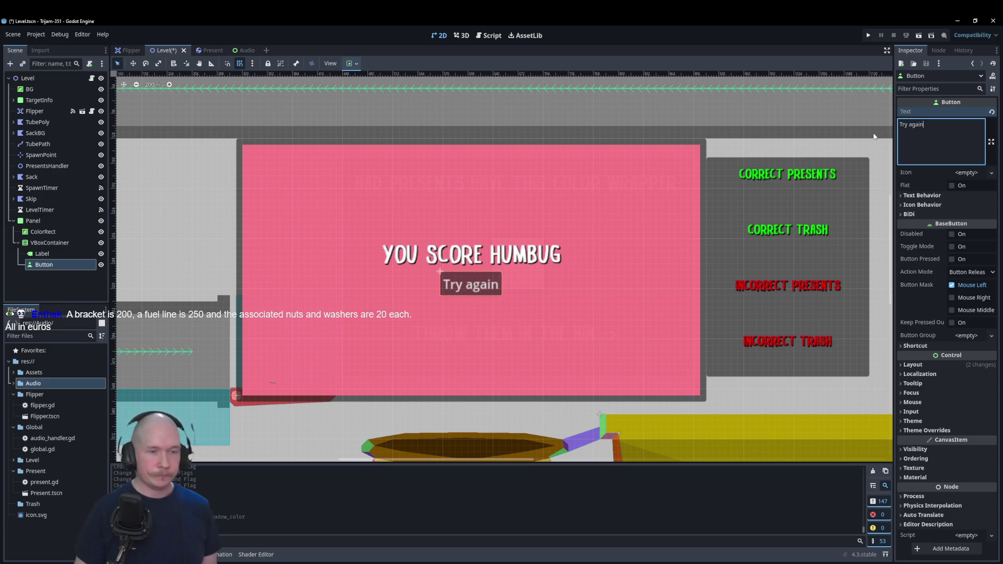
- Select the Level root node and open its level.gd script
click(444, 240)
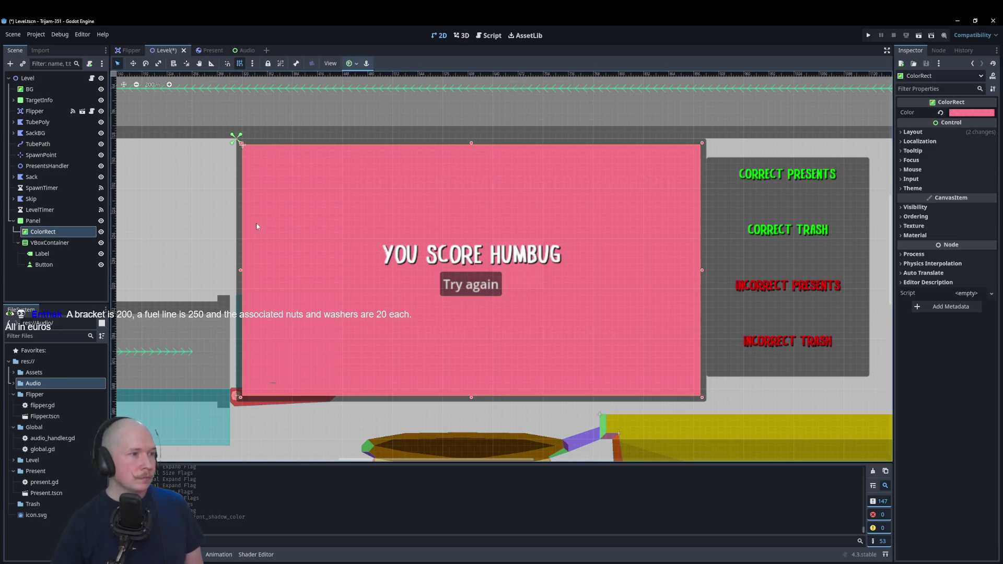
click(39, 74)
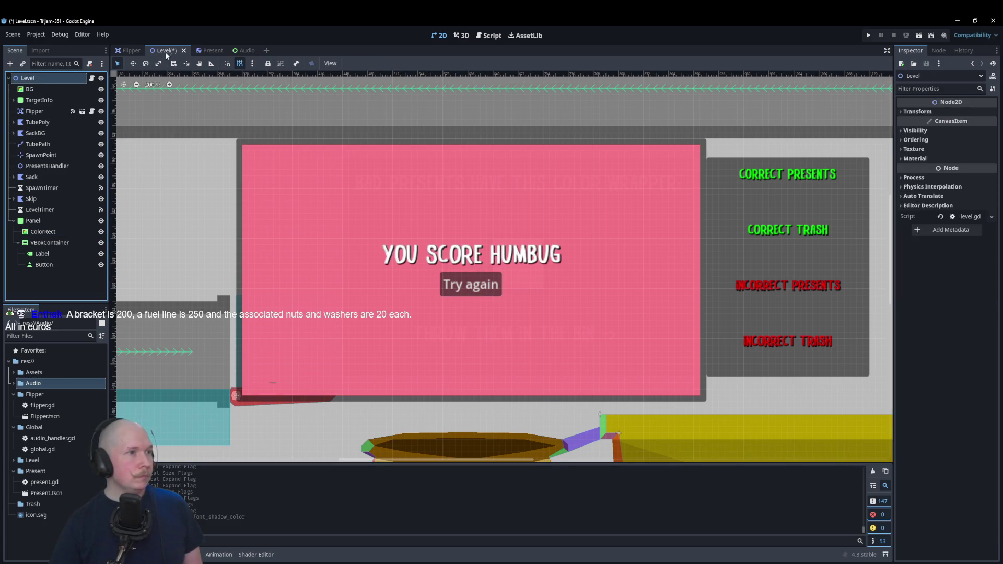
click(489, 35)
- Rename the score Label node to FinalScore
scroll(446, 259, up, 10)
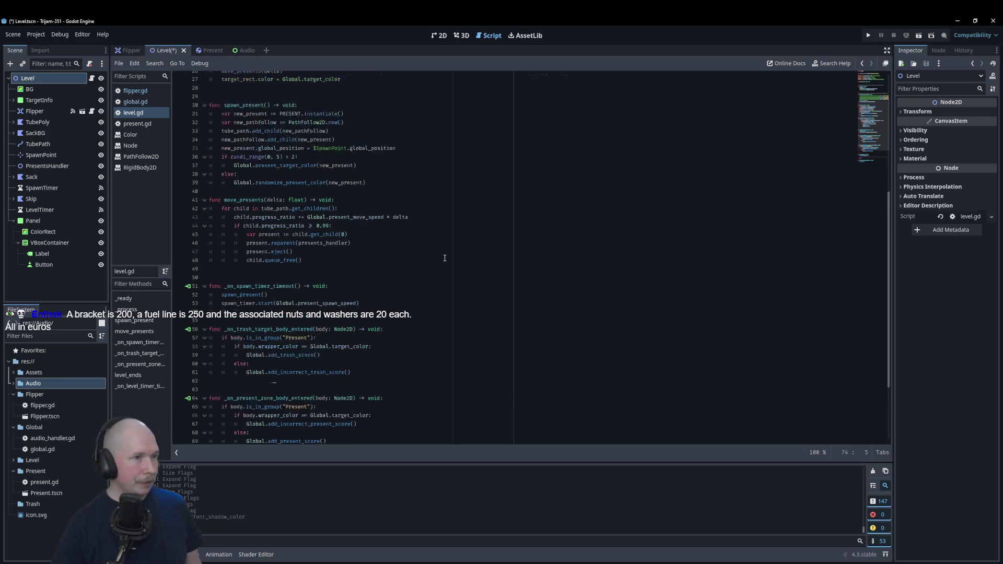
click(42, 254)
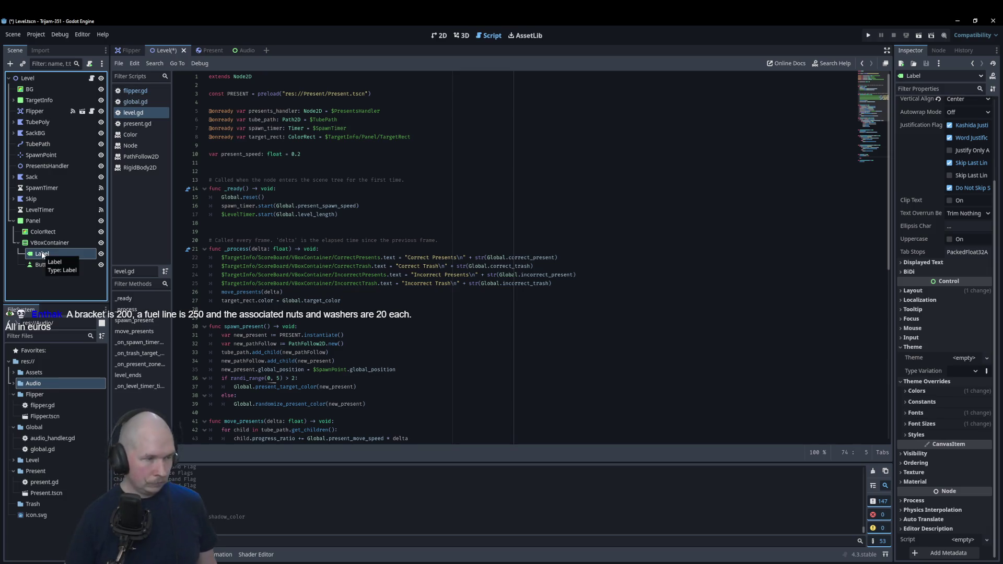
click(42, 255)
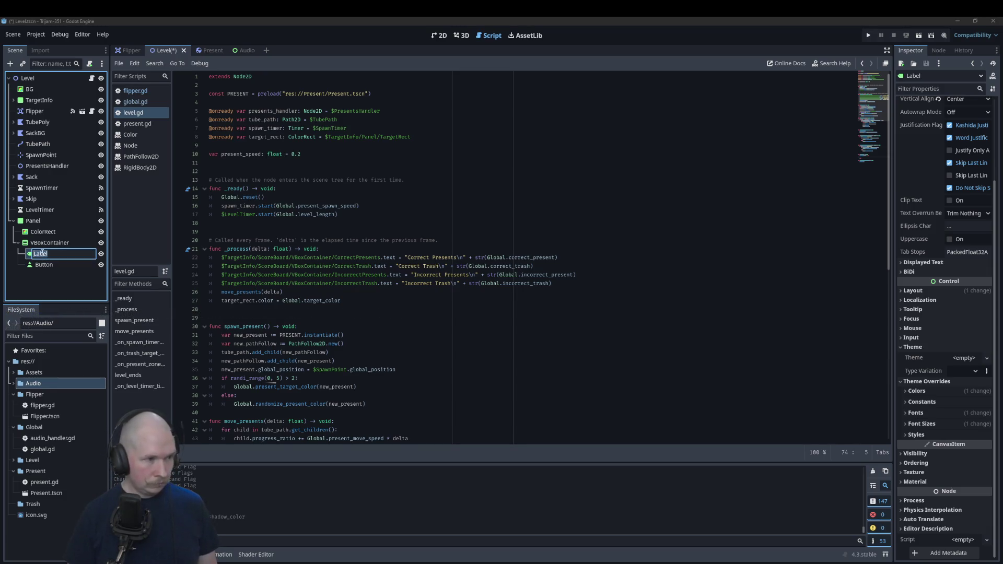
text(F)
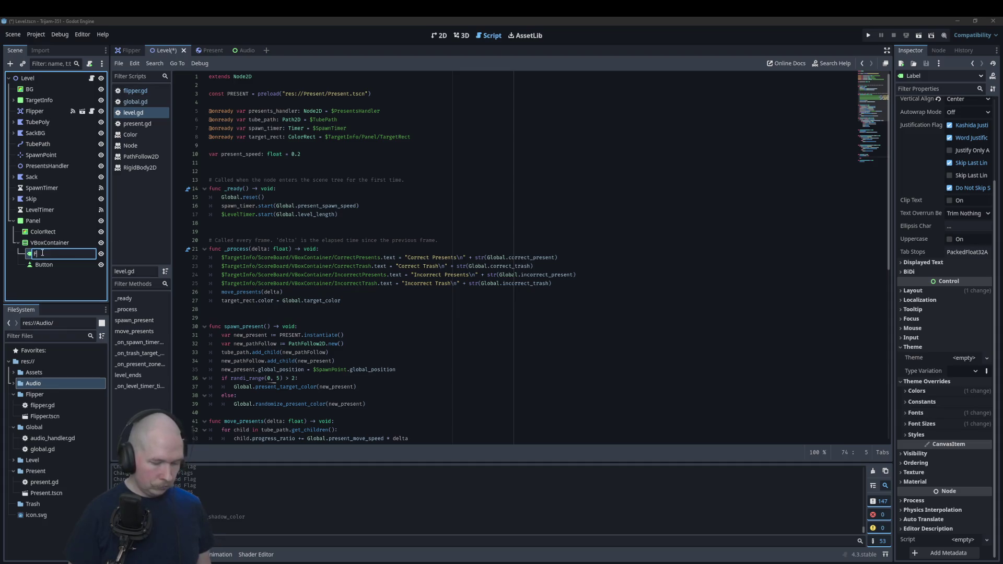
text(inalScore)
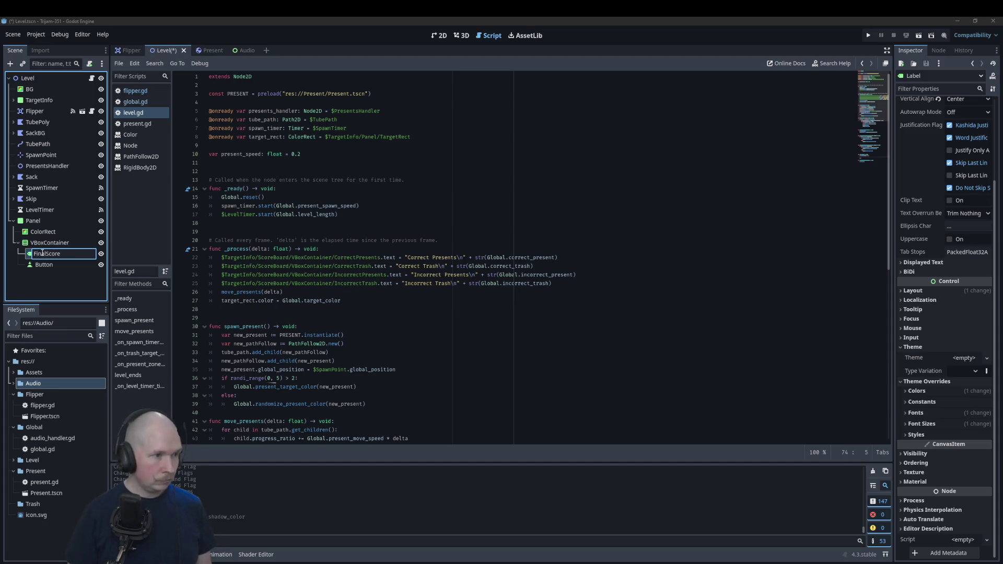
key(Return)
- Drag a FinalScore reference into level.gd near level_ends, then select Panel
mouse_move(42, 253)
mouse_down()
mouse_move(268, 190)
mouse_move(319, 144)
mouse_up()
scroll(424, 228, down, 10)
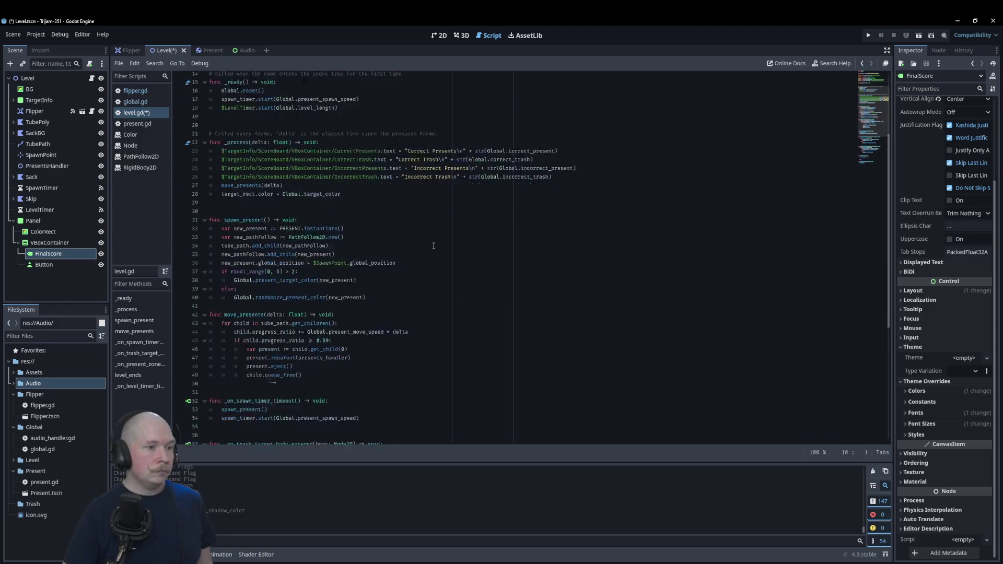
click(382, 382)
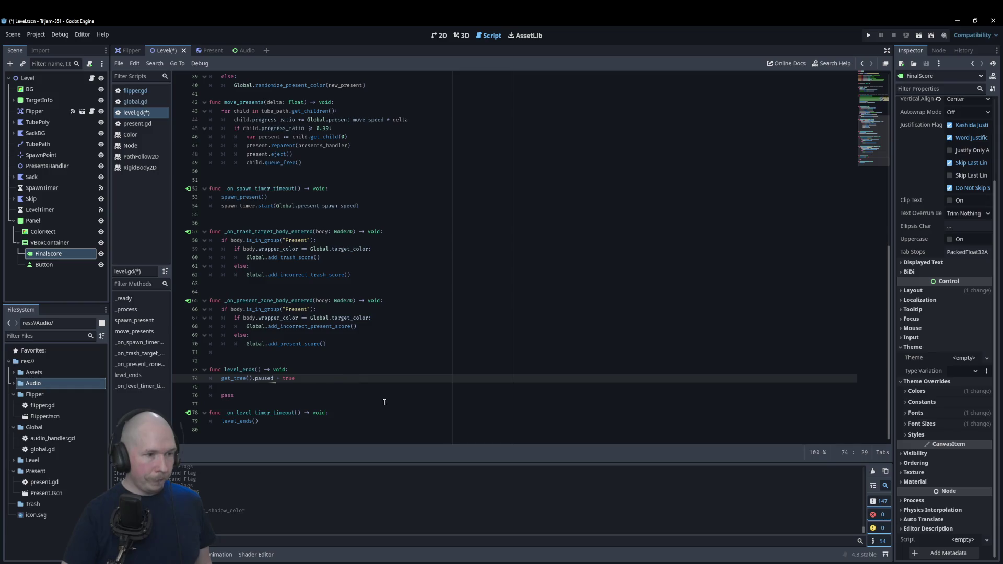
click(37, 221)
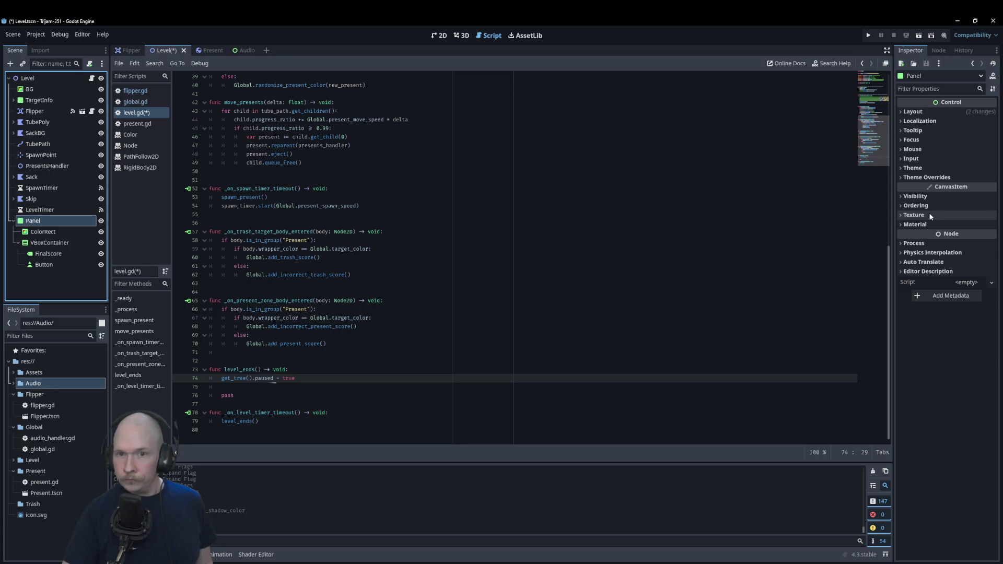
- Set the Panel's Process Mode to When Paused
click(925, 243)
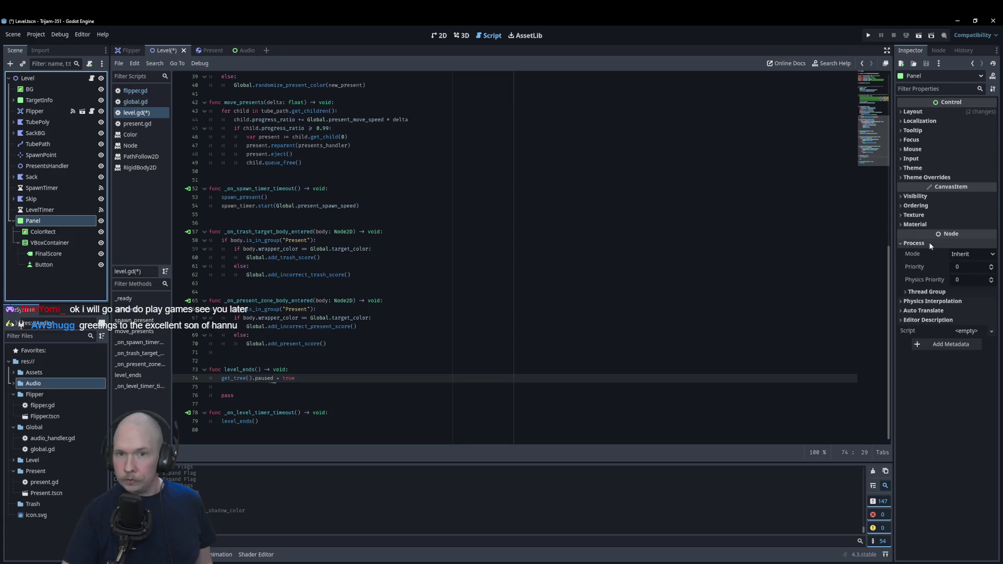
click(973, 255)
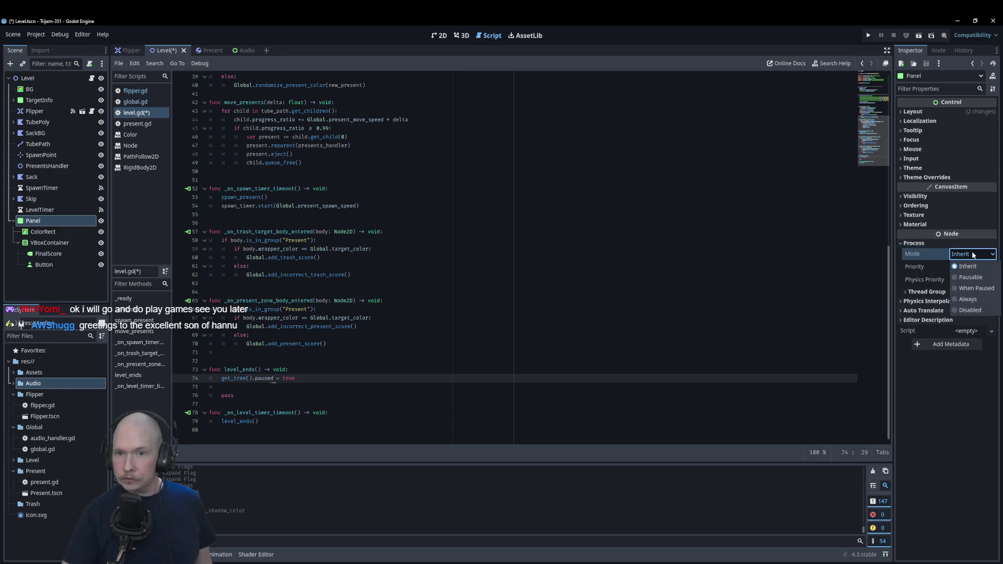
click(977, 289)
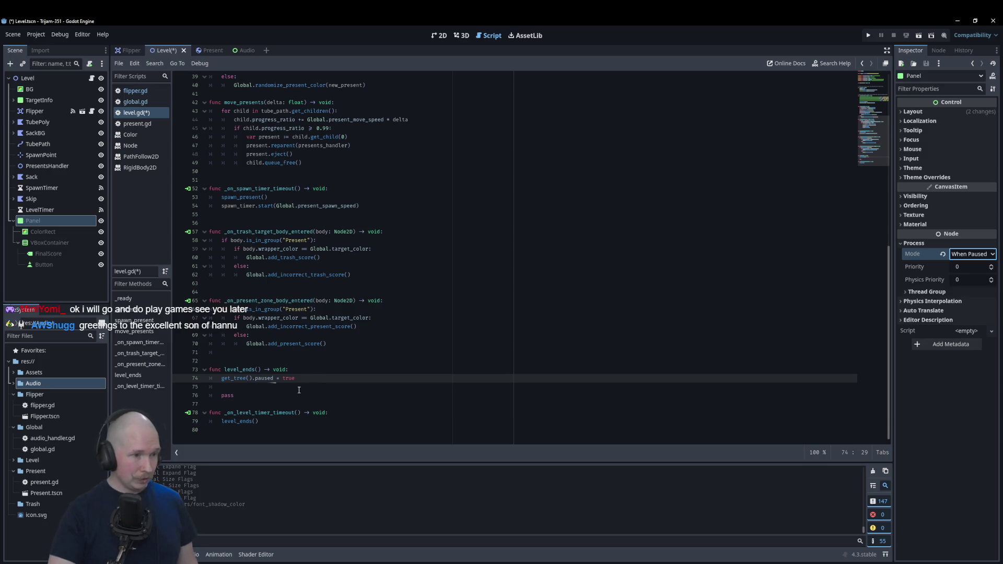
click(57, 264)
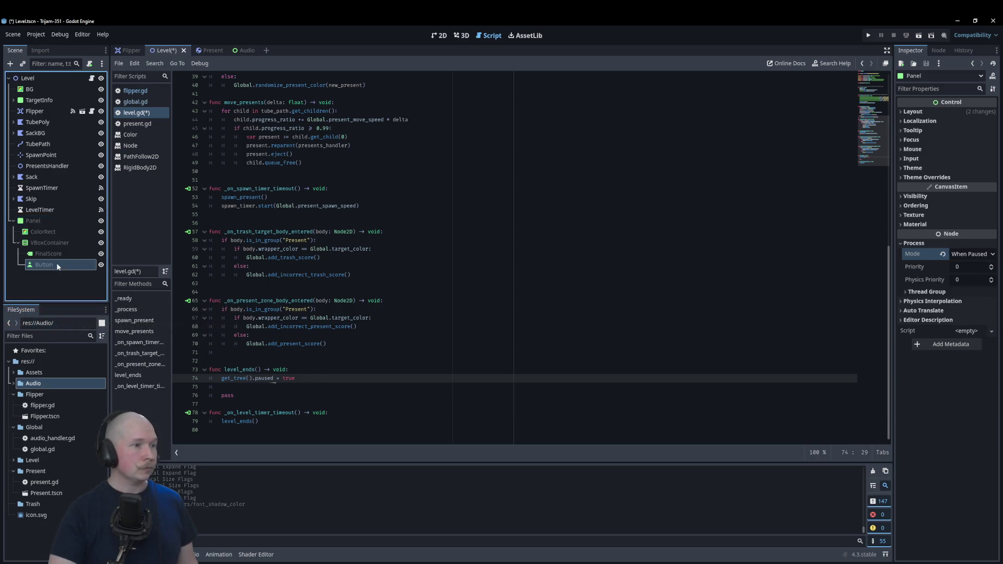
- Connect the Button's pressed() signal to a new handler in level.gd
click(938, 50)
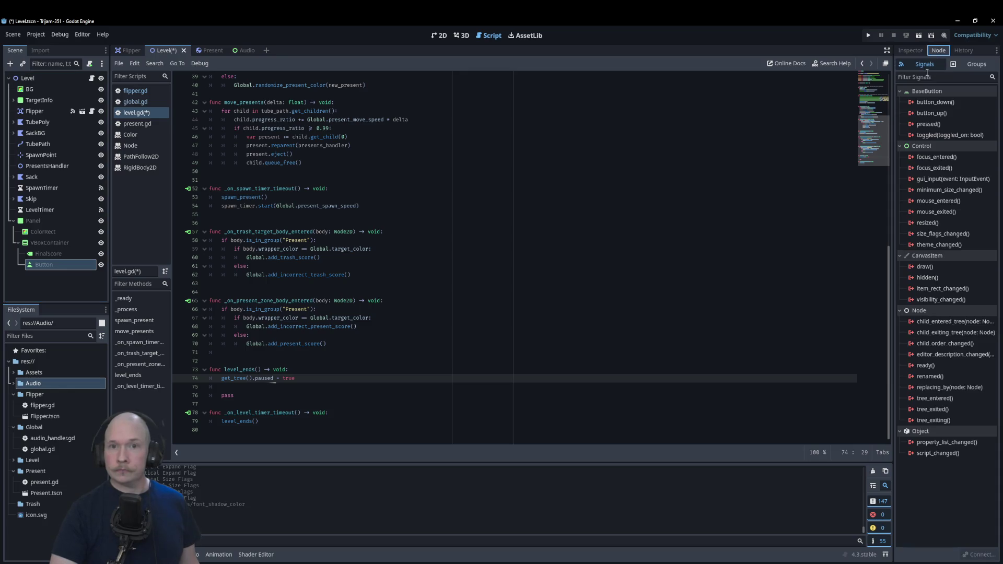
double_click(934, 124)
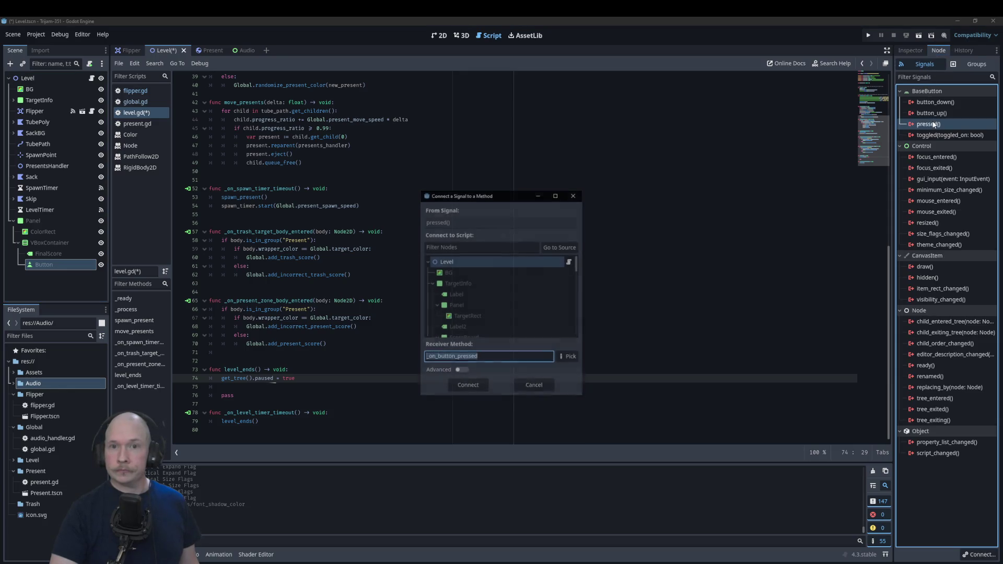
click(467, 388)
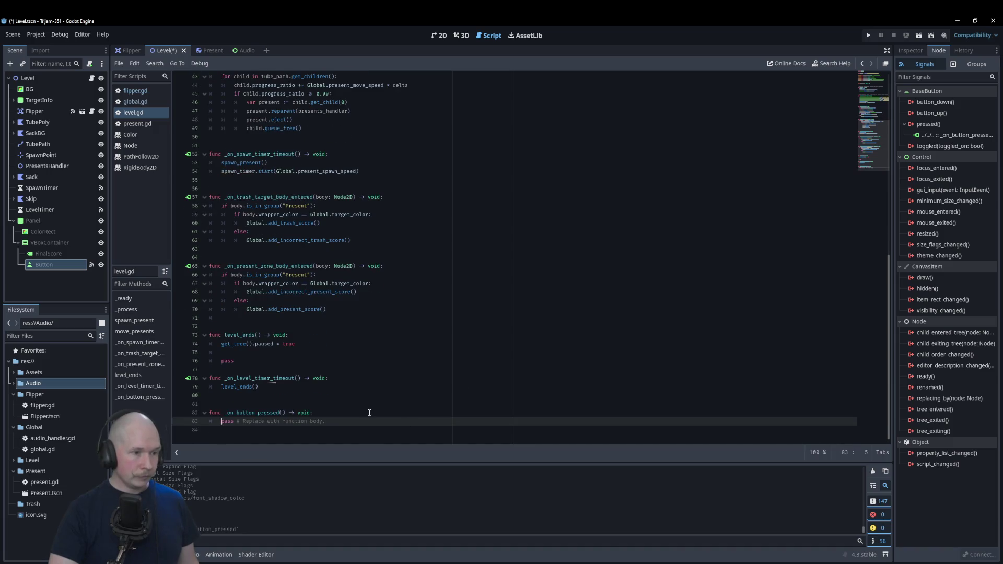
key(Return)
key(Up)
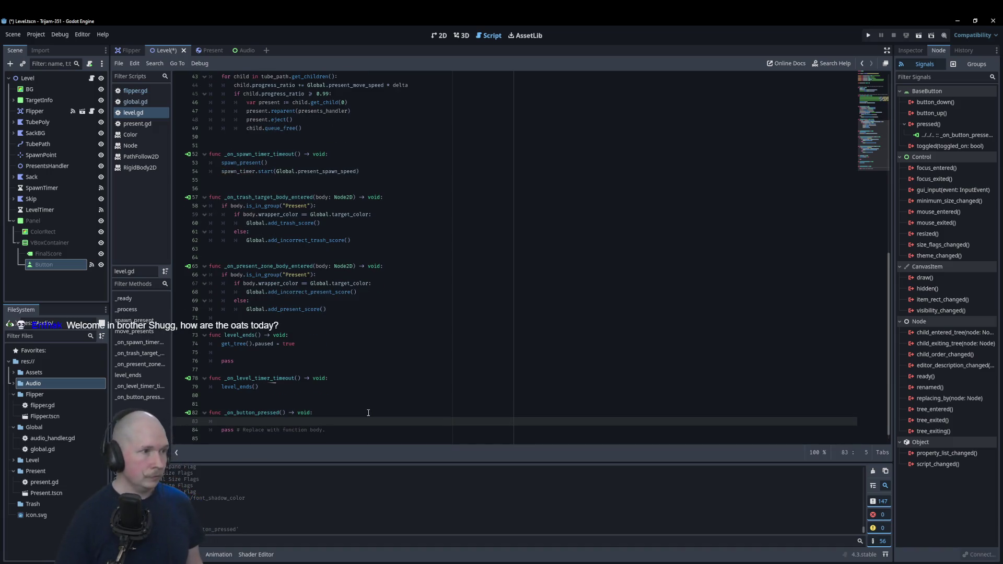
- Write $Panel.visible = false in the button handler
mouse_move(33, 222)
mouse_down()
mouse_move(235, 403)
mouse_move(293, 421)
mouse_up()
text(.v)
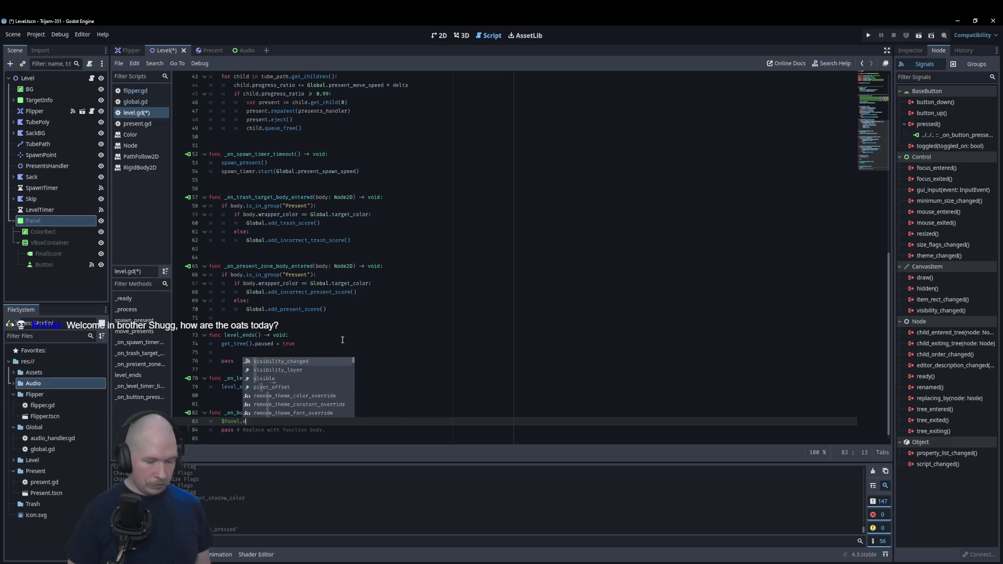
text(is)
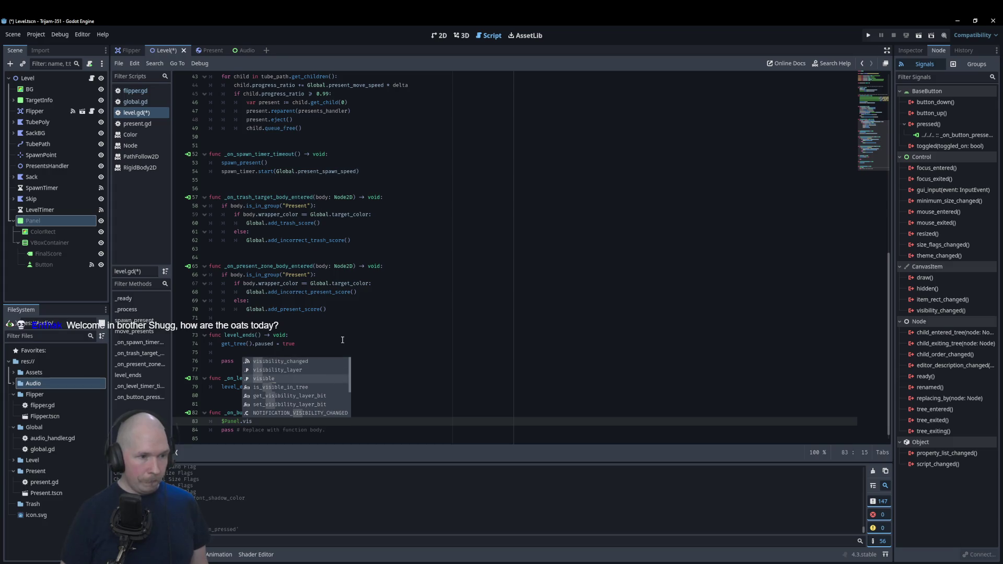
text(ible = false)
key(Return)
- Add get_tree().paused = false and delete the placeholder pass line
text(get_tr)
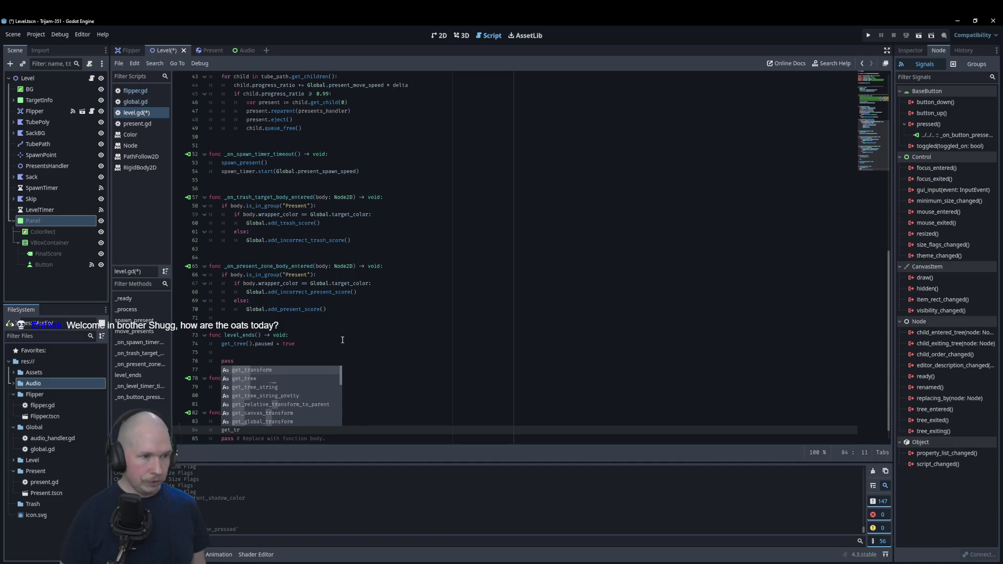
text(ee().paused = fal)
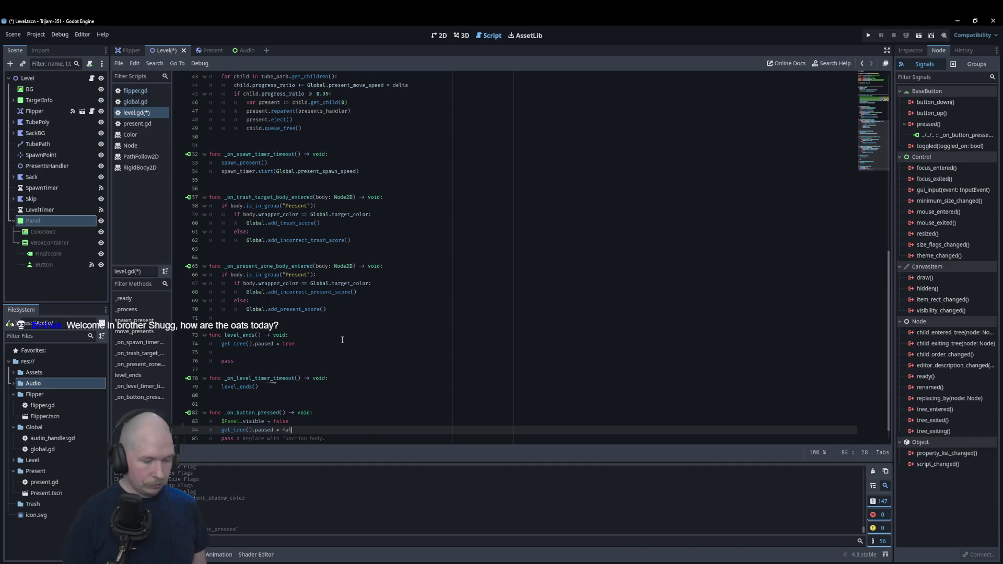
text(se)
key(Escape)
click(233, 443)
click(207, 430)
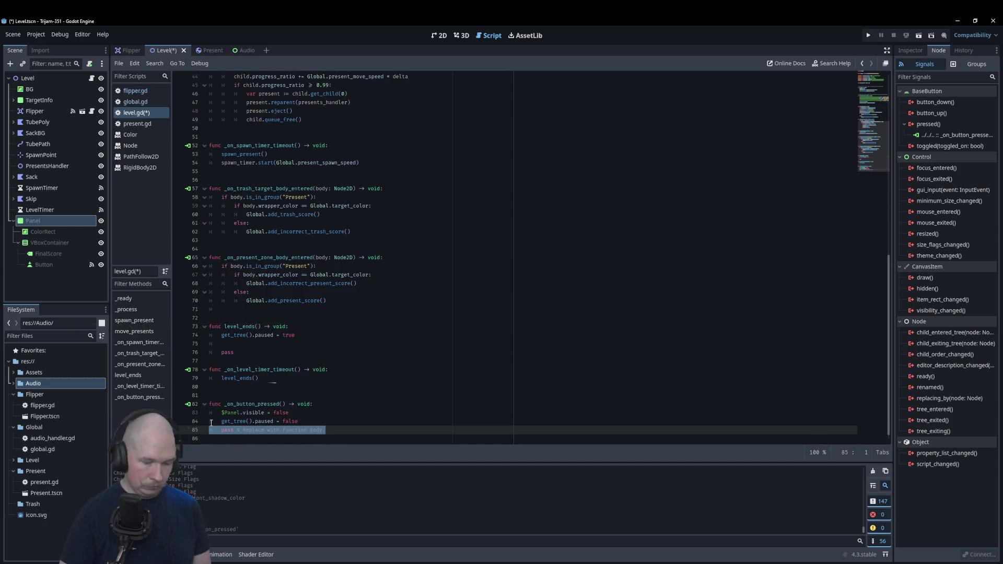
key(shift+End)
key(Delete)
click(325, 416)
key(Return)
- Add a Global.reset() call at the end of the handler
text(Glo)
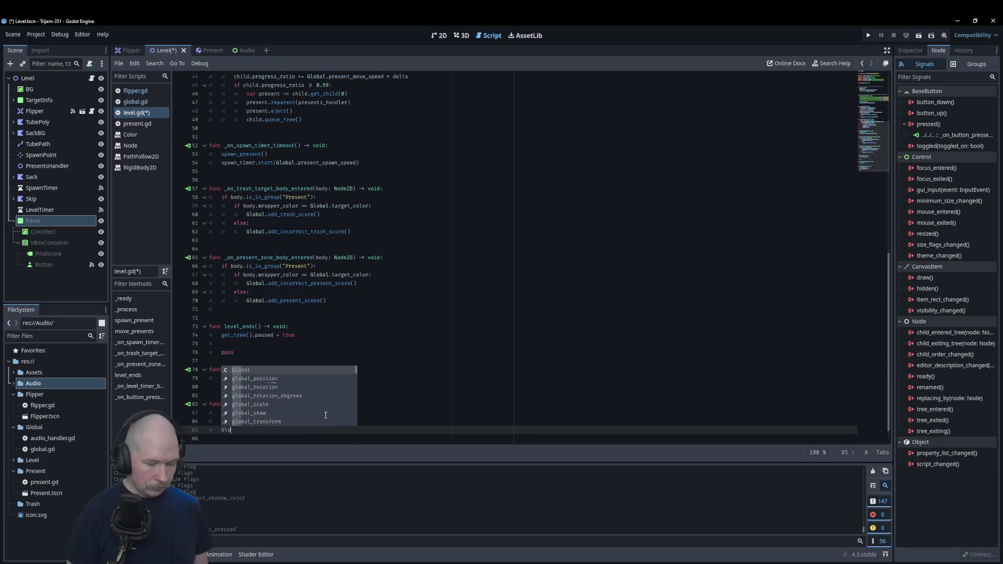
text(bal.RES)
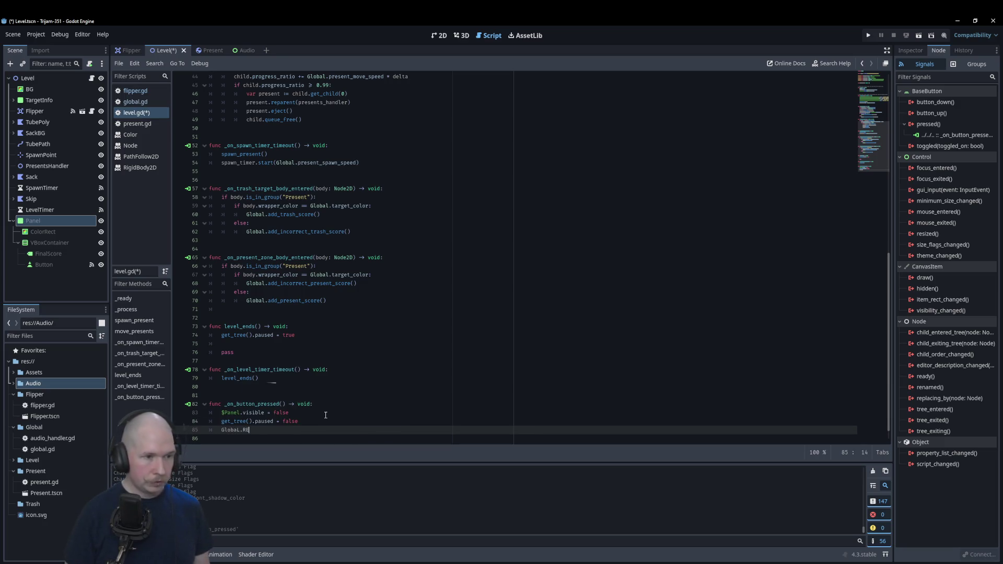
key(BackSpace)
key(BackSpace)
text(res)
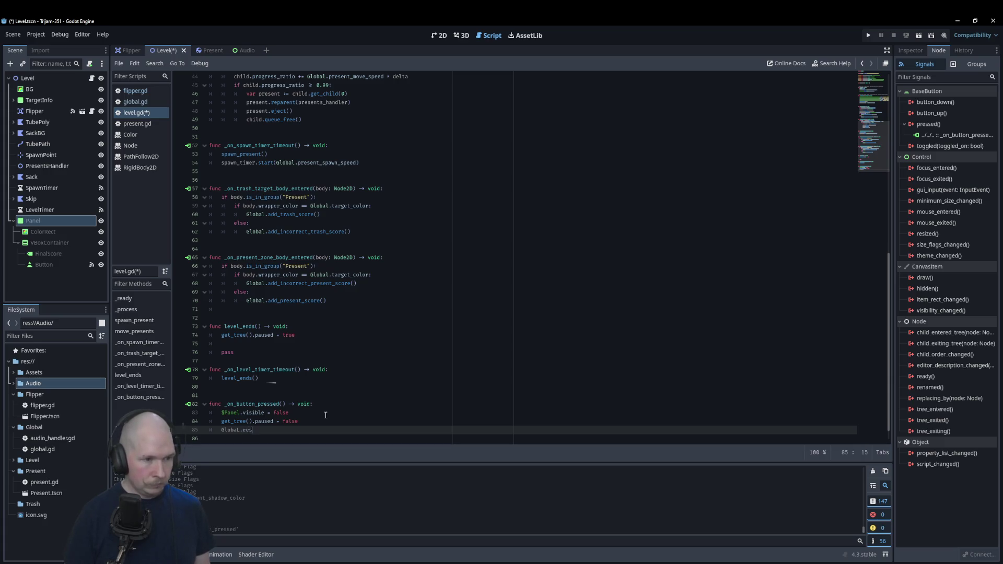
text(et)
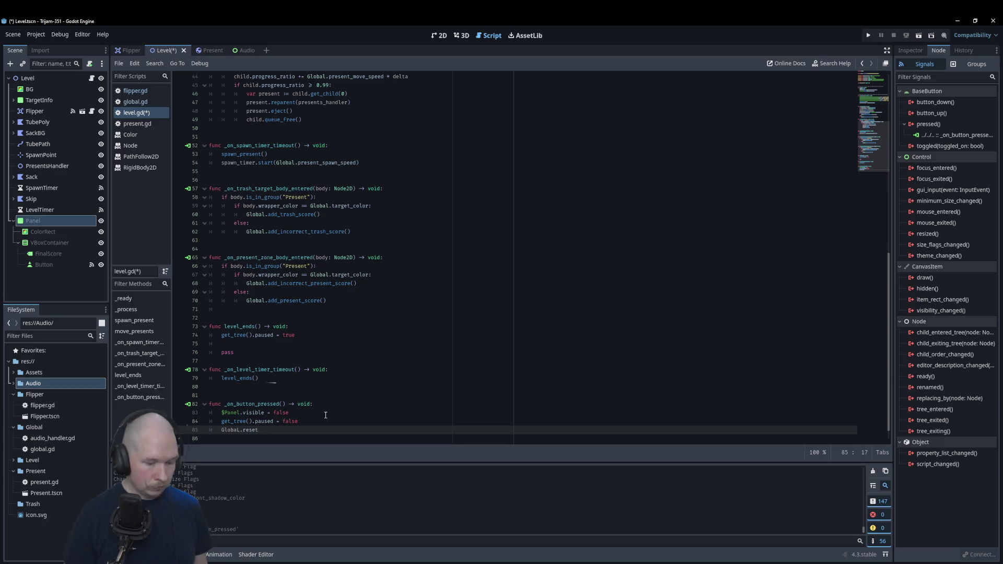
text(()
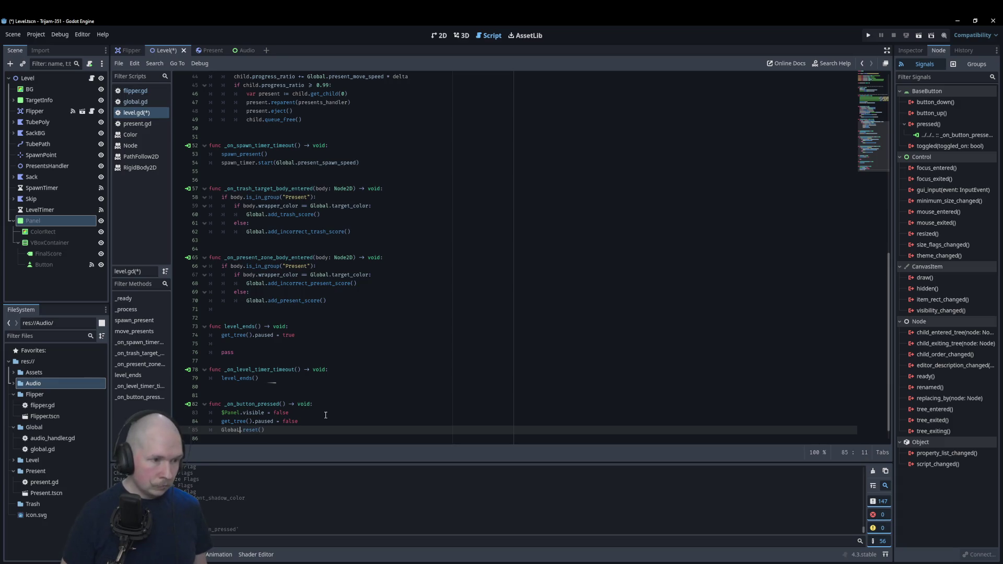
click(408, 377)
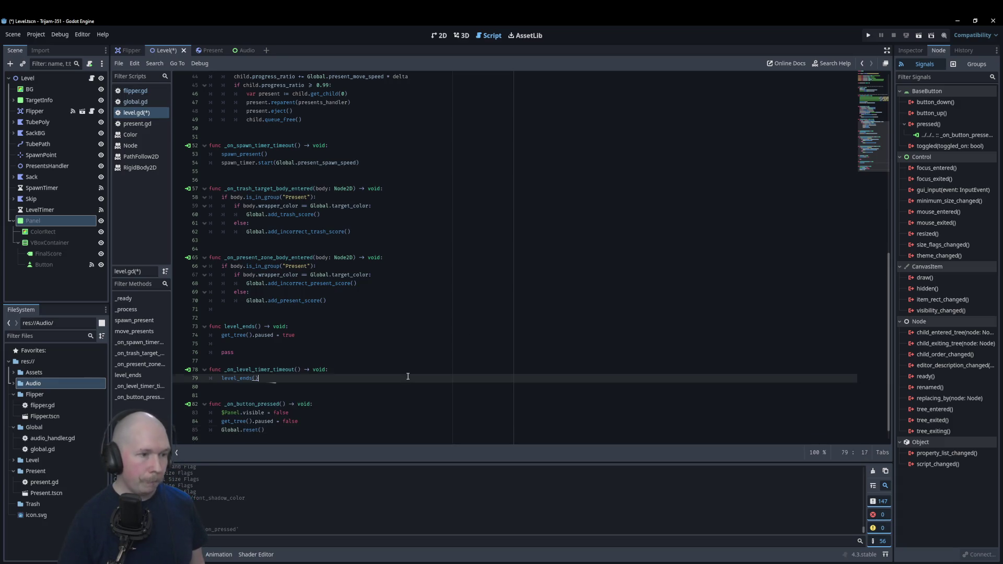
- Save, then copy the Panel-hiding line into level_ends and delete the leftover pass statement
key(ctrl+s)
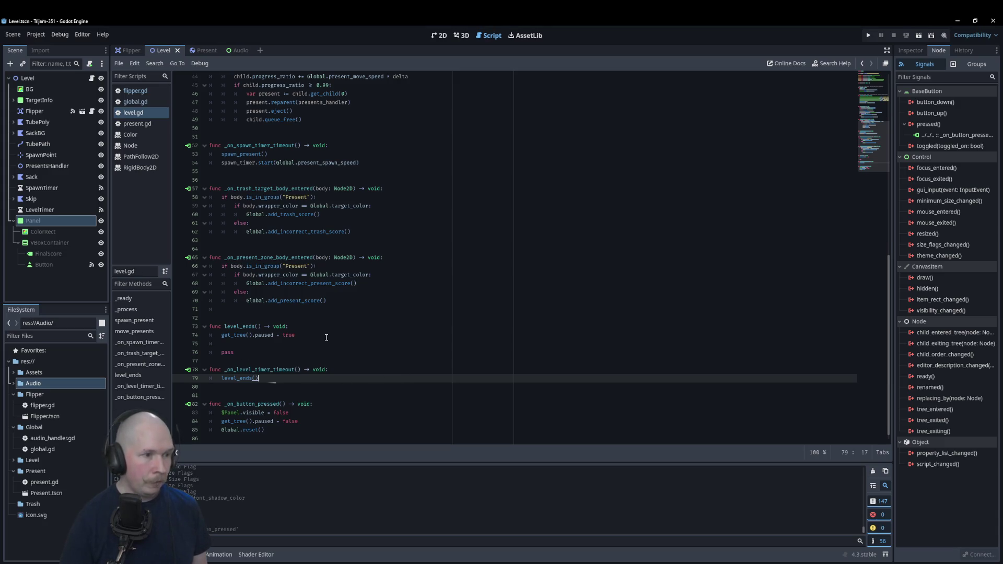
click(315, 347)
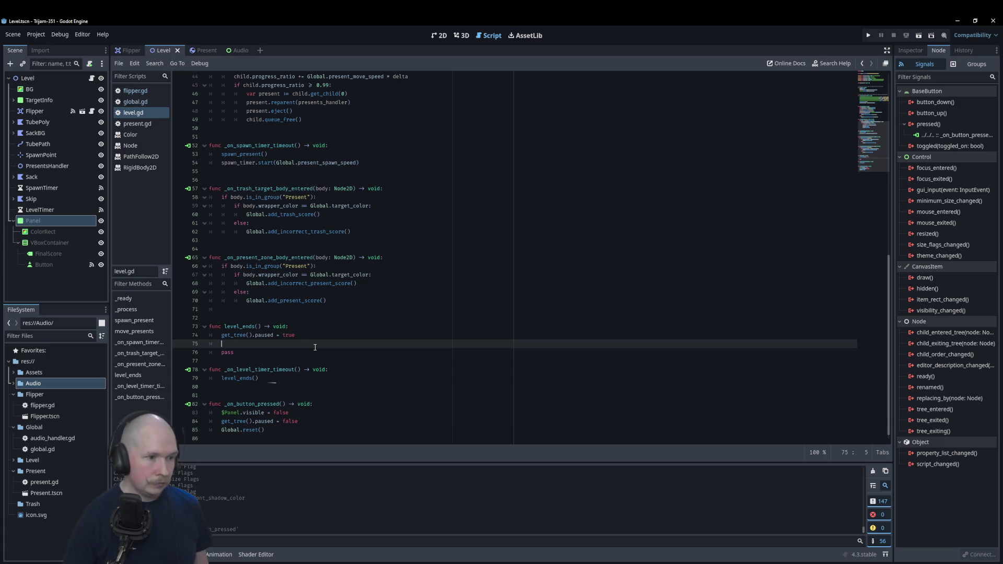
drag(299, 414, 222, 413)
key(ctrl+c)
click(269, 345)
key(ctrl+v)
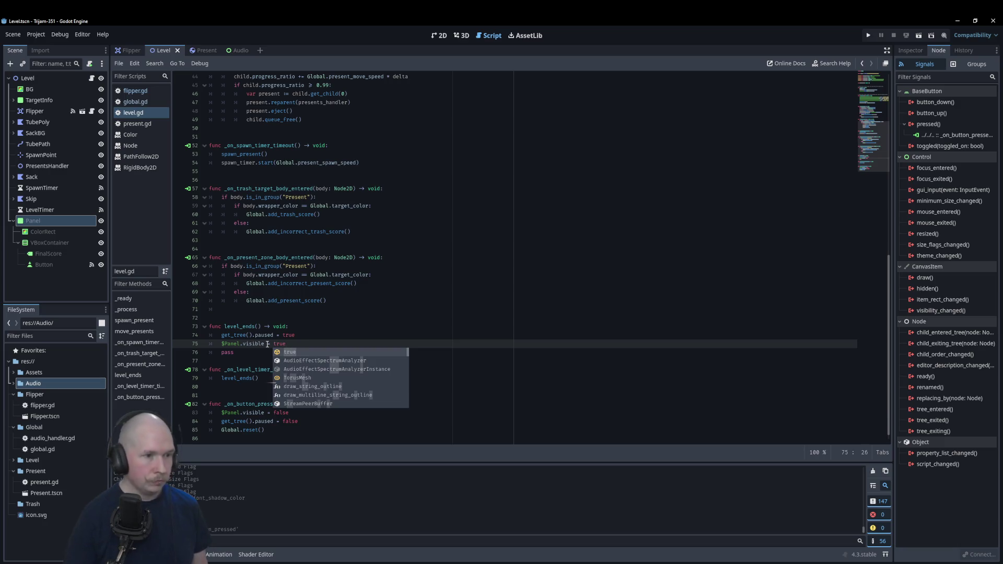
click(234, 355)
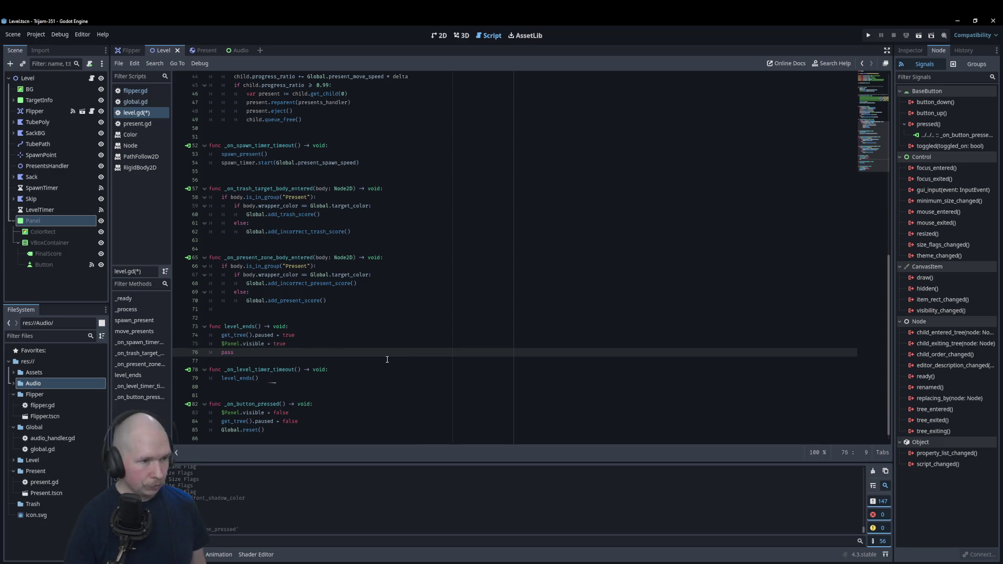
key(BackSpace)
key(BackSpace)
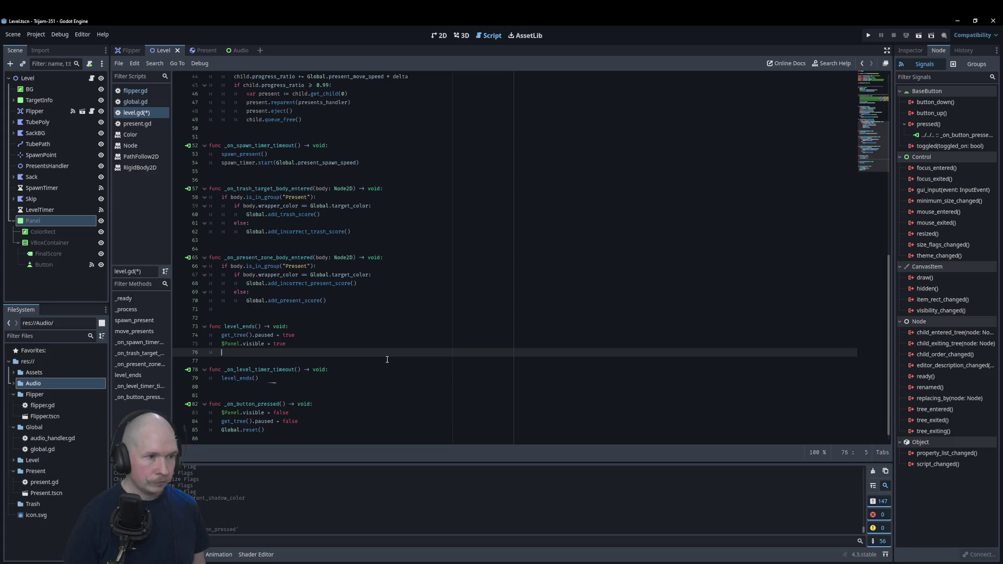
- Move the pause line below the Panel line and insert the FinalScore node path on a new line
click(324, 339)
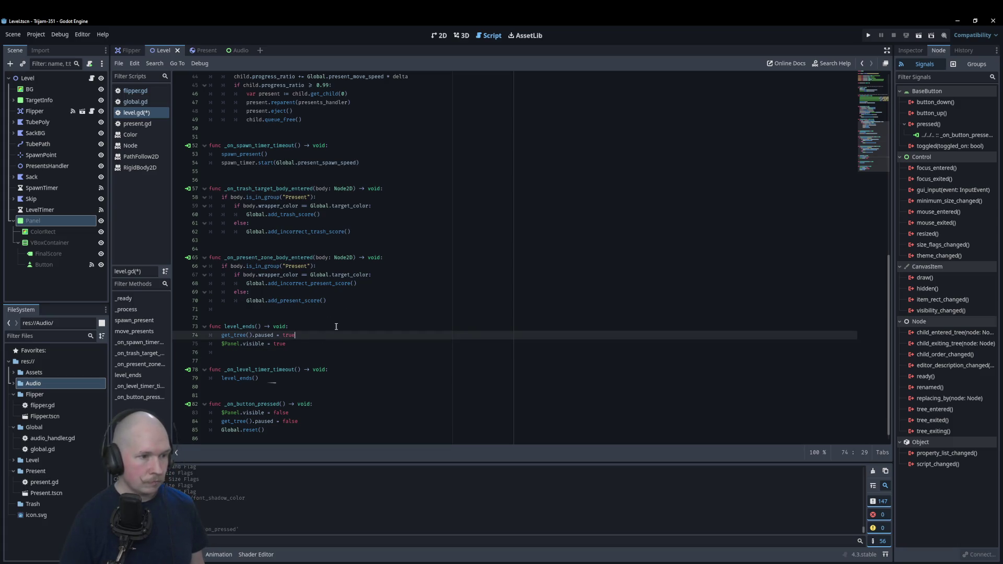
key(alt+Down)
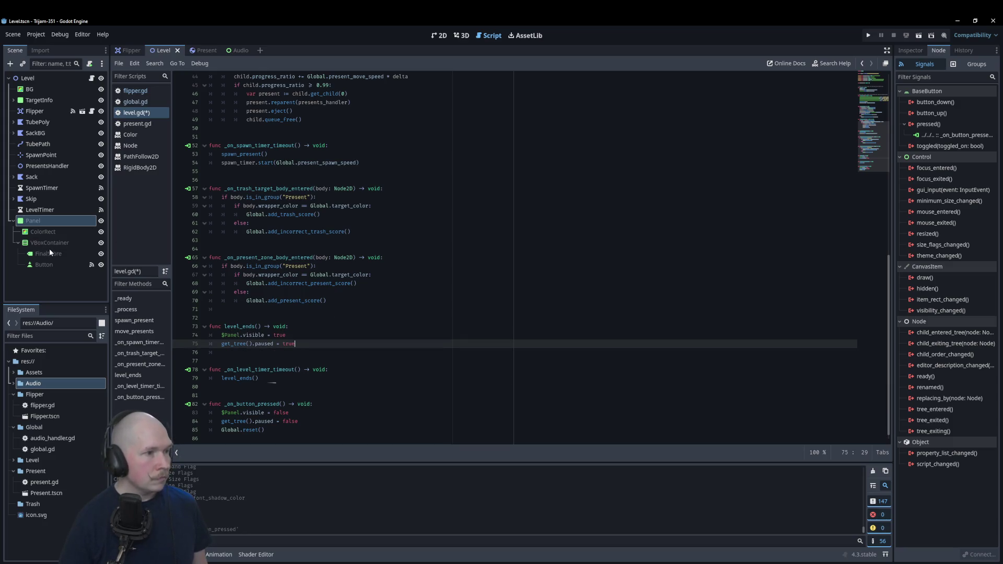
key(ctrl+shift+Return)
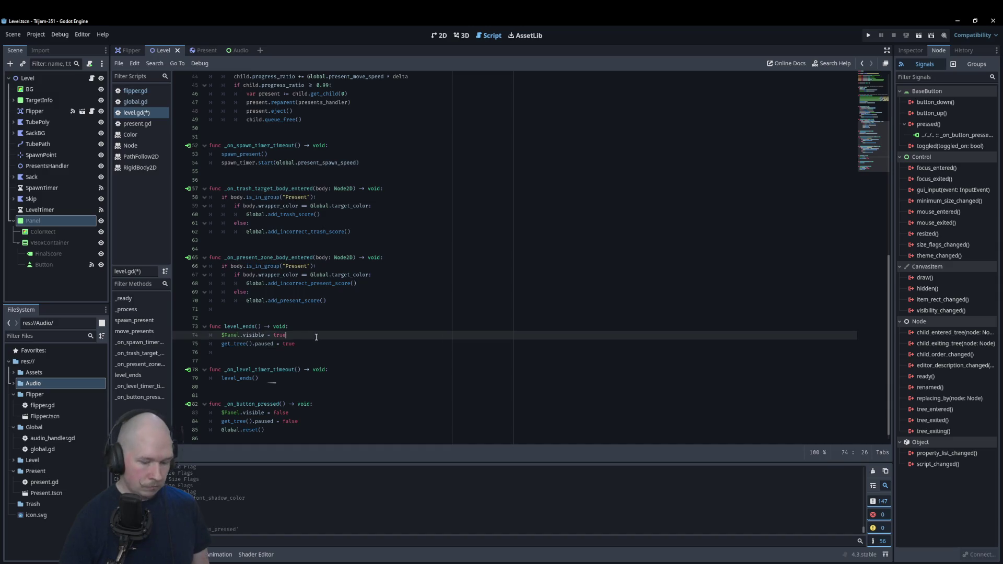
mouse_move(48, 254)
mouse_down()
mouse_move(303, 341)
mouse_move(296, 345)
mouse_up()
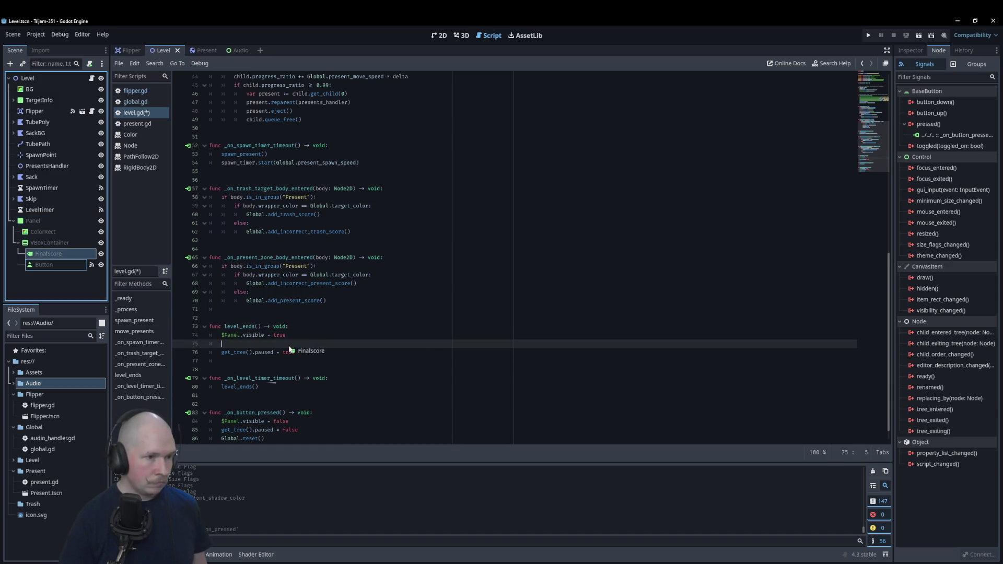
click(352, 351)
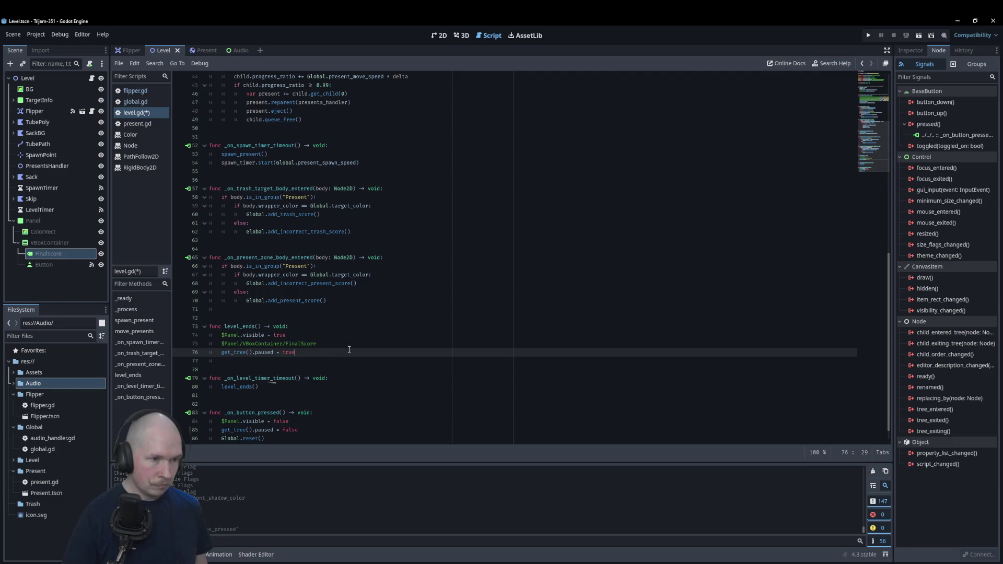
click(339, 347)
text(.)
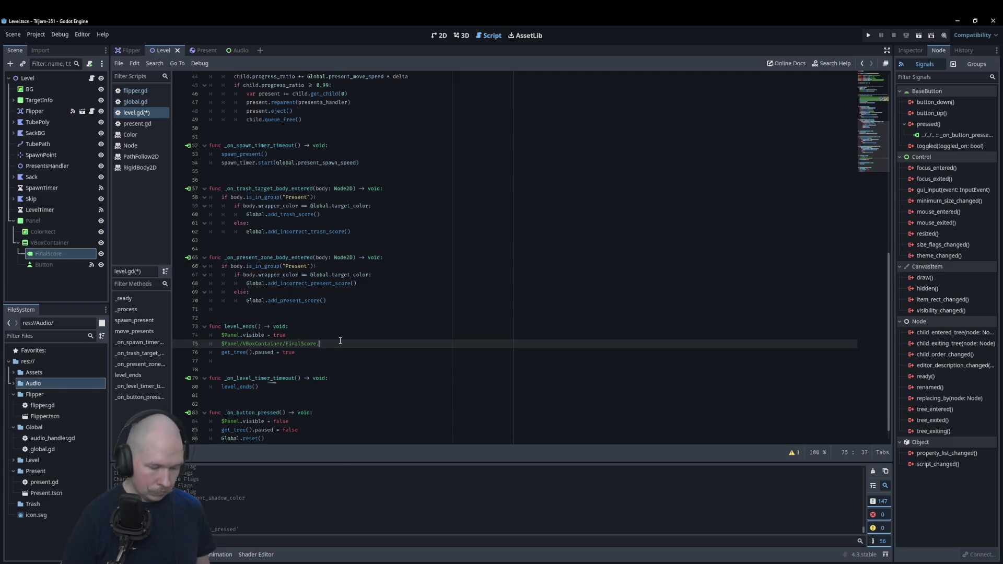
- Set FinalScore's text to 'Final score:' with Global's sorted presents and trash scores, then run
text(text)
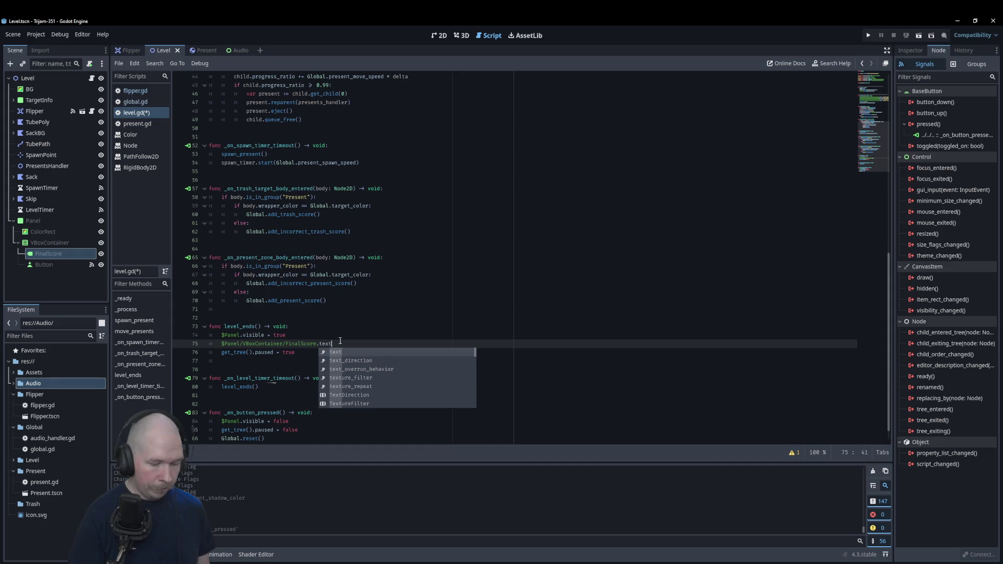
text( = ")
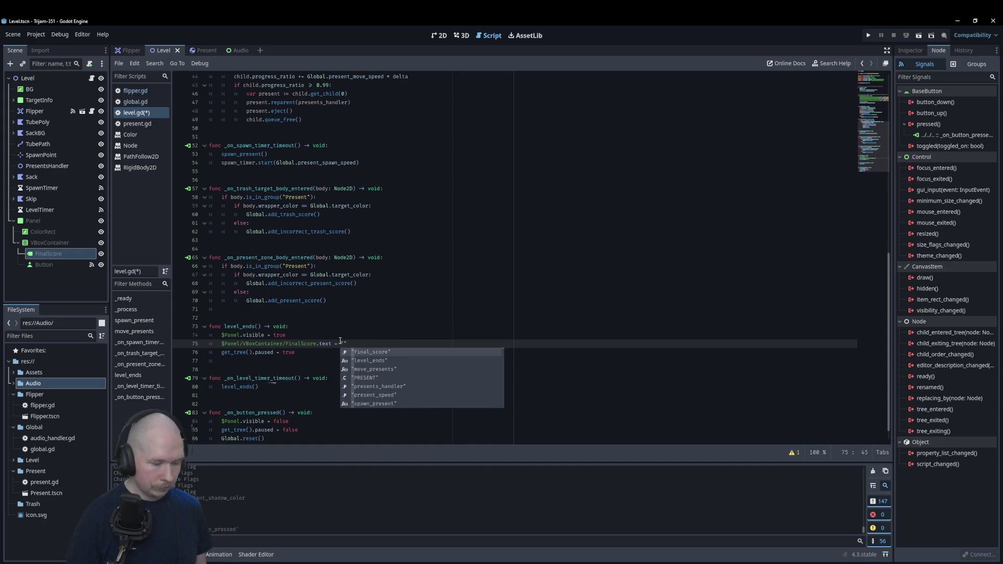
text(Final)
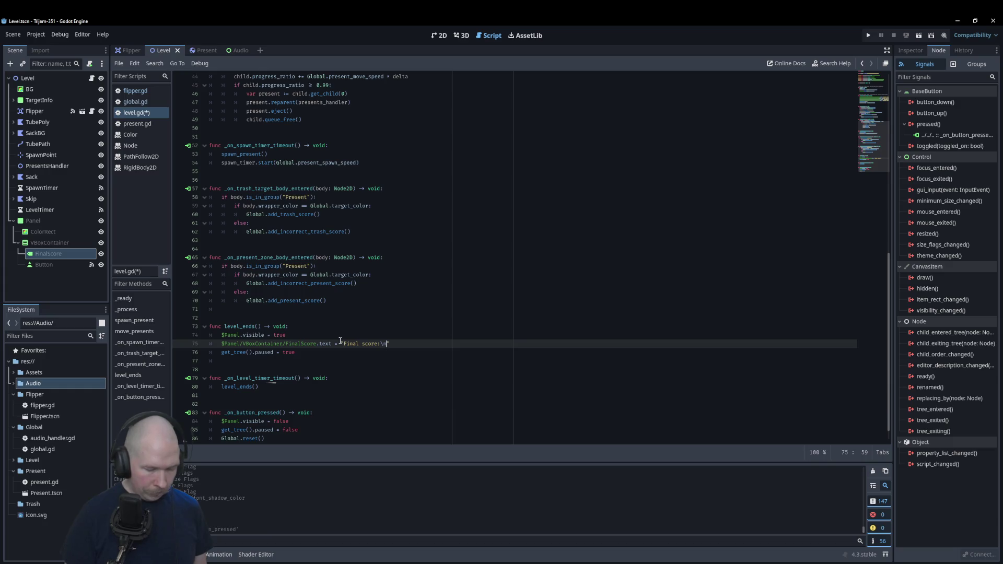
text(sc)
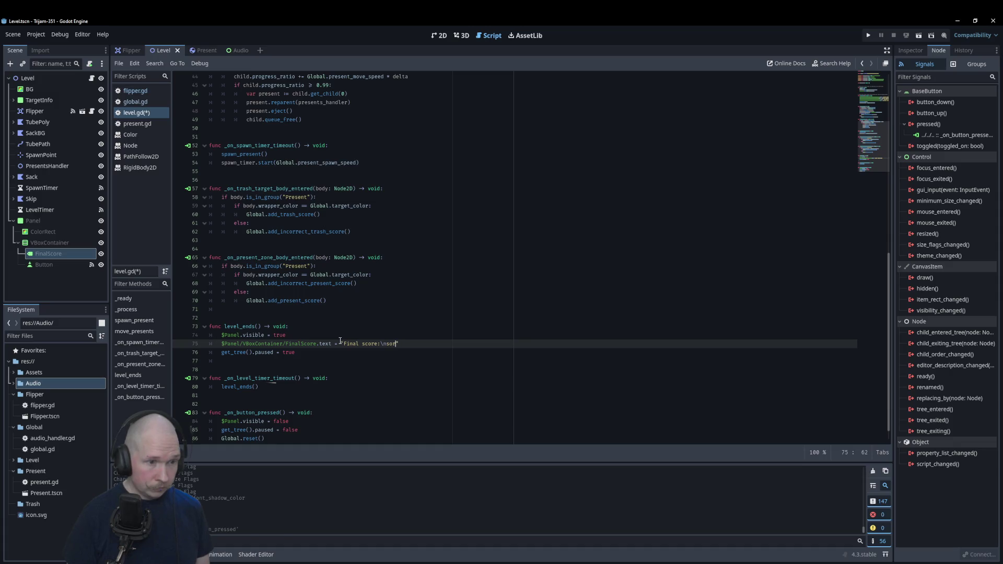
text(rted Pr)
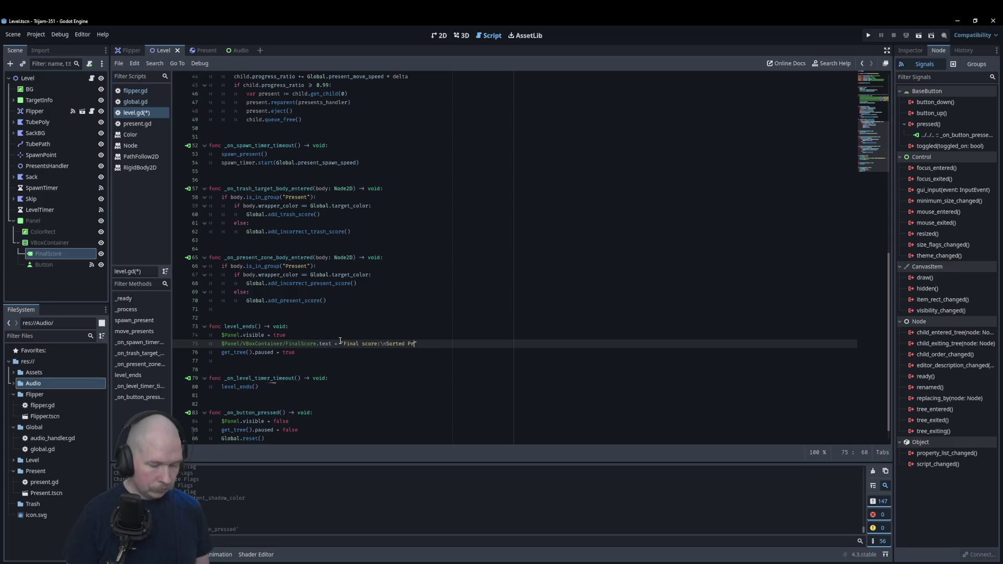
text(esents: " + str)
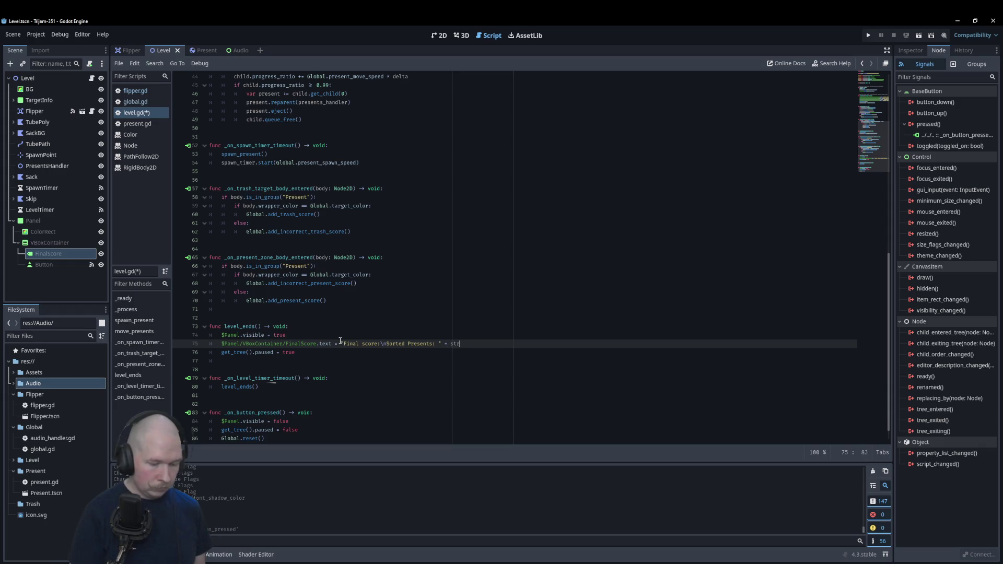
text( ()
text(obal)
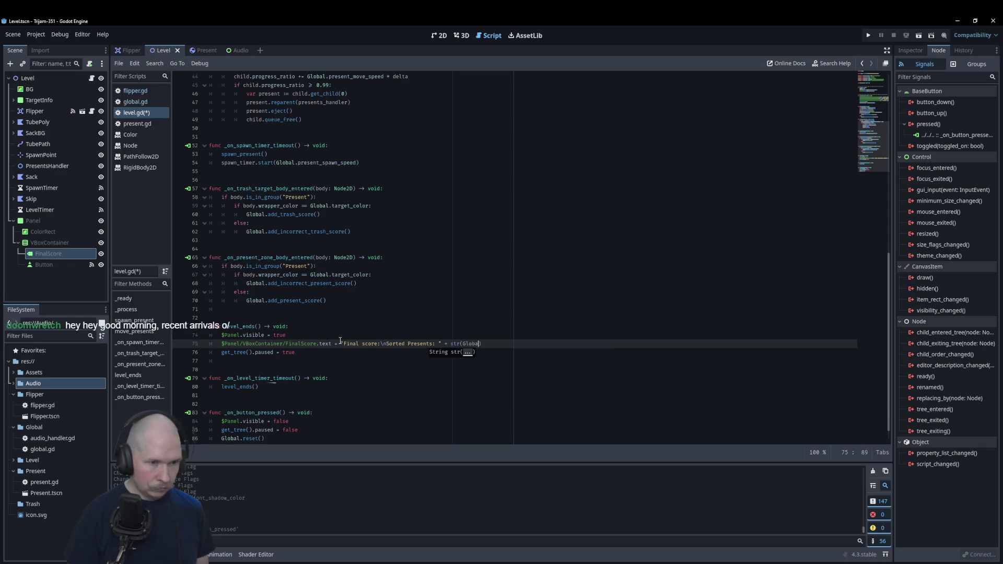
text(.)
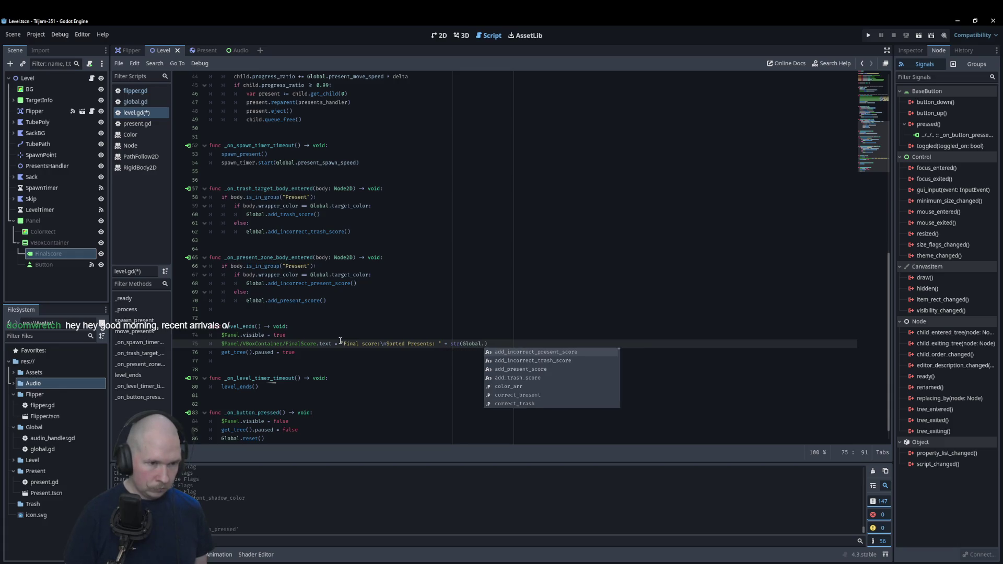
text(get)
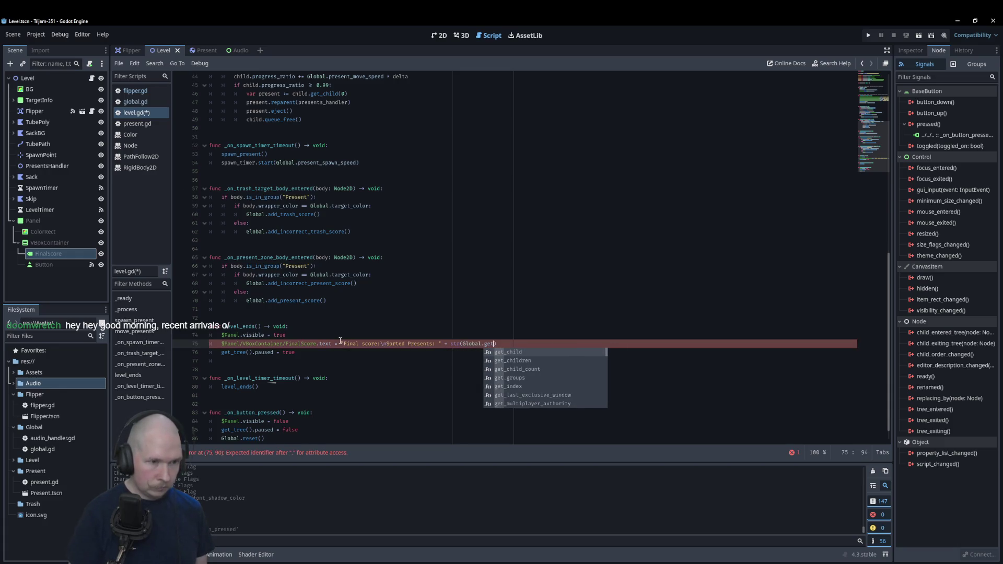
text(_preser)
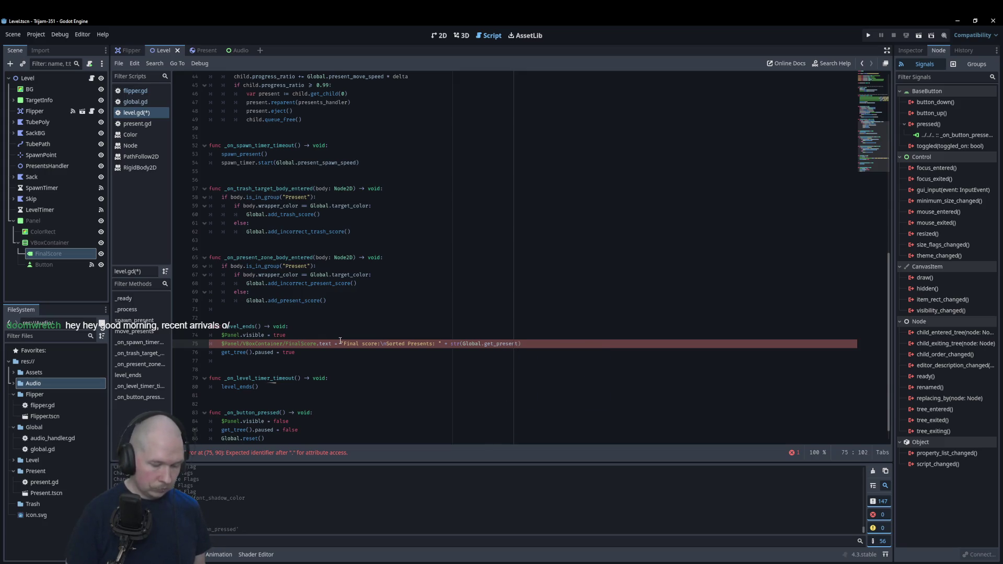
text(ore)
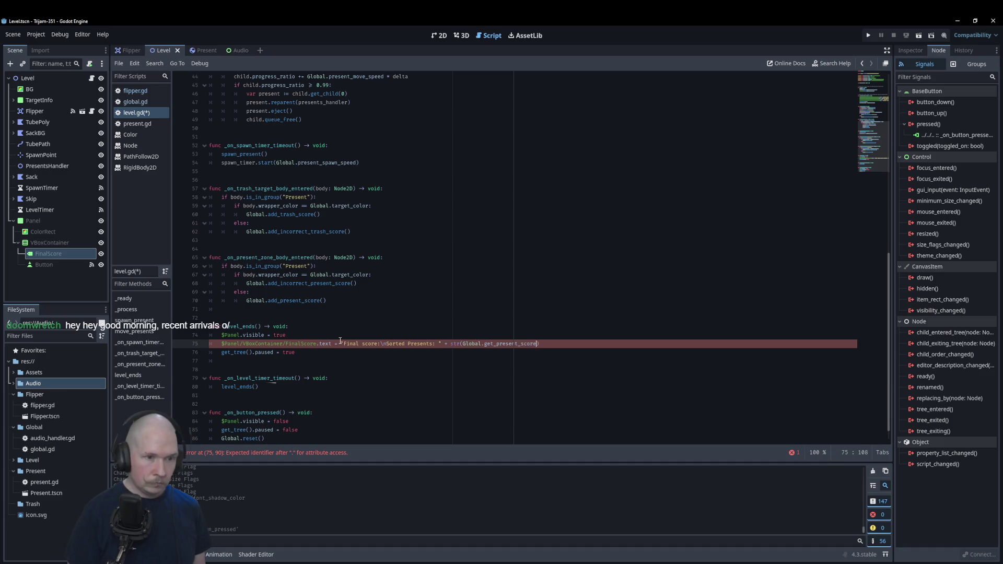
text(()
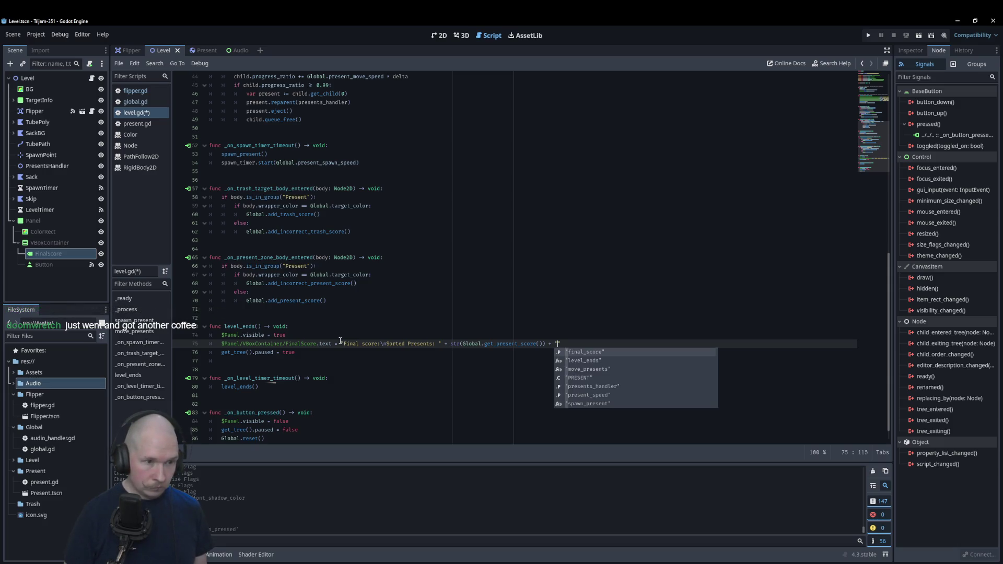
text(\nSo)
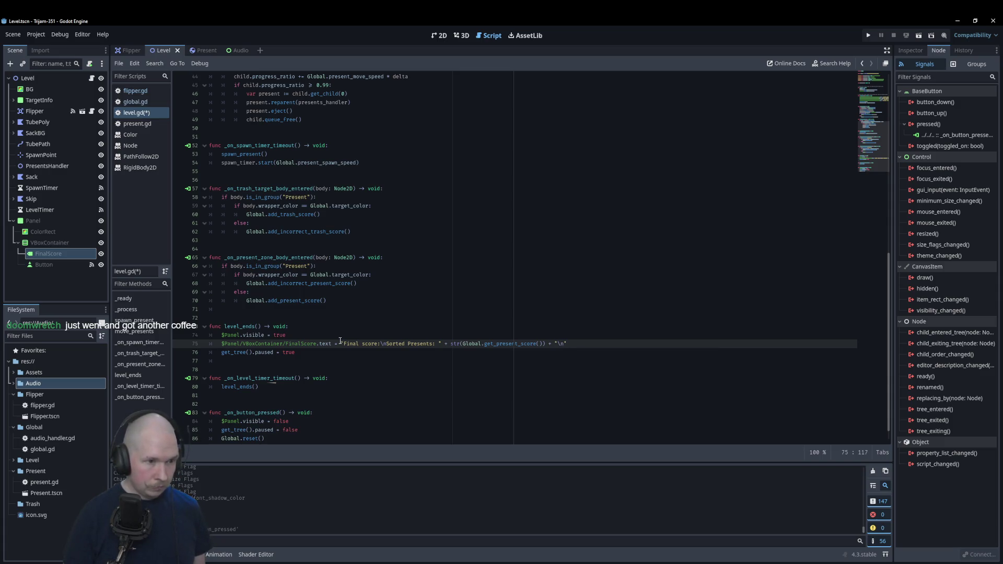
text(rted )
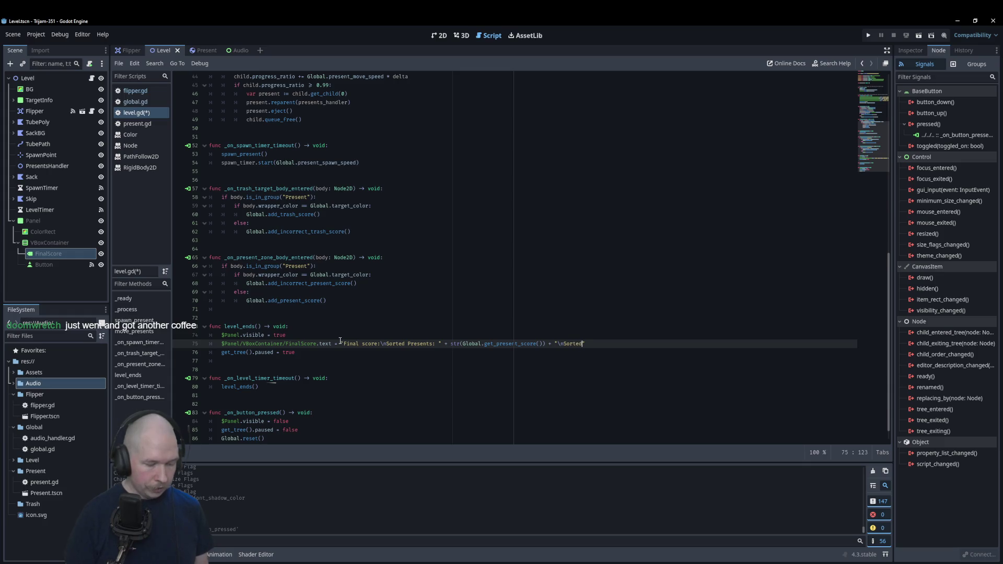
text(Trash:)
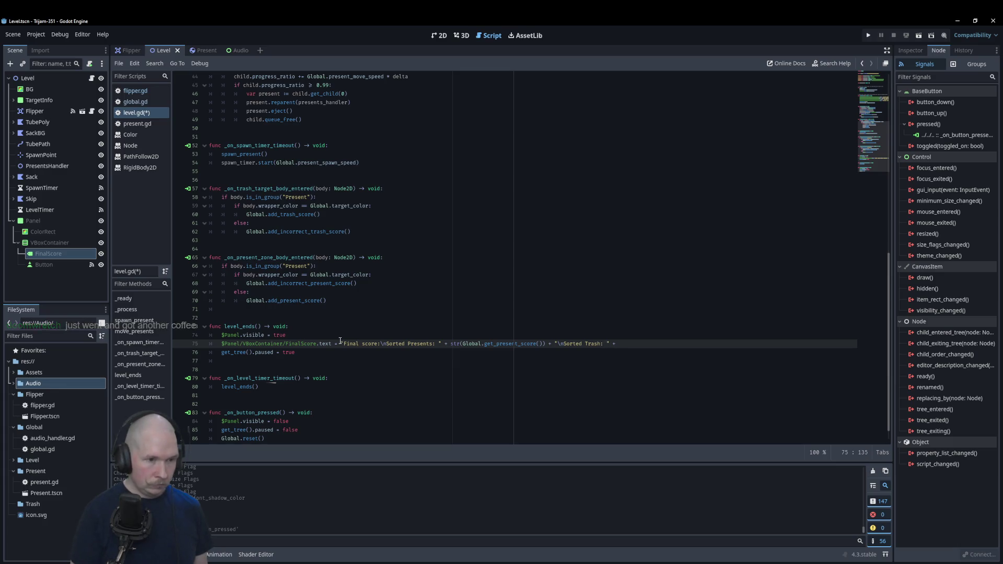
text(str(G)
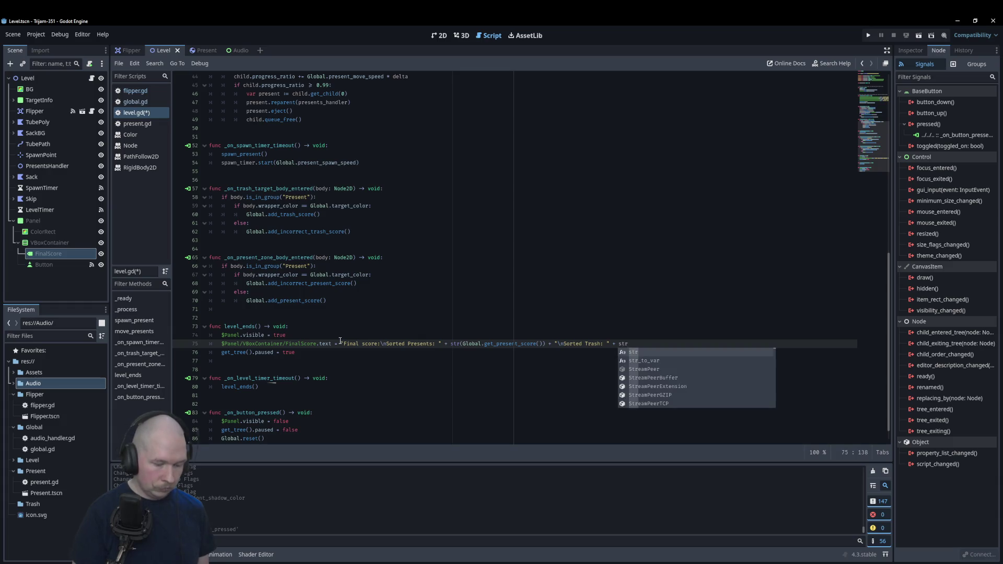
text(lobal)
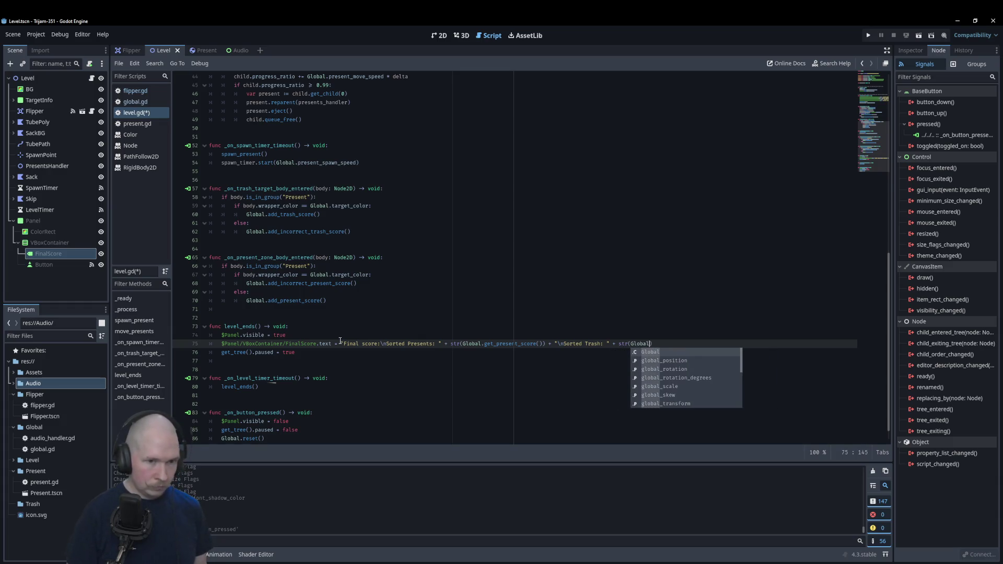
text(.get)
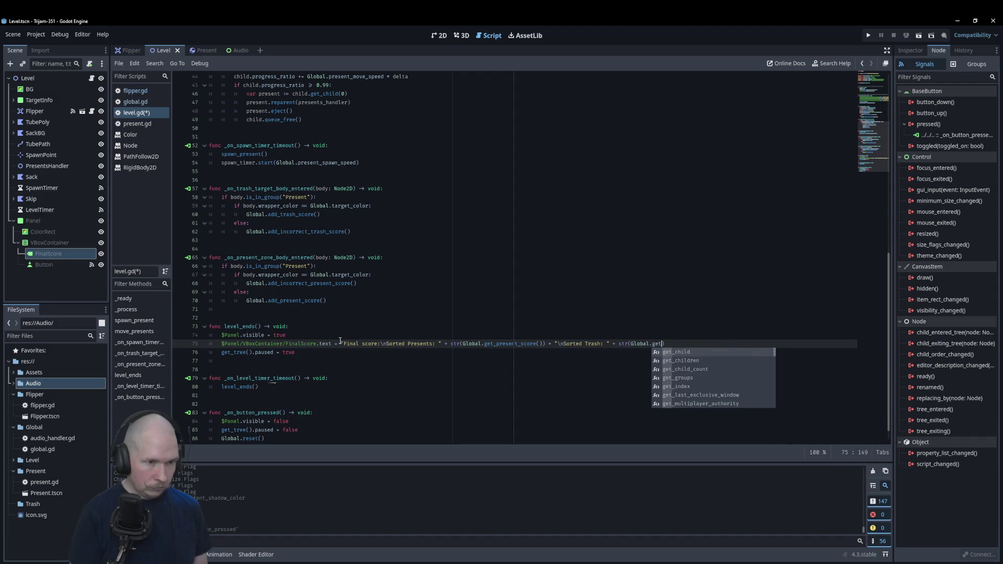
text(trash)
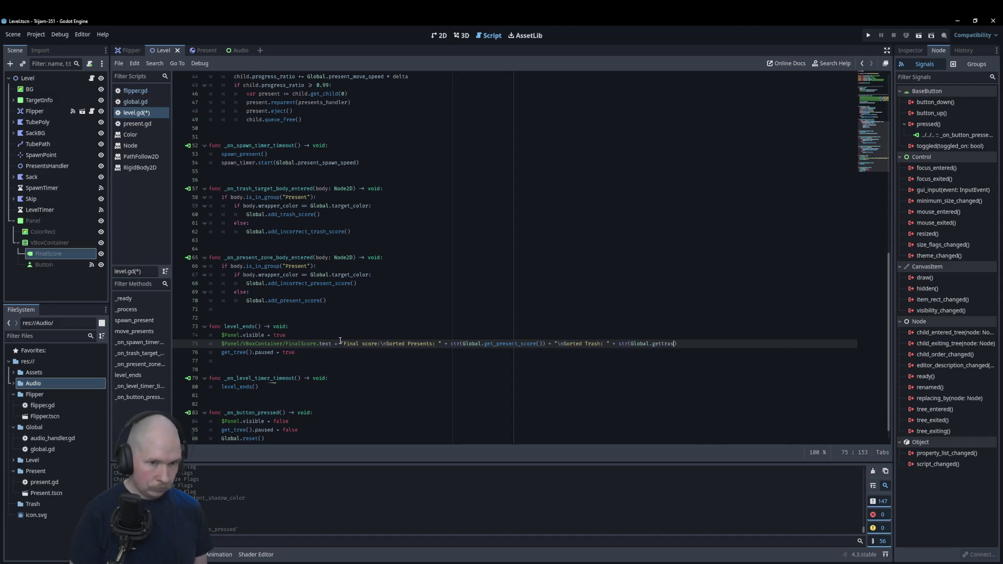
text(_score()) + "\nSorted Trash: " + str(Global.get)
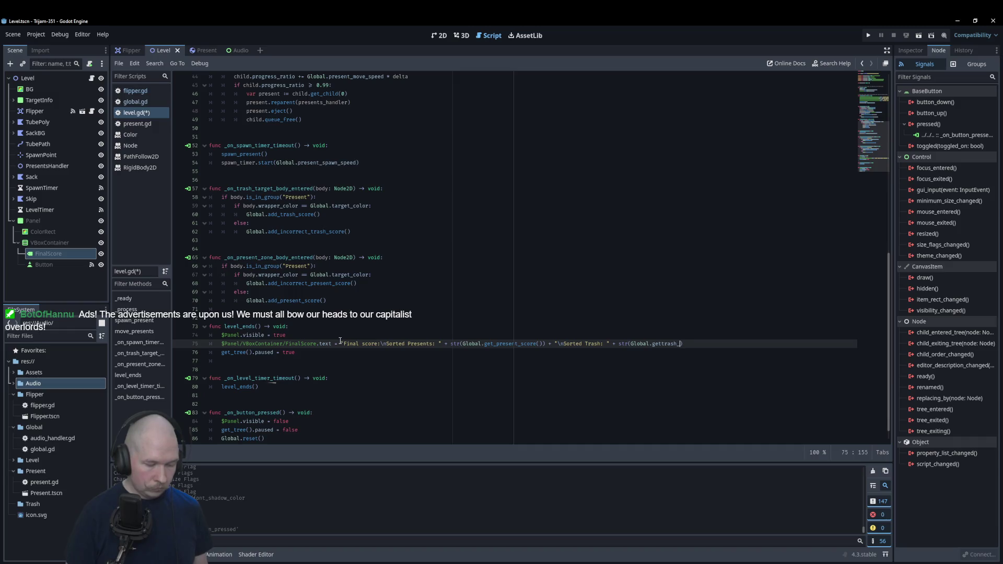
key(F5)
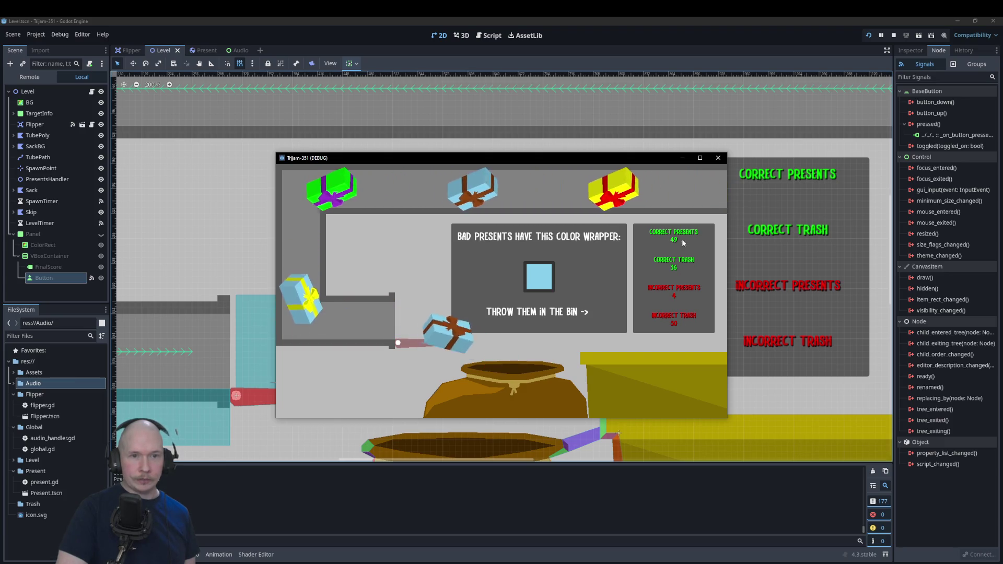
- Stop the test game and go from level.gd back to the Level scene's 2D view
key(F8)
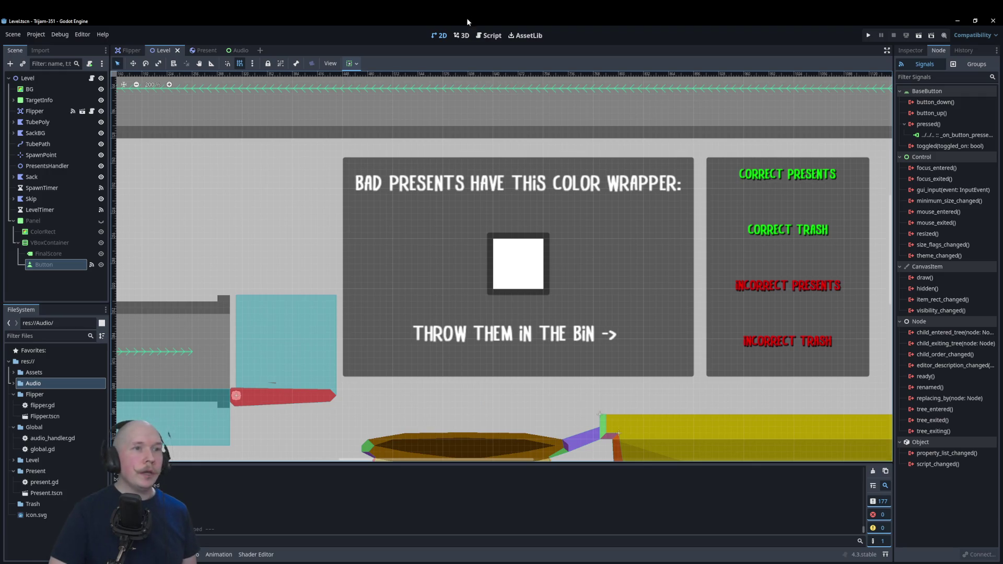
click(491, 35)
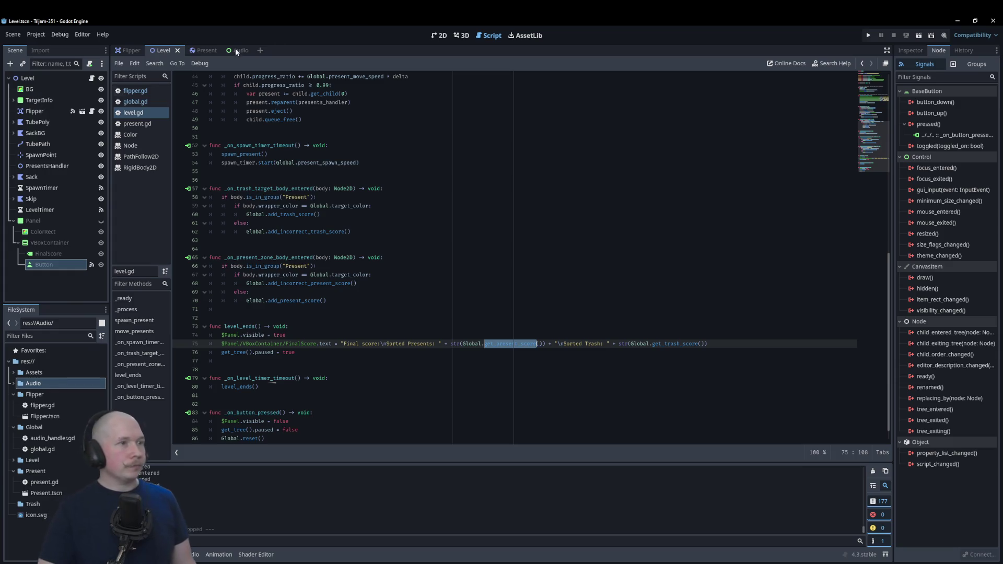
click(439, 35)
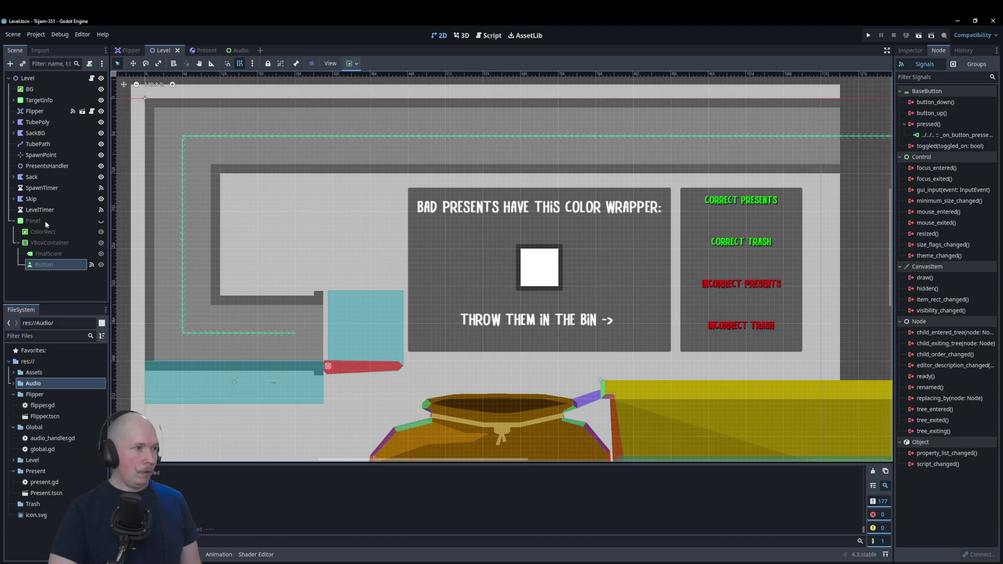
- Add a Label child under TargetInfo and begin typing a 'Time left on shift' caption
click(42, 100)
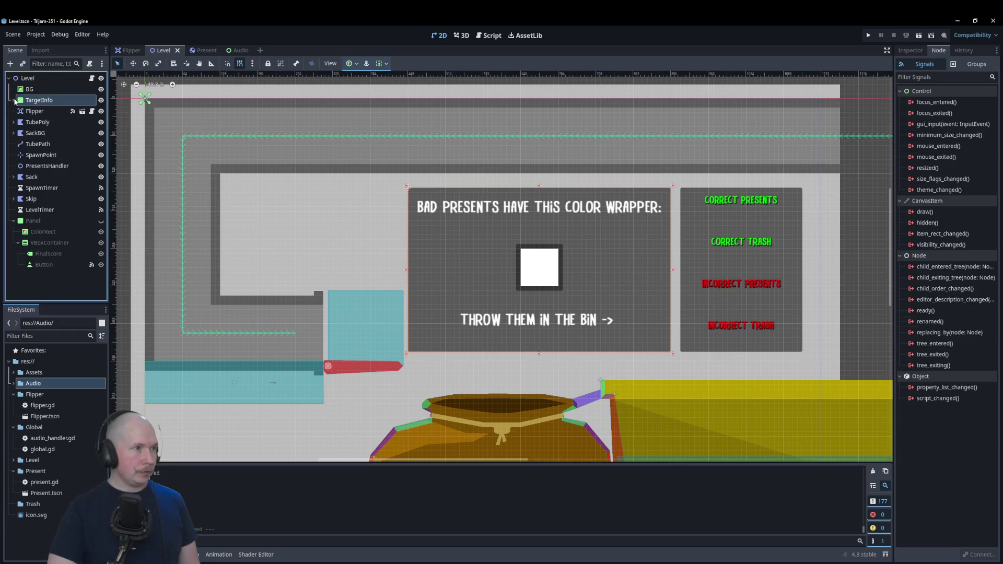
right_click(36, 101)
click(53, 108)
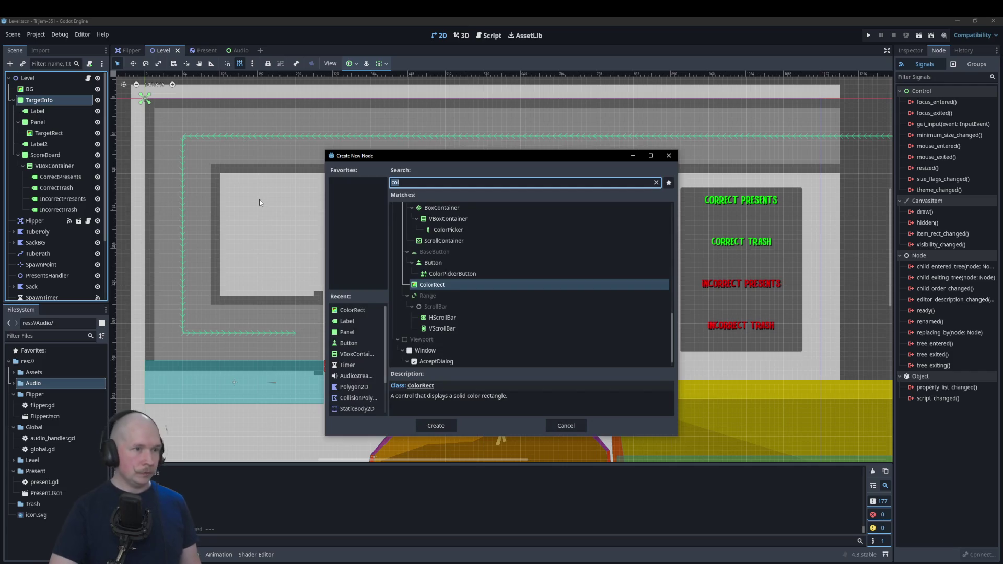
text(label)
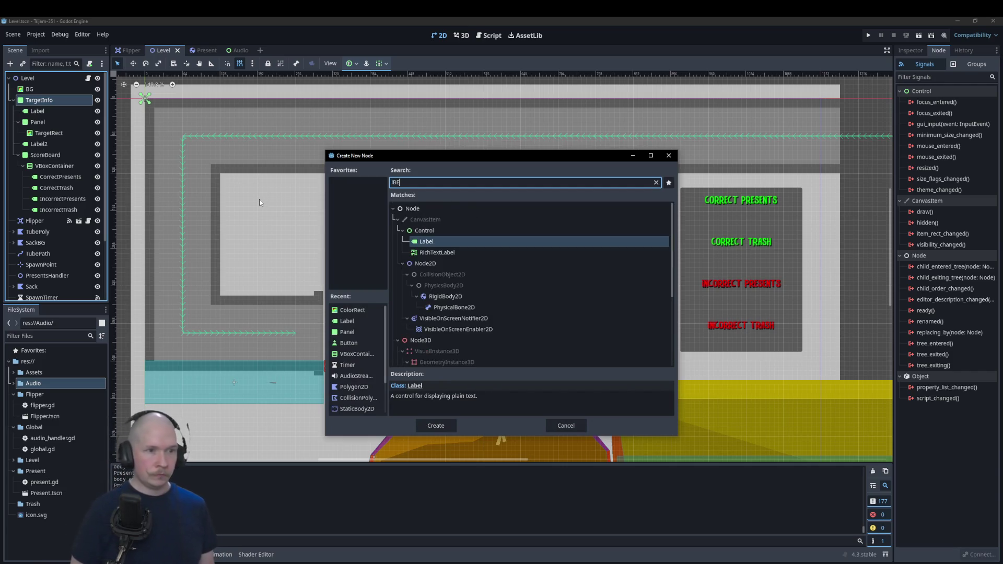
key(Return)
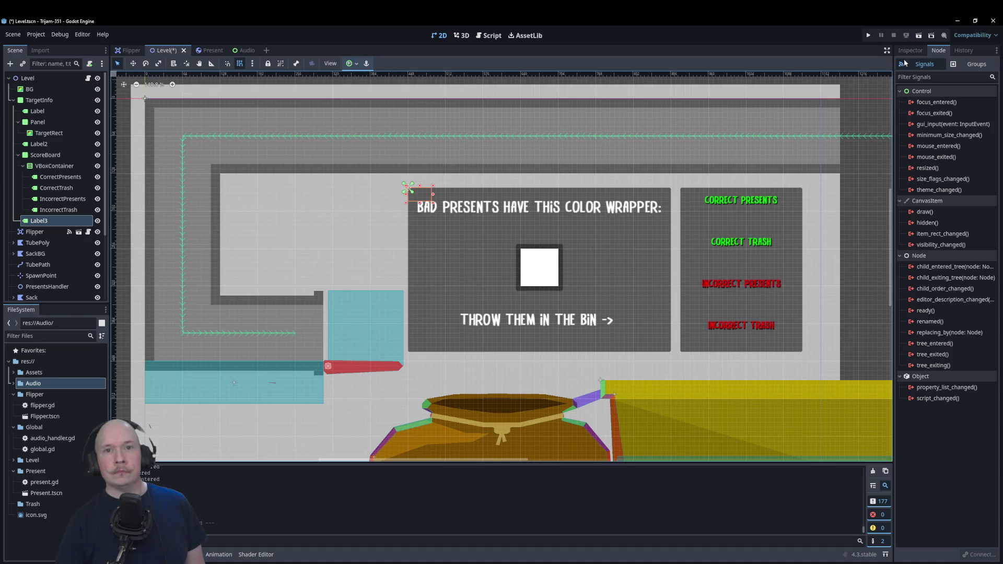
click(910, 50)
click(939, 131)
text(Time left ON sHIOFT)
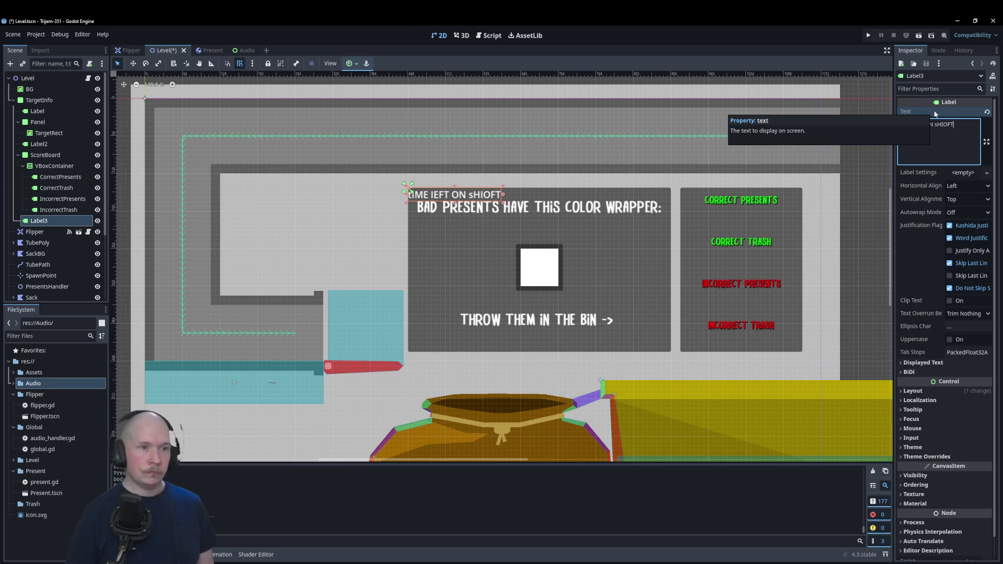
- Change the label text to 'Time Left on Shift:' and centre it horizontally and vertically
triple_click(959, 125)
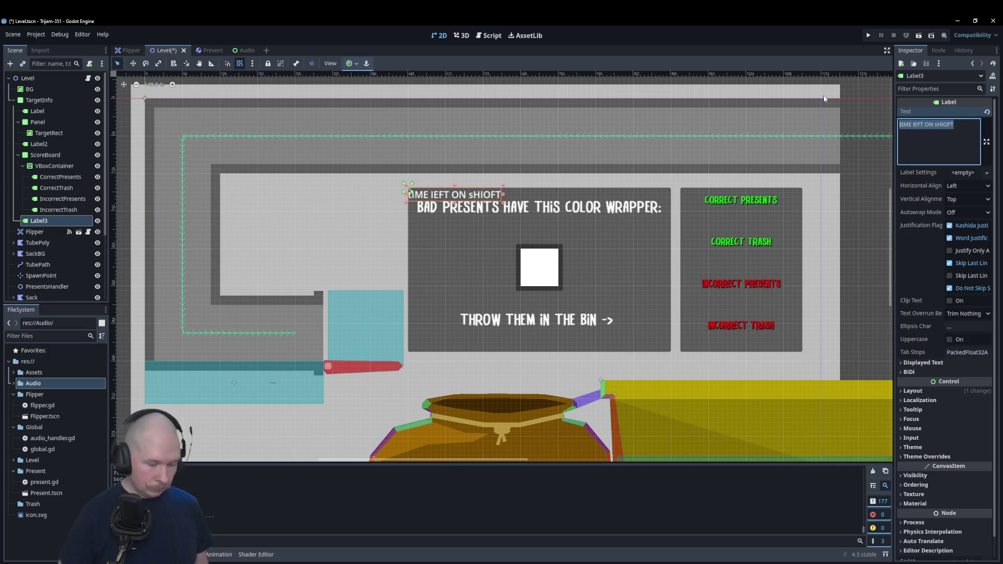
text(Time L)
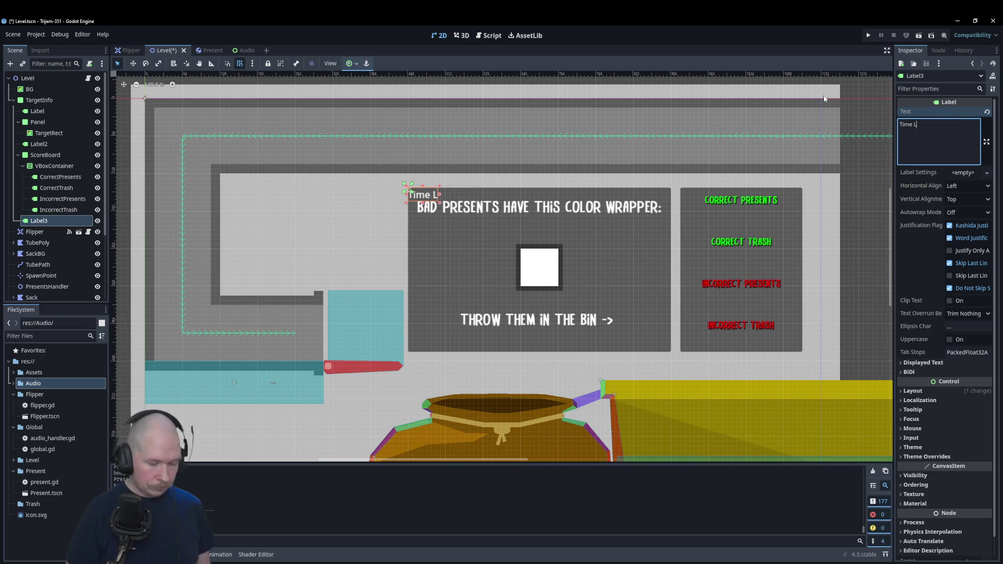
text(eft on Shift)
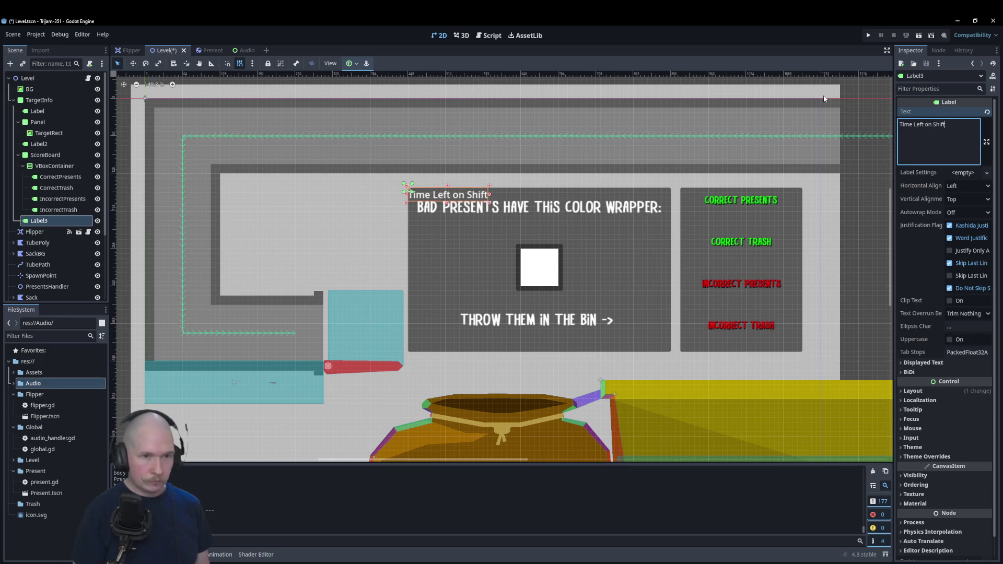
text(:)
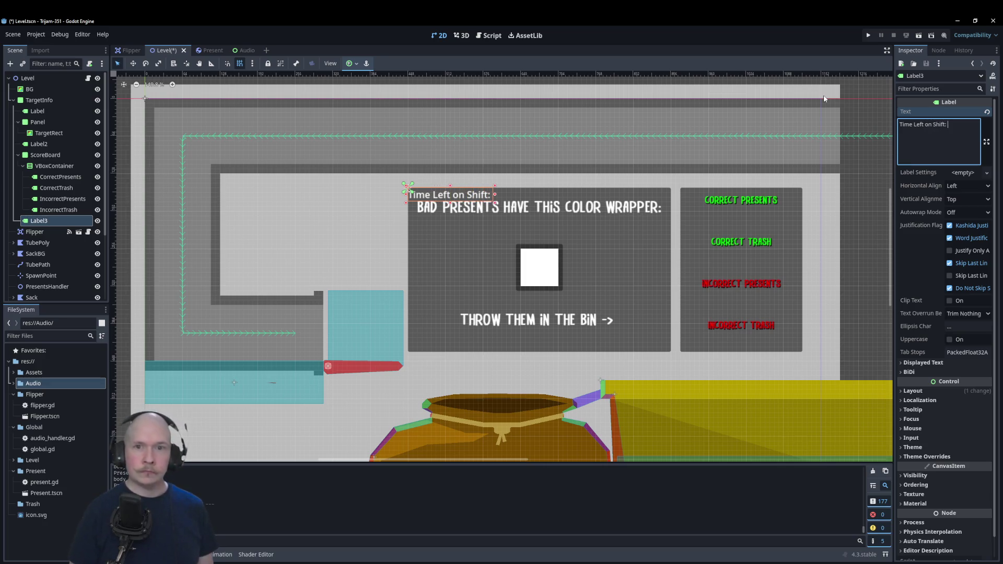
click(965, 198)
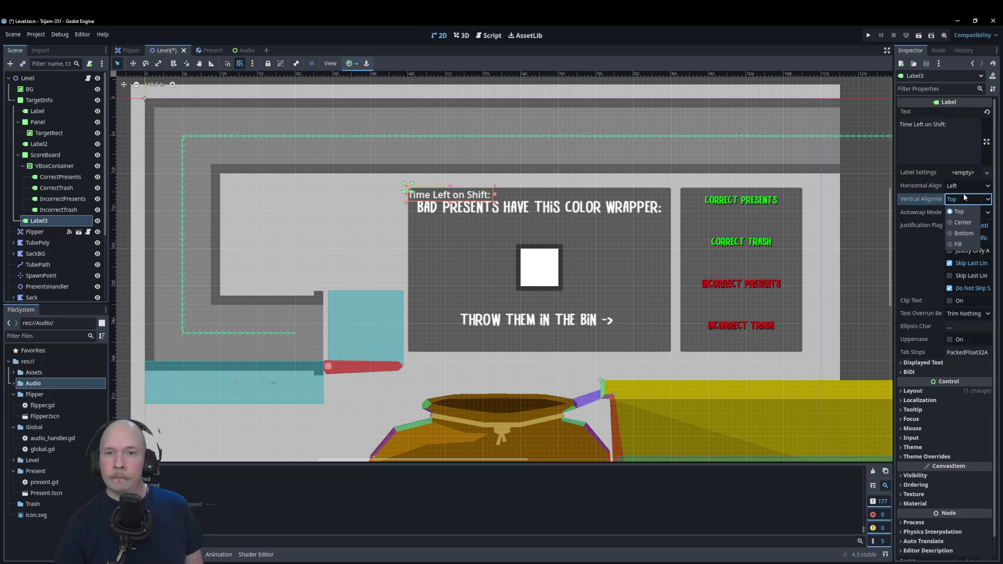
click(964, 223)
click(969, 187)
click(965, 209)
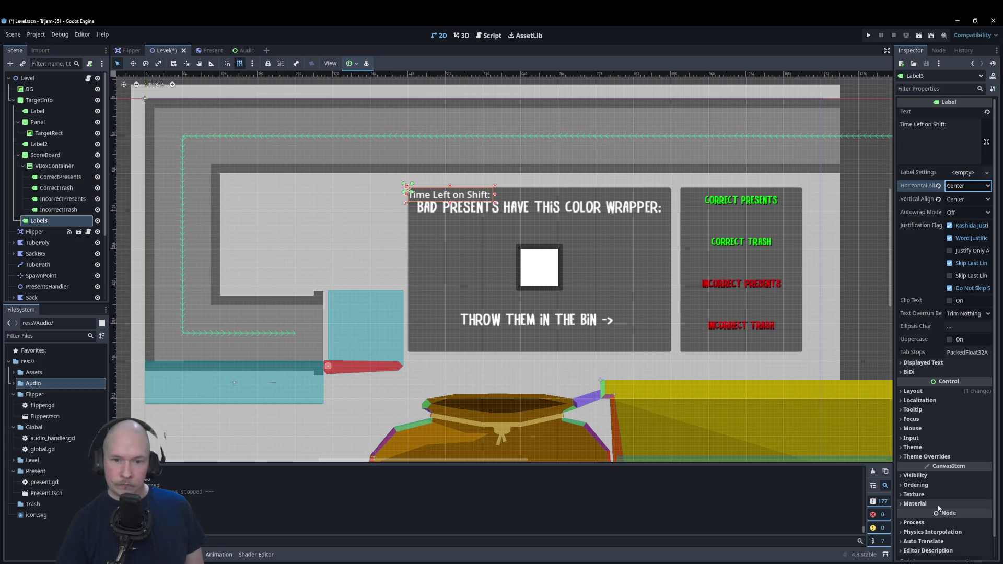
- Give the label the Drybrush font override and move it left of the presents panel
click(940, 457)
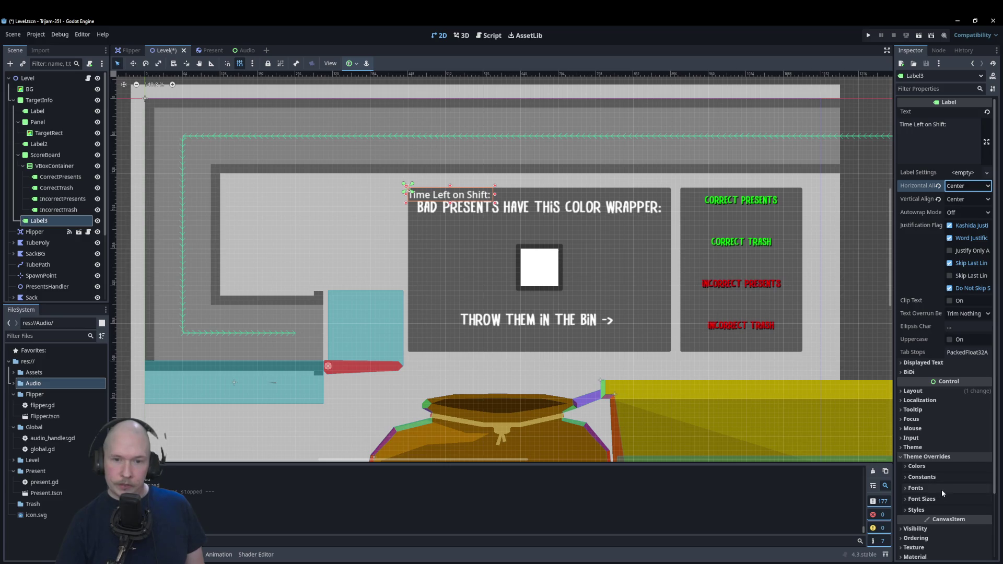
click(941, 490)
click(965, 499)
click(952, 547)
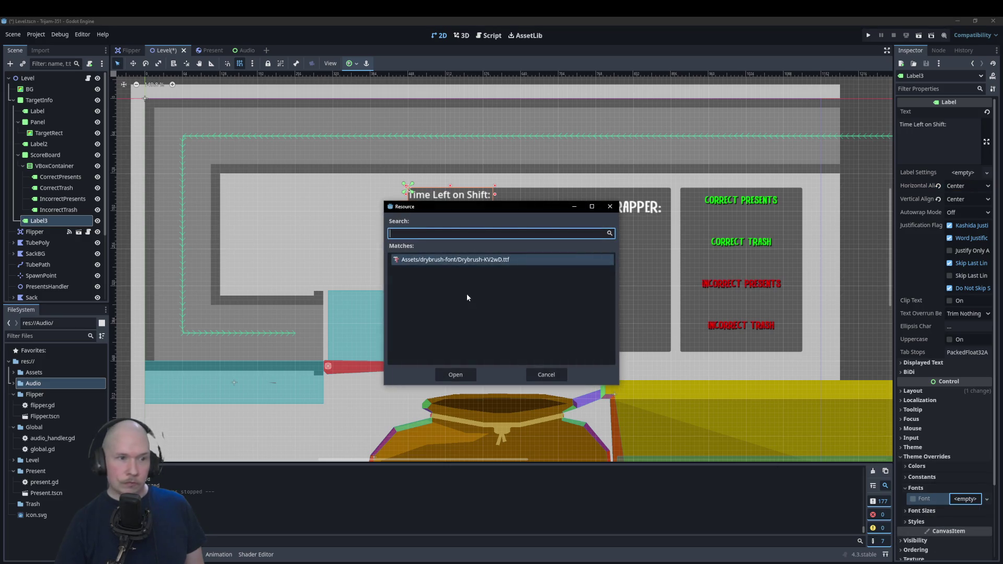
click(463, 373)
mouse_move(458, 195)
mouse_down()
mouse_move(470, 260)
mouse_move(620, 258)
mouse_move(633, 236)
mouse_move(301, 207)
mouse_move(309, 210)
mouse_up()
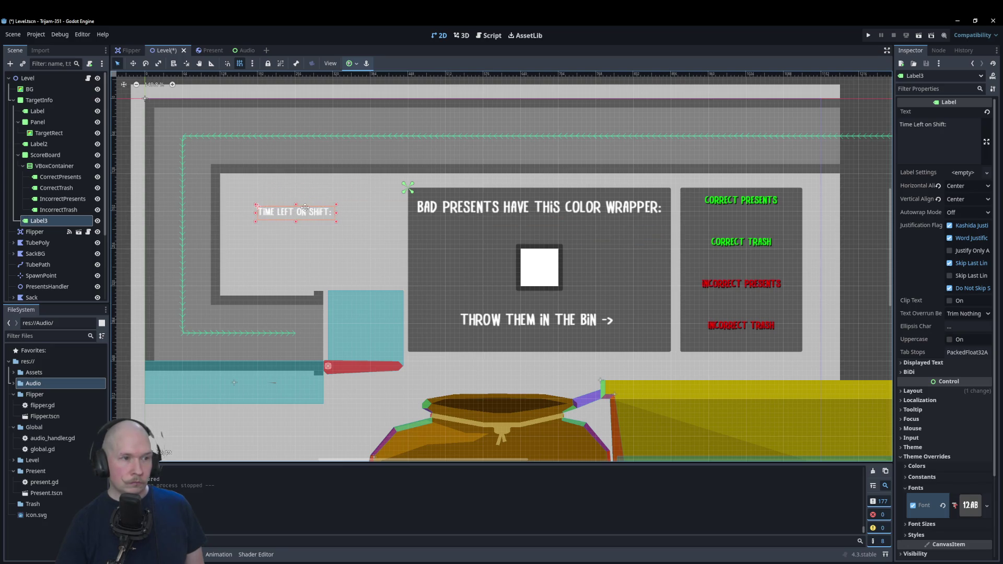
- Add a Panel under TargetInfo, place it over the caption, and nest Label3 inside it
right_click(34, 100)
click(52, 106)
text(panel)
key(Return)
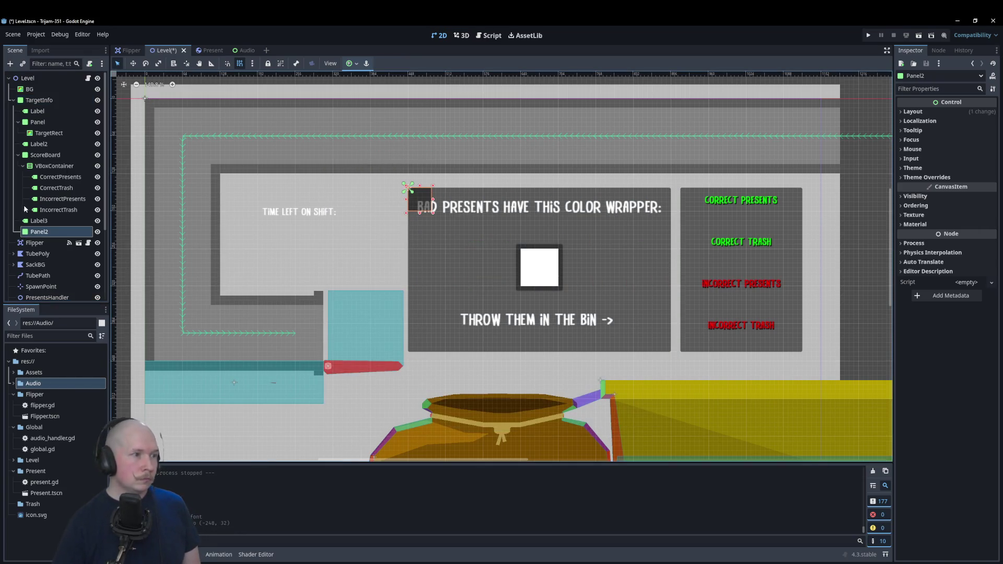
mouse_move(422, 202)
mouse_down()
mouse_move(275, 216)
mouse_move(374, 254)
mouse_up()
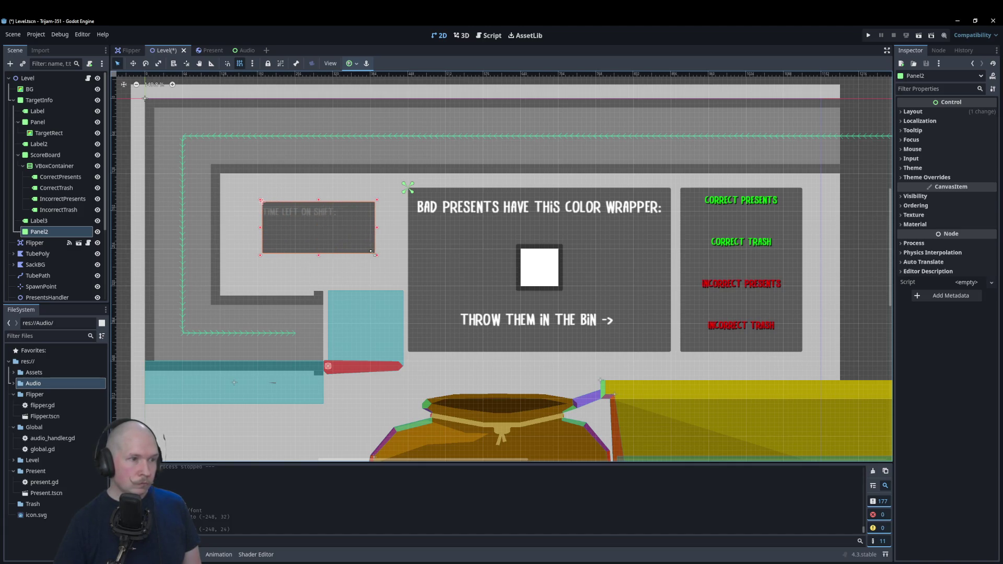
drag(39, 221, 42, 233)
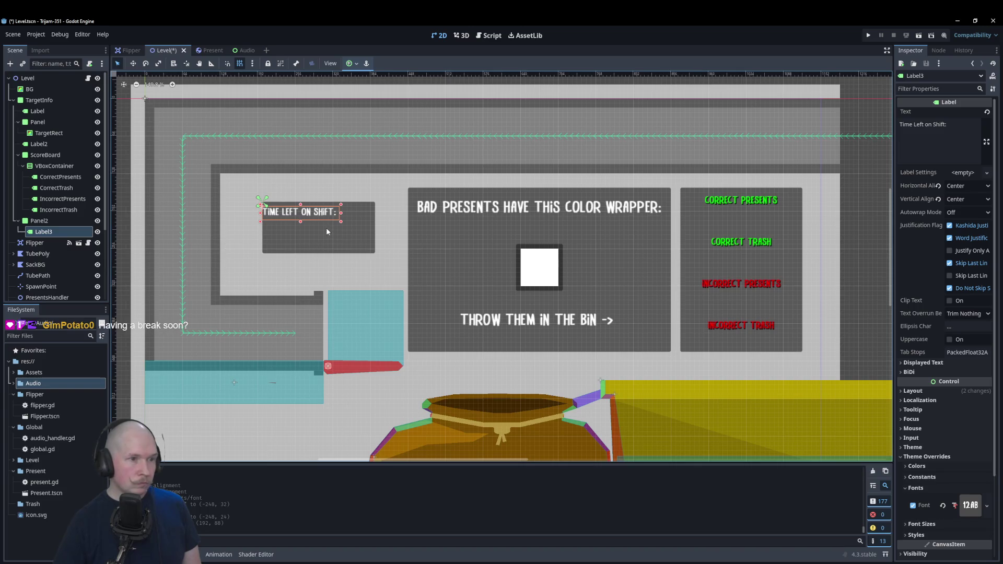
drag(312, 215, 312, 229)
- Widen the panel slightly and stretch the label to fill it
click(266, 237)
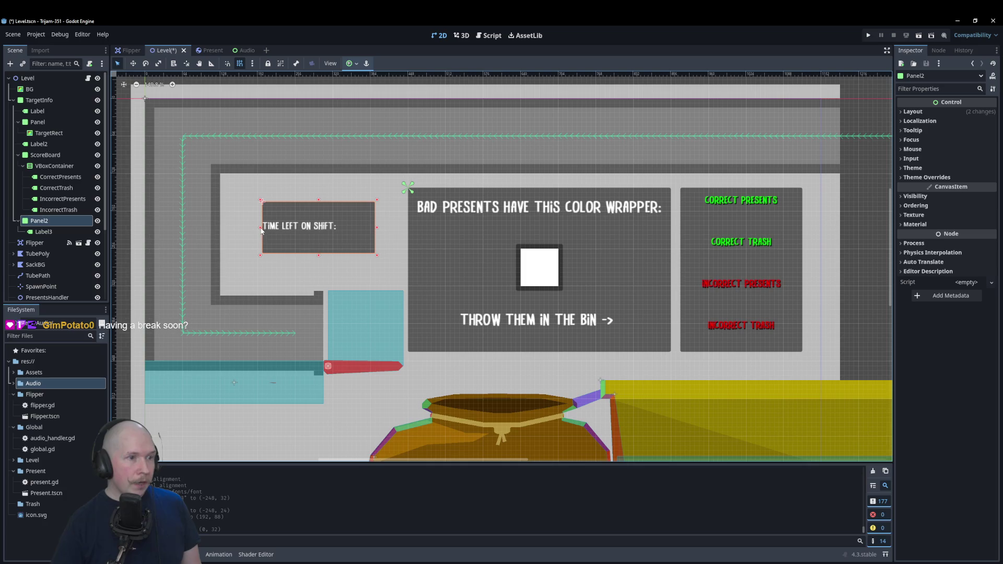
click(259, 229)
click(261, 233)
drag(260, 227, 256, 228)
click(313, 228)
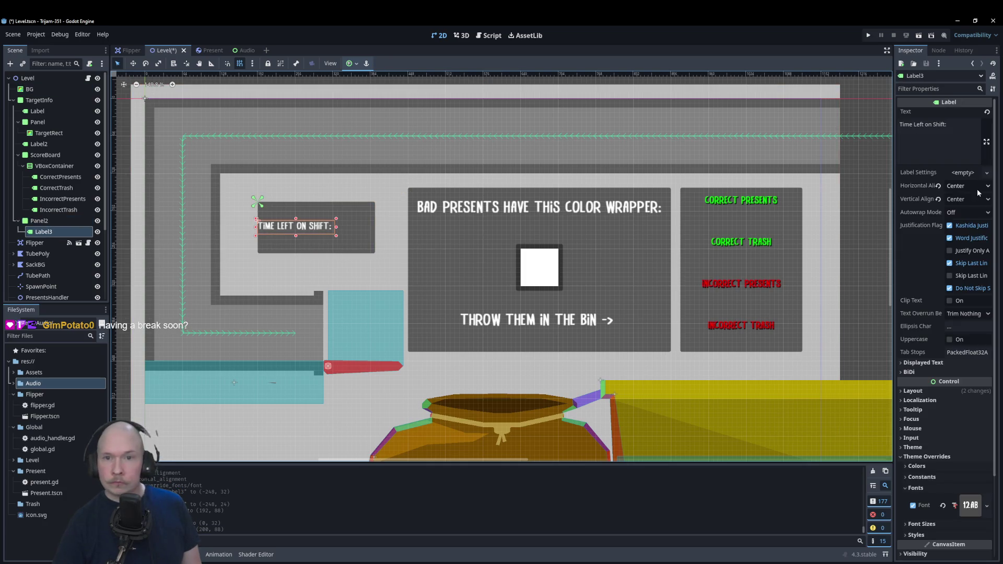
mouse_move(317, 227)
mouse_down()
mouse_move(350, 227)
mouse_move(319, 212)
mouse_move(317, 251)
mouse_up()
drag(317, 209, 316, 204)
click(457, 242)
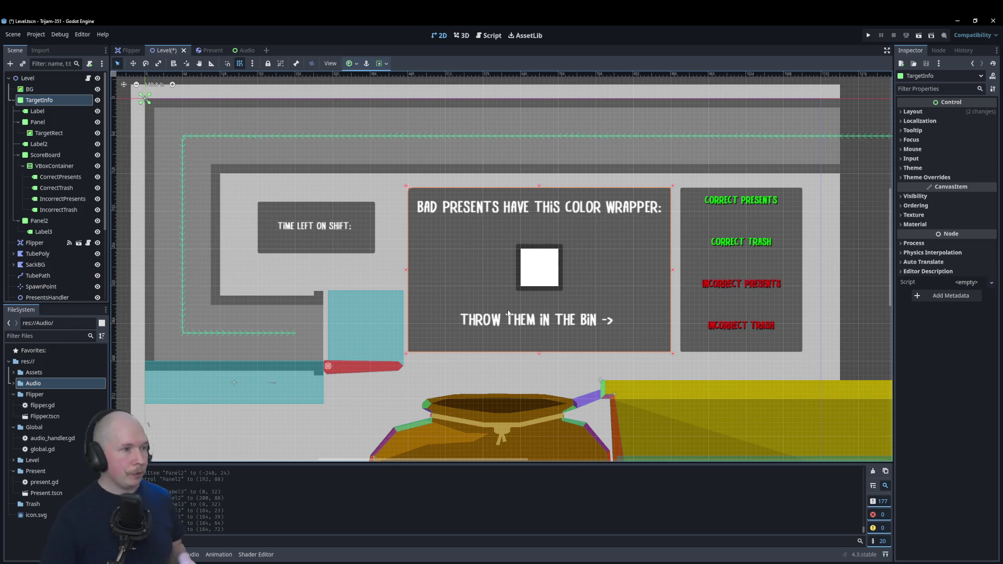
click(48, 221)
- Rename Panel2 to ShiftClockPanel and Label3 to ShiftClock in the Scene tree
click(47, 220)
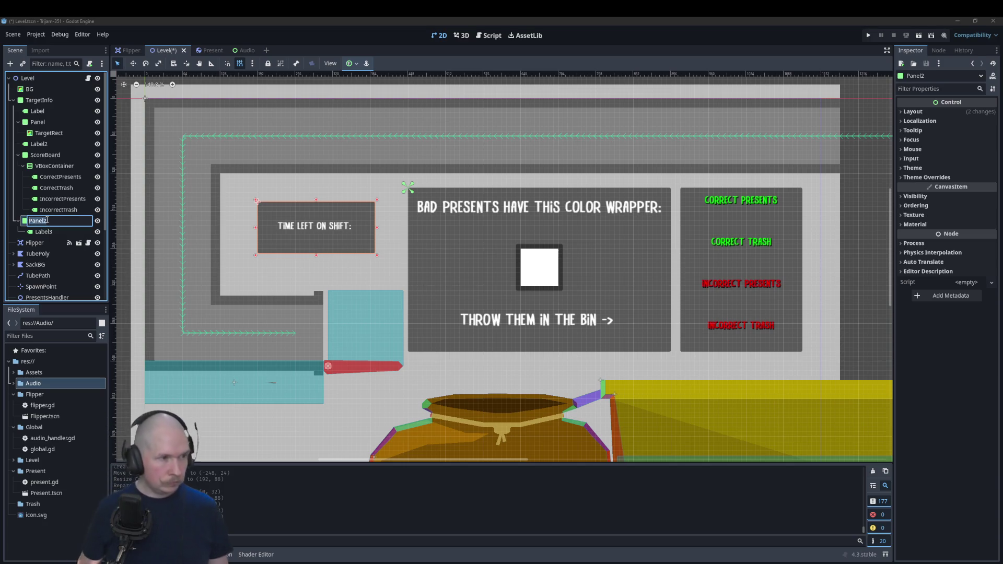
text(Shi)
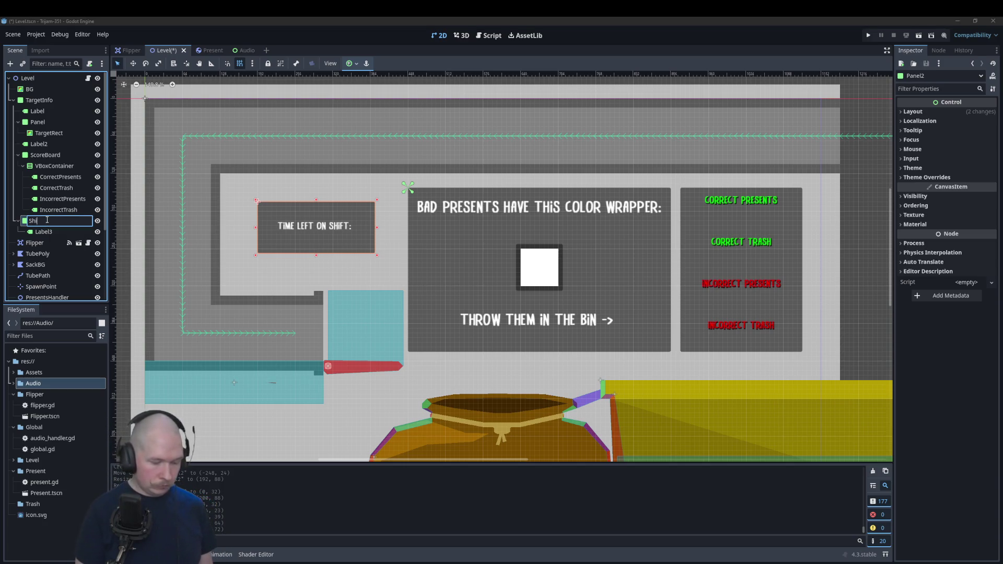
text(ftClock)
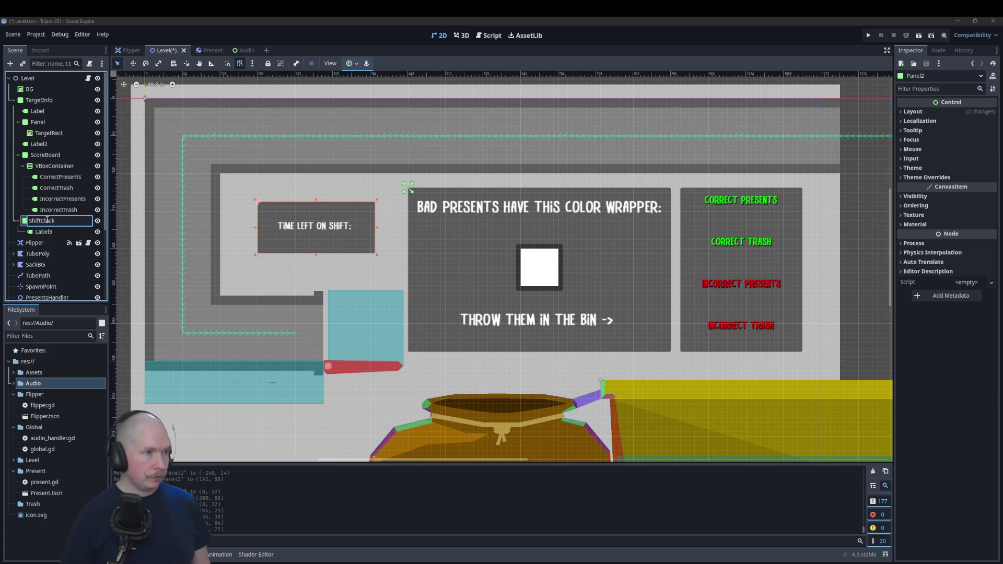
text(Panel)
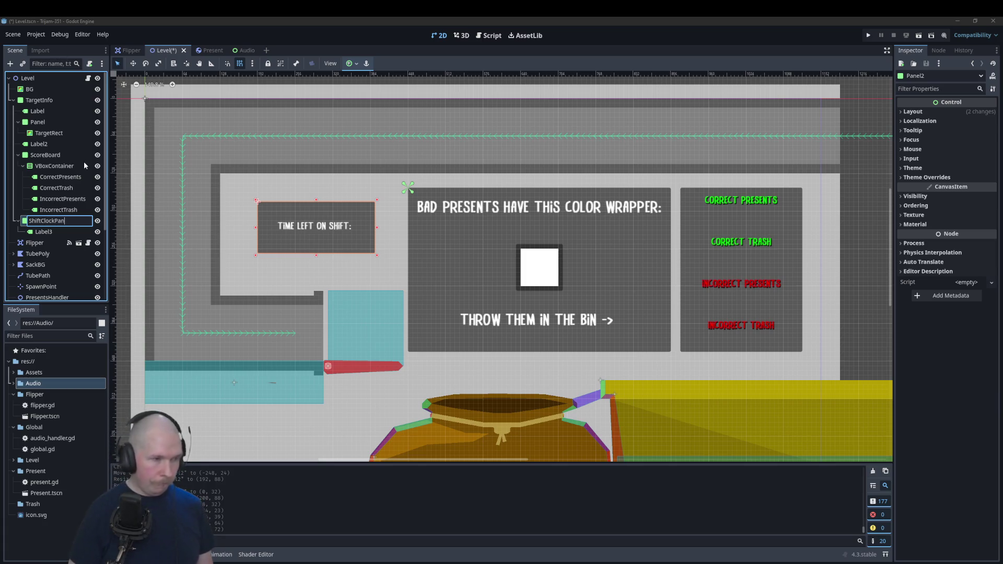
key(Return)
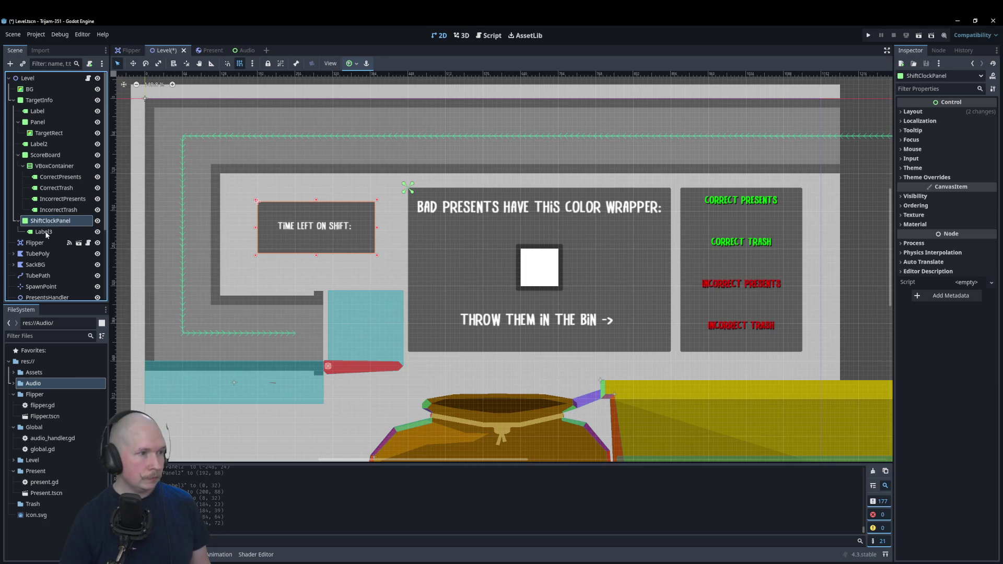
click(50, 230)
click(49, 228)
text(Shi)
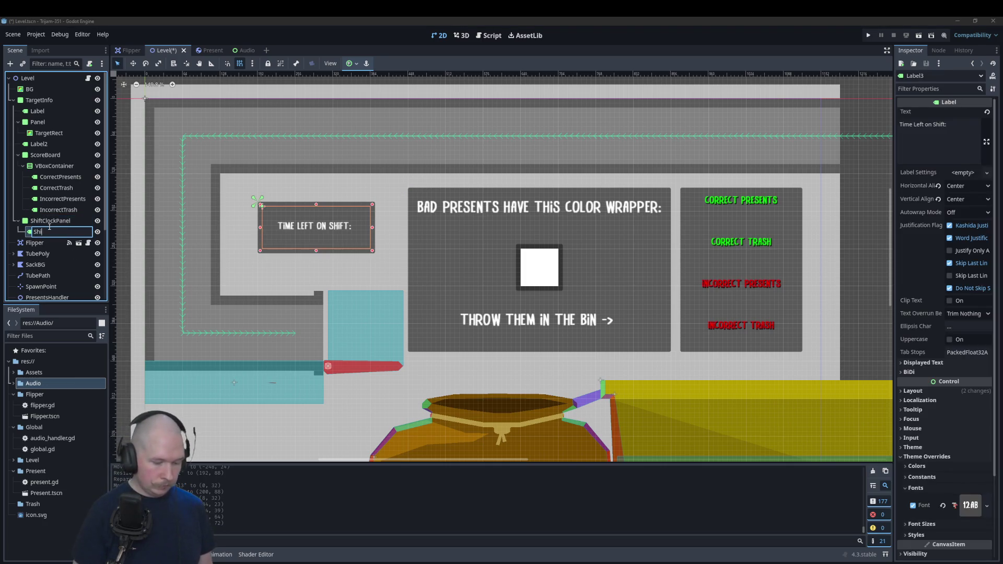
text(ftClock)
key(Return)
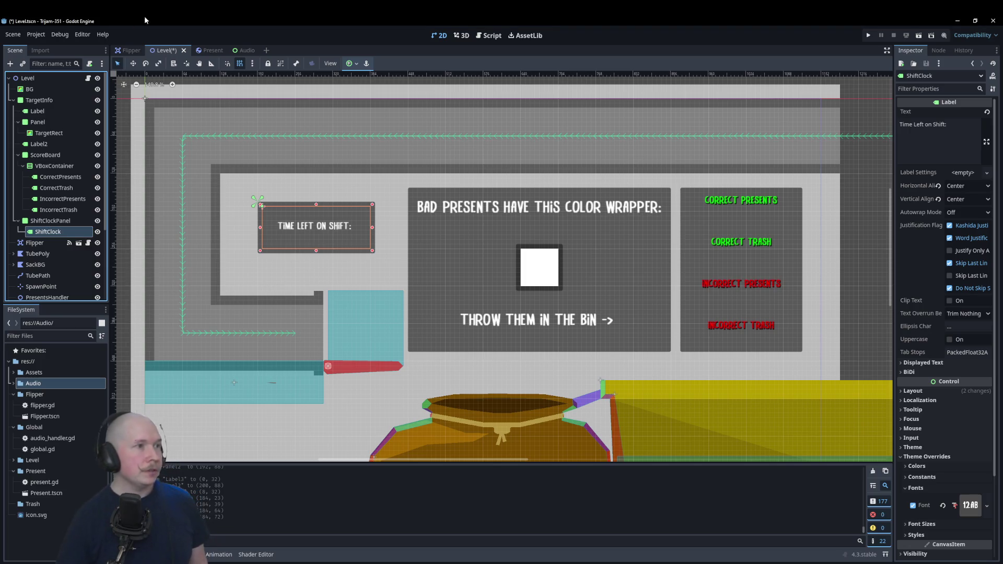
click(490, 35)
scroll(392, 250, down, 3)
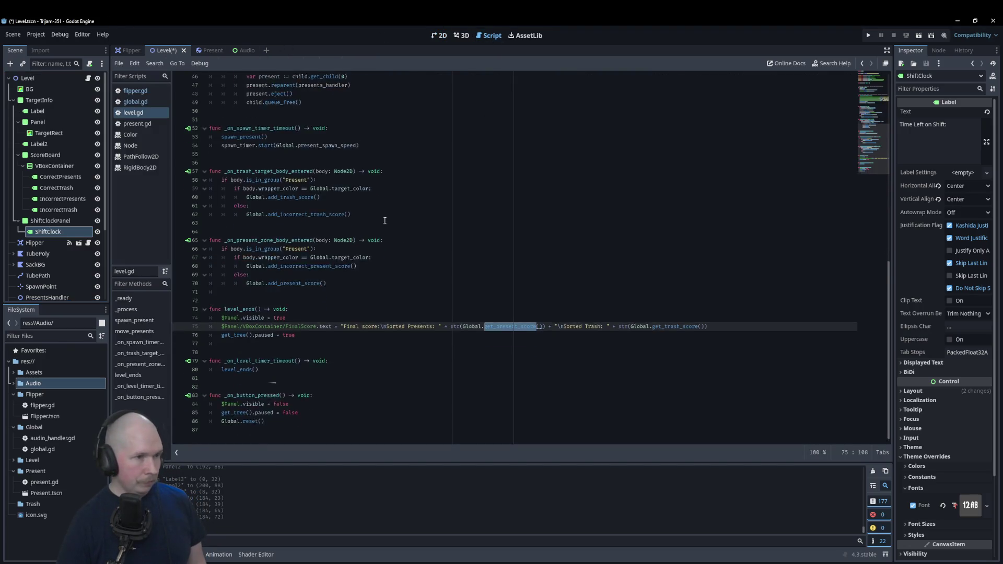
scroll(391, 250, up, 7)
scroll(250, 224, down, 3)
mouse_move(48, 232)
mouse_down()
mouse_move(292, 258)
mouse_move(310, 241)
mouse_up()
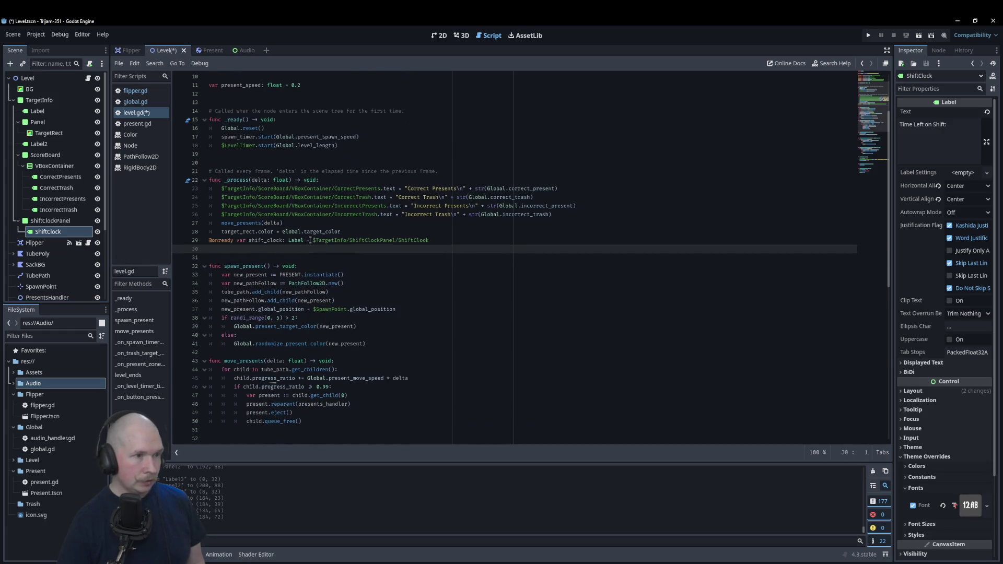
click(464, 237)
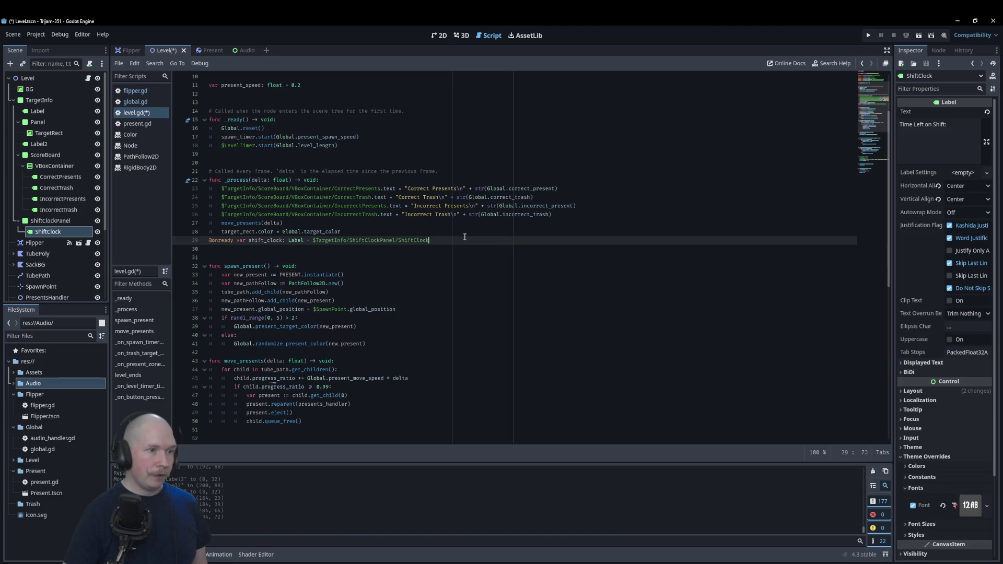
key(alt+Up)
key(alt+Up)
key(alt+Up)
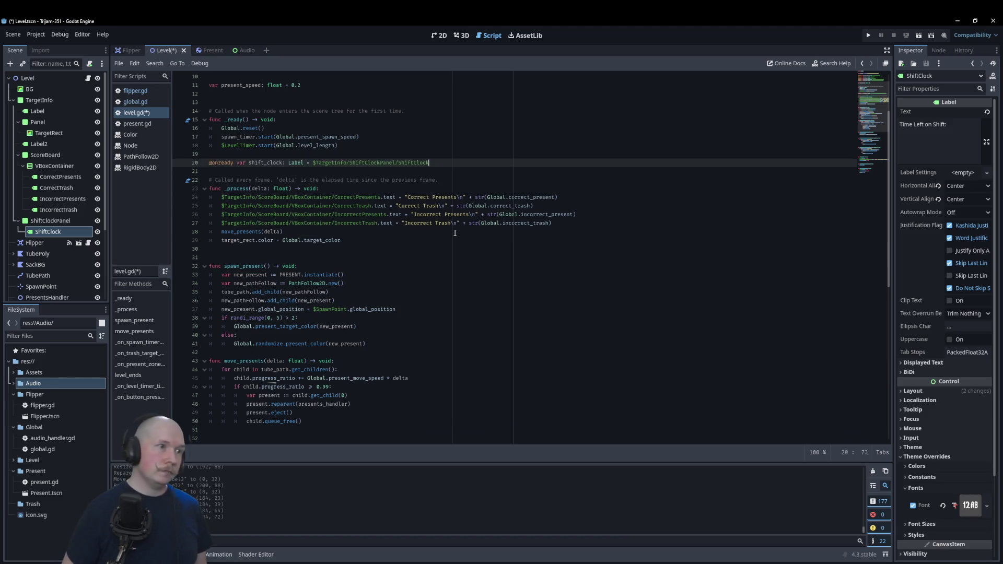
key(alt+Down)
key(alt+Down)
key(alt+Down)
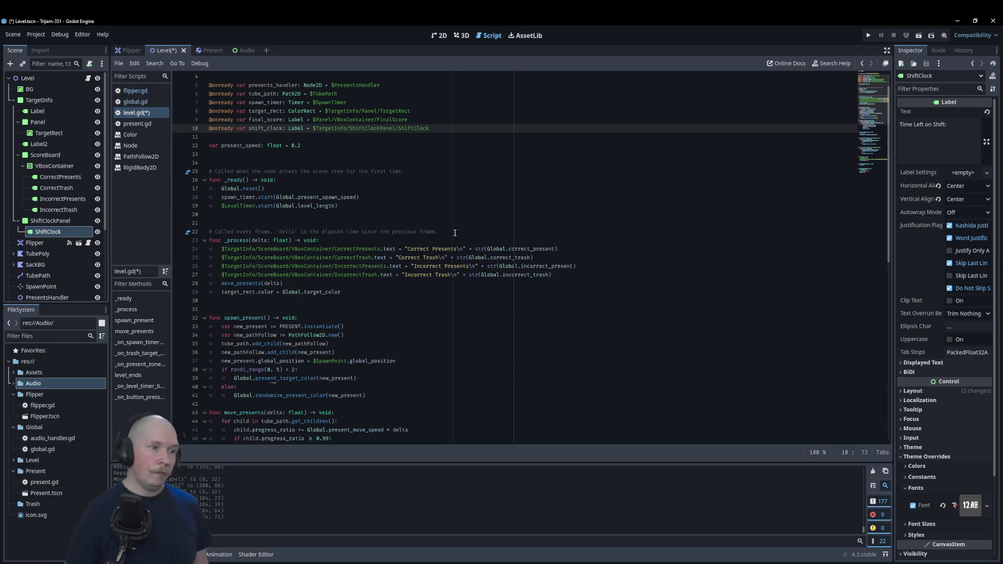
click(277, 302)
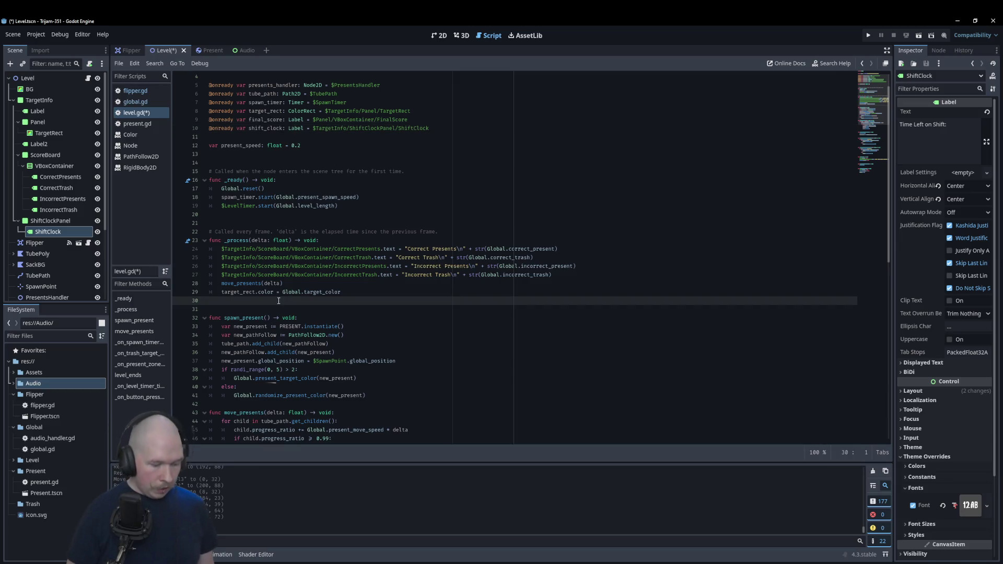
text(shi)
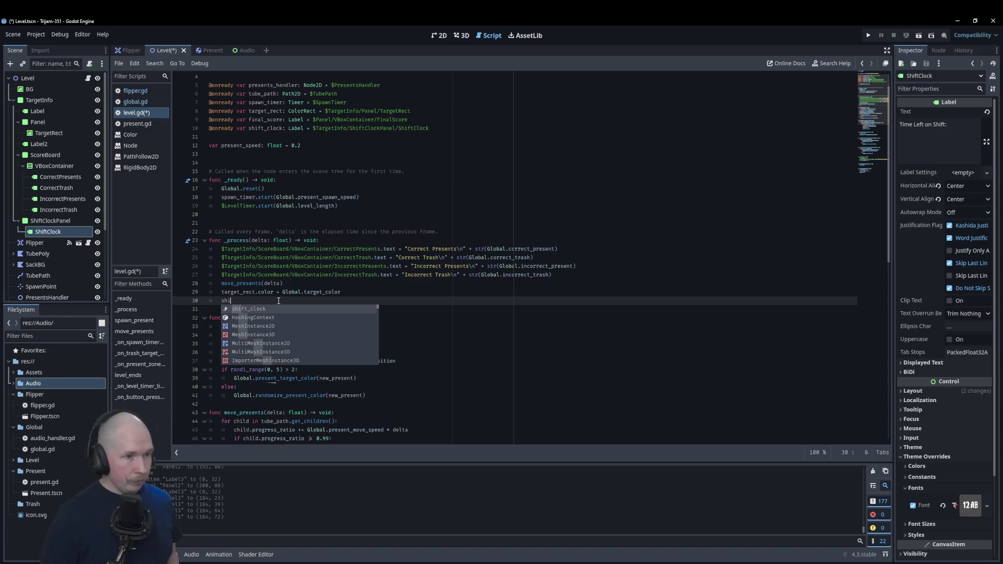
- Set shift_clock's text to 'Time left on shift:' plus $LevelTimer.time_left formatted '%.2f', then run
key(Return)
text(.)
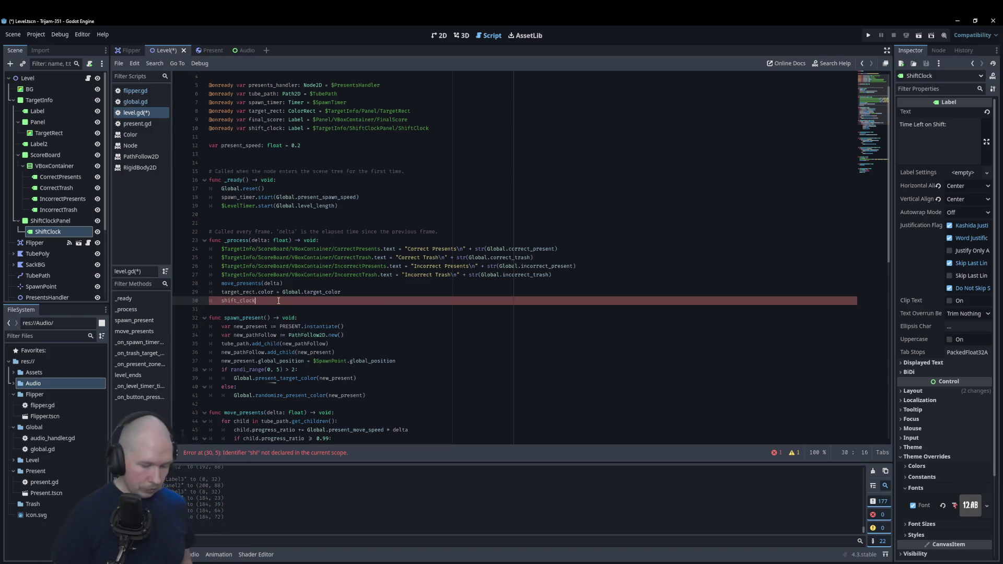
text(tex)
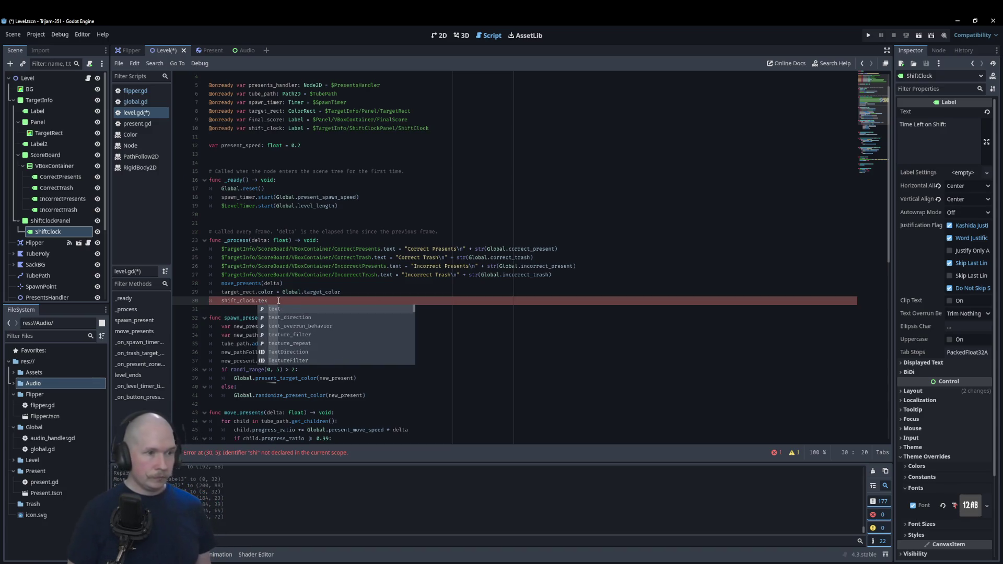
text(t = "Time left on shift:)
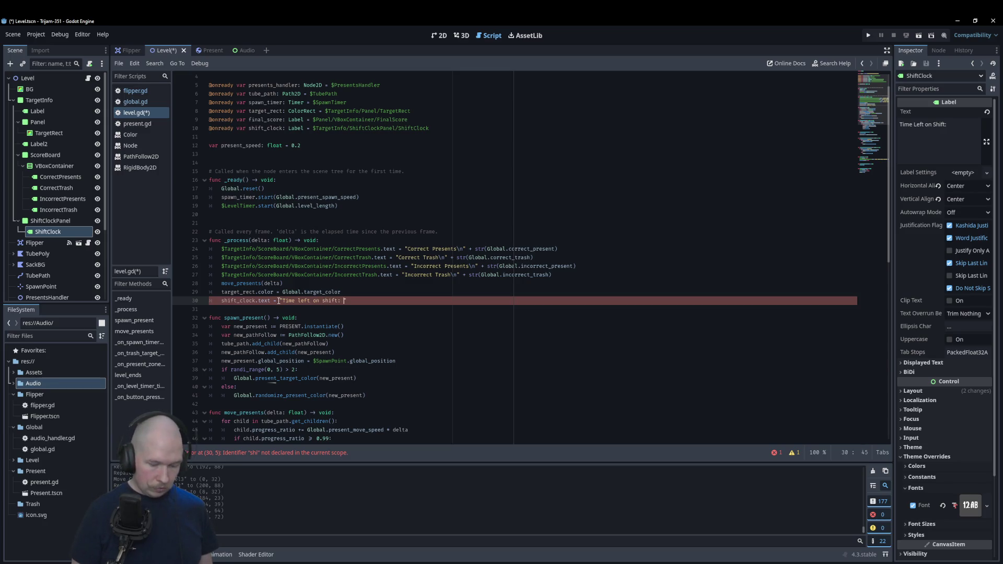
text(\n)
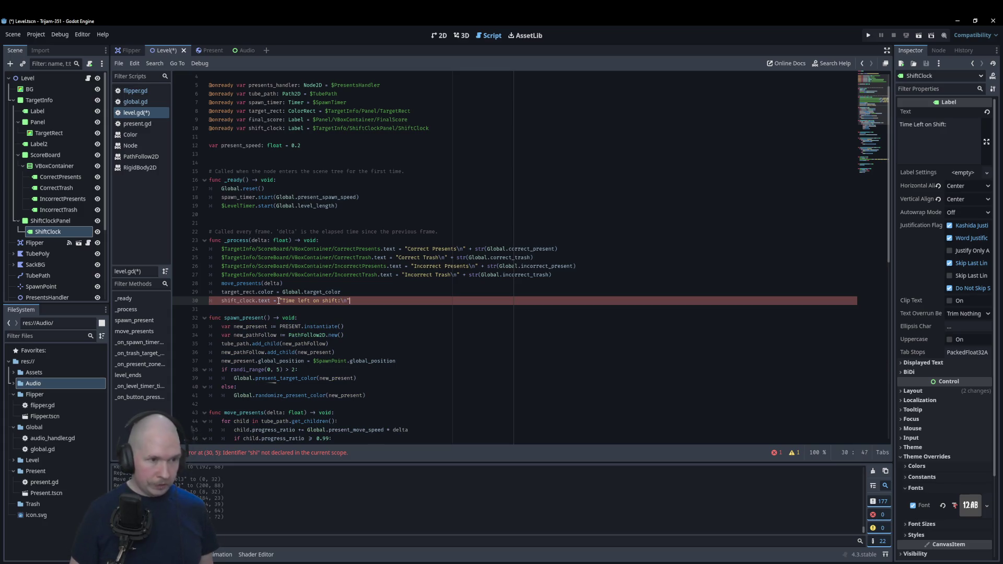
text(()
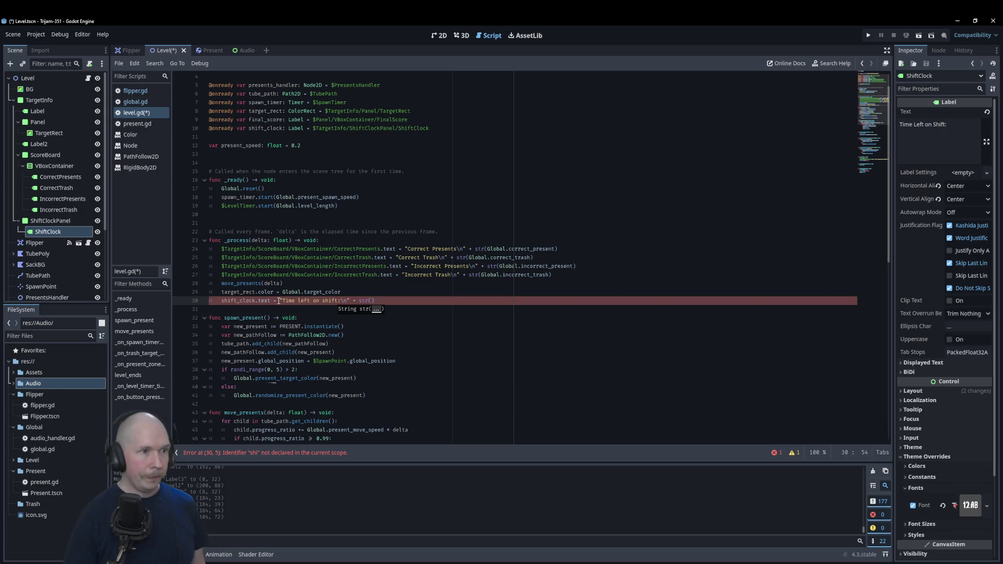
scroll(15, 200, down, 5)
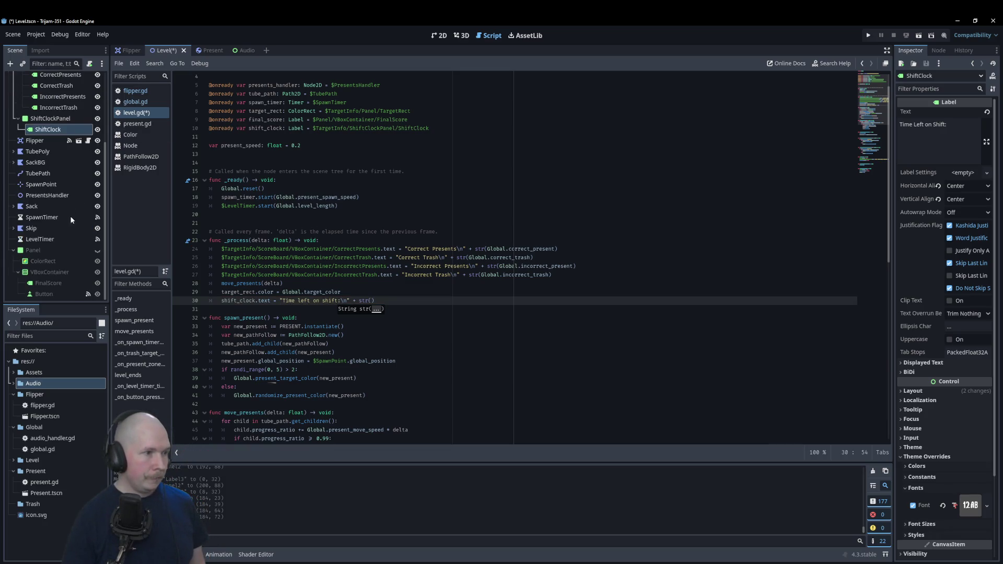
mouse_move(57, 240)
mouse_down()
mouse_move(389, 309)
mouse_move(371, 302)
mouse_up()
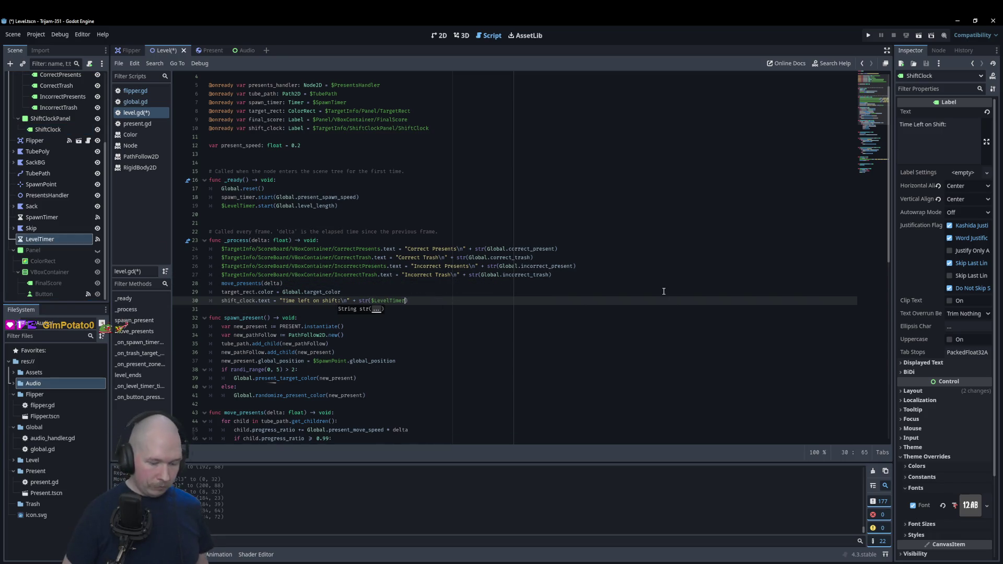
text(.time)
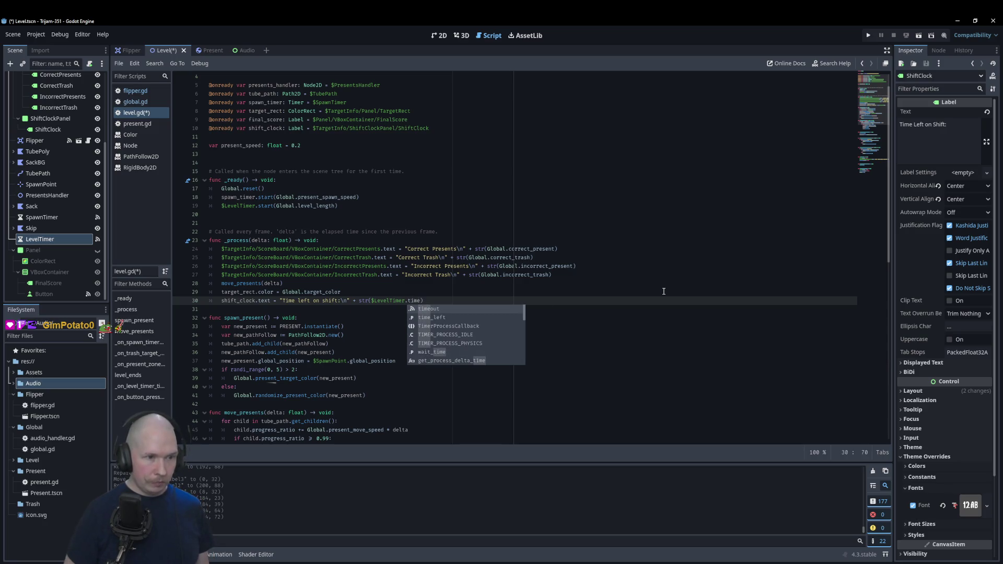
key(Down)
key(Return)
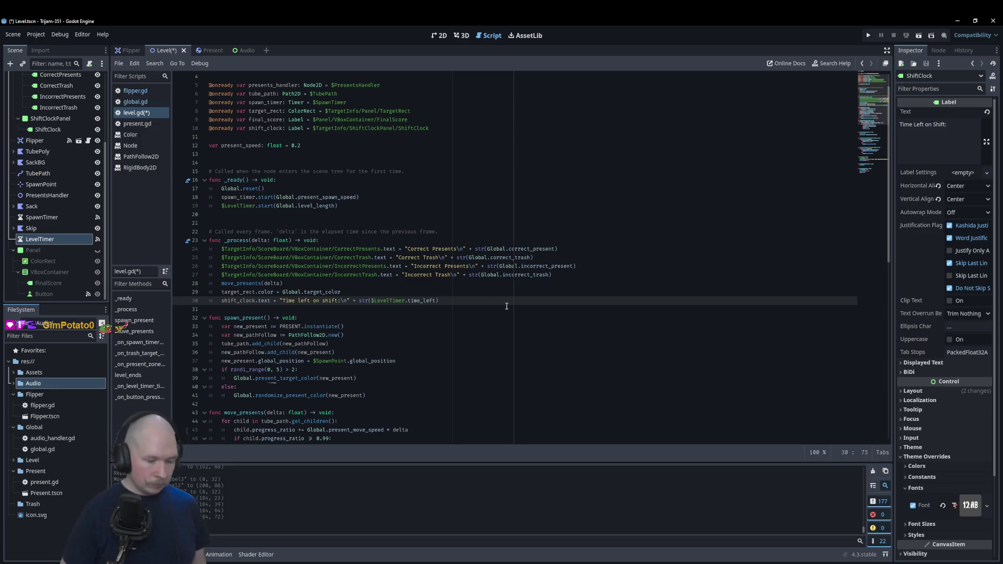
key(Left)
key(Left)
key(Left)
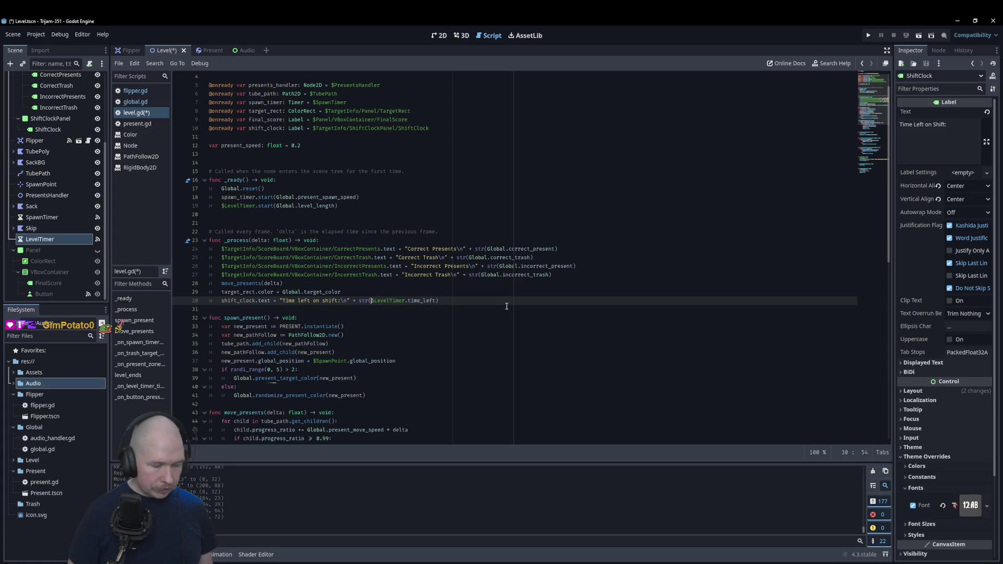
text(")
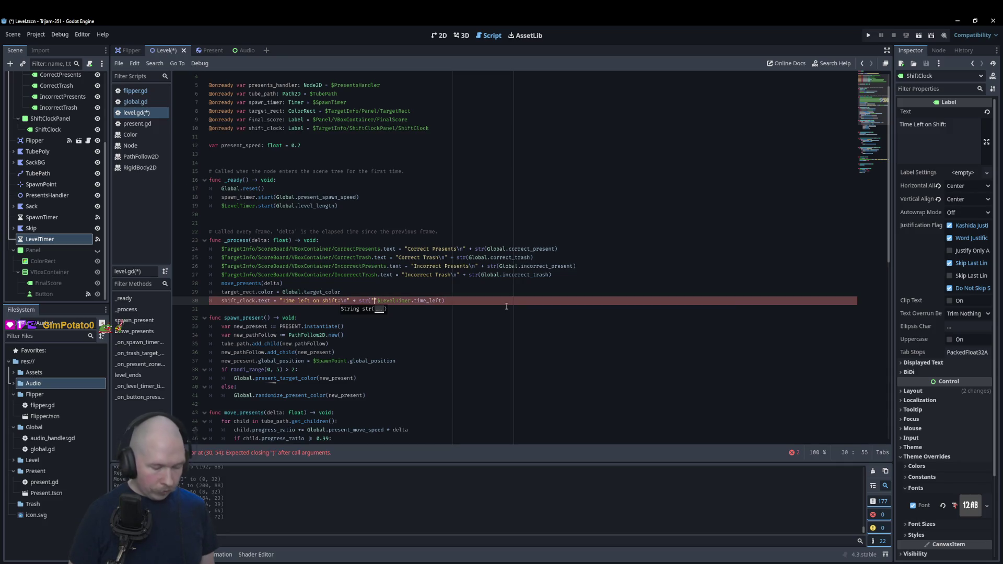
text(%.2f" )
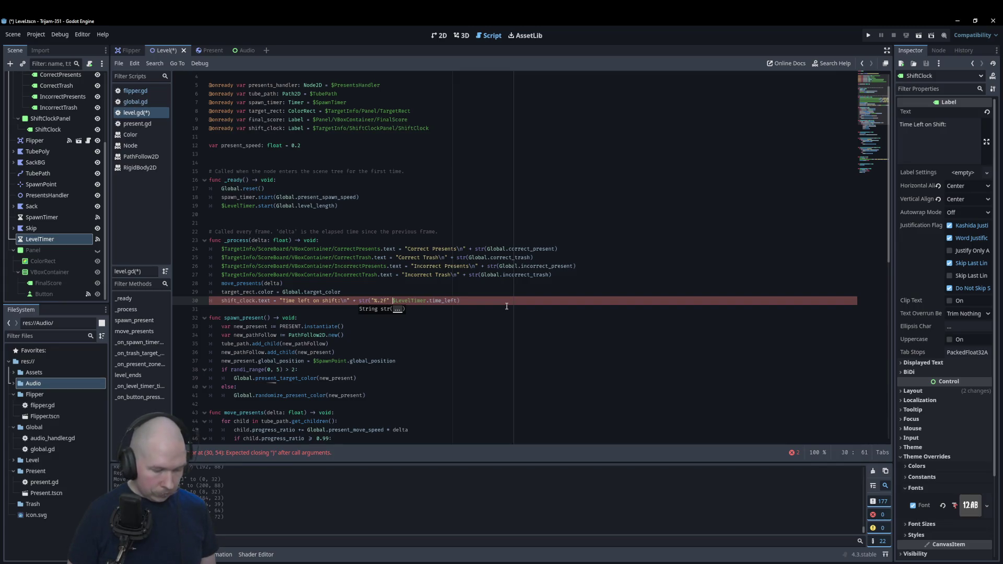
text(%)
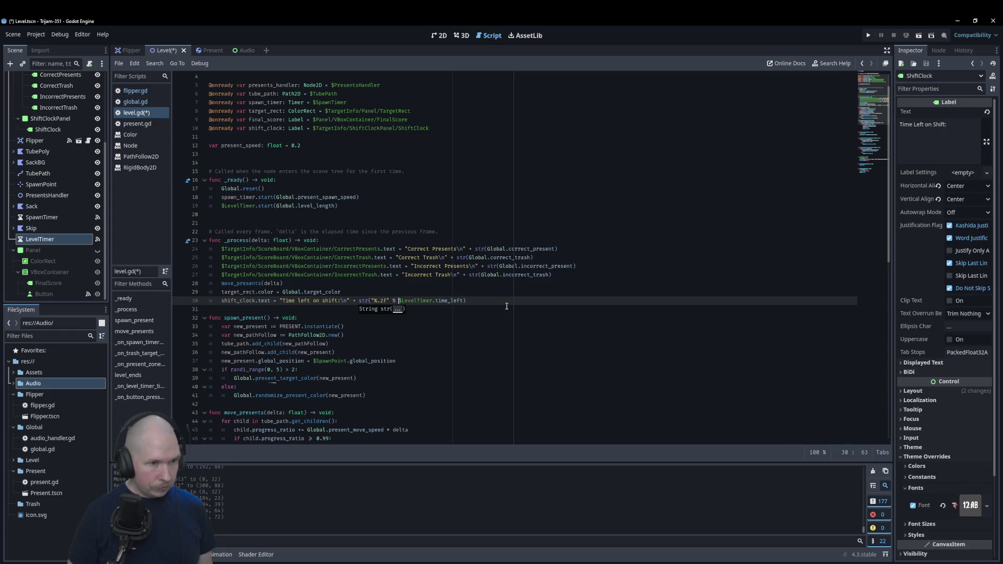
key(F5)
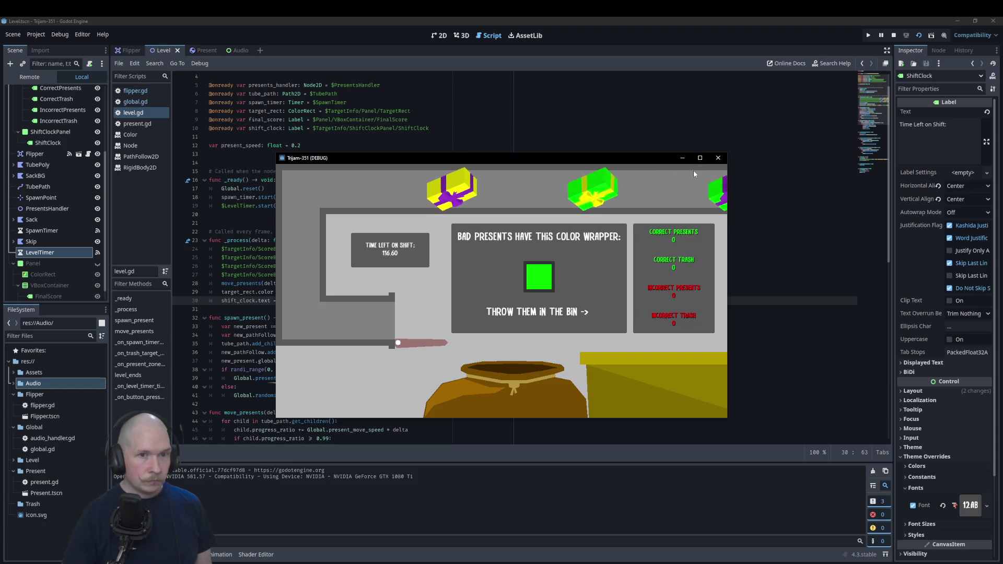
- Close the game and change the time-left format on line 30 from '%.2f' to '%.1f'
click(719, 159)
click(386, 301)
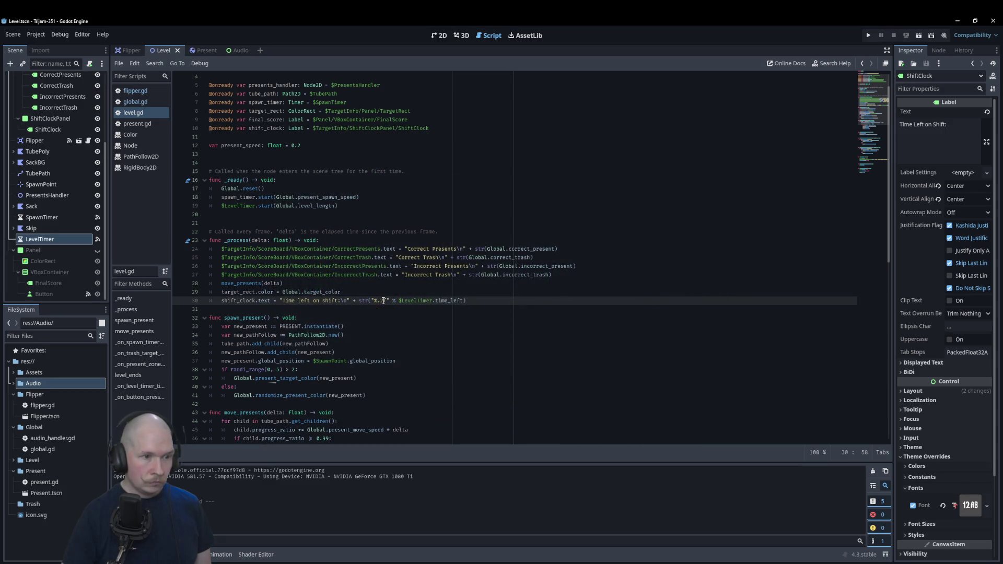
key(BackSpace)
text(1)
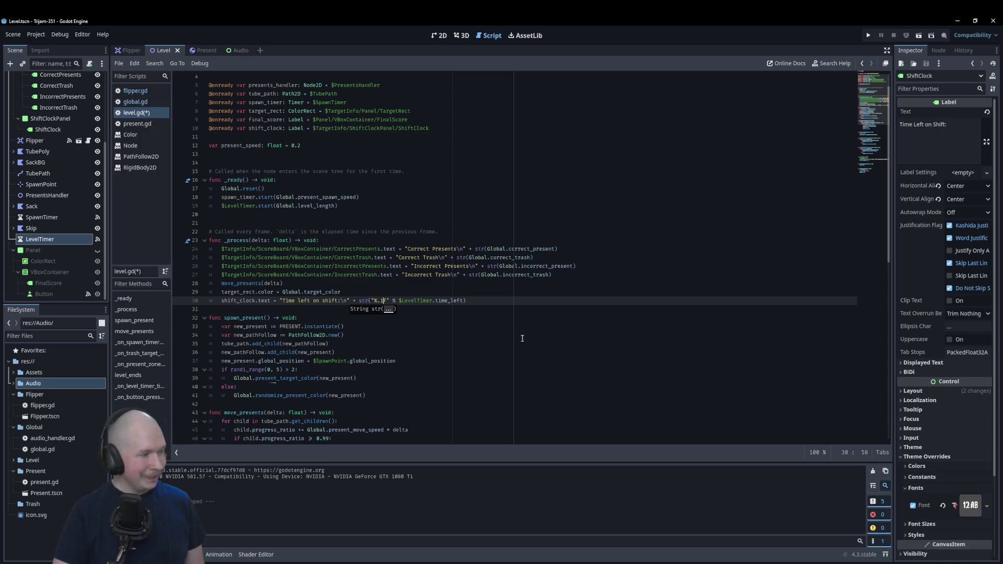
click(492, 299)
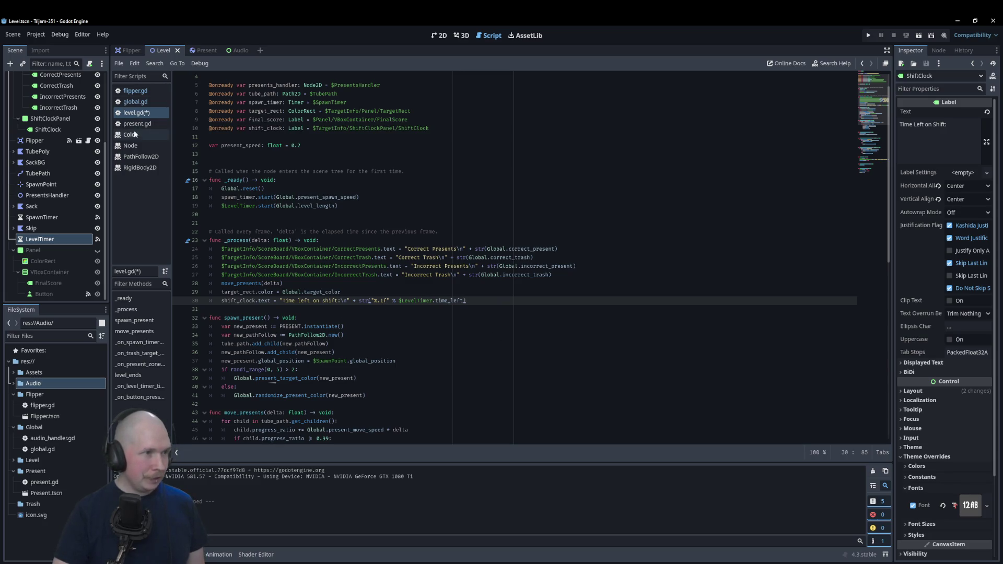
scroll(40, 241, up, 3)
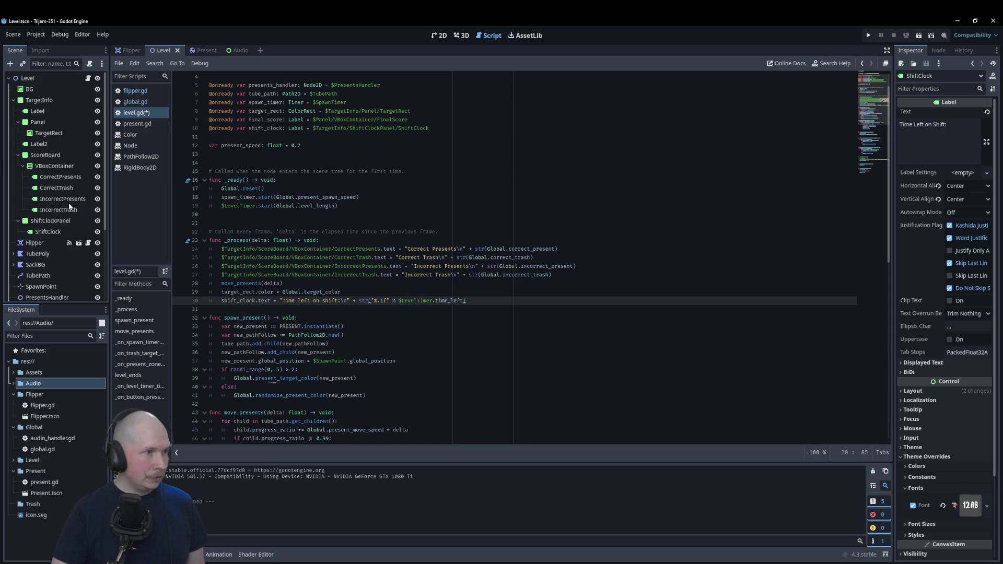
- Left-align ShiftClock's text, then run the game to check the countdown and close it
click(952, 188)
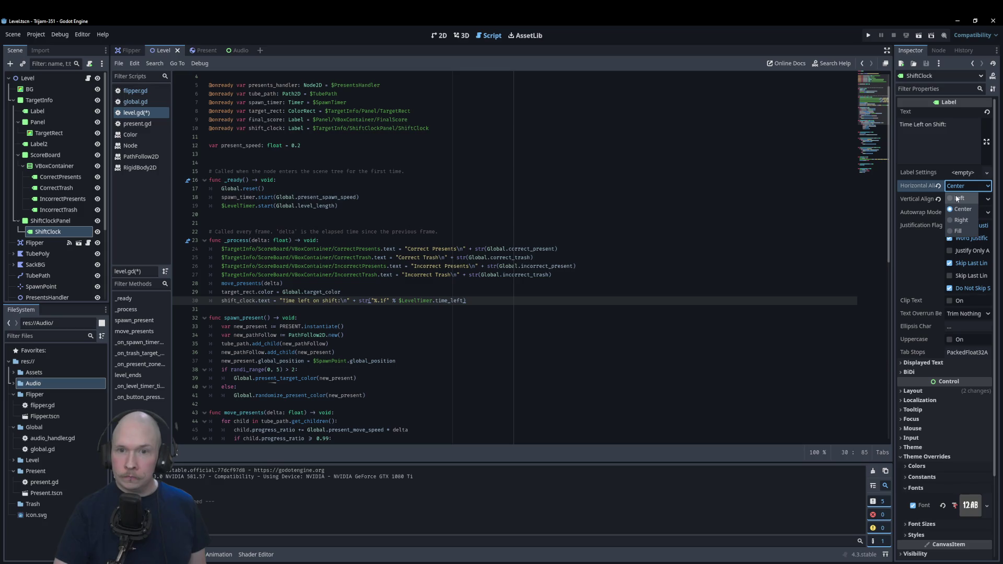
click(958, 199)
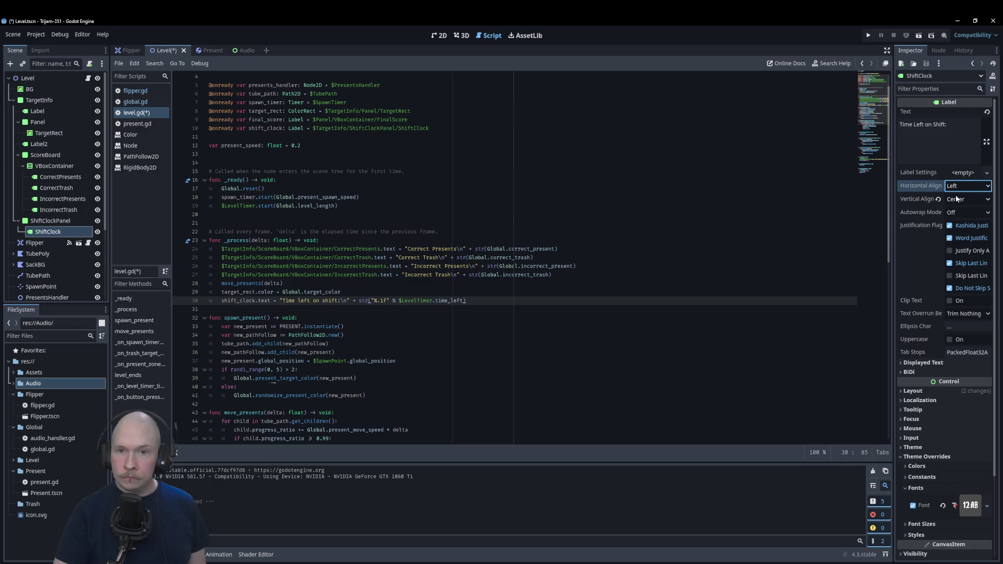
click(506, 293)
click(488, 306)
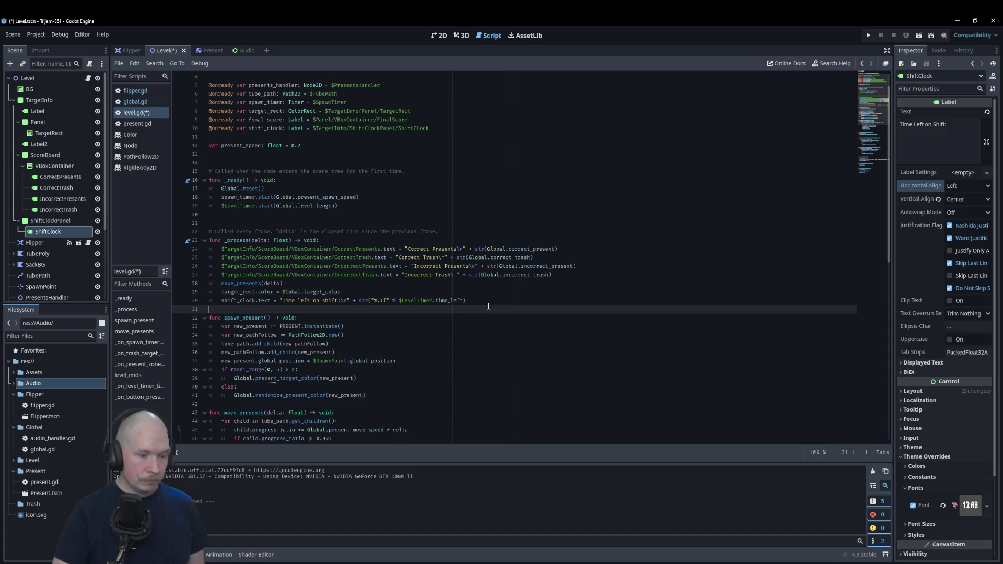
key(F5)
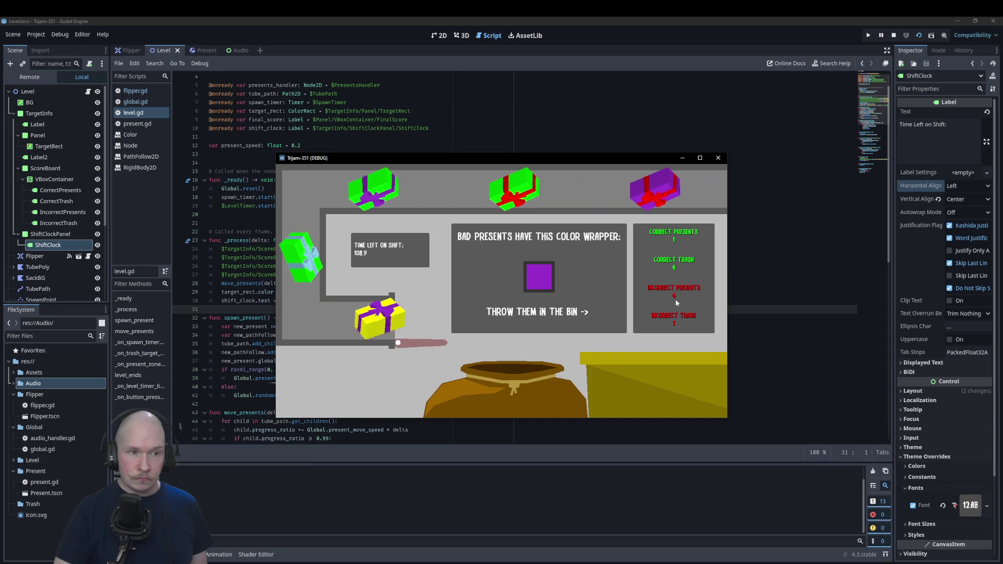
click(719, 158)
scroll(450, 342, down, 5)
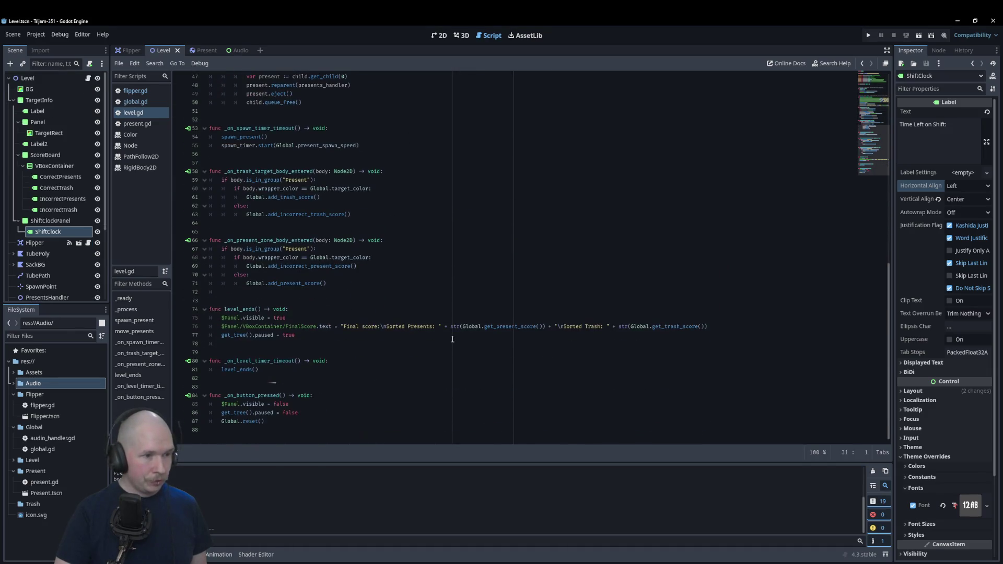
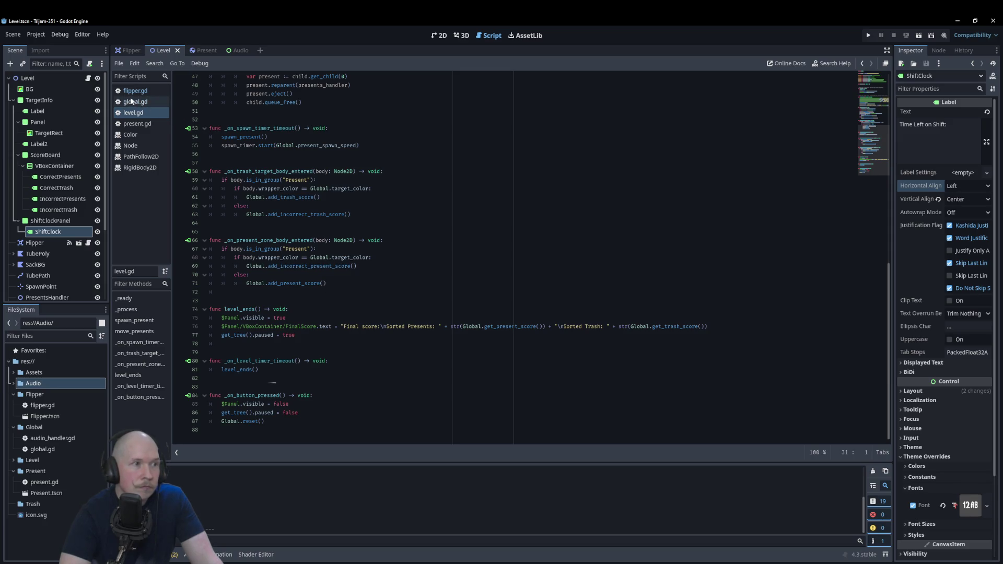
- Look through global.gd, present.gd and the Color class reference, then return to level.gd
click(139, 101)
scroll(461, 340, down, 1)
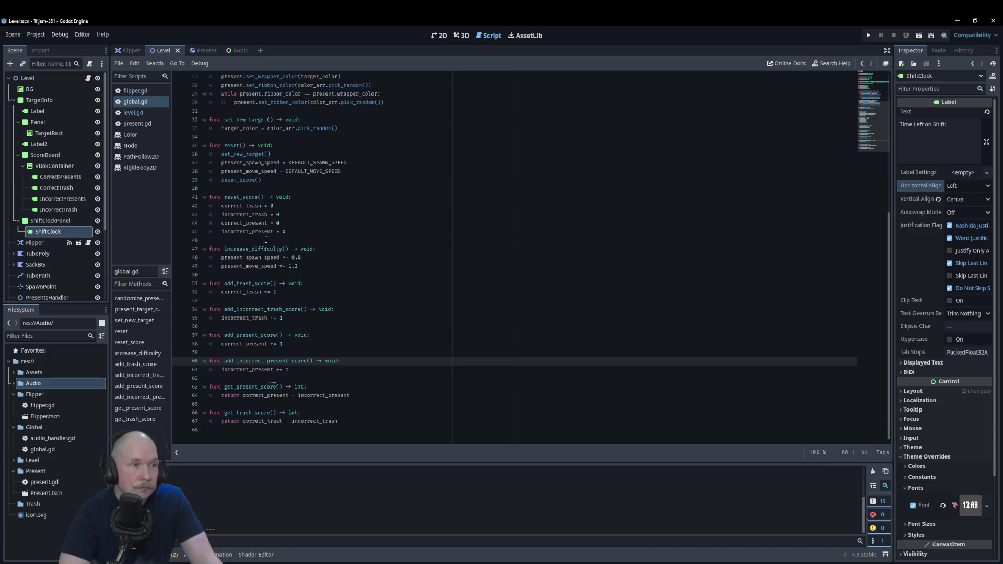
click(144, 127)
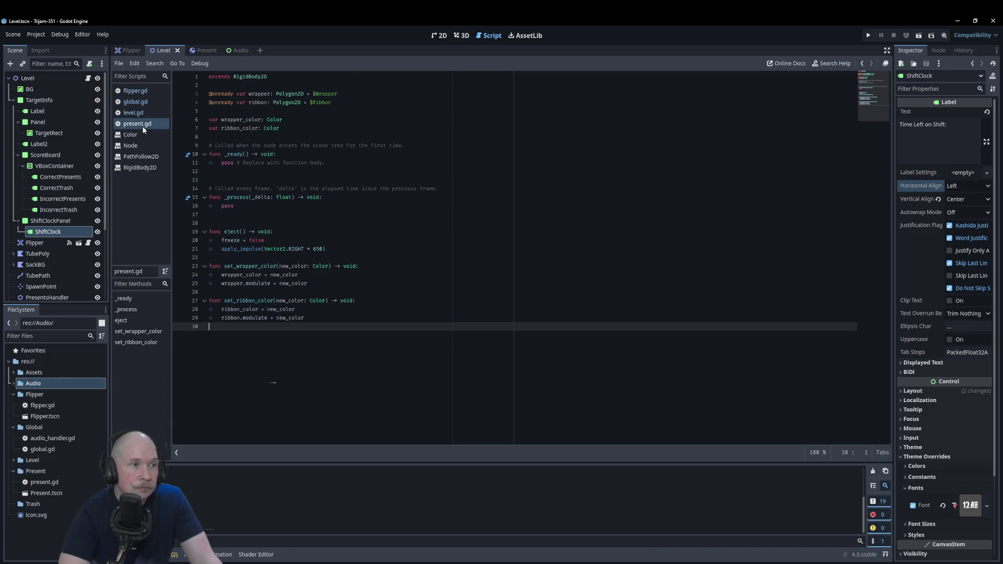
click(140, 135)
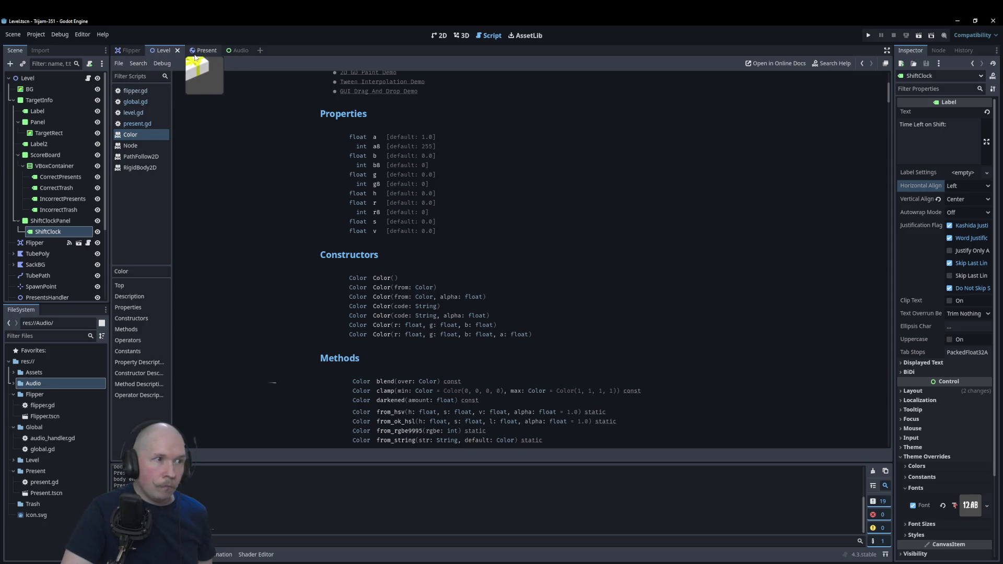
click(137, 113)
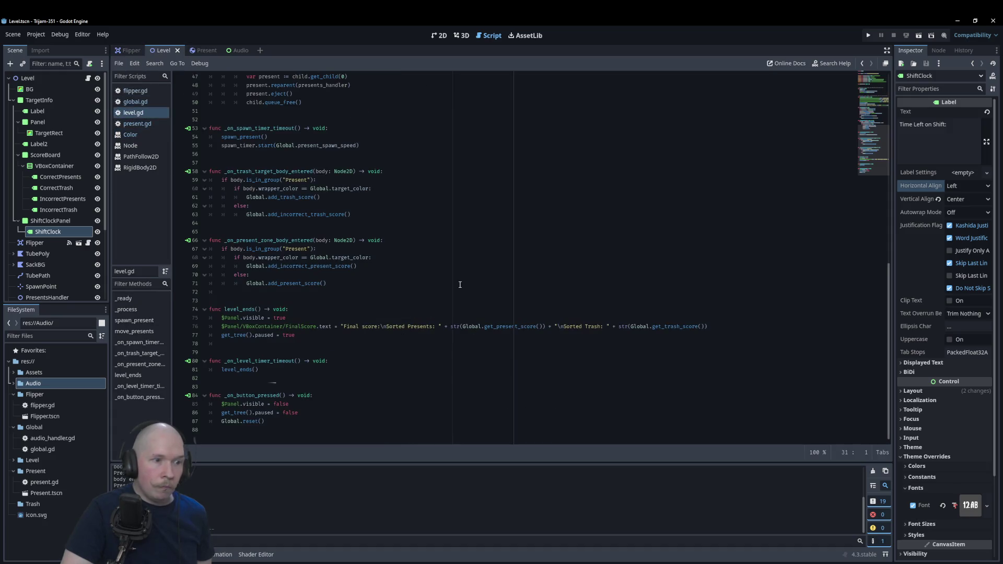
- Add body.queue_free() after scoring in both zone handlers of level.gd and run the game
click(354, 283)
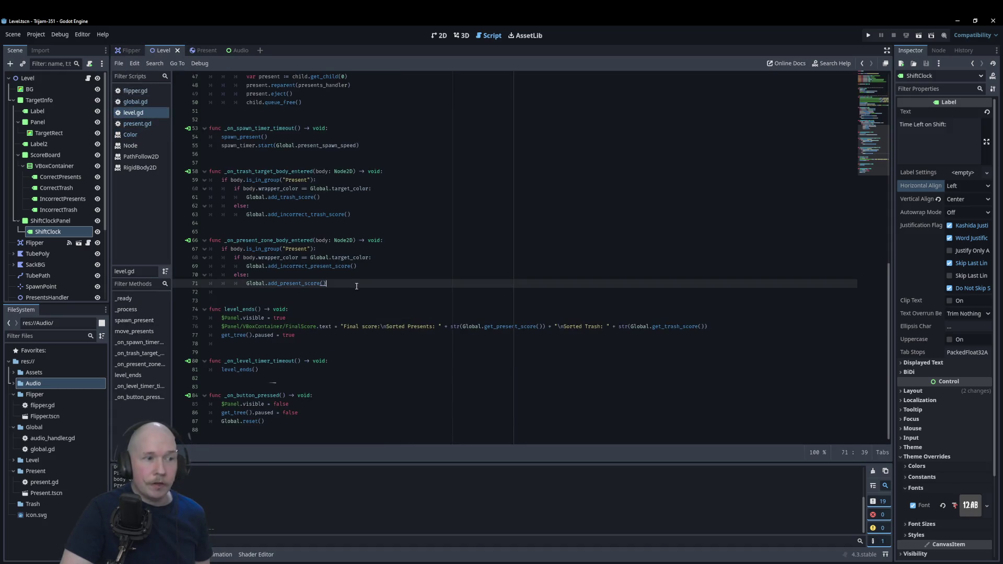
key(Return)
text(bod)
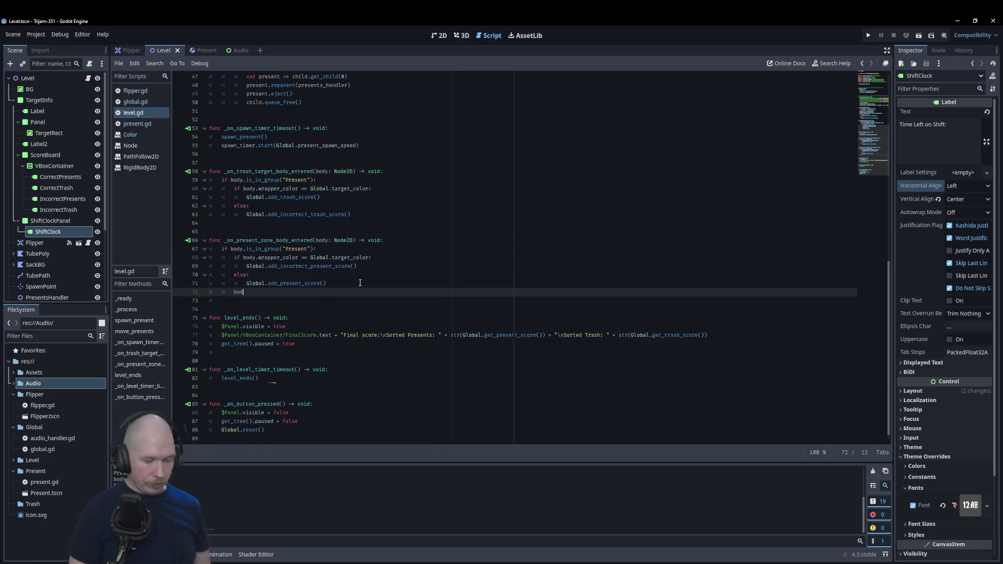
text(y.)
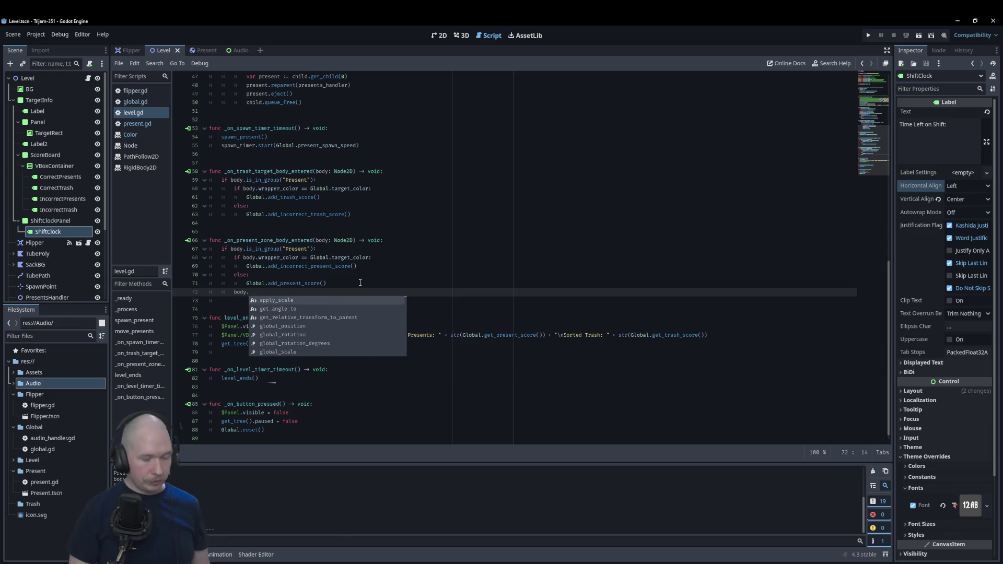
text(queue)
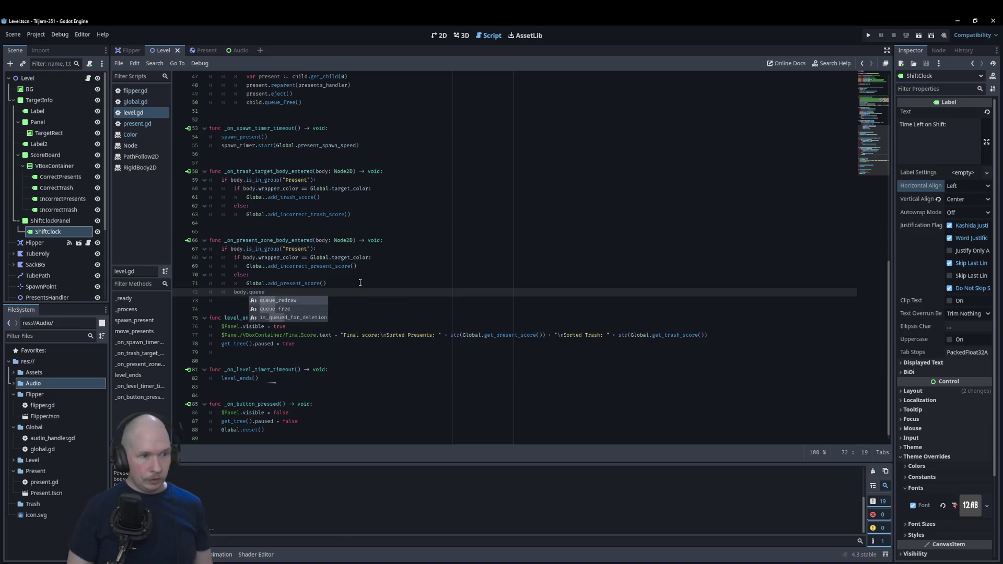
key(Down)
key(Return)
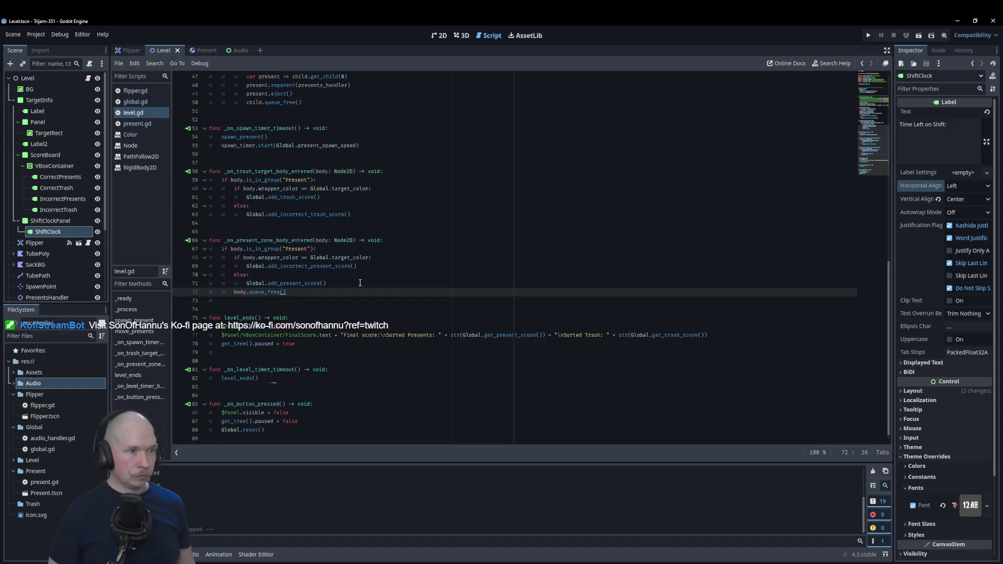
key(alt+Up)
key(alt+Up)
key(alt+Up)
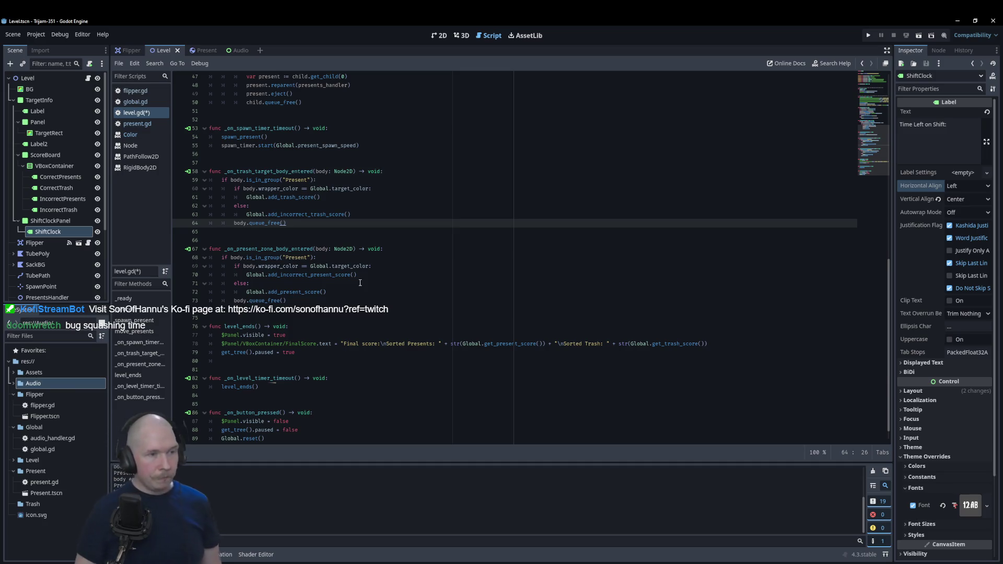
key(F5)
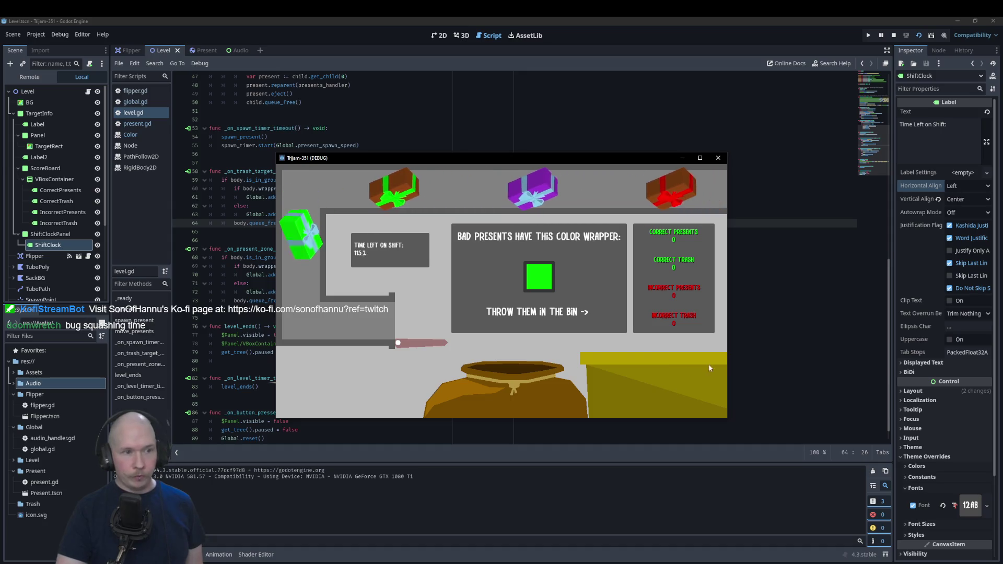
- Flip presents with the space key to check sorting and scoring, then close the game and open global.gd
key(space)
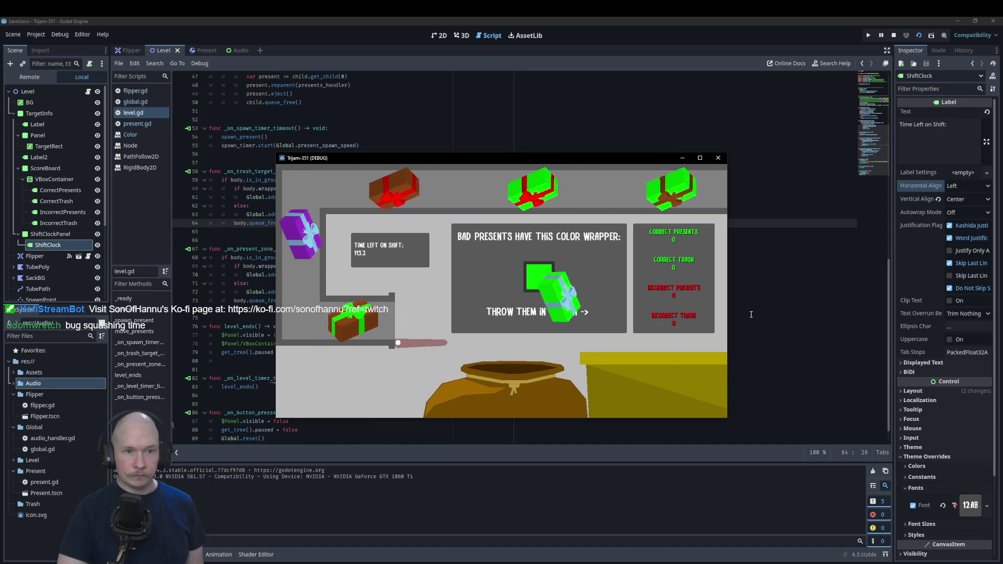
key(space)
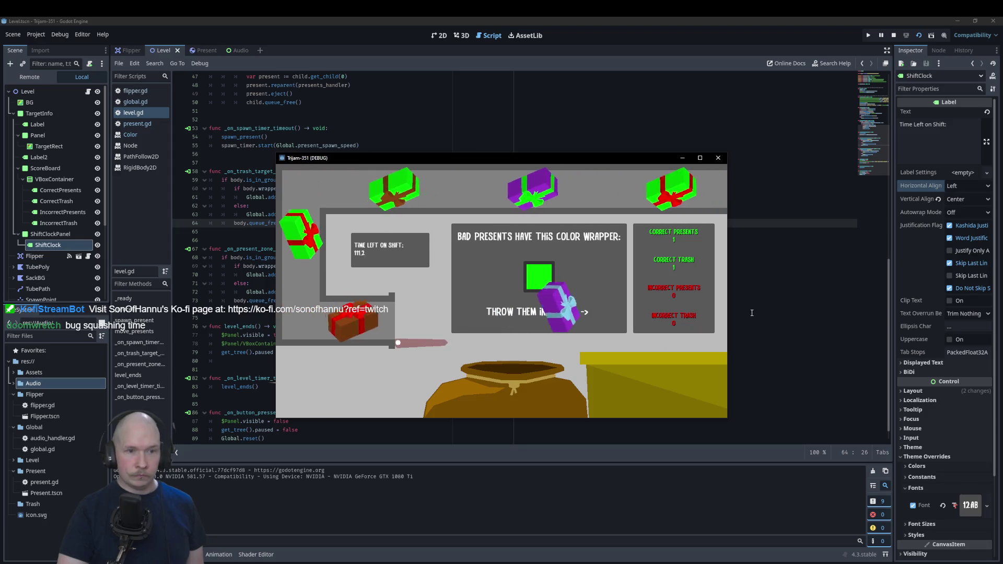
key(space)
key(space)
key(space)
key(space)
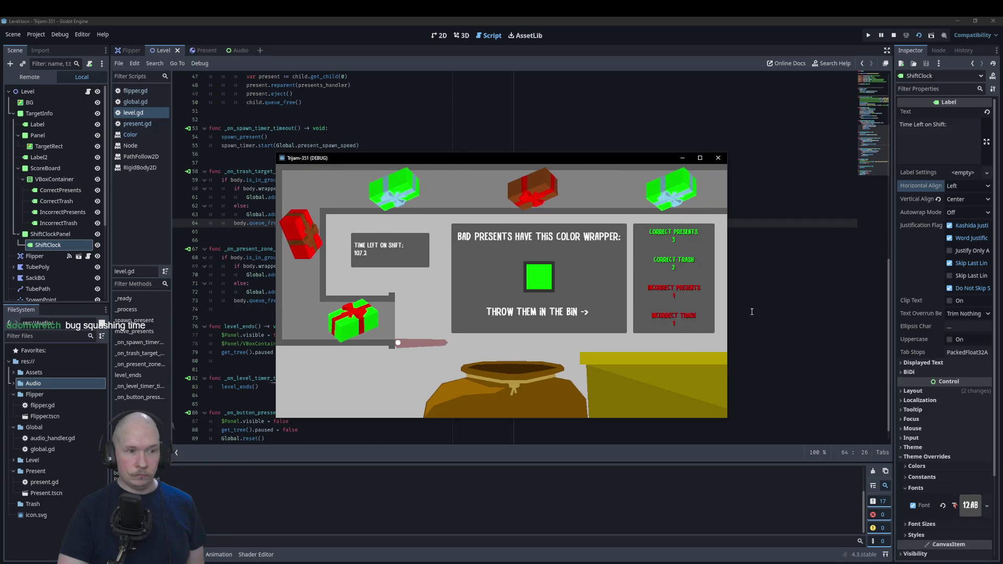
key(space)
key(space)
key(space)
key(space)
key(space)
key(space)
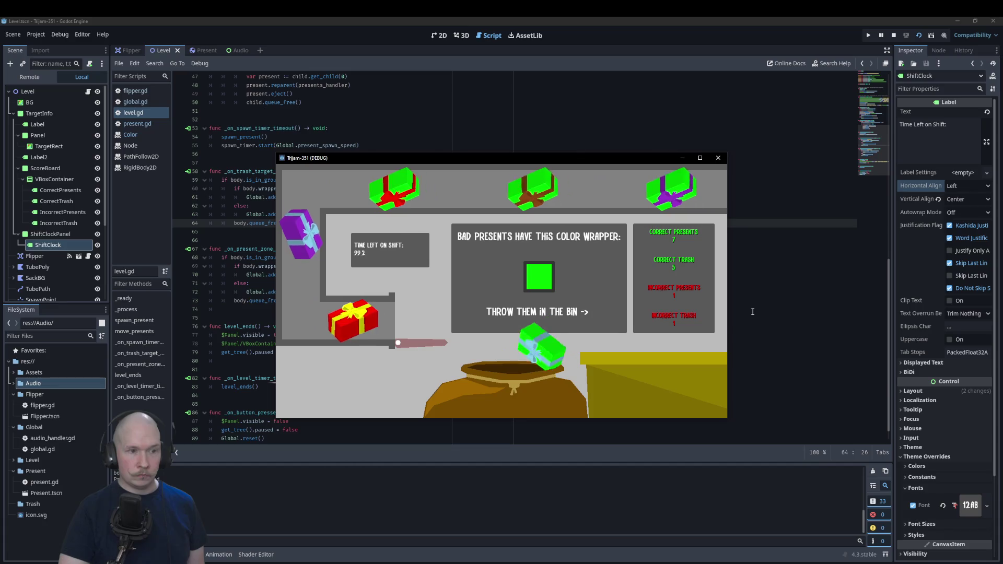
key(space)
key(space)
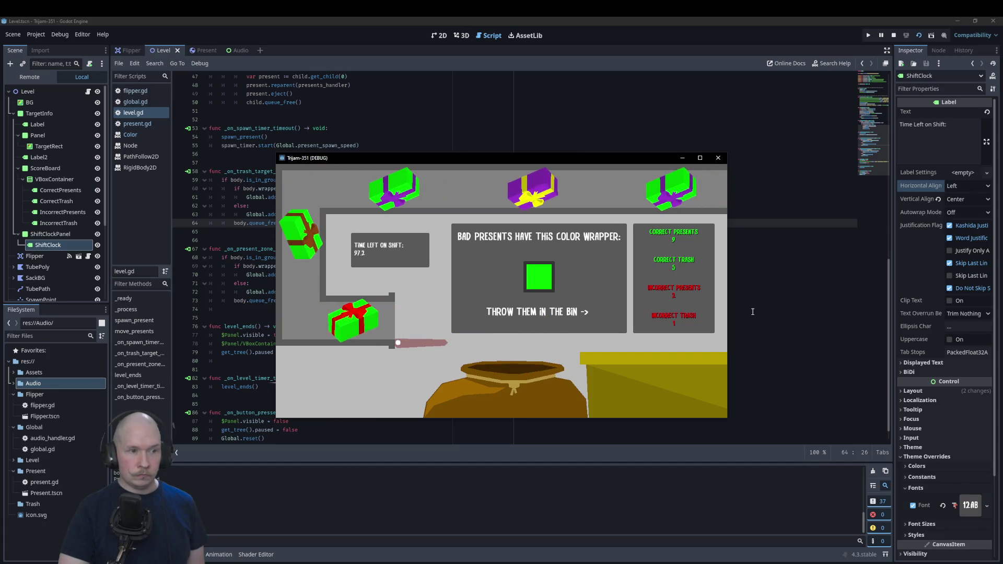
key(space)
key(space)
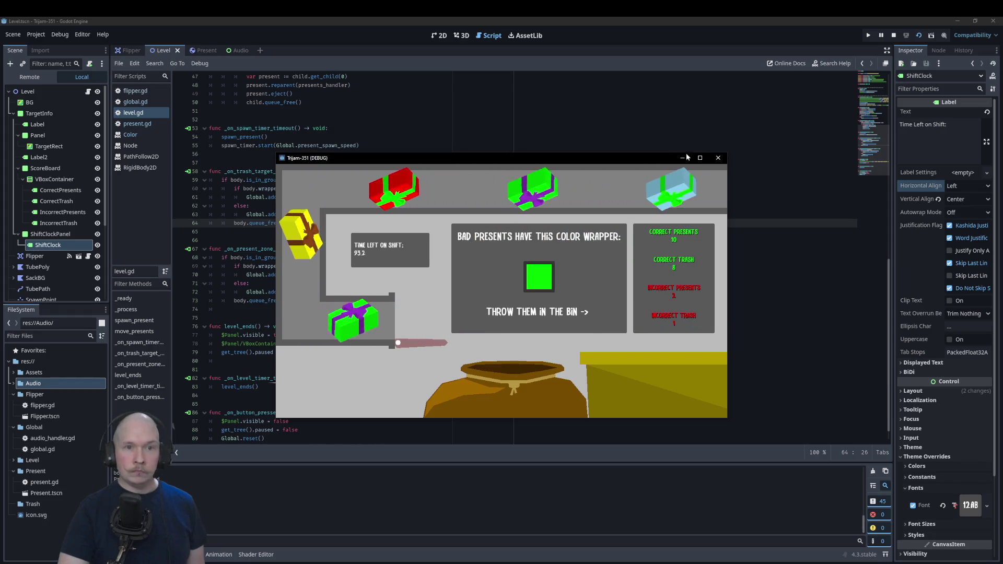
click(718, 157)
click(136, 102)
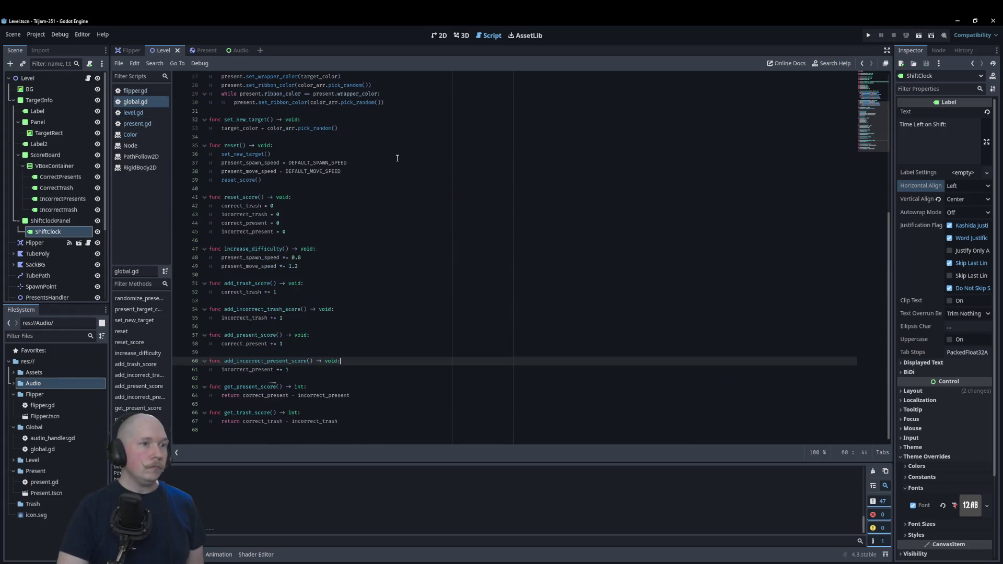
- Set level_length to 12, run and play to the final score, then Try again and close
scroll(399, 155, up, 3)
click(295, 137)
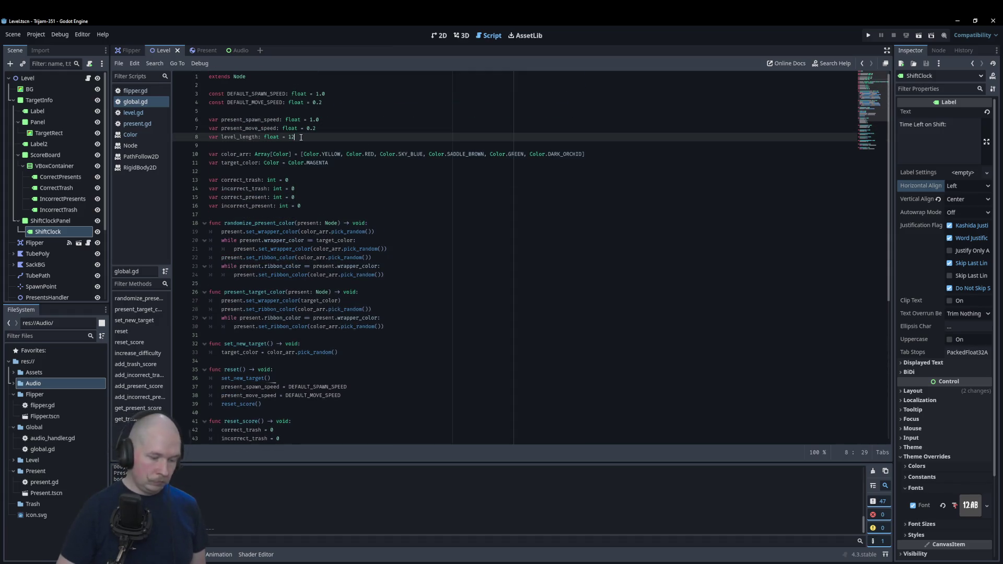
key(F5)
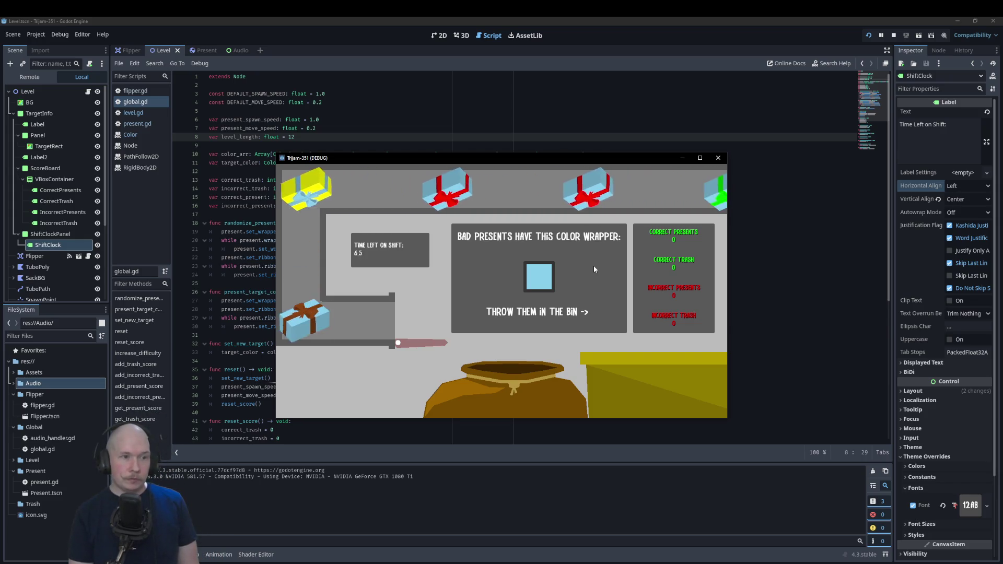
key(space)
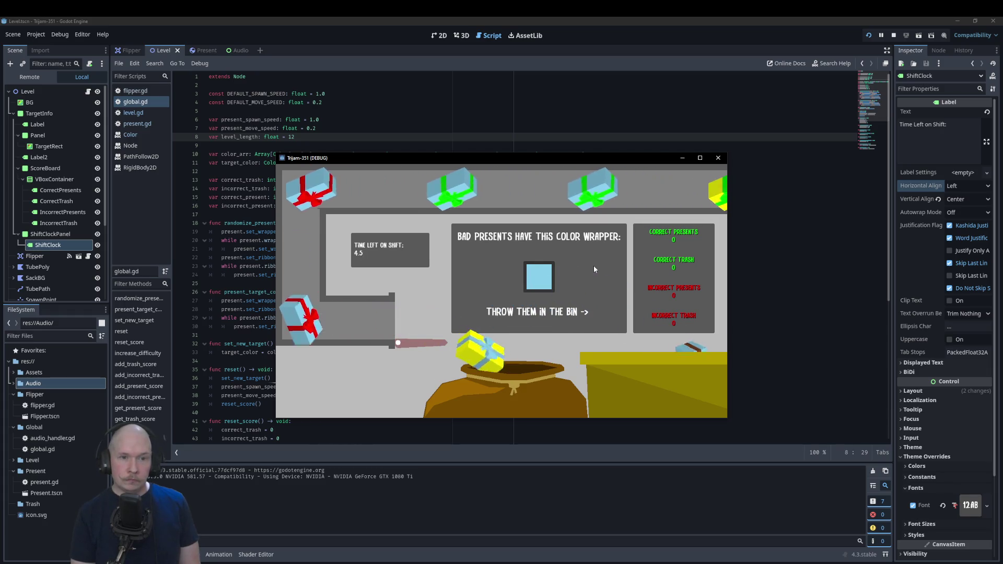
key(space)
key(space)
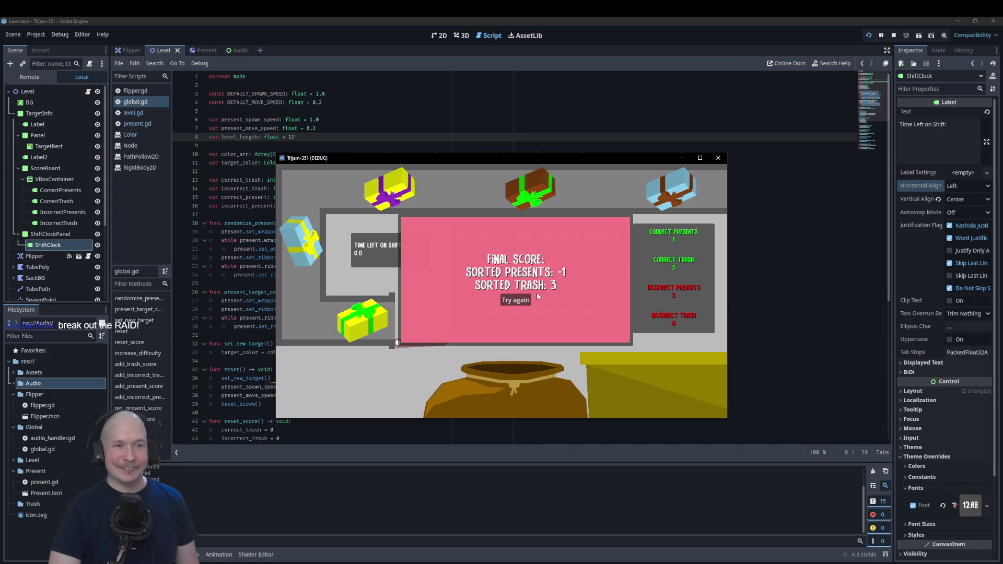
click(524, 308)
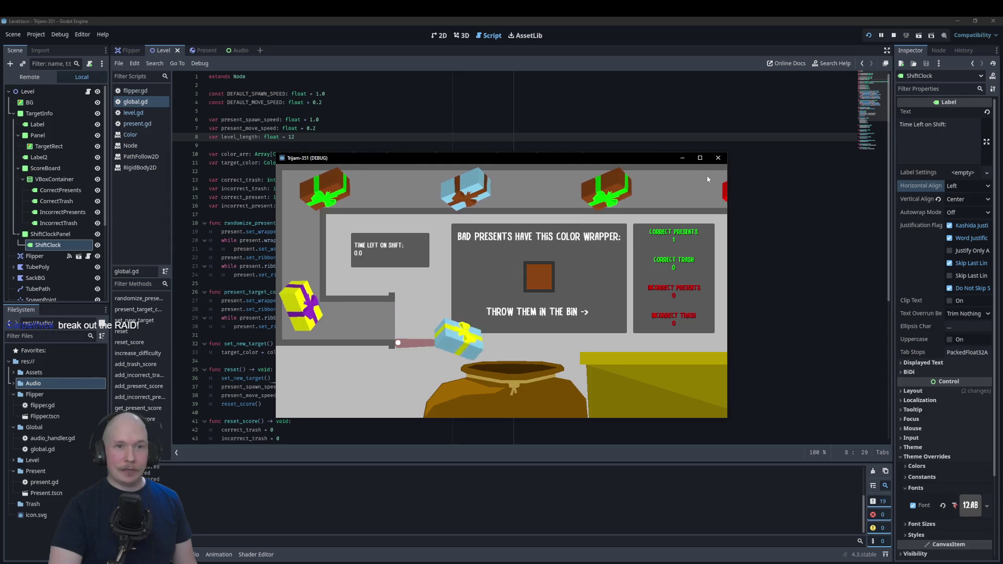
click(718, 157)
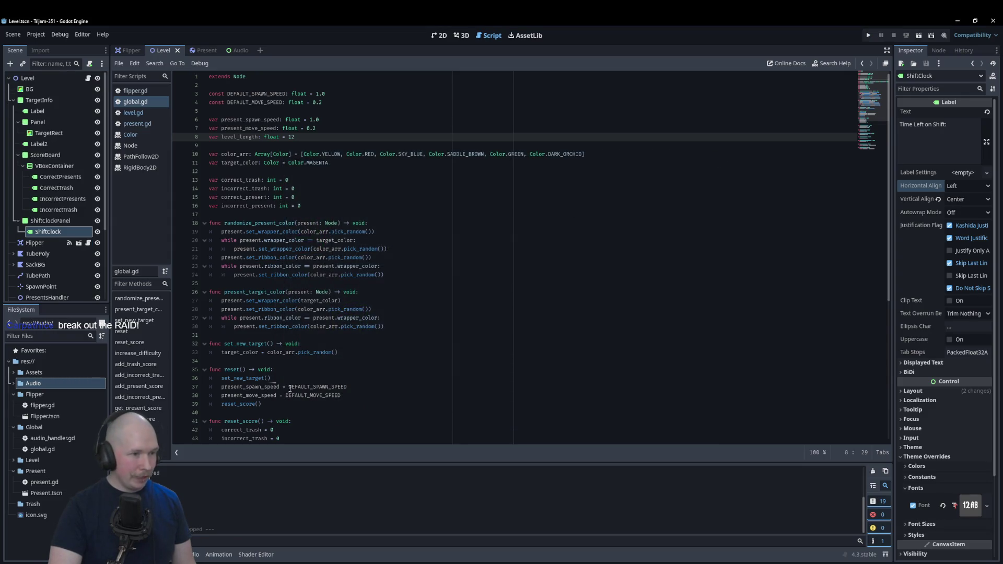
- Look through flipper.gd and present.gd, then return to level.gd
scroll(361, 384, down, 5)
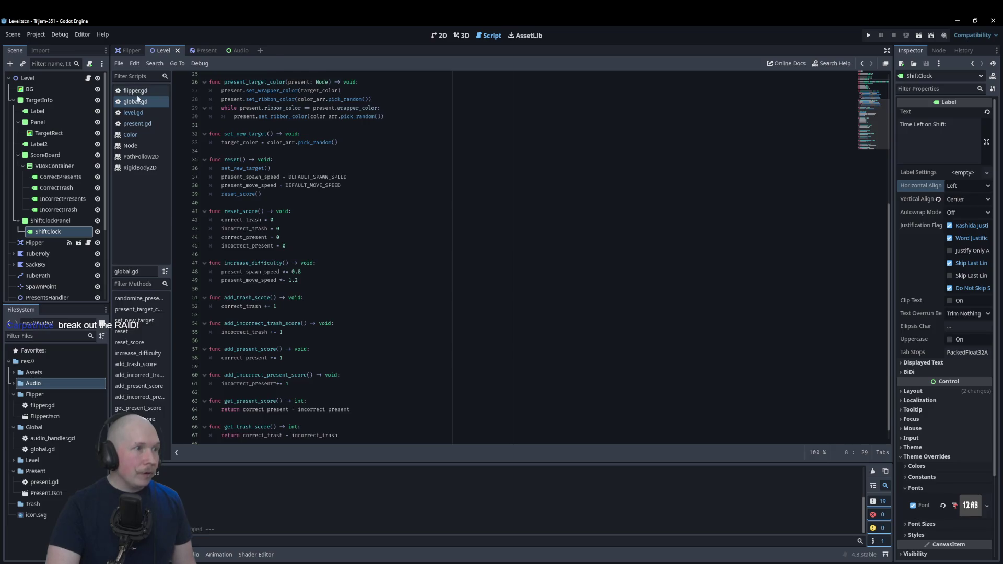
click(134, 91)
click(137, 124)
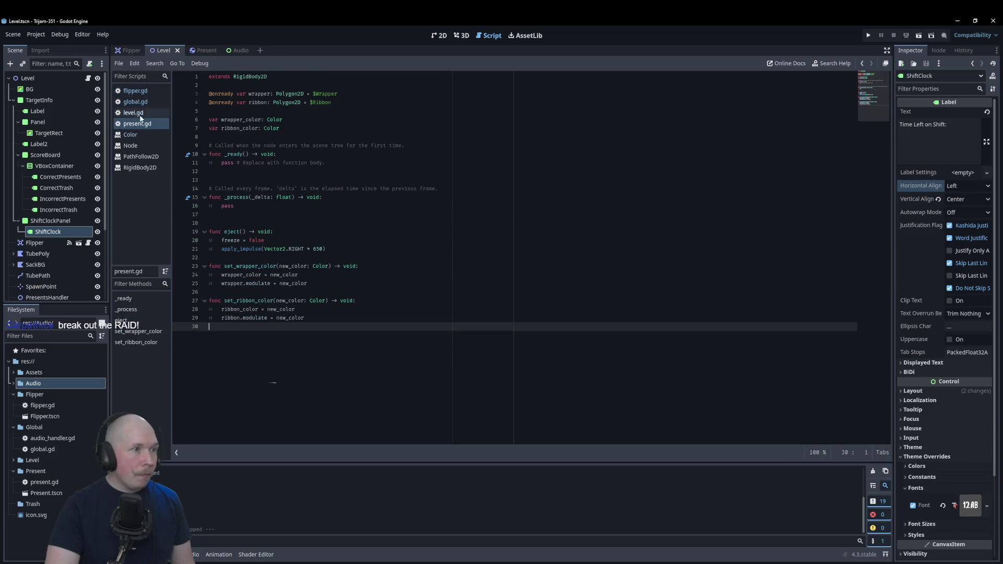
click(142, 113)
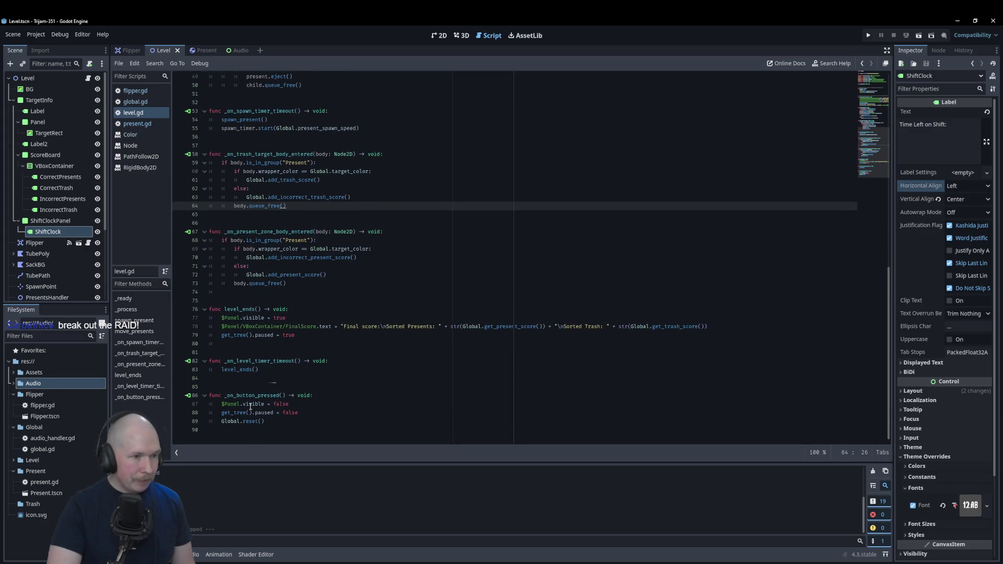
- Add a new line in _on_button_pressed with tube_path.get_children() entered via autocomplete
click(311, 413)
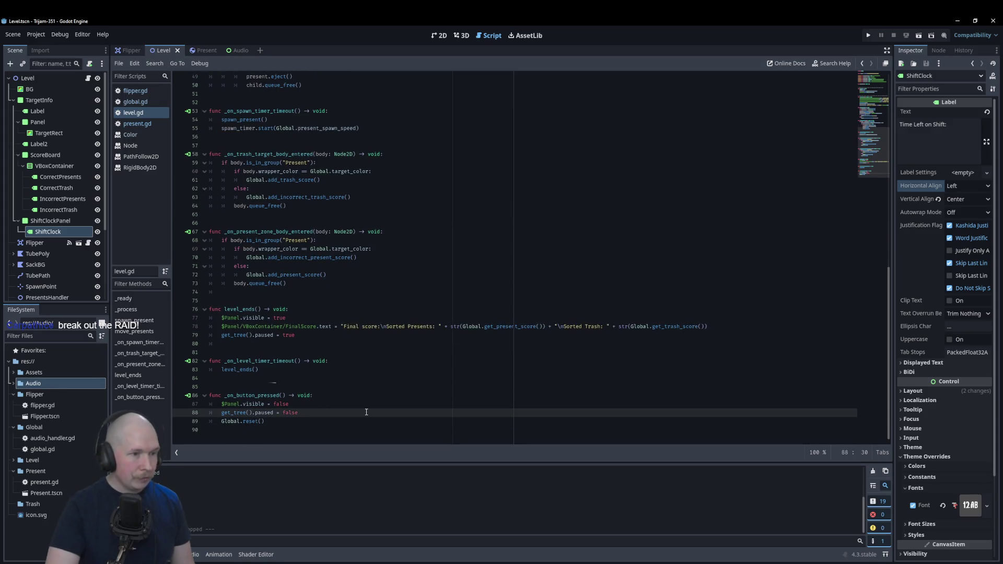
key(Return)
scroll(382, 341, up, 15)
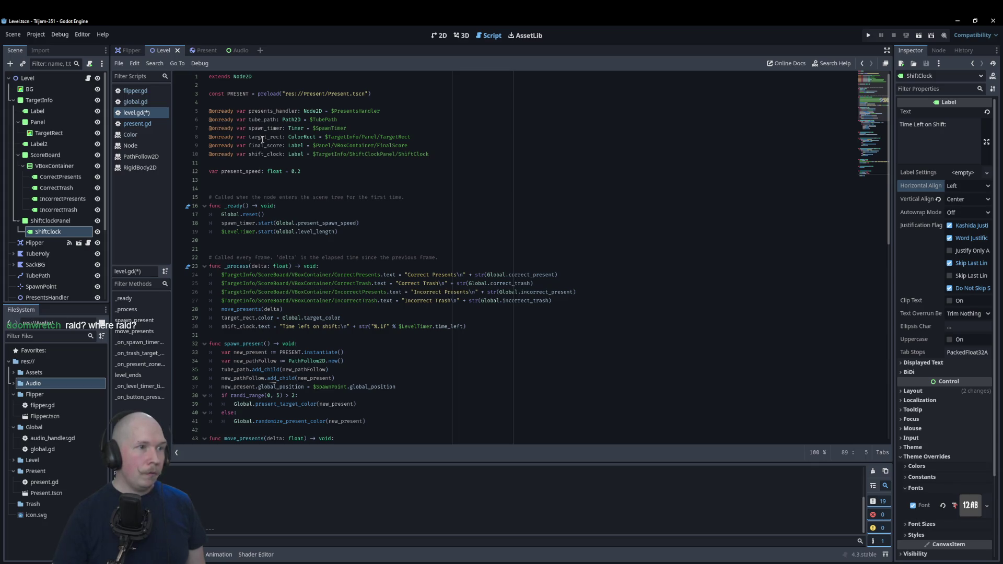
scroll(371, 383, down, 15)
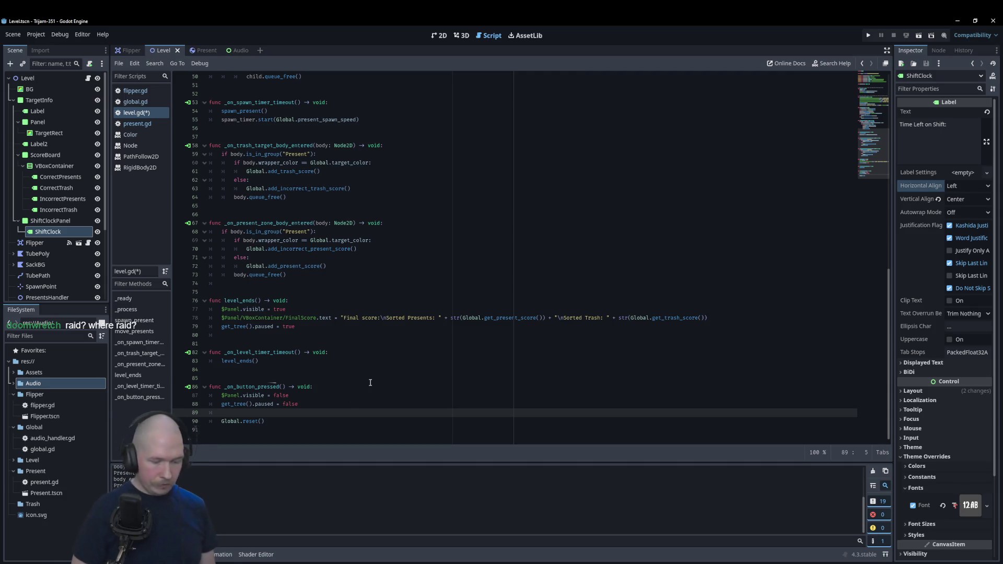
text(tube)
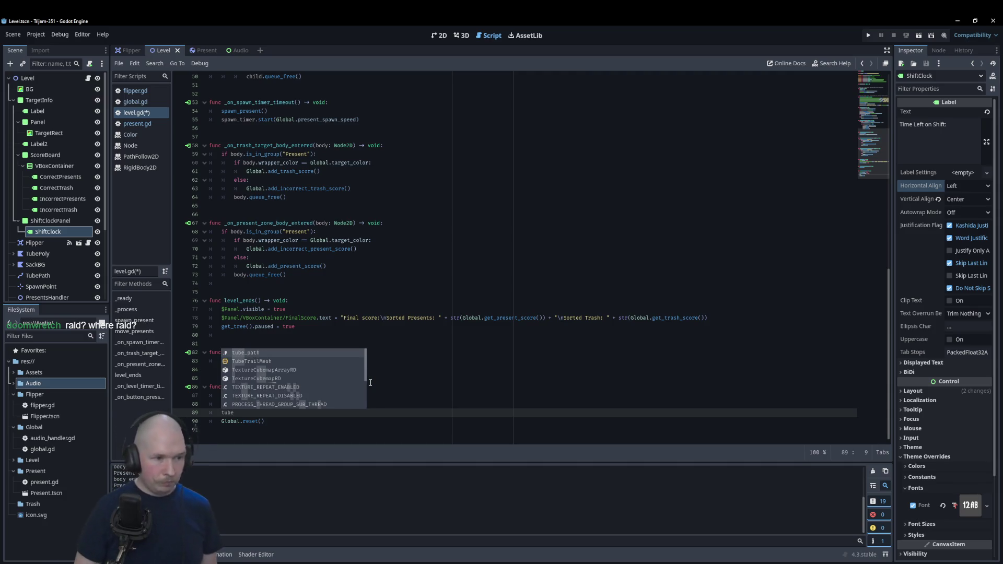
key(Return)
text(.get)
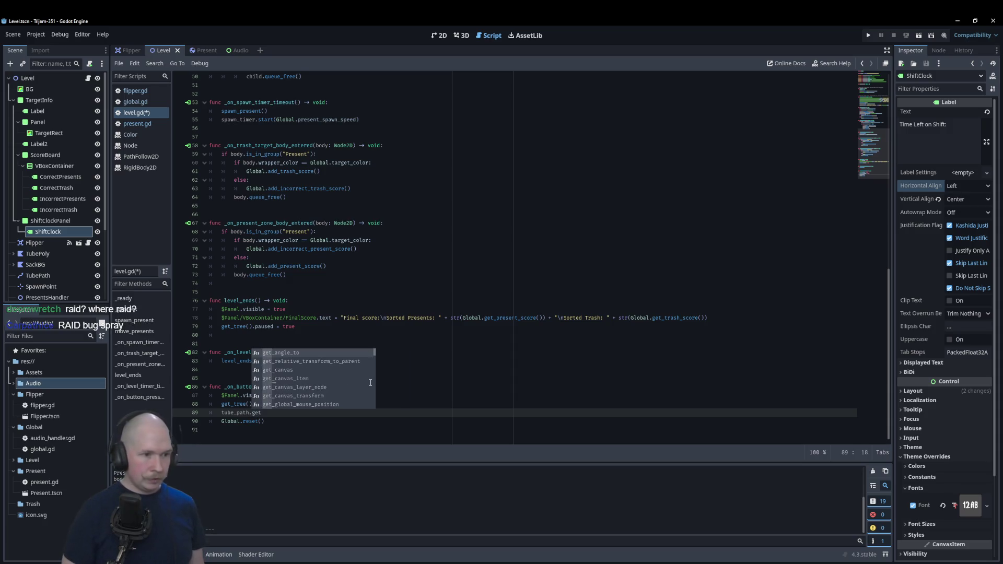
text(_)
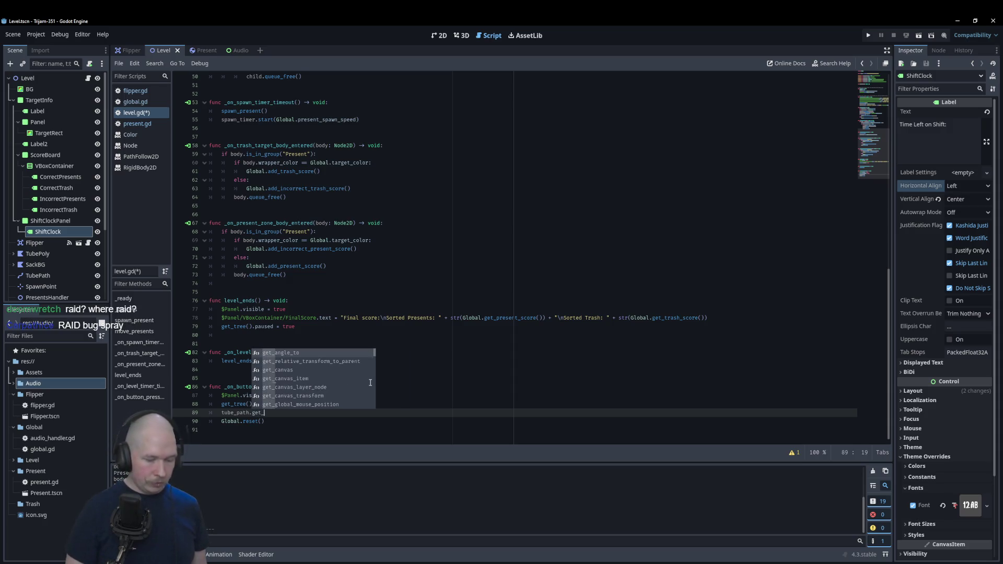
text(ch)
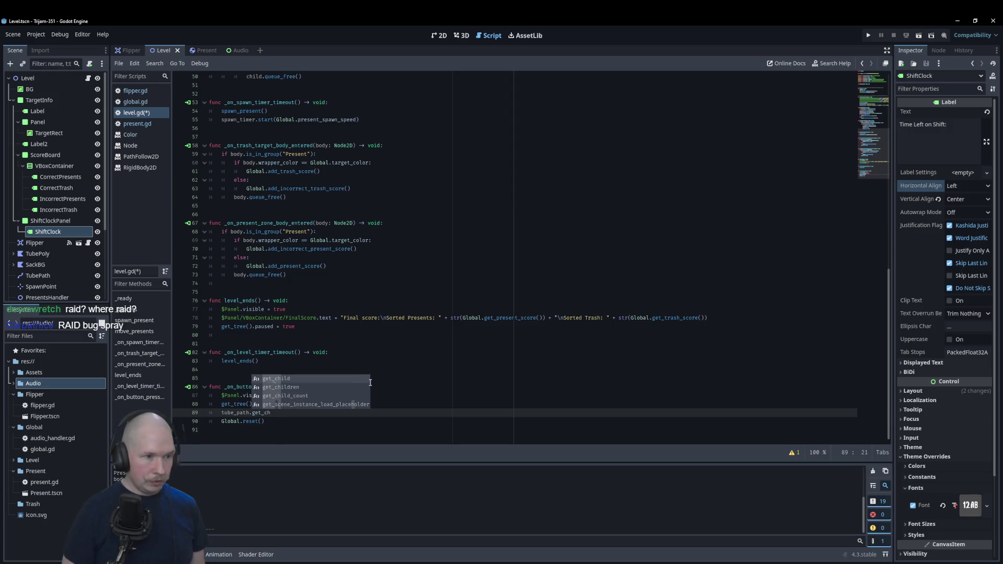
key(Down)
key(Return)
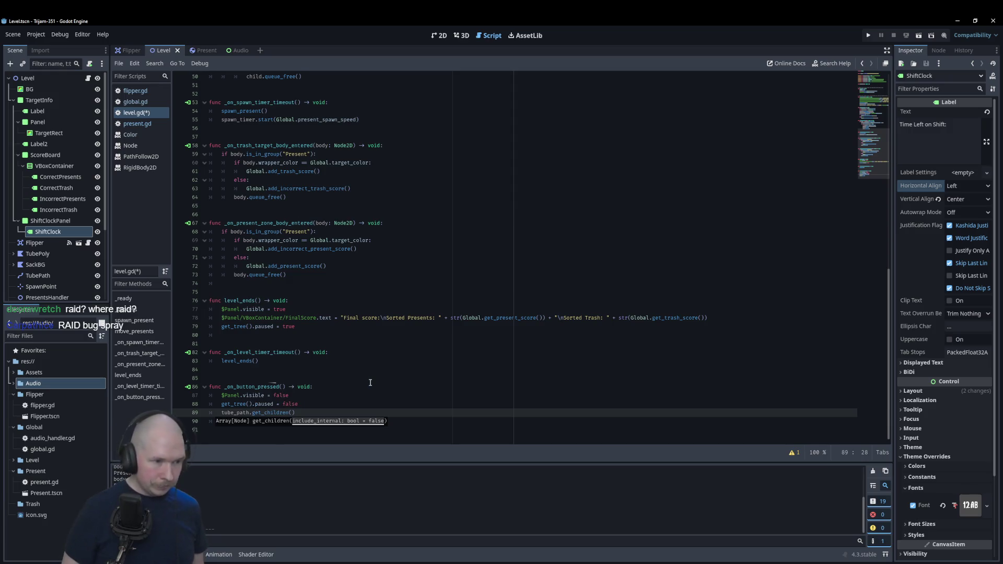
- Turn it into 'for child in tube_path.get_children(): child.queue_free()' and run the game
key(Home)
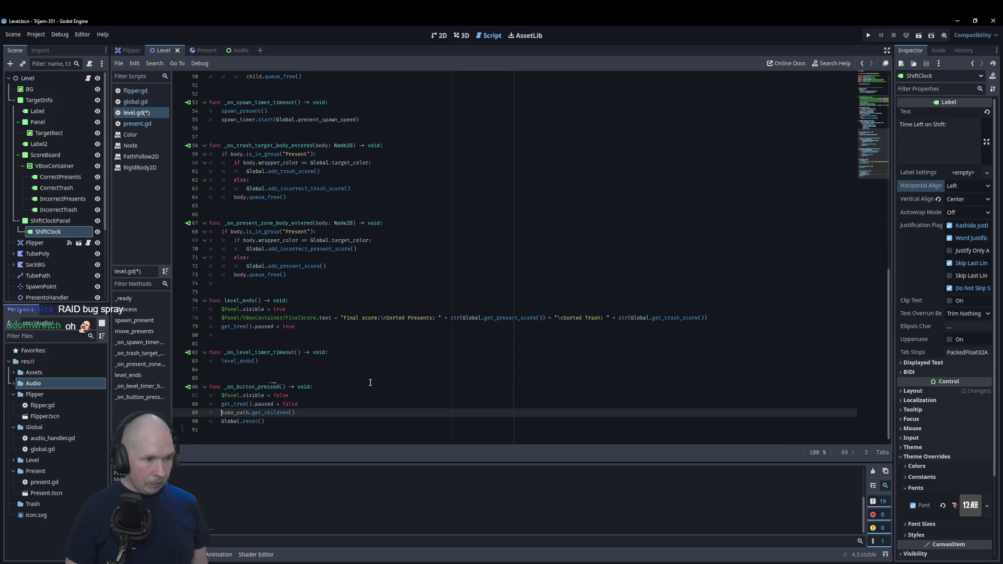
text(for)
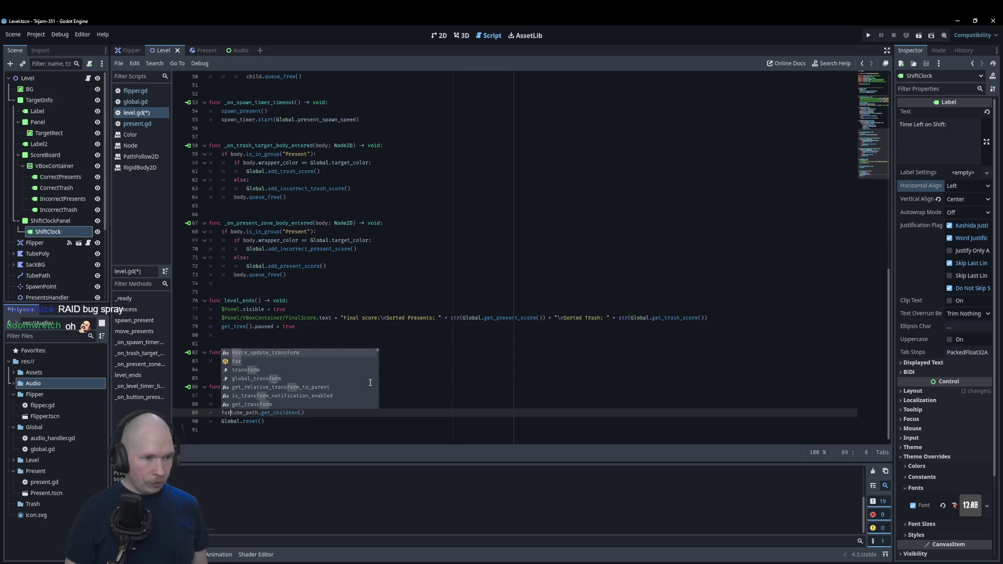
text( child )
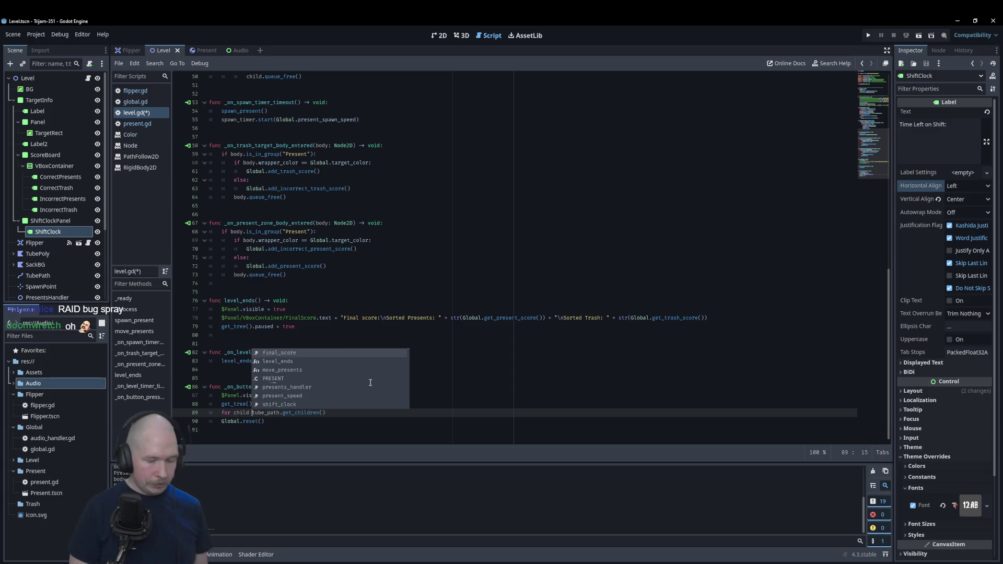
text(in)
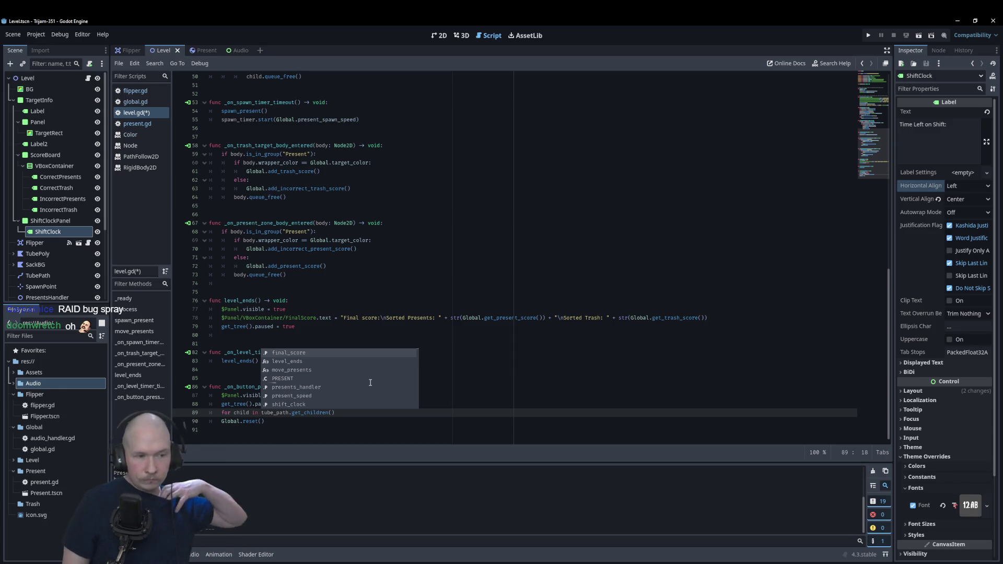
key(End)
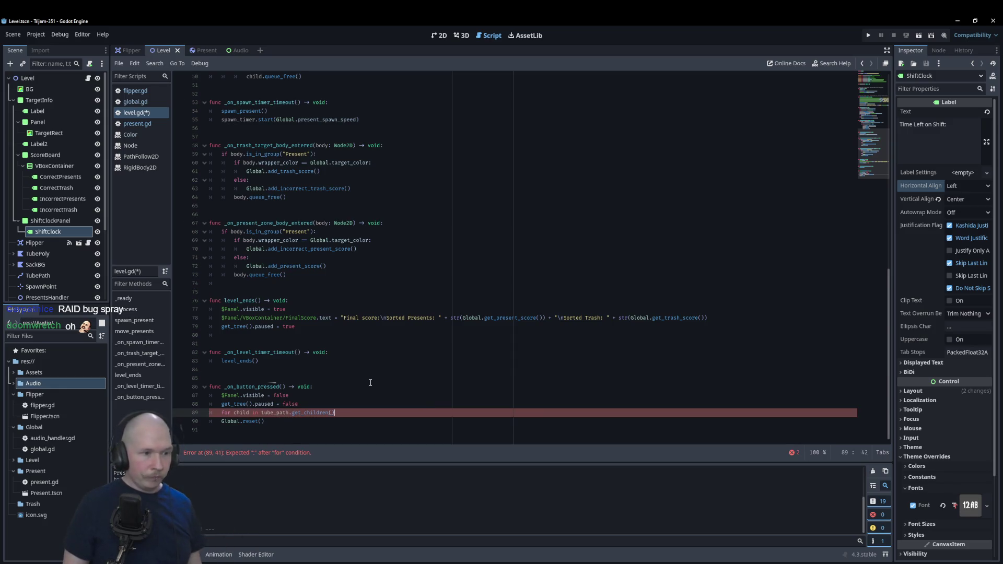
text(:)
key(Return)
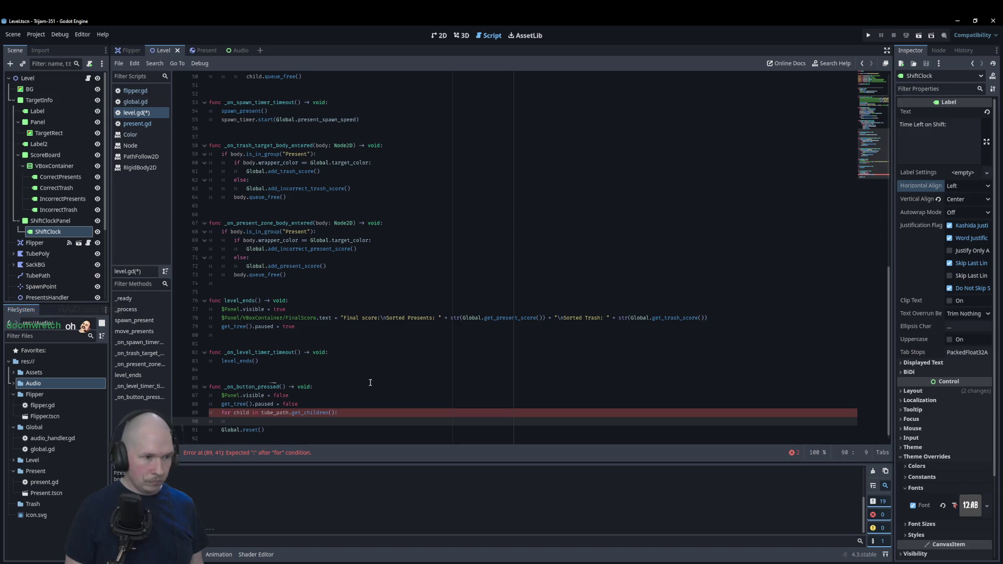
text(child.q)
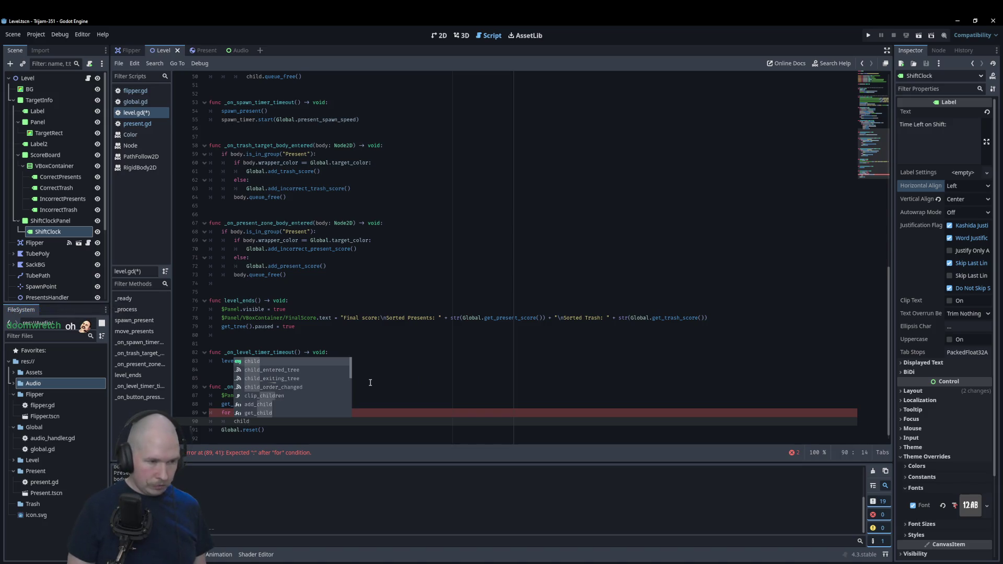
key(Return)
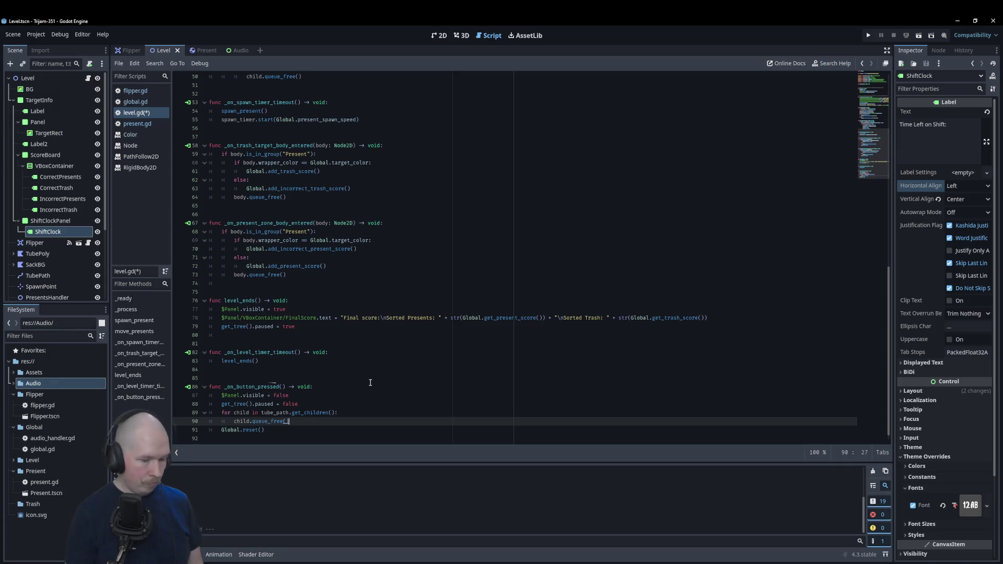
key(F5)
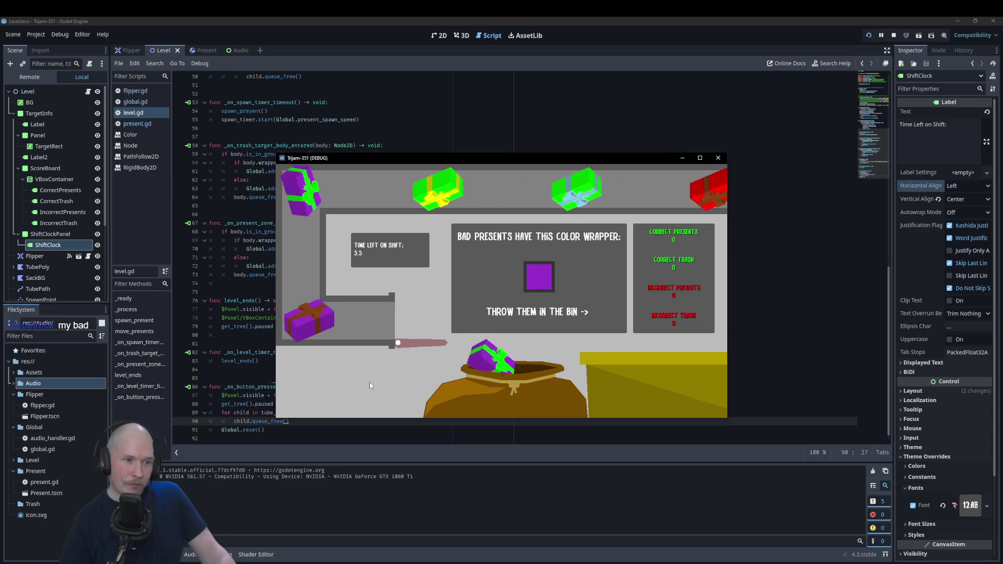
- Flip a present, play to the final score, choose Try again, then close the game
key(space)
key(space)
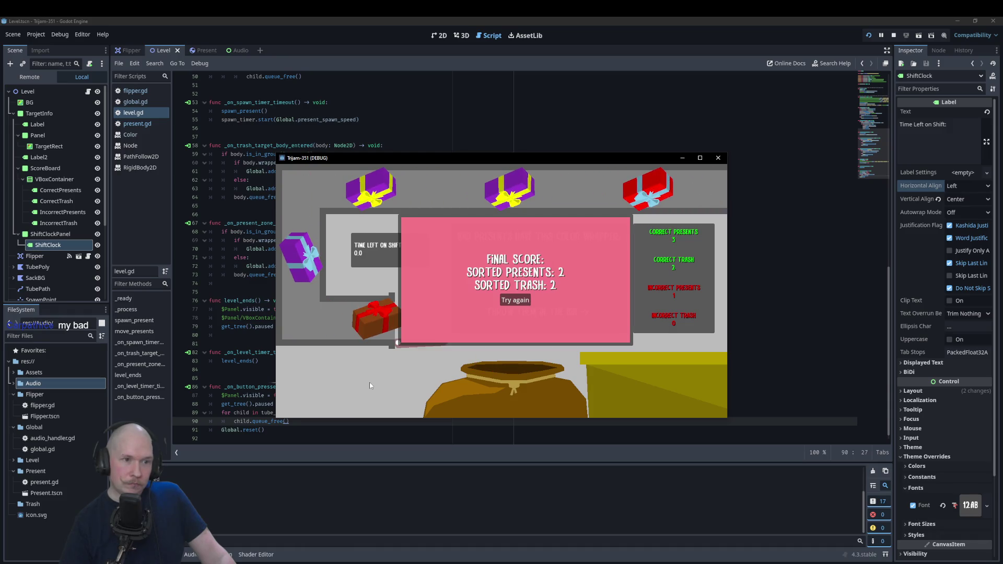
click(512, 302)
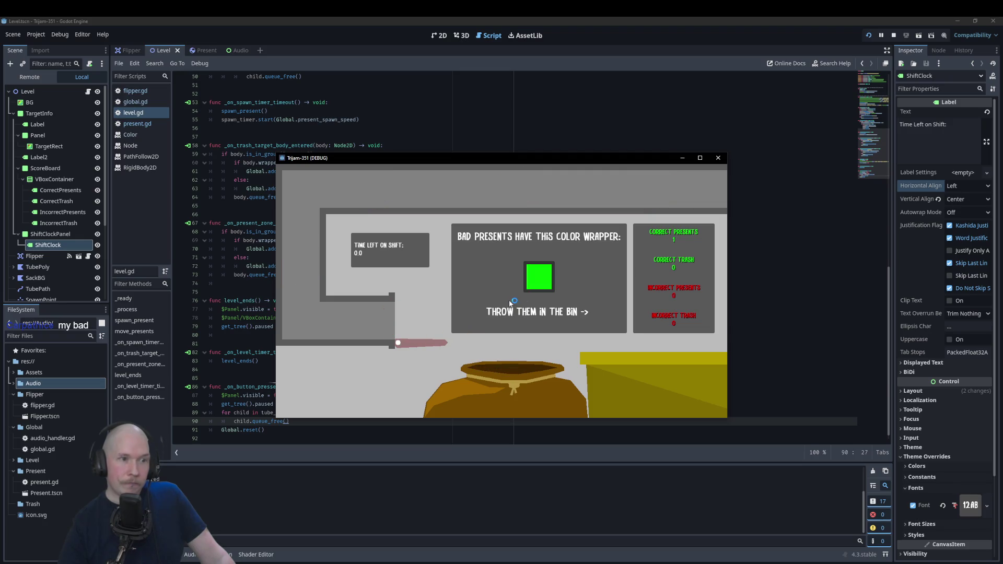
click(718, 158)
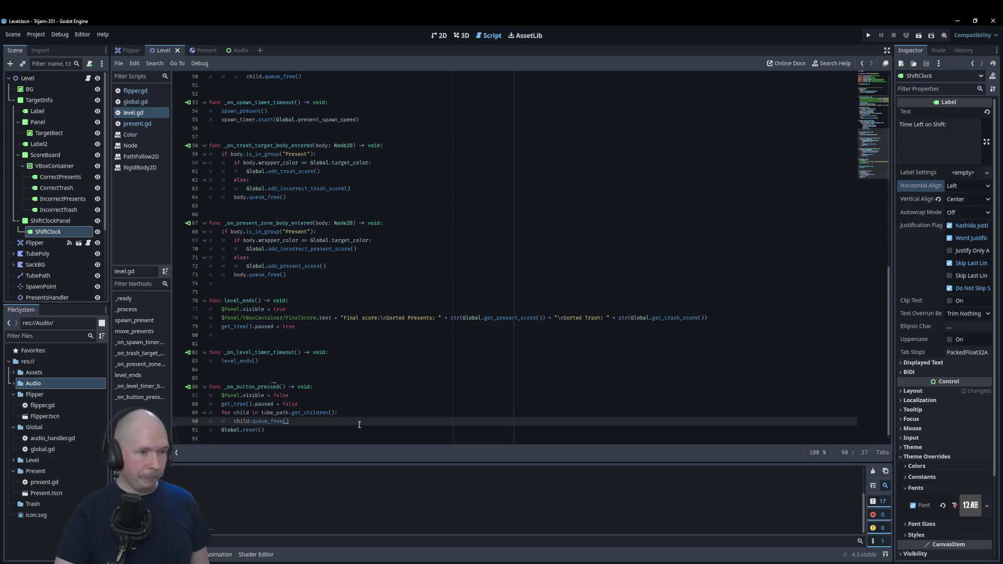
- Add 'for child in $PresentsHandler.get_children(): child.queue_free()' using a dragged node reference, and save level.gd
key(Return)
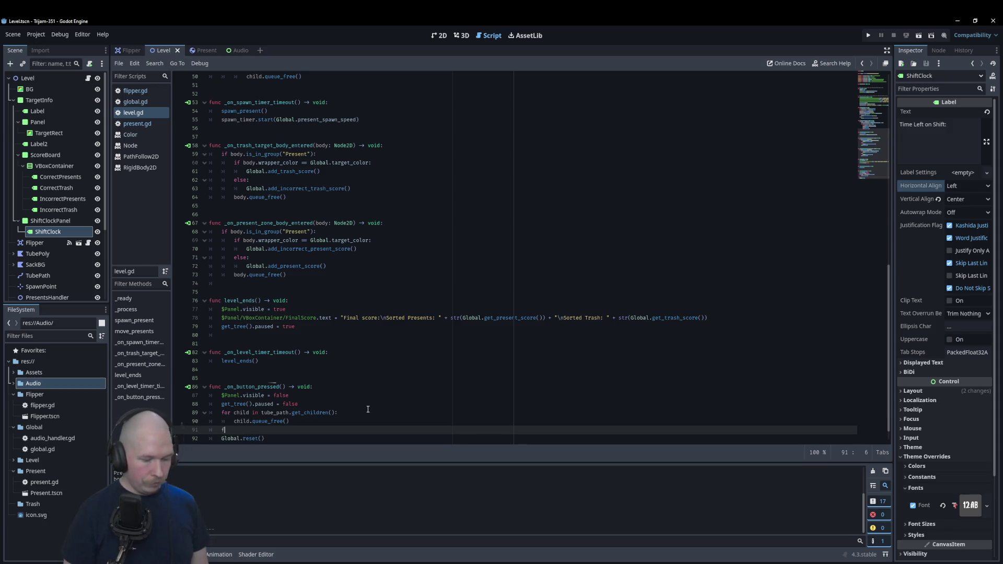
text(or child in)
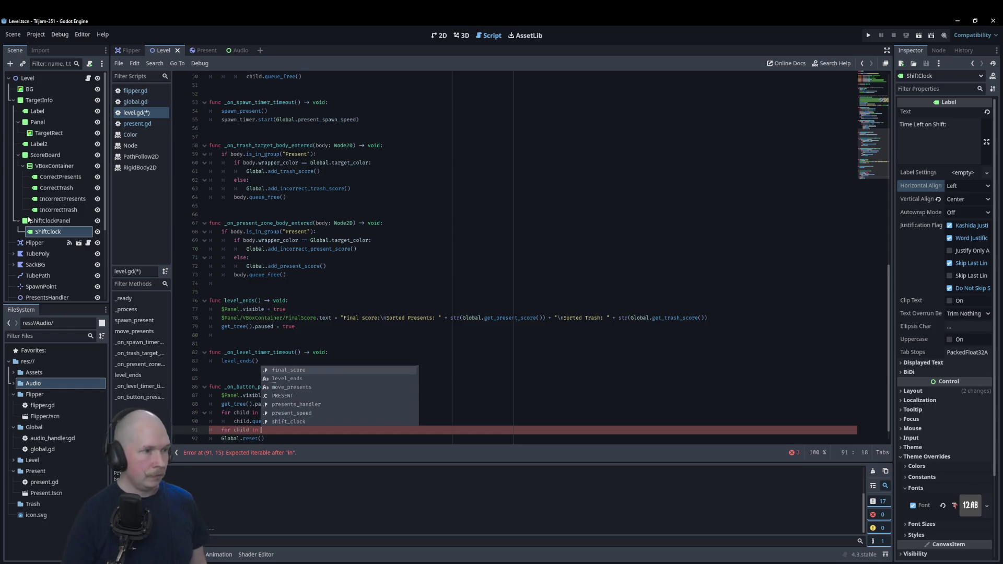
scroll(54, 162, down, 5)
mouse_move(51, 195)
mouse_down()
mouse_move(339, 383)
mouse_move(306, 426)
mouse_move(314, 433)
mouse_up()
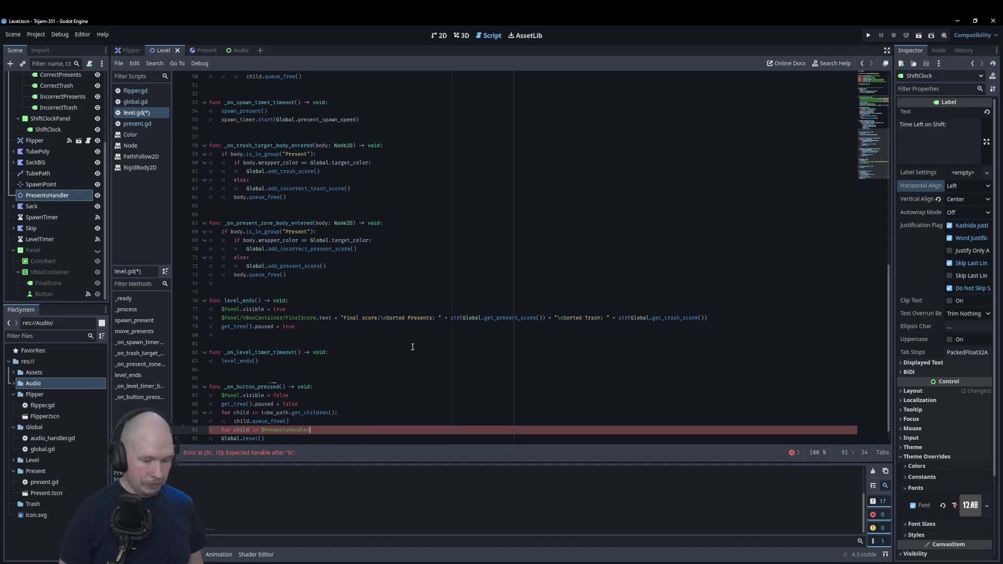
text(.get)
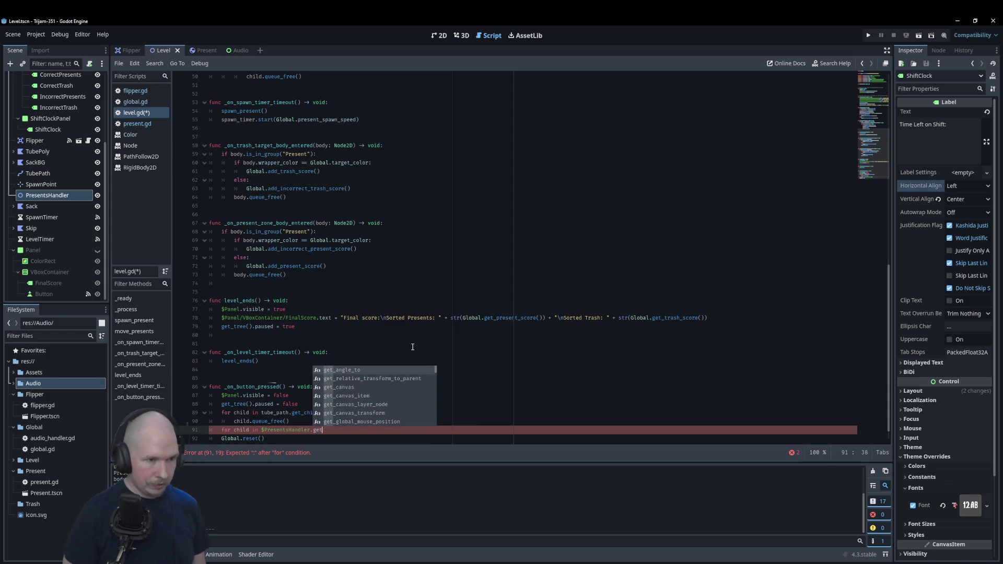
text(_chil)
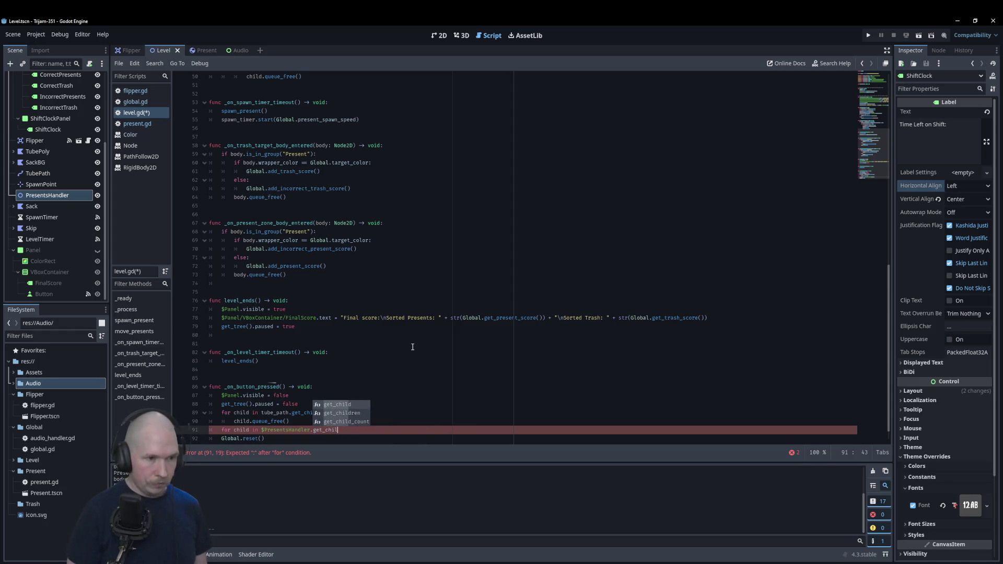
key(Down)
key(Return)
text():)
key(Return)
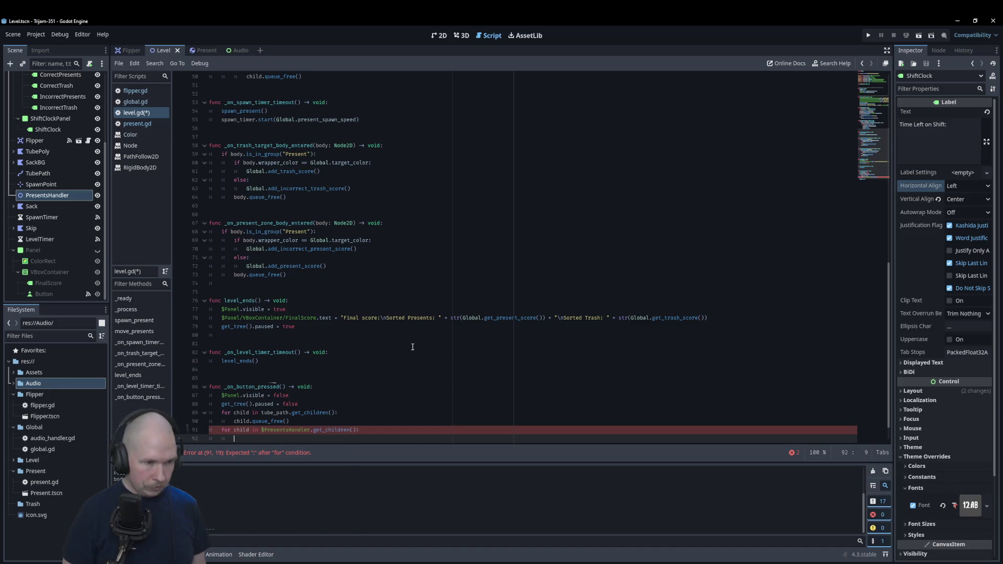
text(child.queue_free())
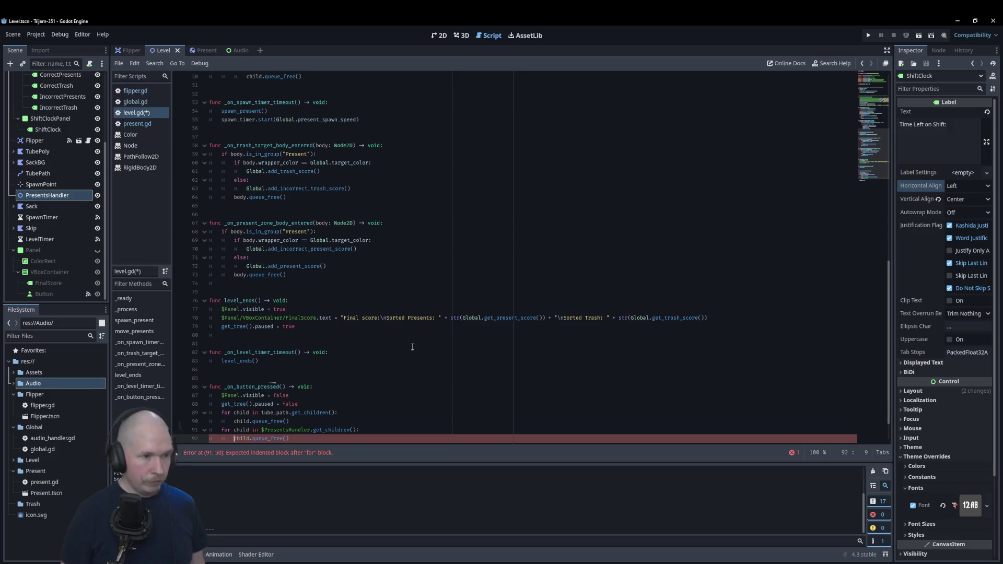
key(ctrl+s)
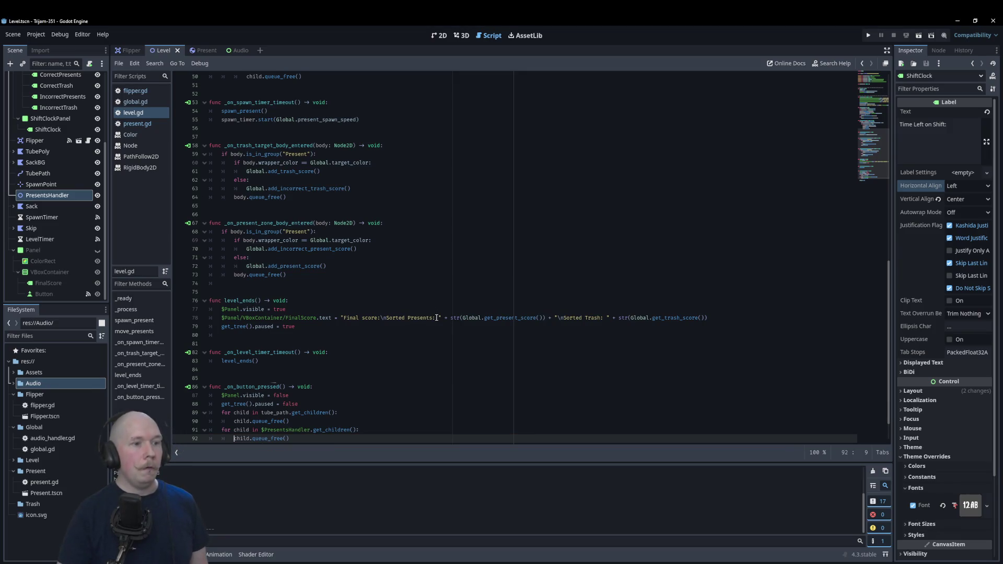
- Place the cursor on the empty line before Global.reset() and switch to the Audio scene
scroll(371, 374, down, 2)
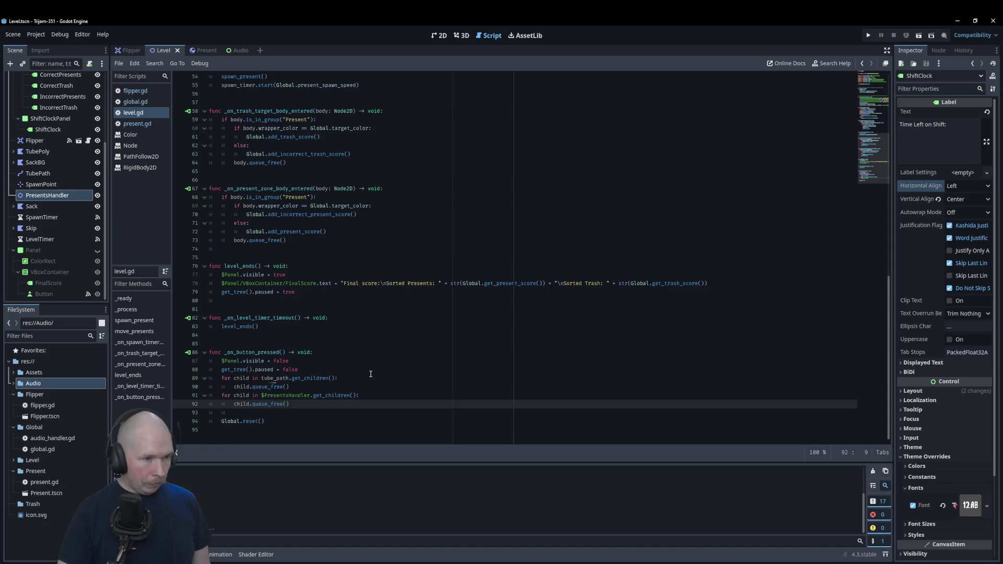
click(255, 413)
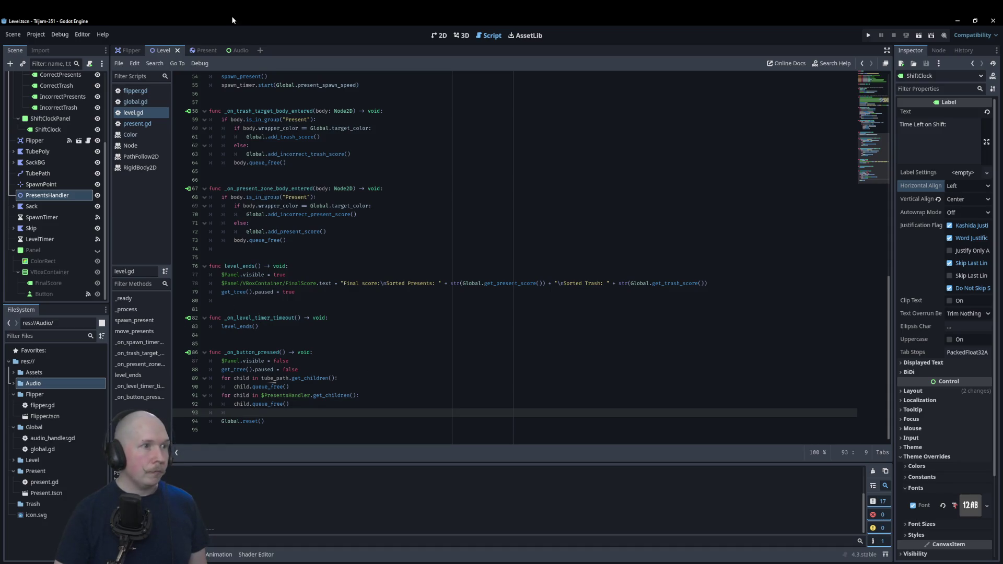
click(236, 50)
- Rename the existing AudioStreamPlayer node to Level_music
click(46, 94)
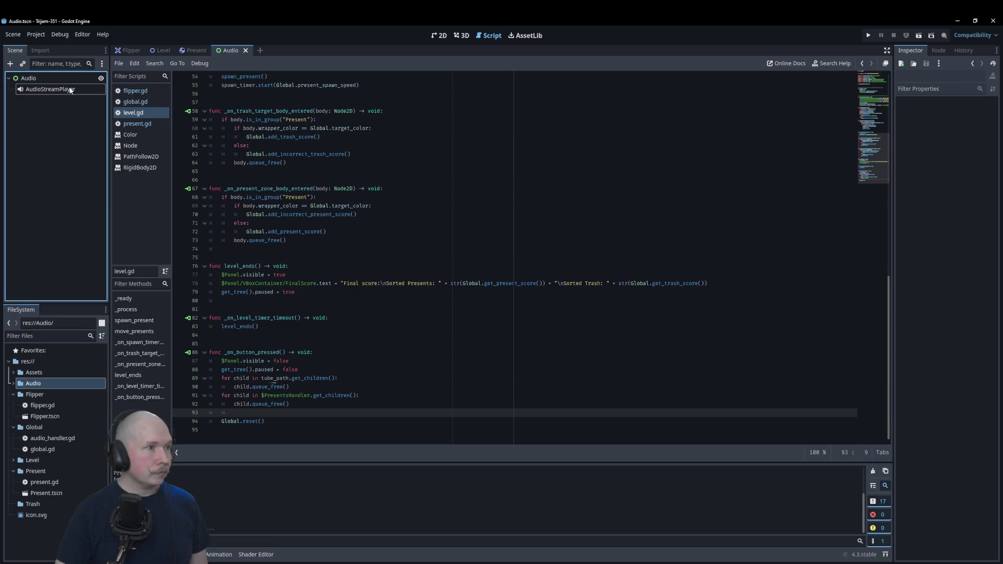
double_click(67, 89)
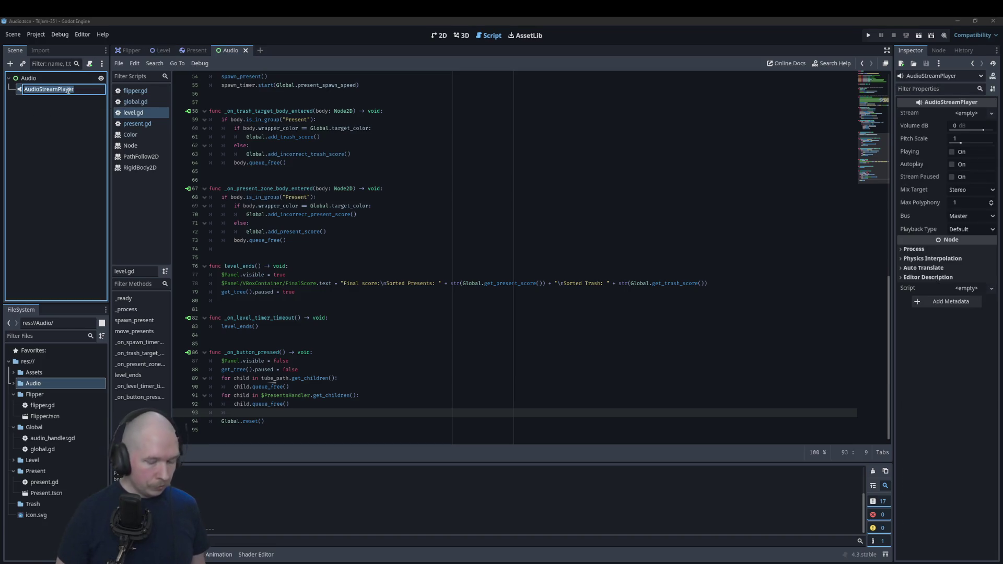
key(Home)
text(Lev)
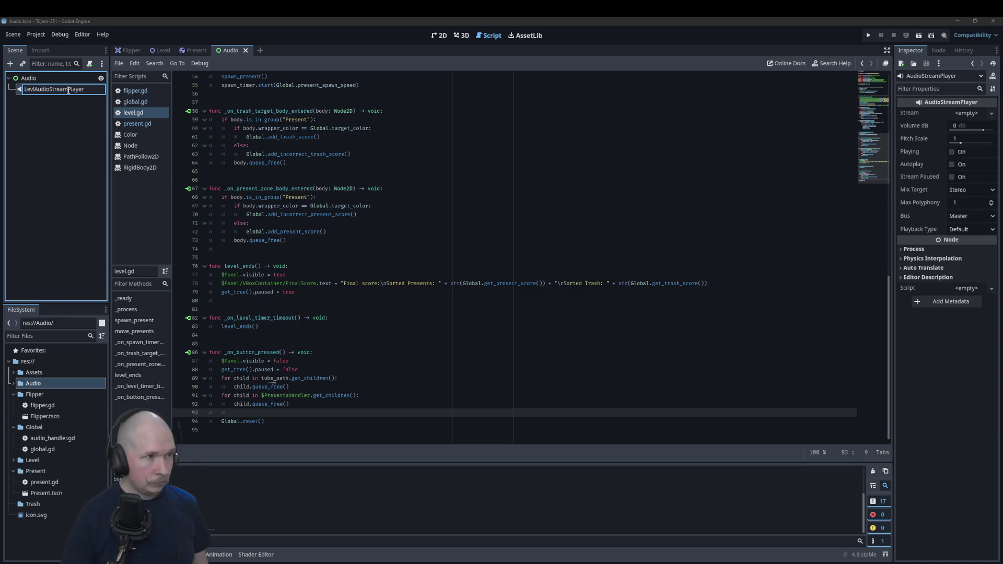
key(ctrl+a)
text(Level)
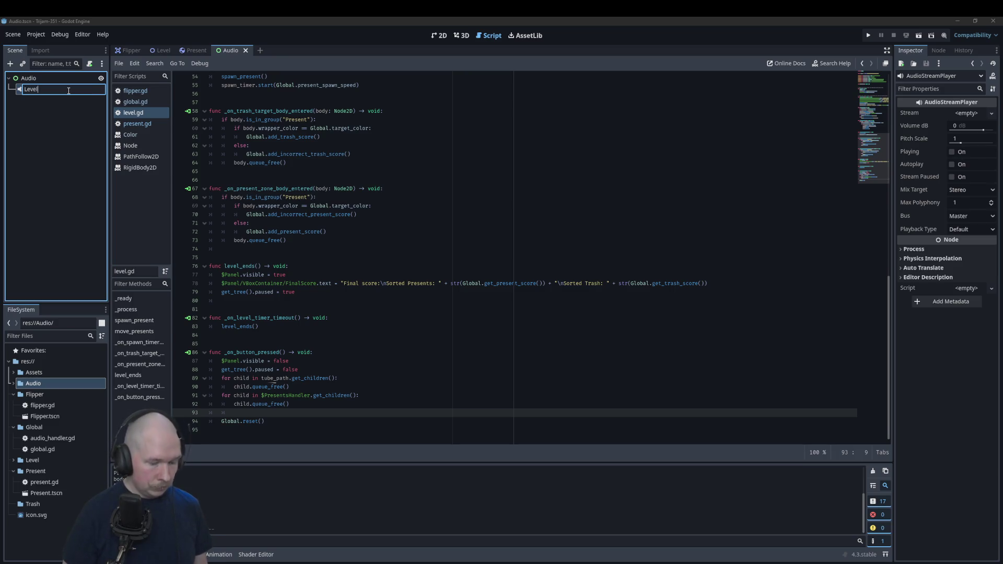
text(_music)
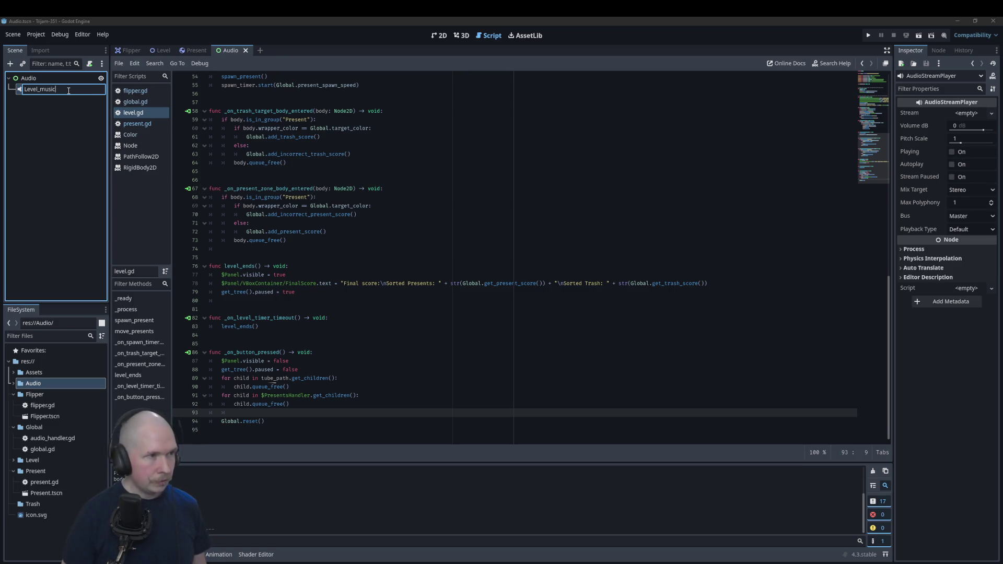
key(Return)
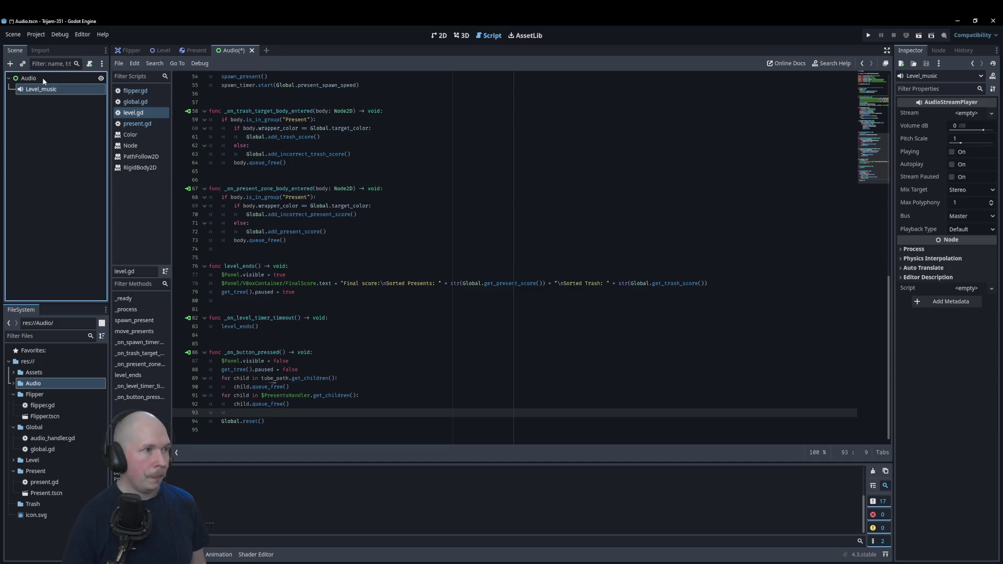
- Add two AudioStreamPlayer child nodes to the Audio root through the Add Child Node dialog
click(43, 77)
right_click(42, 78)
click(60, 84)
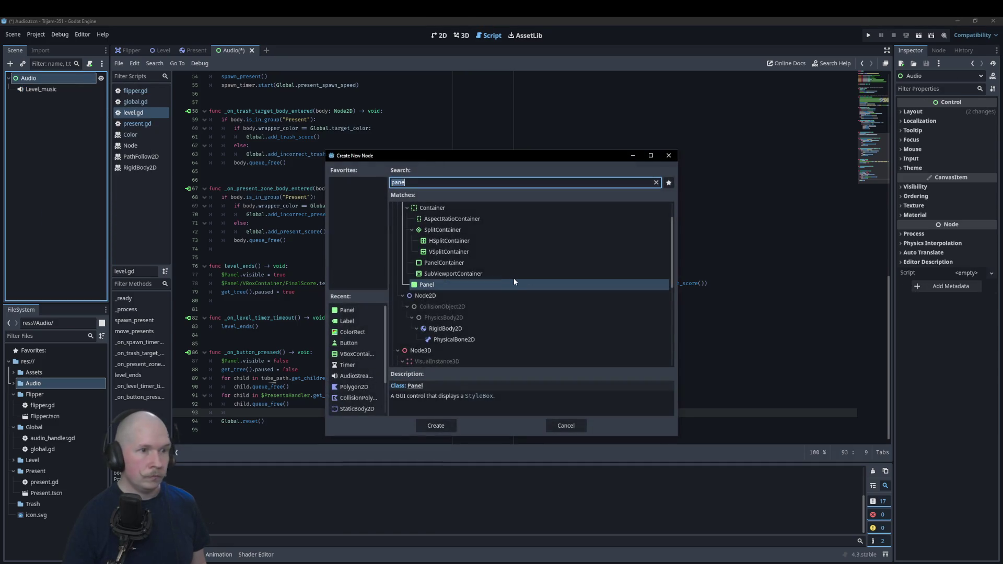
text(audi)
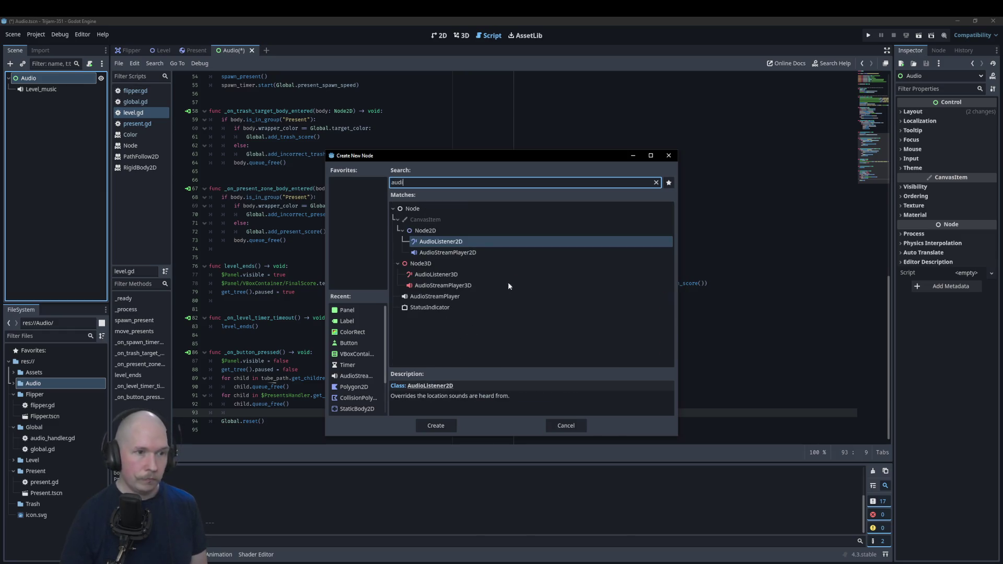
click(431, 298)
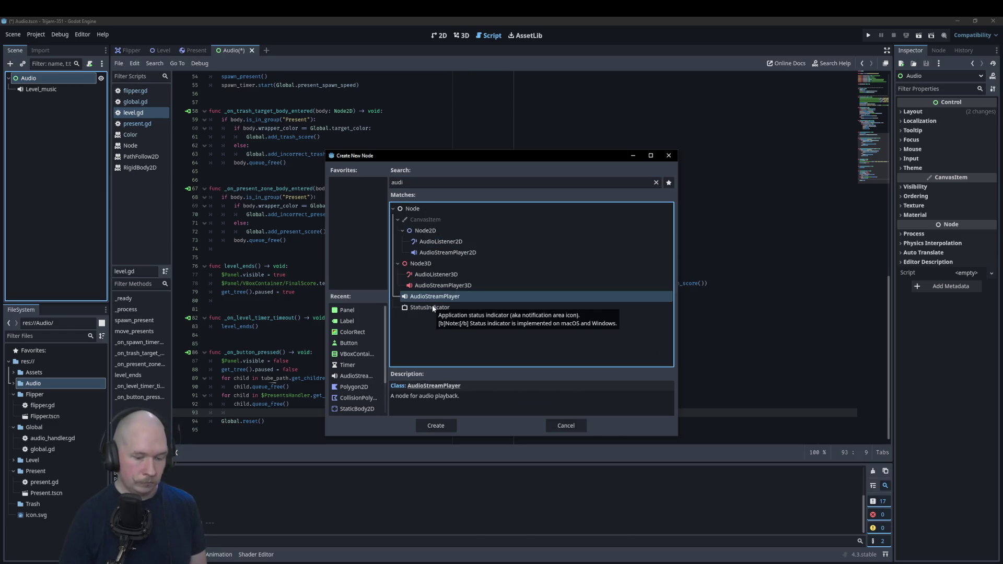
double_click(406, 300)
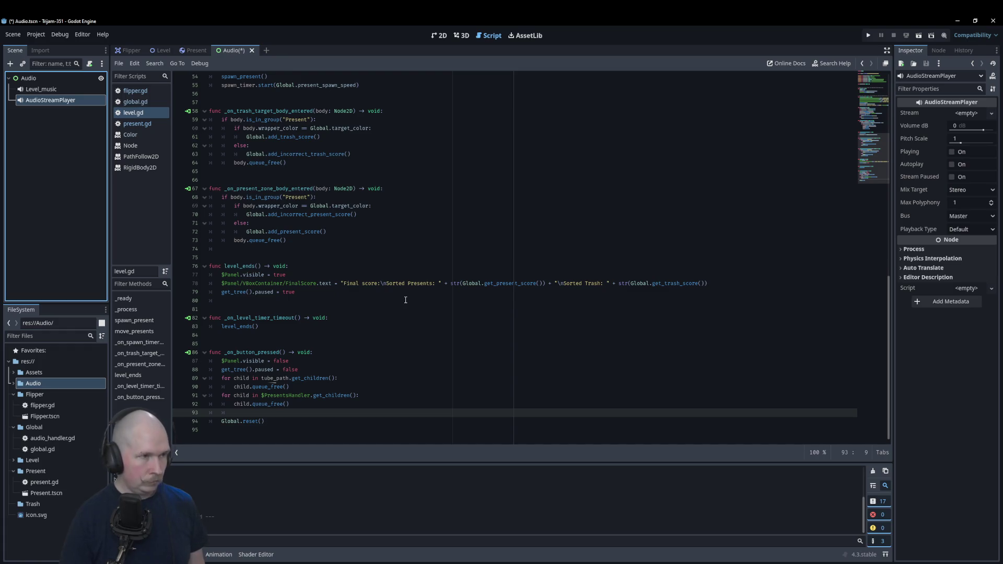
key(ctrl+a)
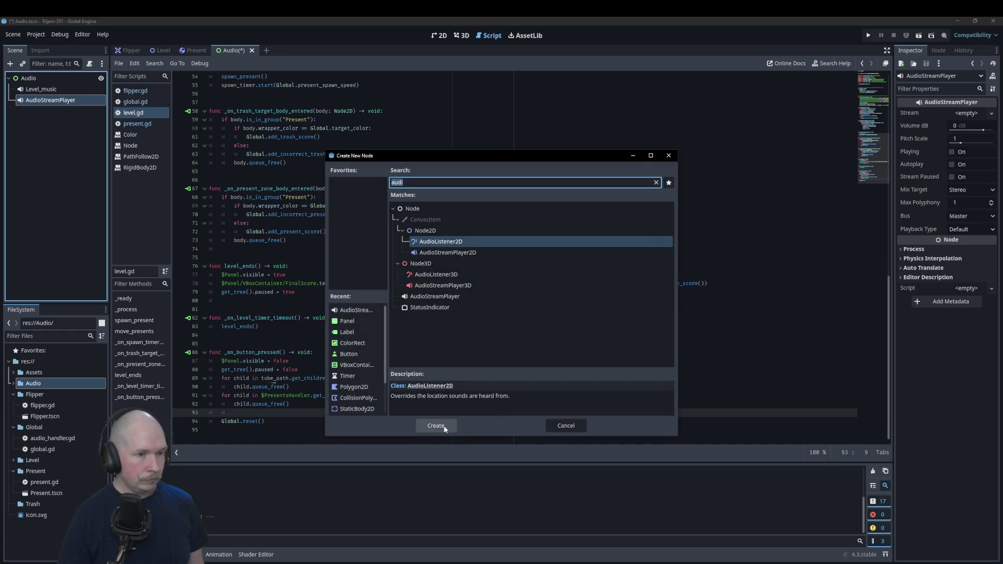
double_click(439, 297)
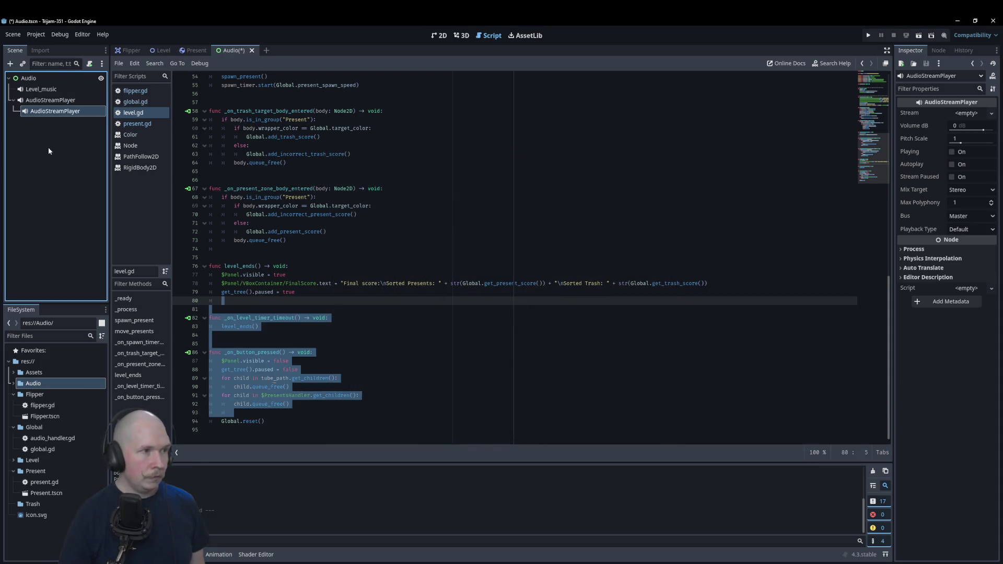
- Add AudioStreamPlayer2 and AudioStreamPlayer3 under Audio and move the nested player directly under Audio
click(46, 79)
key(ctrl+a)
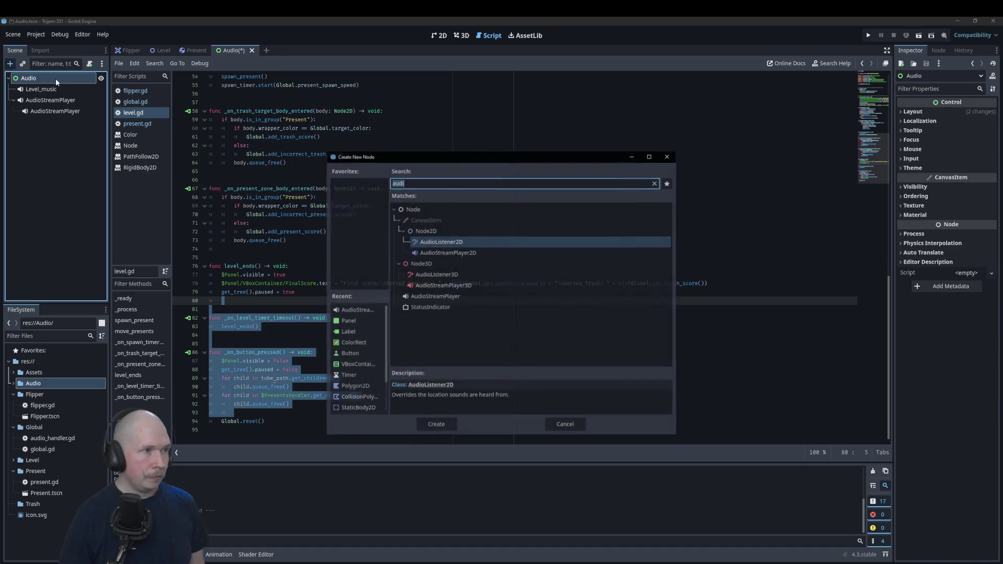
click(463, 296)
click(443, 423)
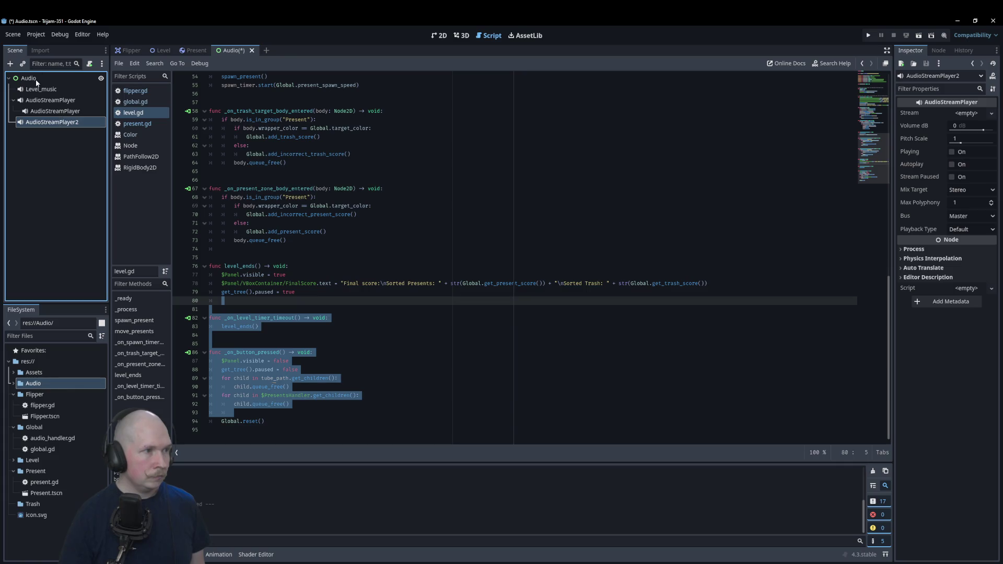
click(36, 80)
key(ctrl+a)
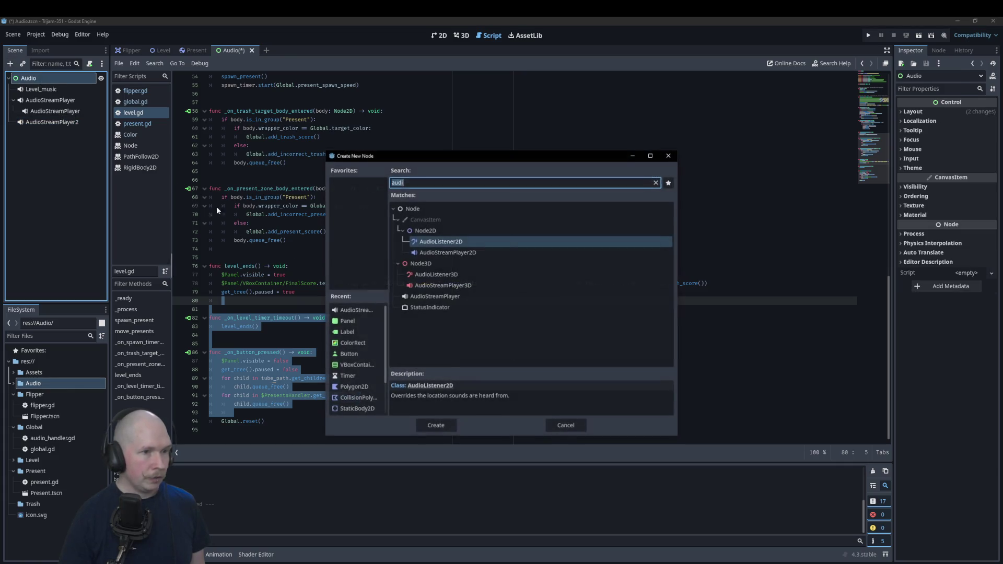
click(436, 296)
click(436, 425)
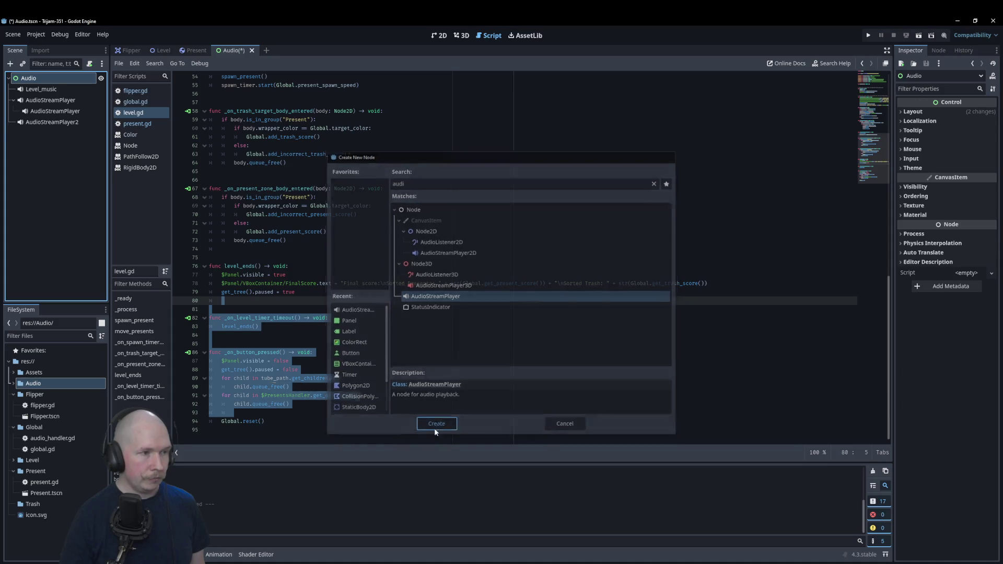
mouse_move(67, 113)
mouse_down()
mouse_move(65, 162)
mouse_move(70, 136)
mouse_up()
click(74, 101)
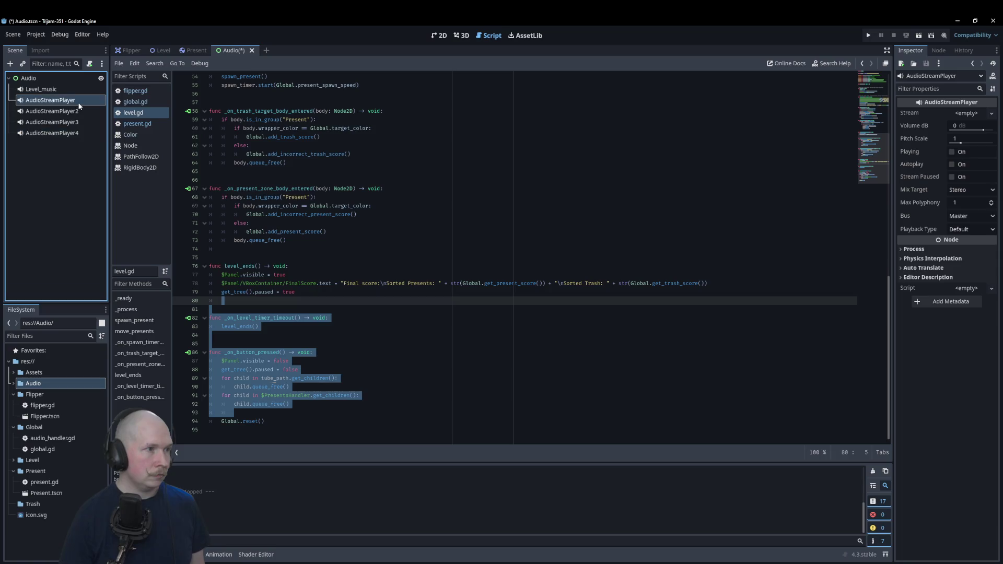
- Rename the first three new players Flipper, Correct_choice and IncorrectChoice
click(74, 101)
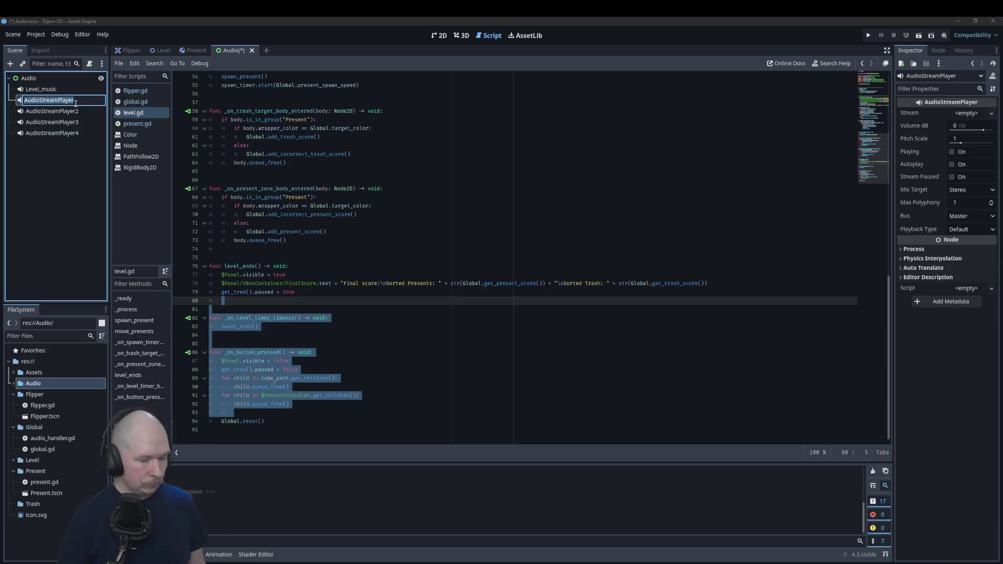
text(Flipper)
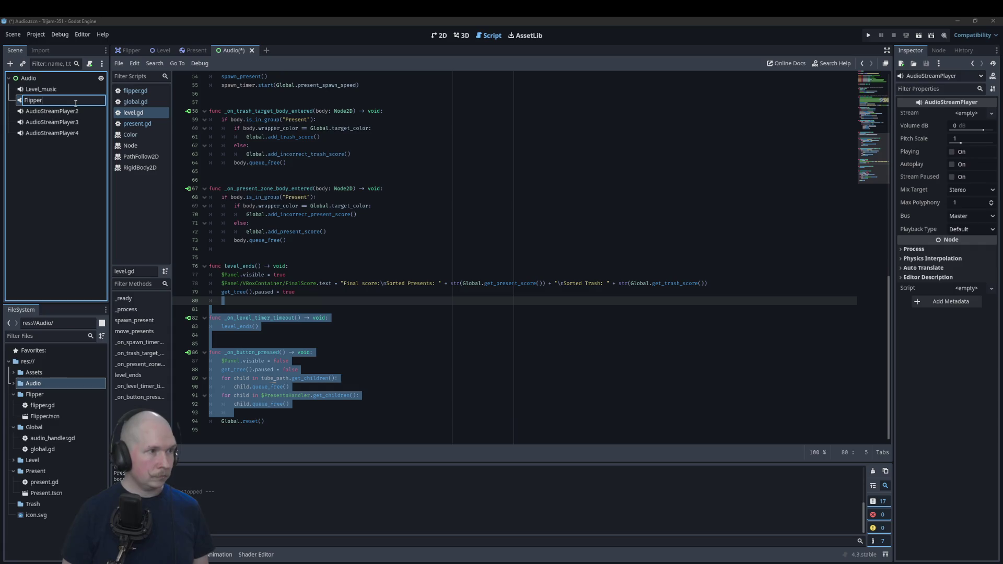
click(79, 109)
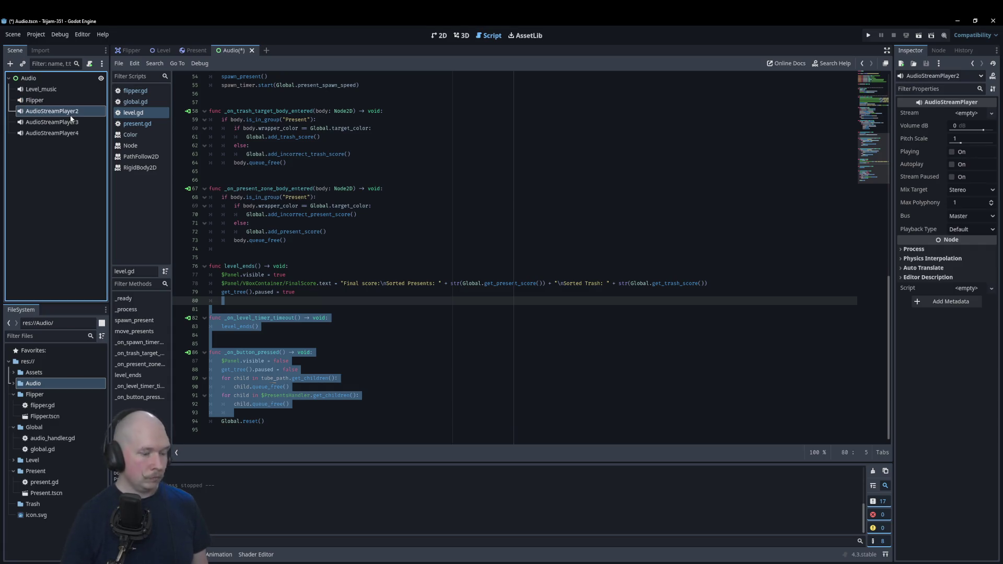
double_click(71, 114)
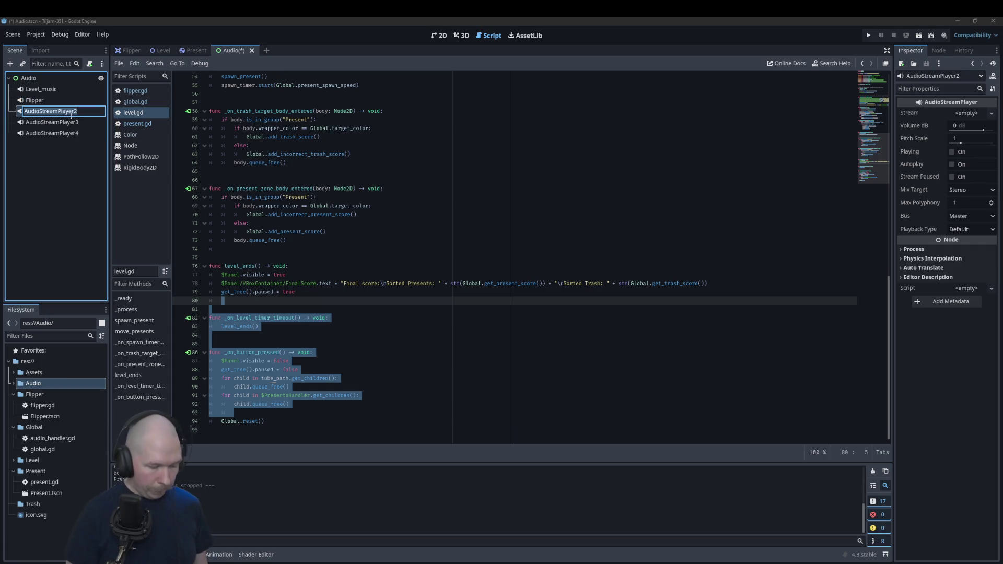
text(Correct)
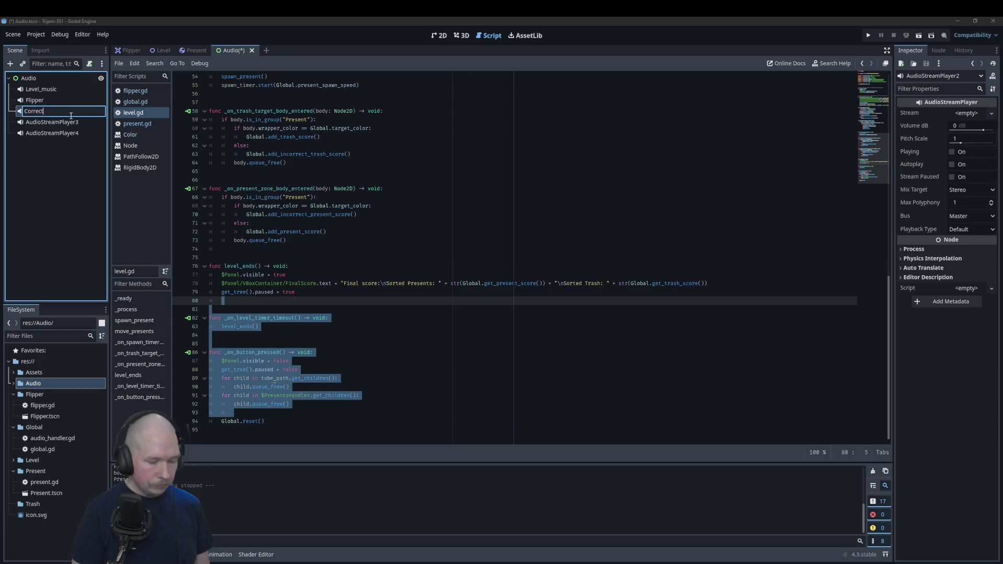
text(_choice)
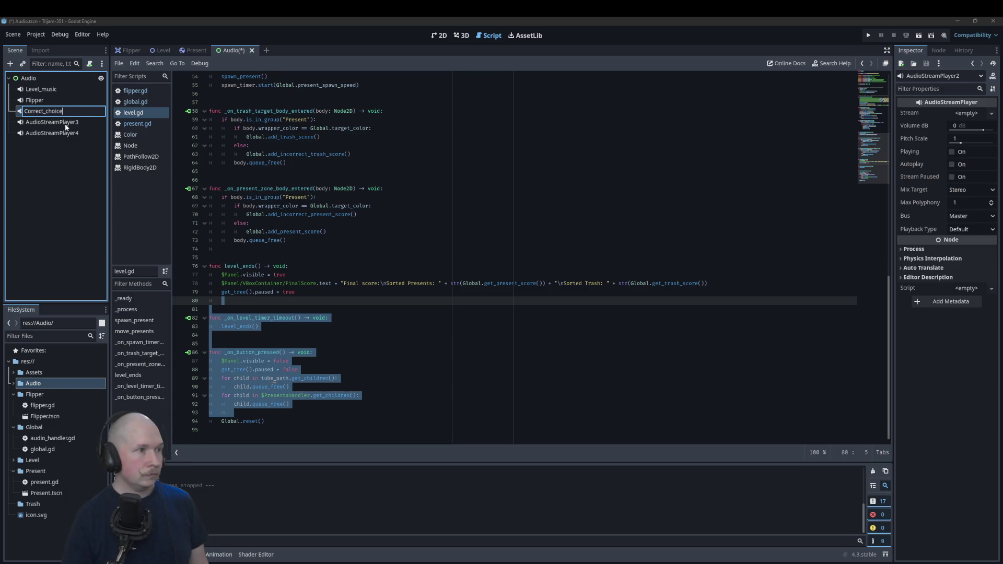
click(65, 123)
click(65, 123)
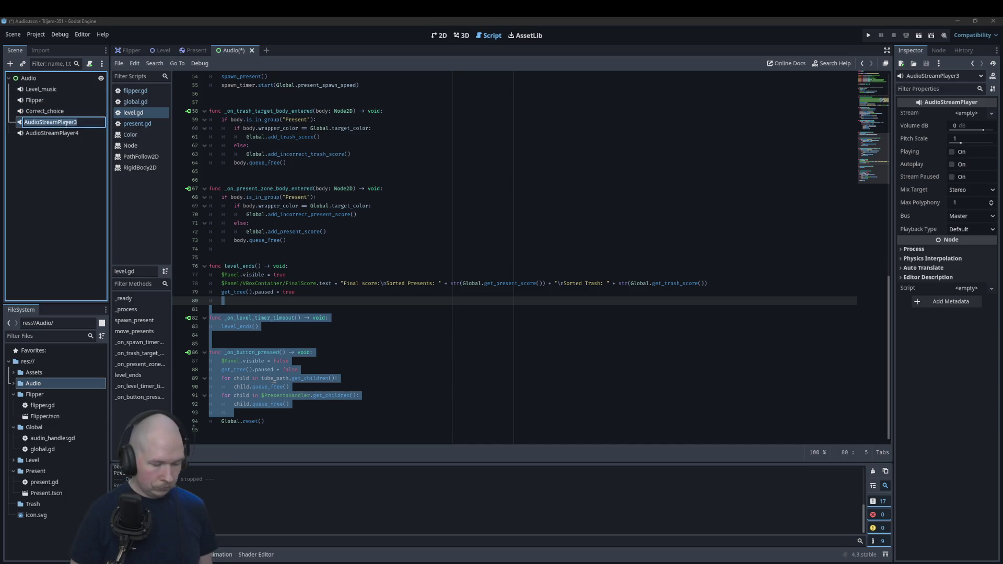
text(Incorrect)
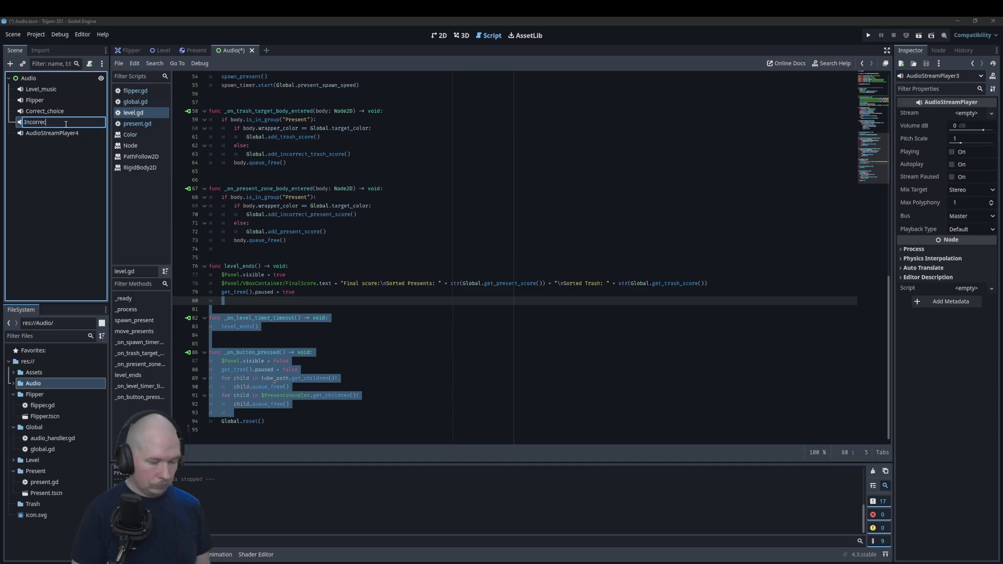
text(Choice)
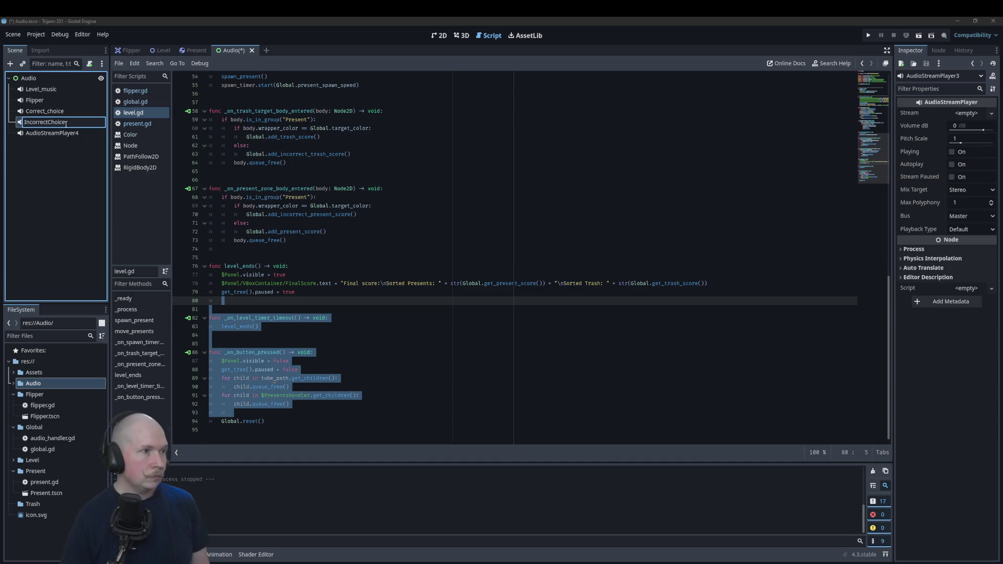
key(Return)
- Fix Correct_choice to CorrectChoice and rename the last player LevelStart
double_click(53, 111)
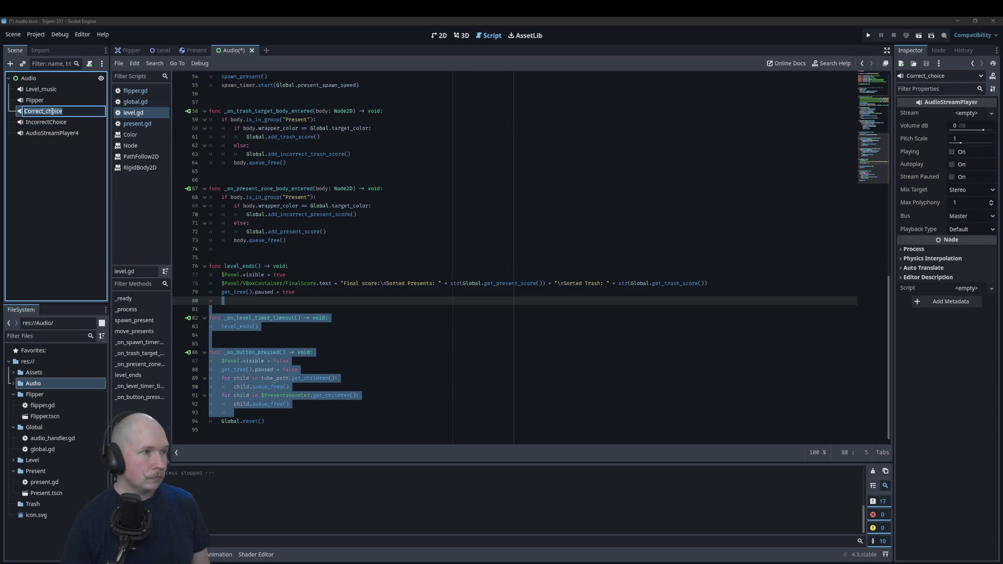
key(BackSpace)
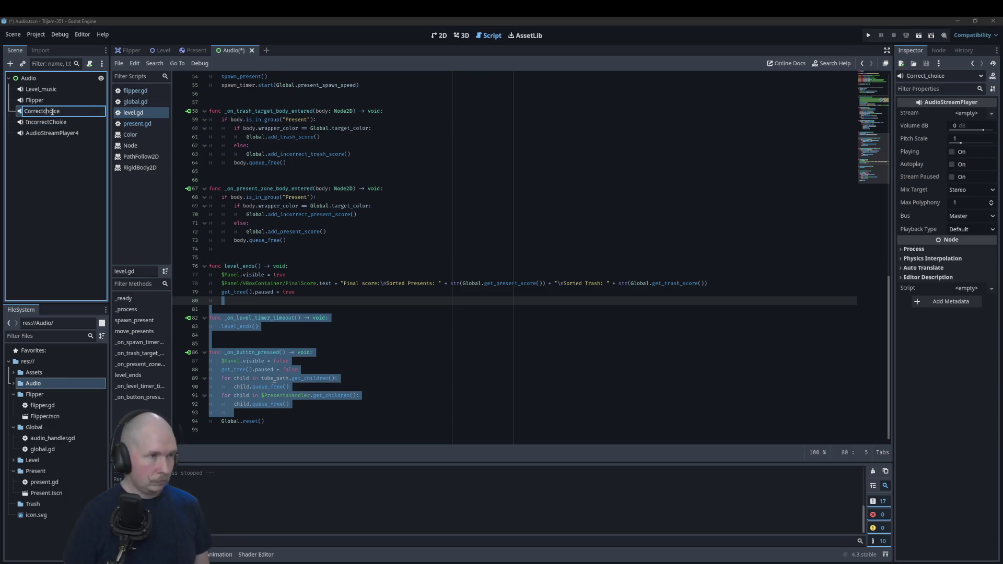
key(Delete)
text(C)
key(Return)
double_click(60, 133)
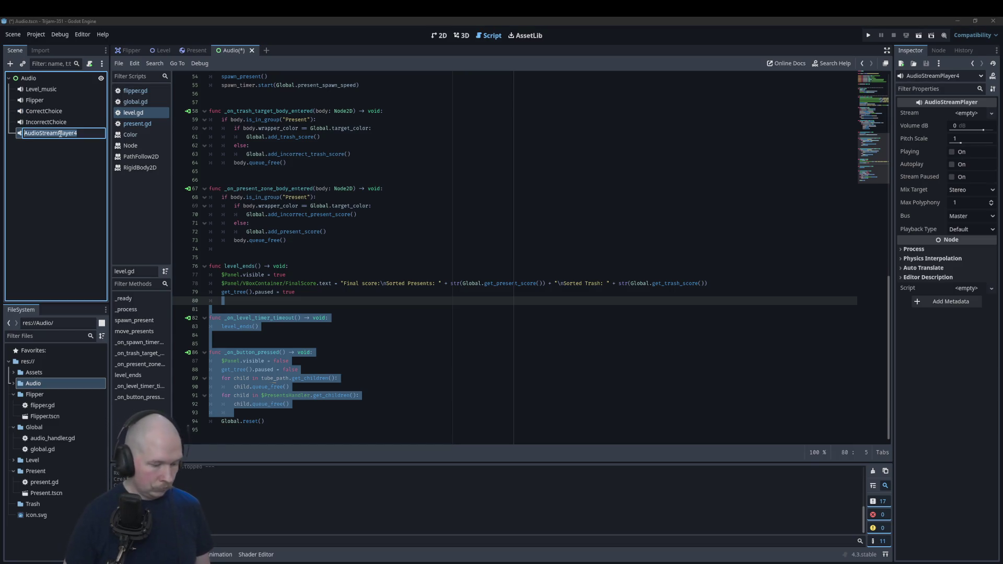
text(LevelStart)
key(Return)
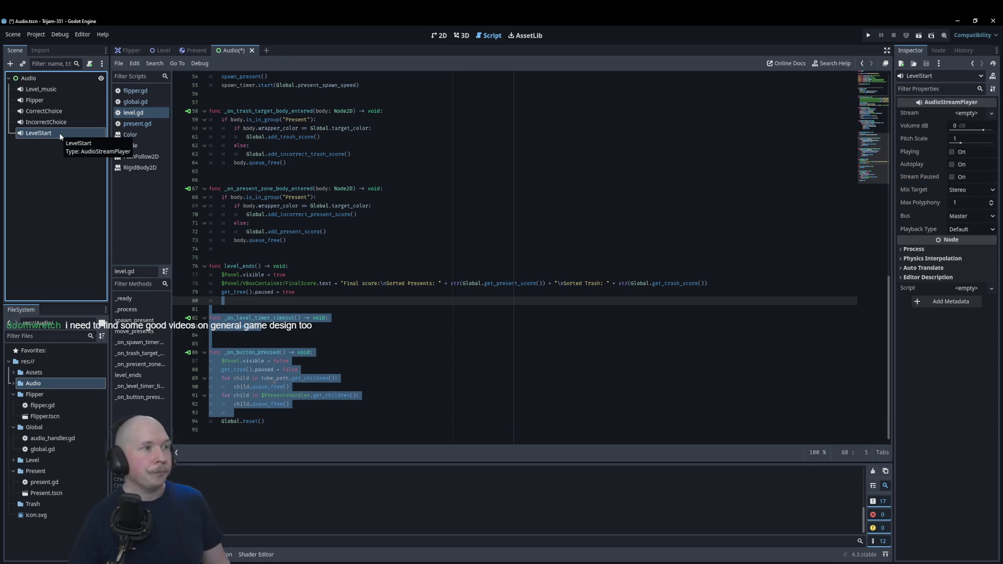
- Load '4. Choir at the Church.wav' as the Level_music player's stream
click(68, 99)
click(68, 88)
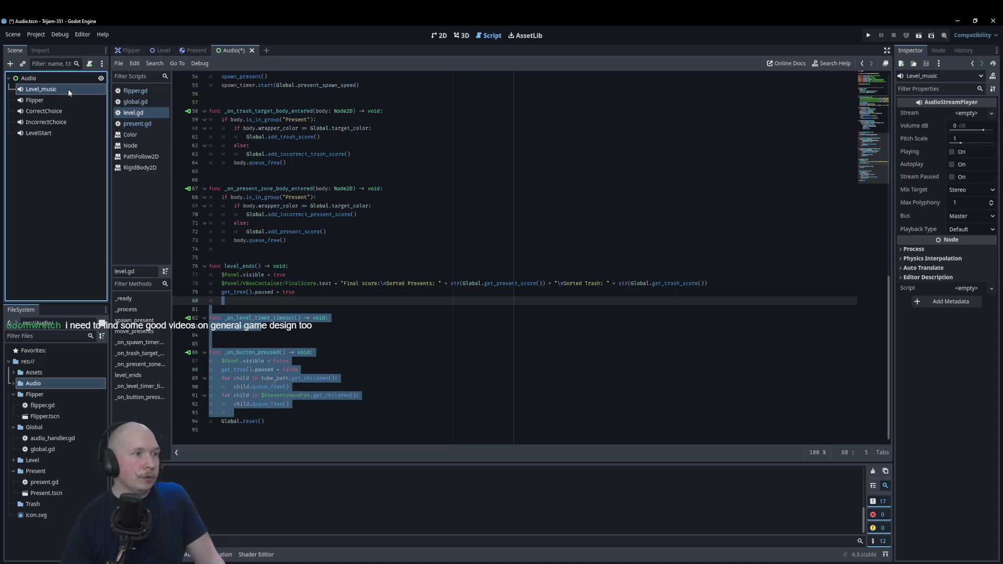
click(967, 113)
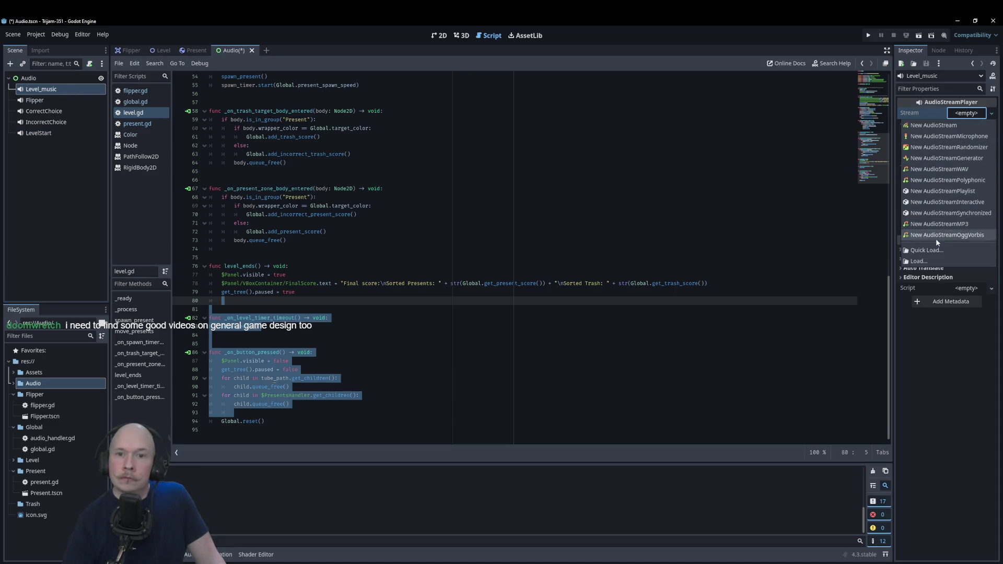
click(927, 250)
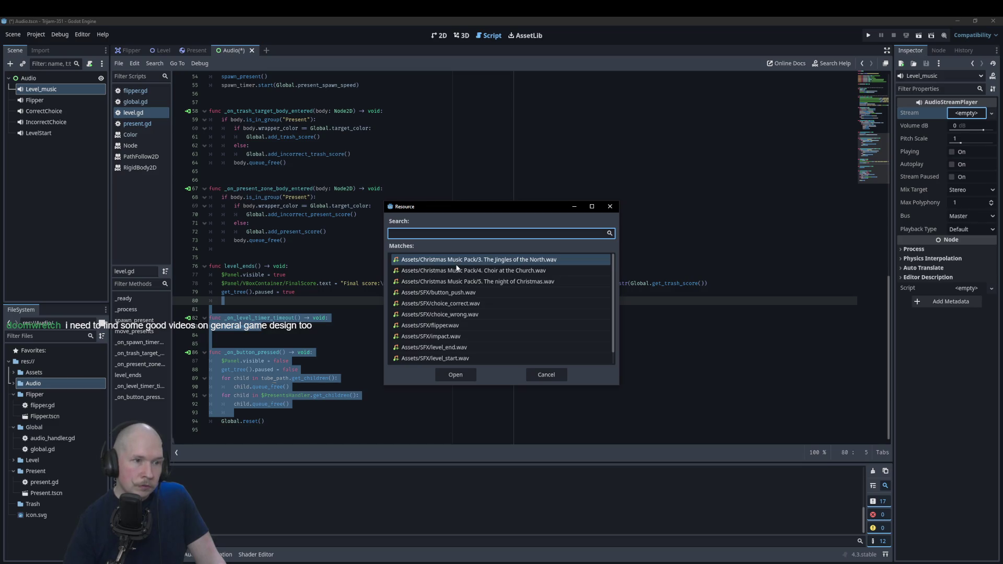
click(541, 271)
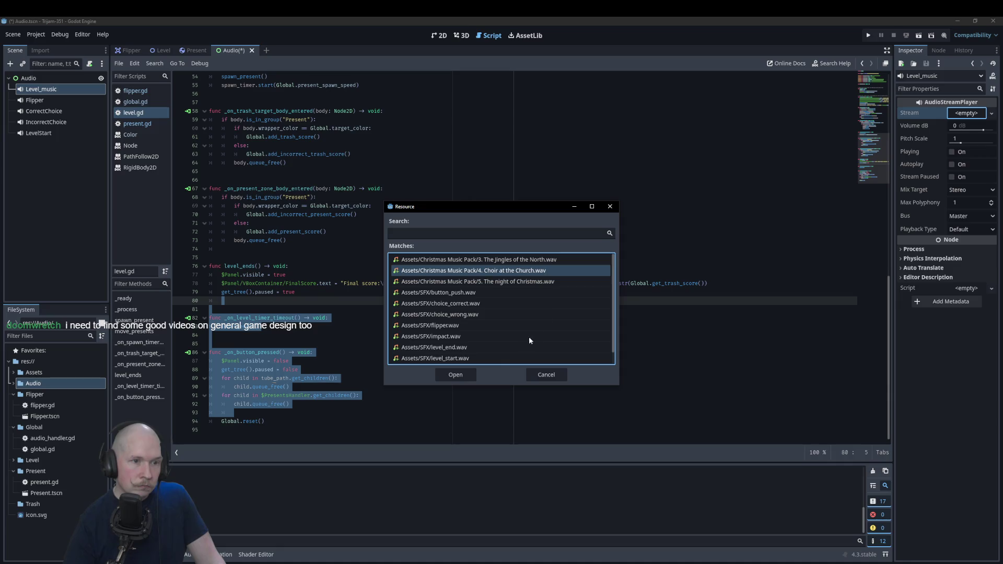
click(458, 376)
- Switch on Autoplay for Level_music and stop its preview from playing
click(951, 176)
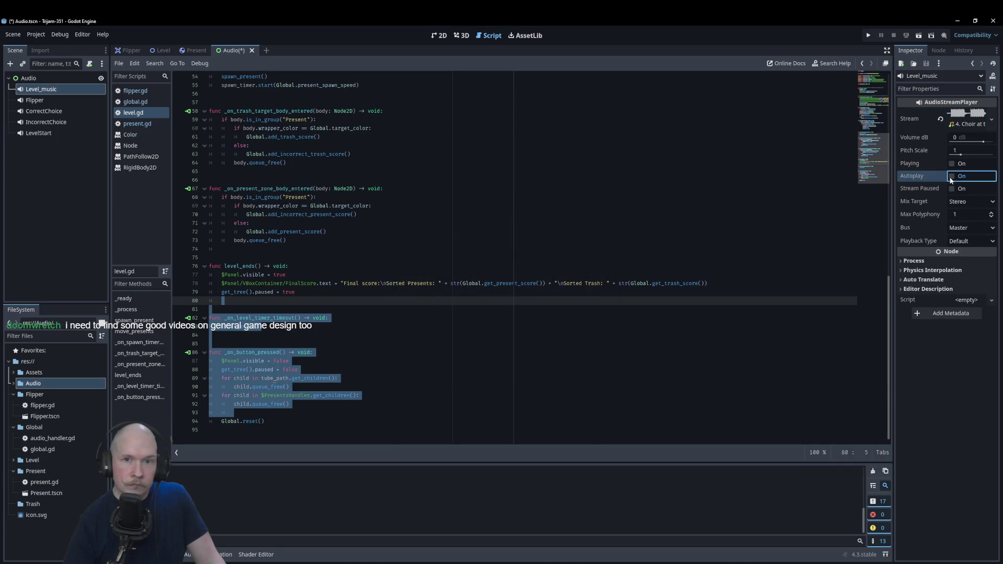
click(952, 164)
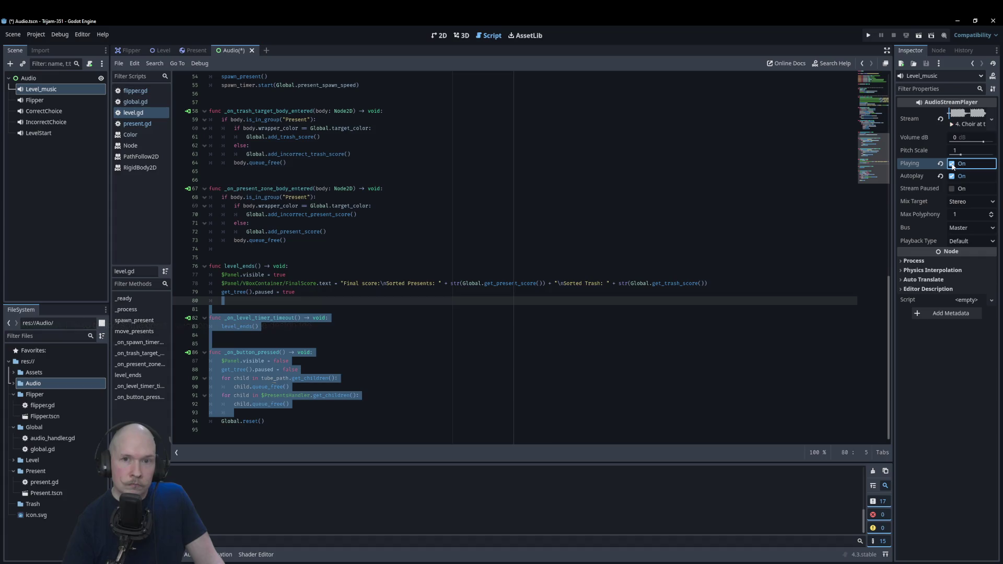
click(952, 164)
click(225, 128)
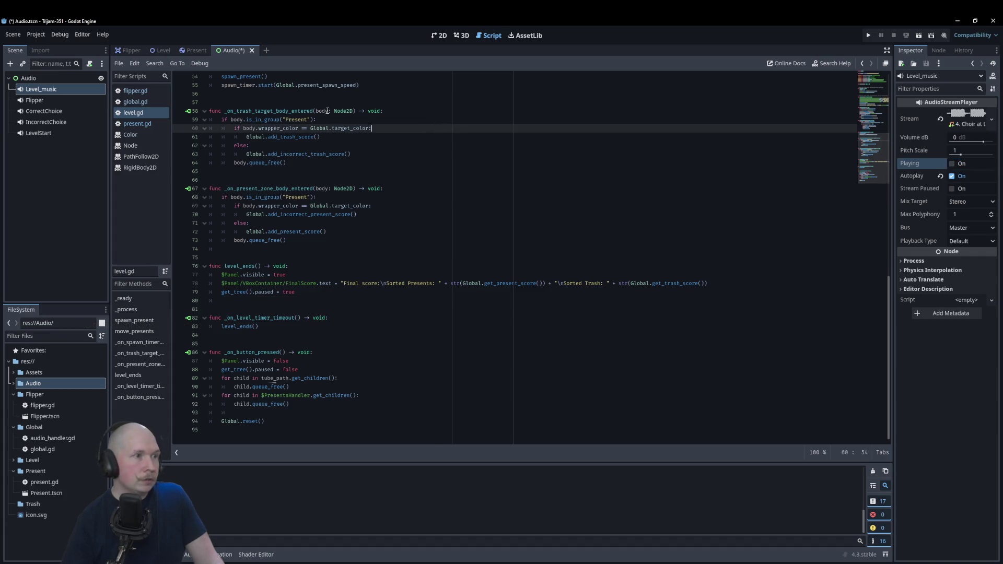
click(135, 101)
- Change level_length on line 8 of global.gd from 12 to 60 and save
scroll(220, 116, up, 5)
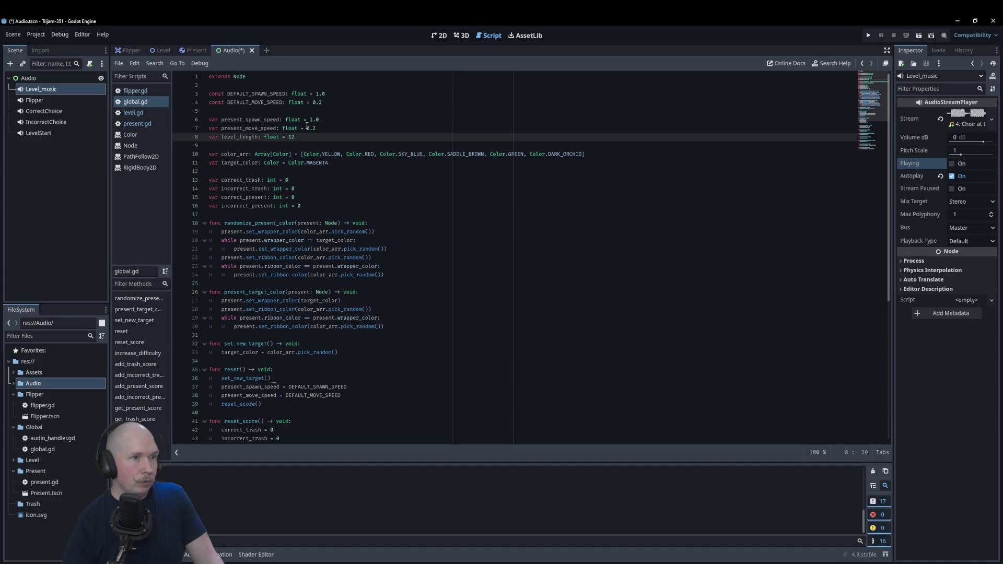
double_click(291, 137)
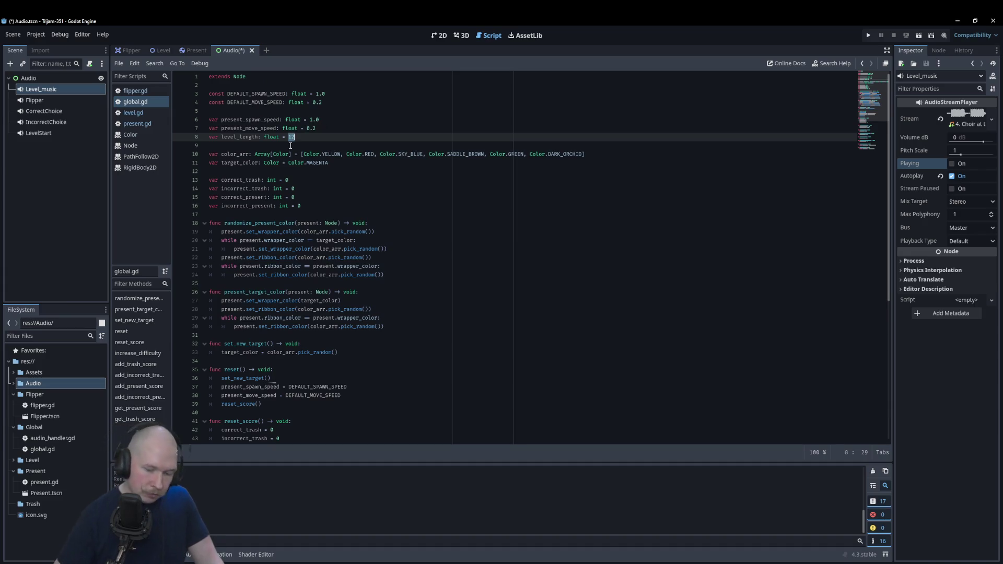
text(60)
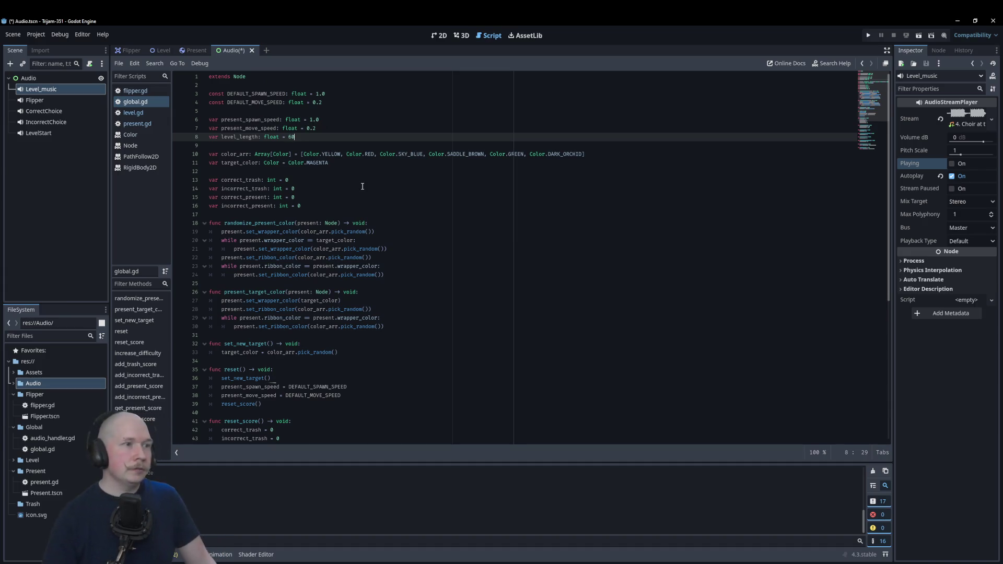
click(75, 182)
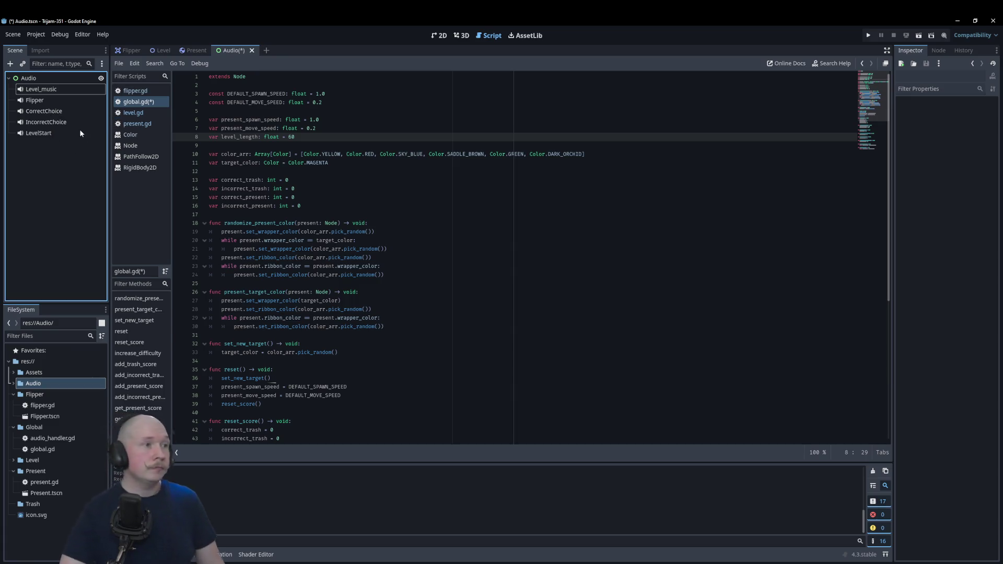
click(352, 154)
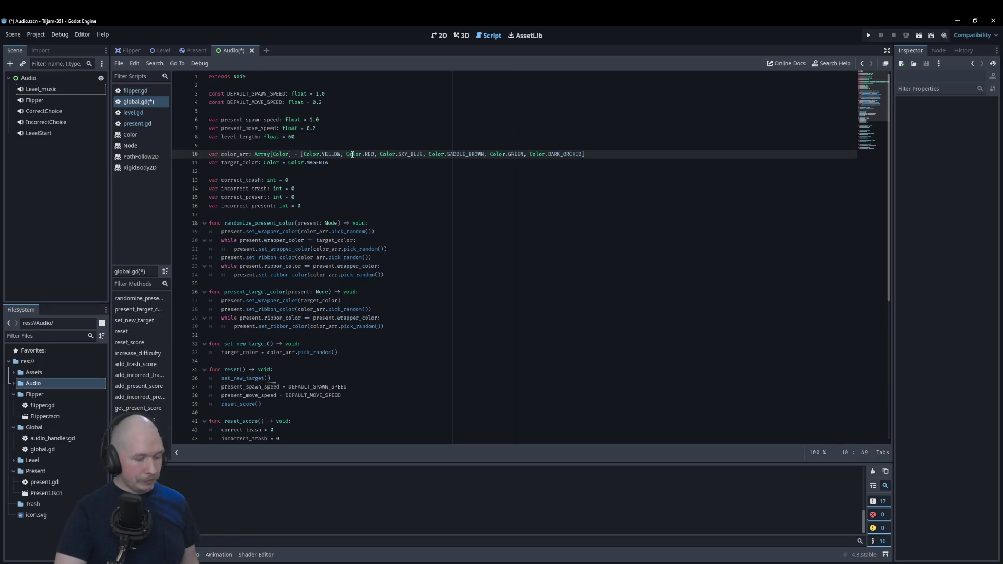
key(ctrl+s)
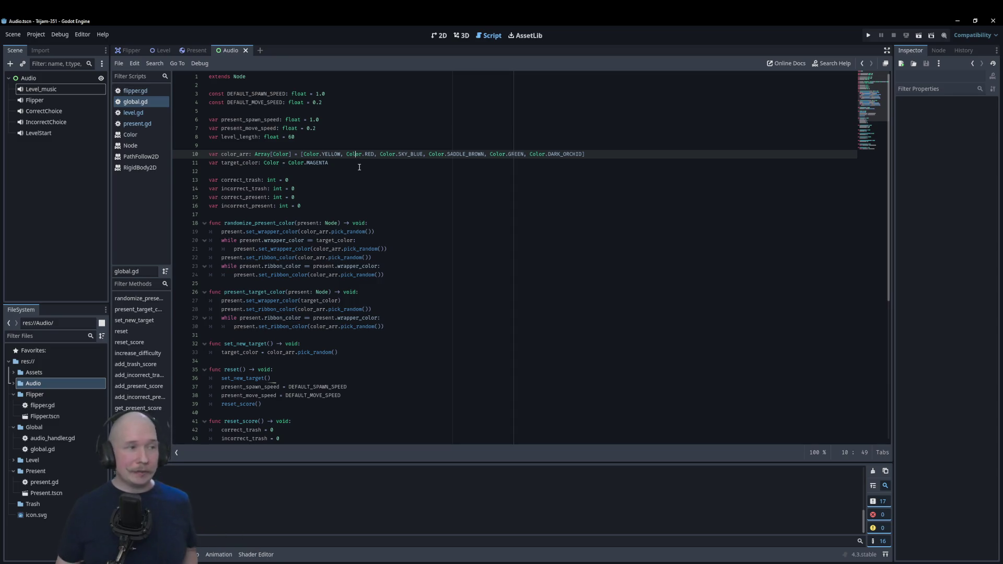
click(54, 99)
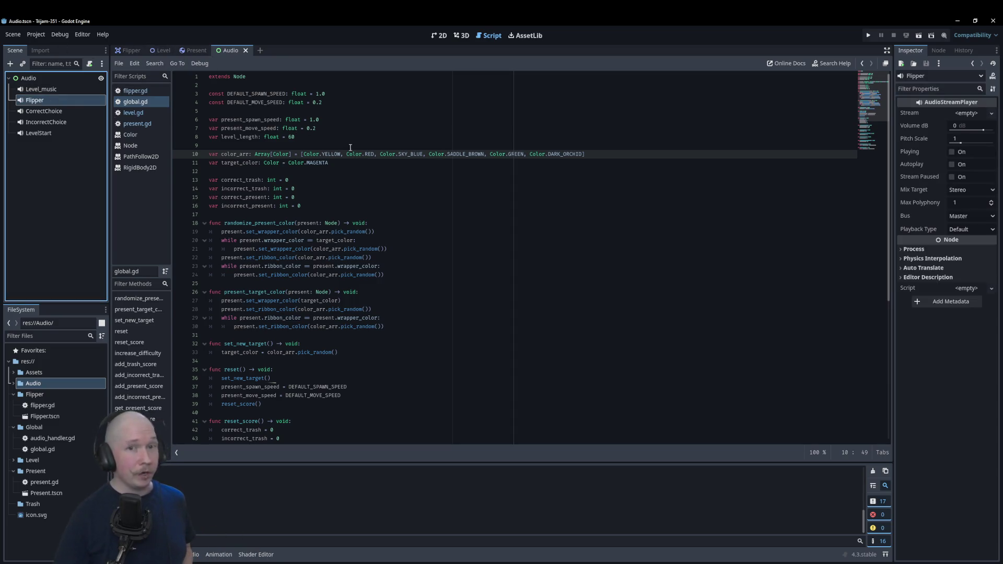
- Quick-load flipper.wav into the Flipper player's Stream and preview it
click(967, 113)
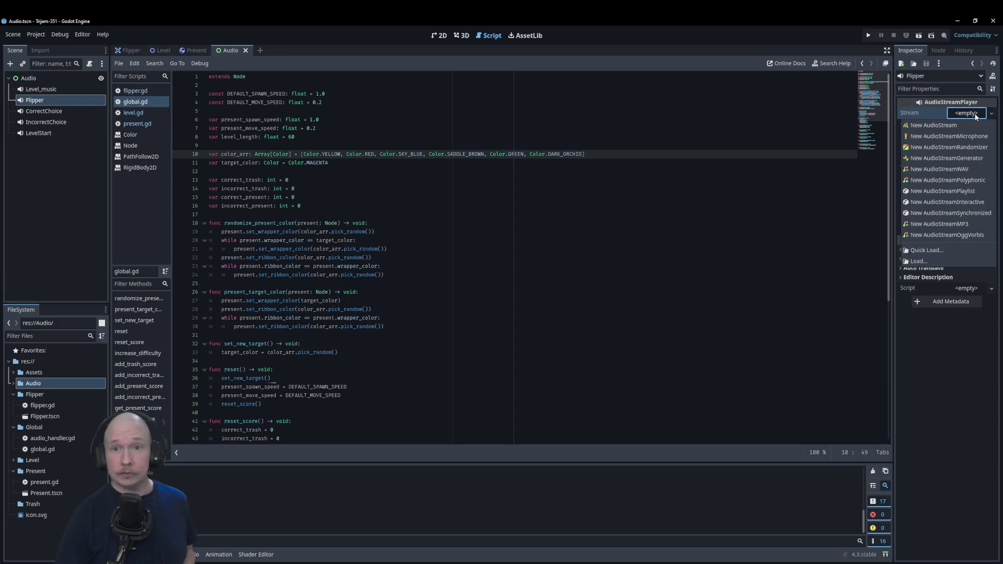
click(932, 249)
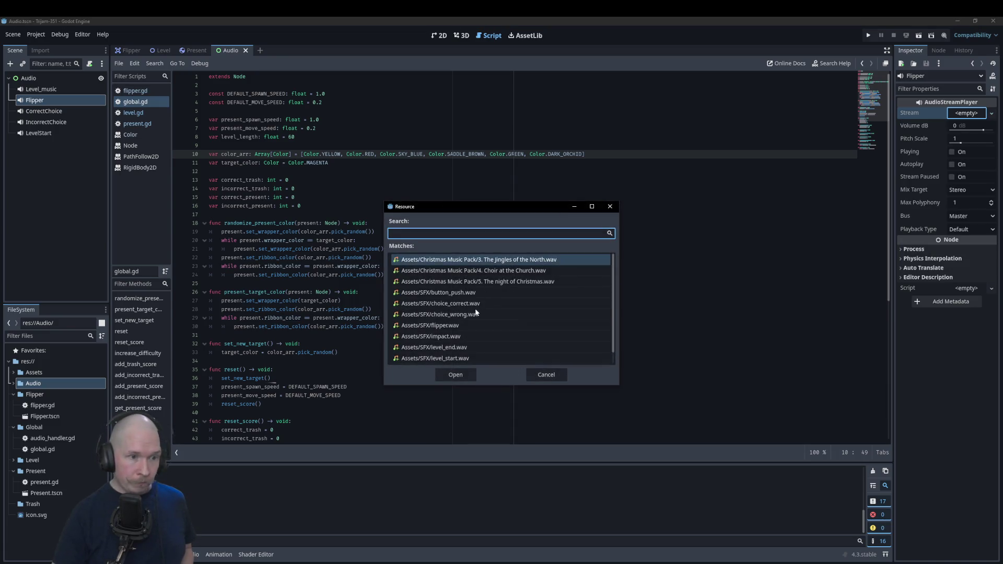
click(449, 325)
click(454, 375)
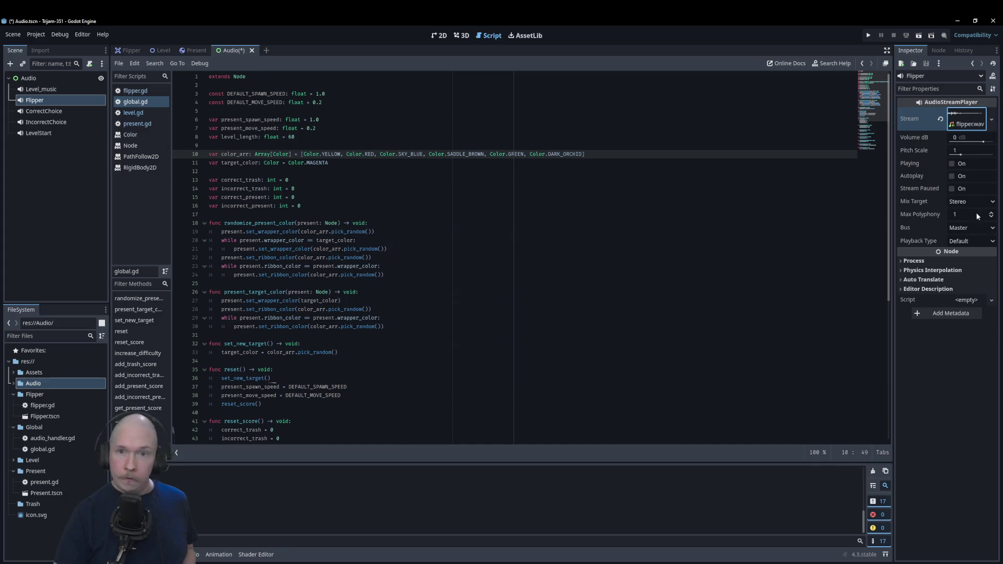
click(953, 164)
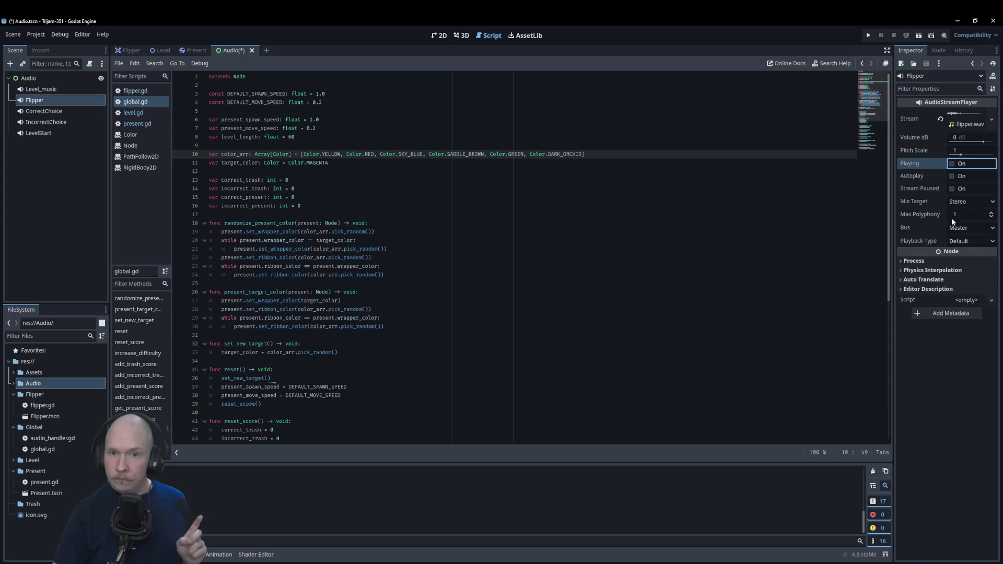
click(961, 242)
click(952, 256)
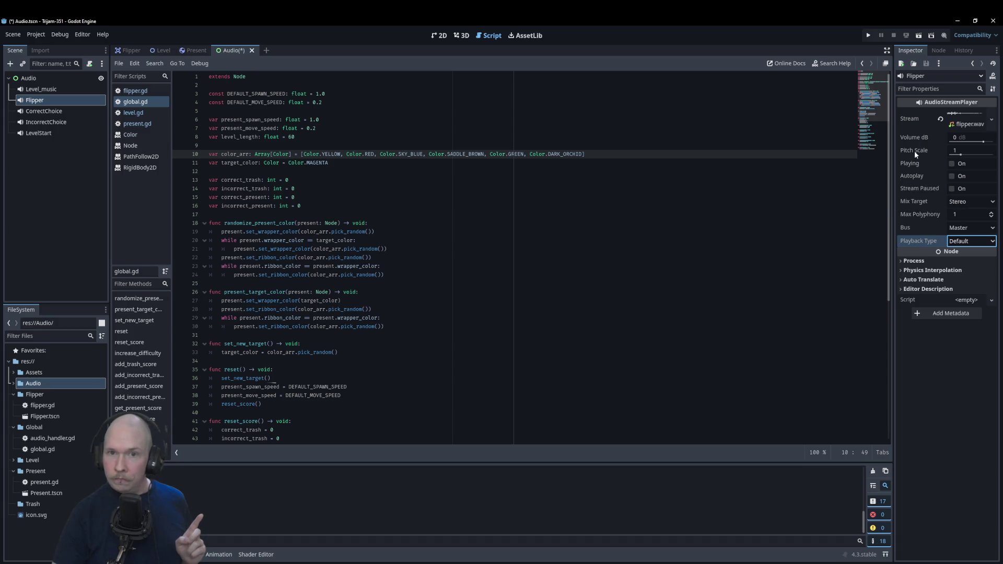
- Try several pitch scales on the flipper sound, previewing each one
drag(960, 155, 954, 157)
drag(954, 156, 971, 155)
click(953, 164)
click(961, 163)
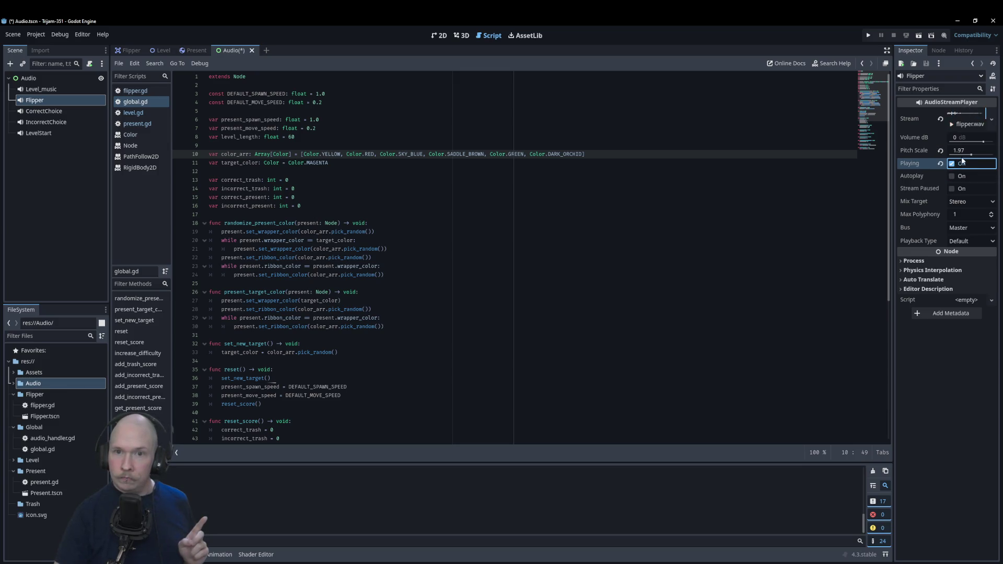
click(962, 152)
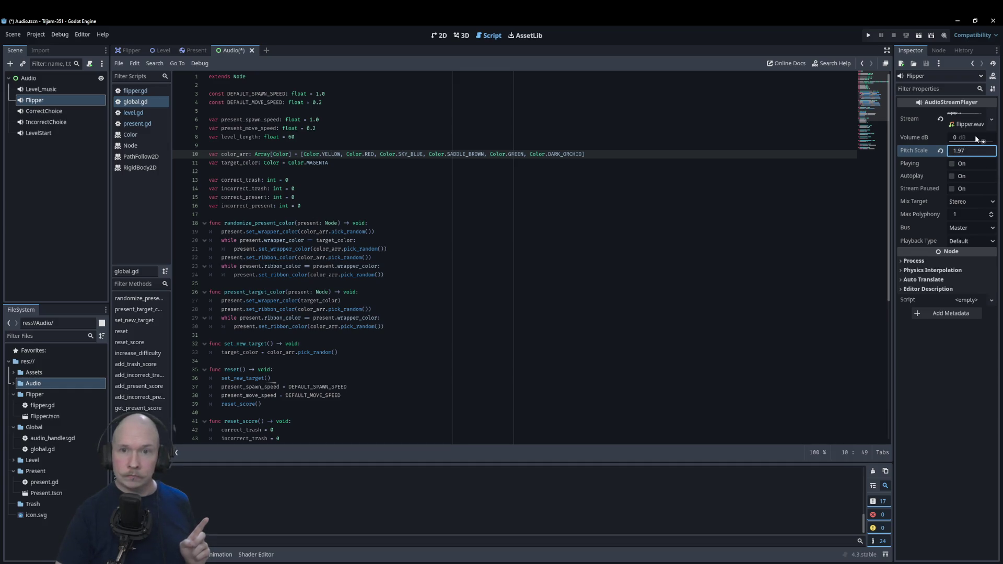
drag(973, 155, 967, 155)
click(954, 164)
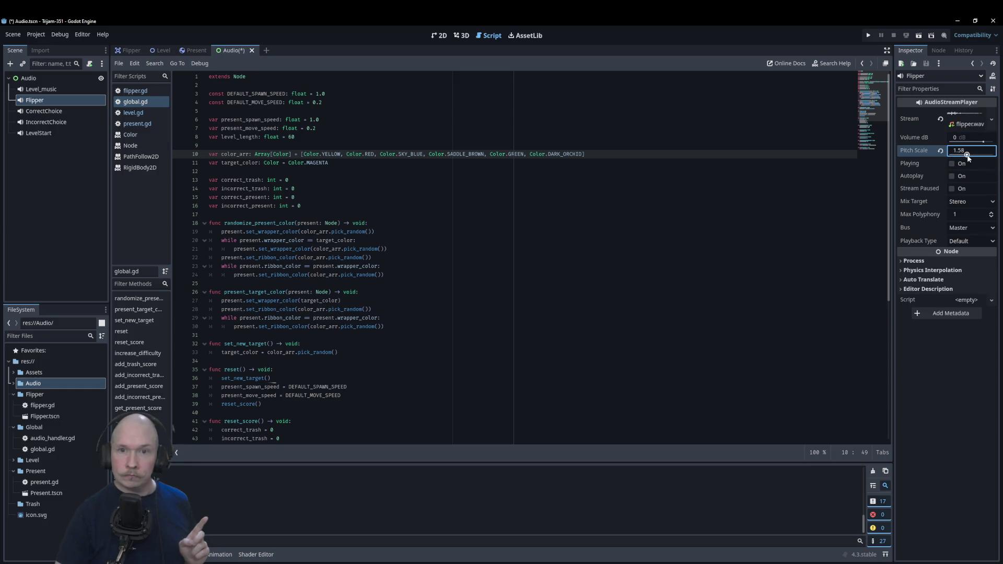
click(953, 164)
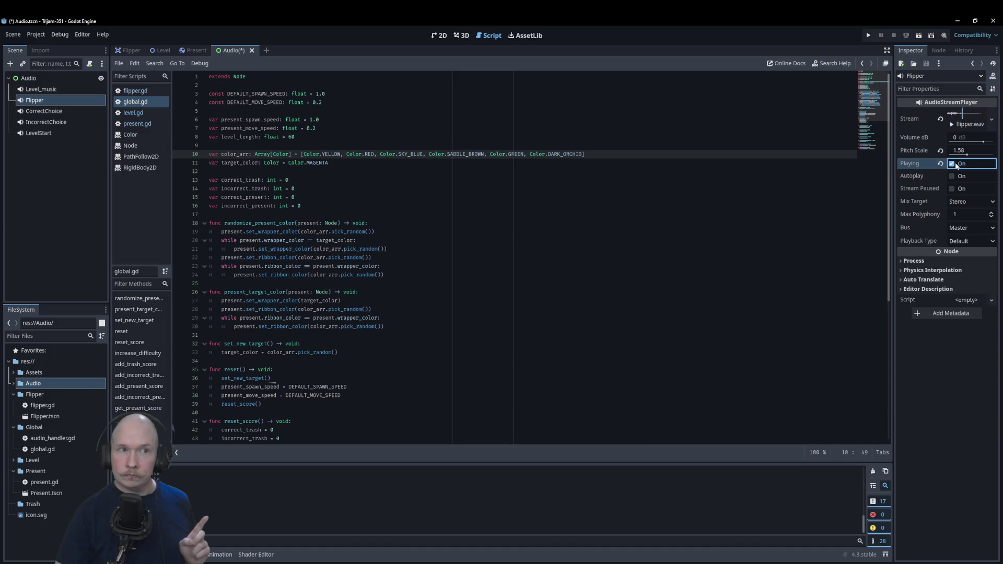
mouse_move(964, 156)
mouse_down()
mouse_move(949, 155)
mouse_move(977, 155)
mouse_up()
click(954, 163)
click(963, 155)
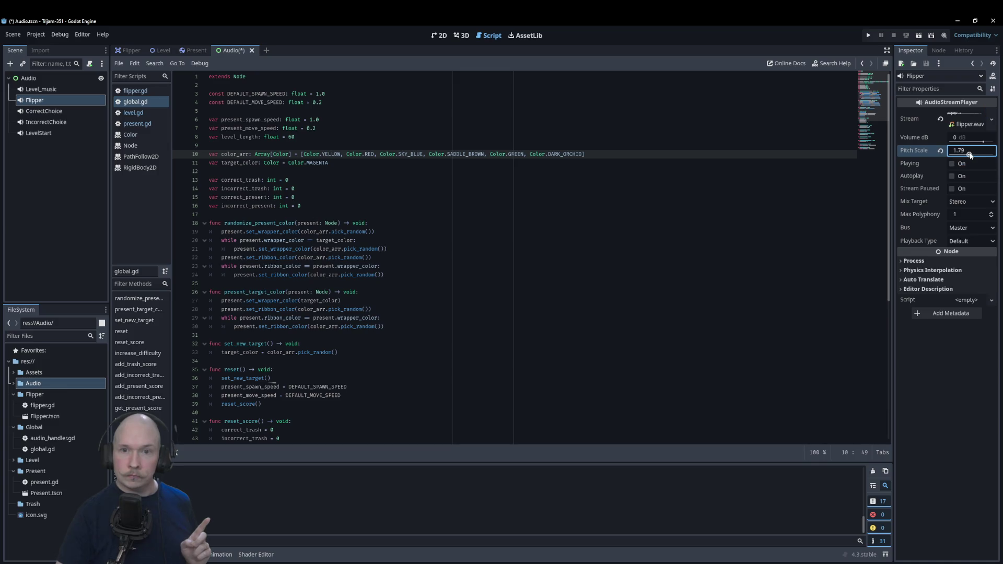
click(954, 164)
click(954, 164)
click(954, 163)
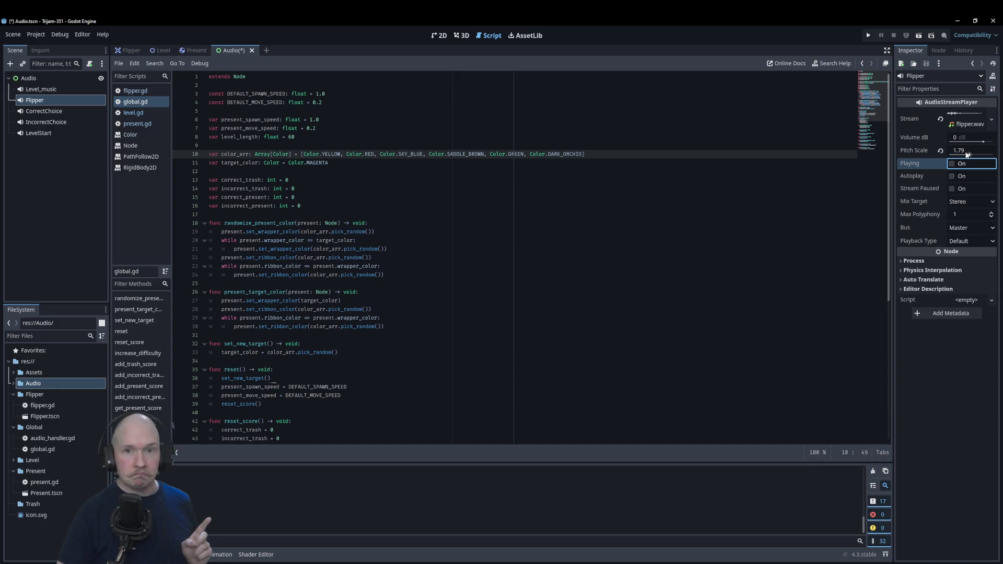
- Set the Flipper pitch scale to exactly 1.5 and preview it
click(968, 155)
click(969, 154)
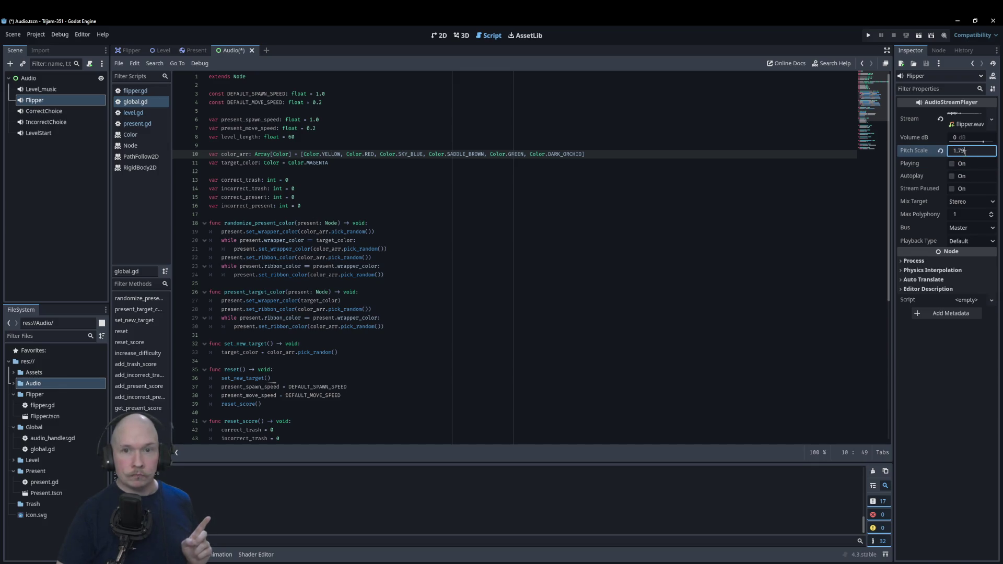
mouse_move(924, 149)
key(BackSpace)
key(BackSpace)
text(5)
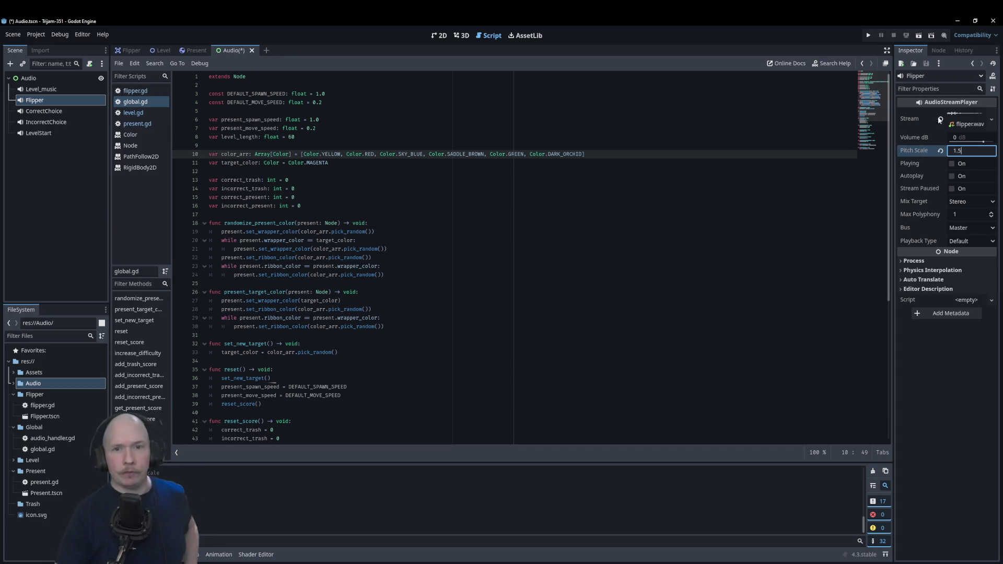
click(952, 163)
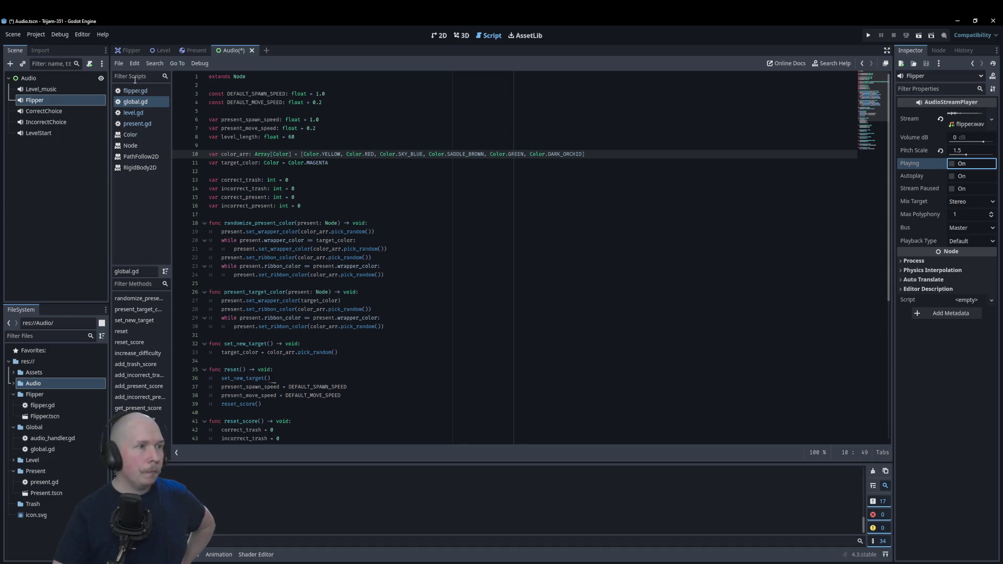
double_click(49, 438)
- Attach a new audio.gd script to the Audio root node
click(231, 294)
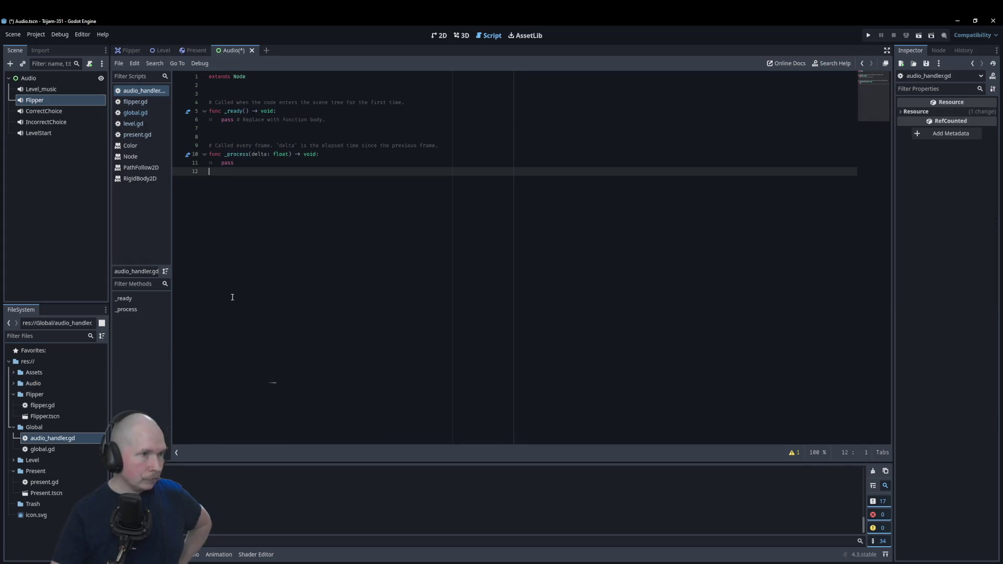
drag(219, 96, 274, 186)
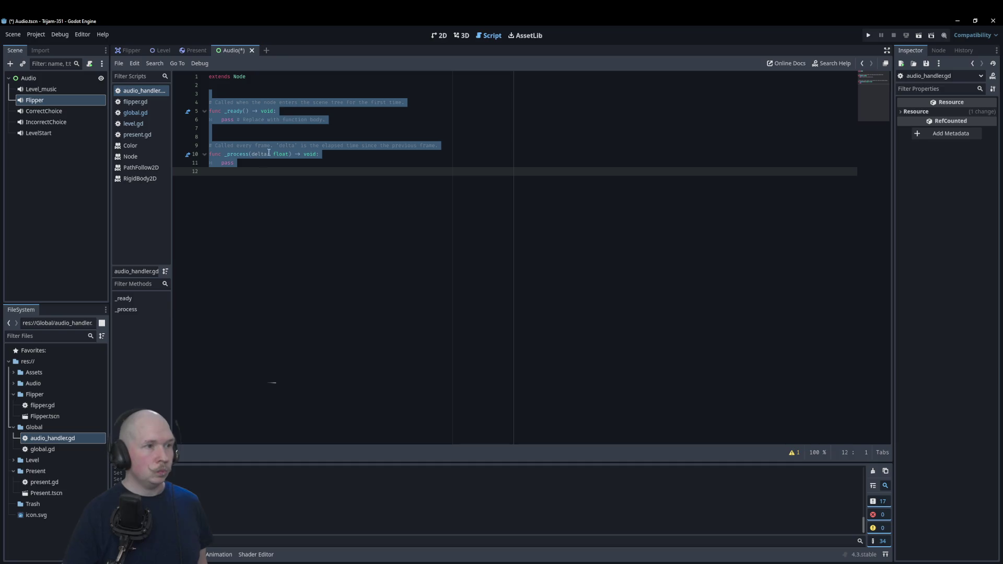
click(62, 77)
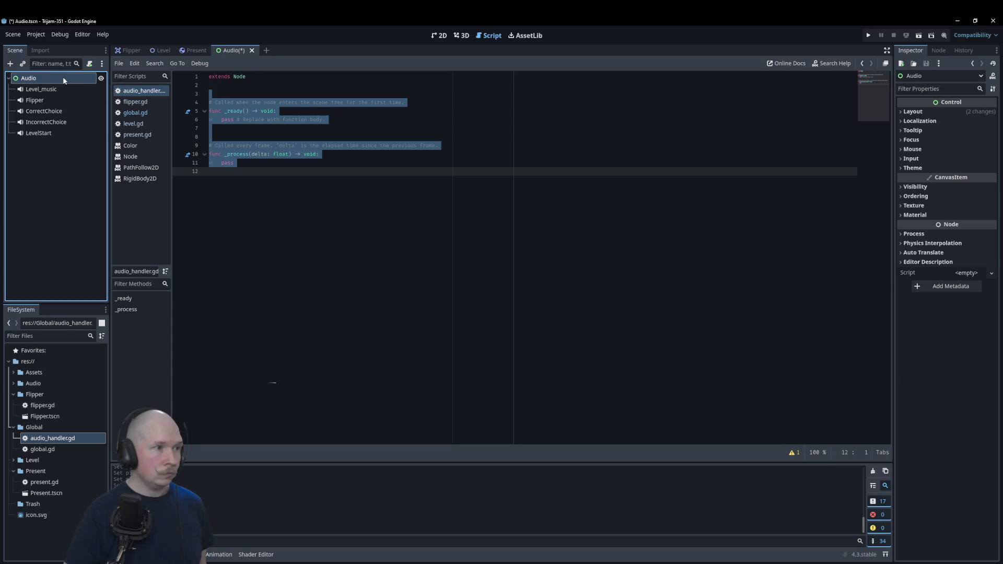
key(F2)
key(Escape)
click(90, 64)
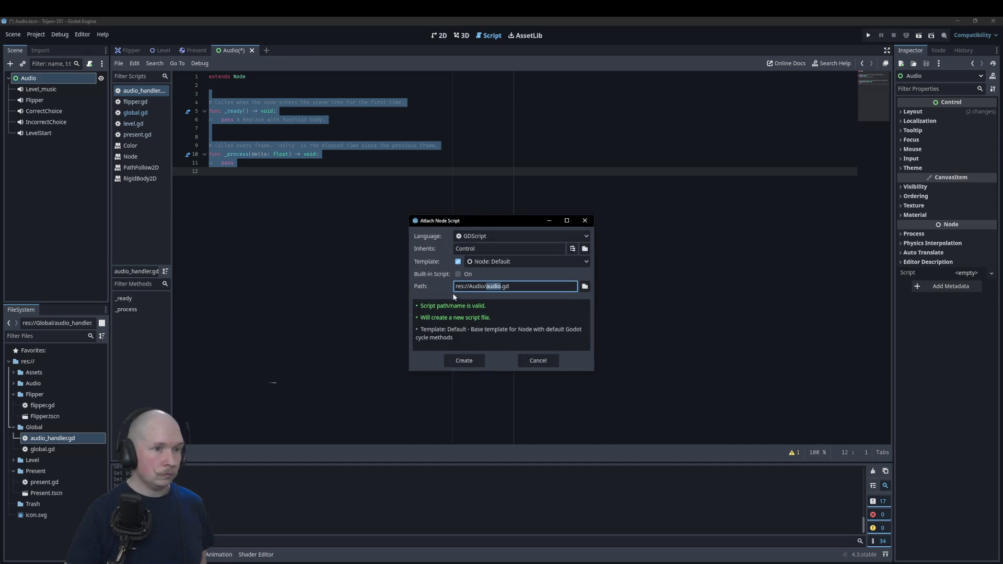
click(464, 358)
- Replace the template code so _ready sets AudioHandler.audio = self, then save
click(238, 93)
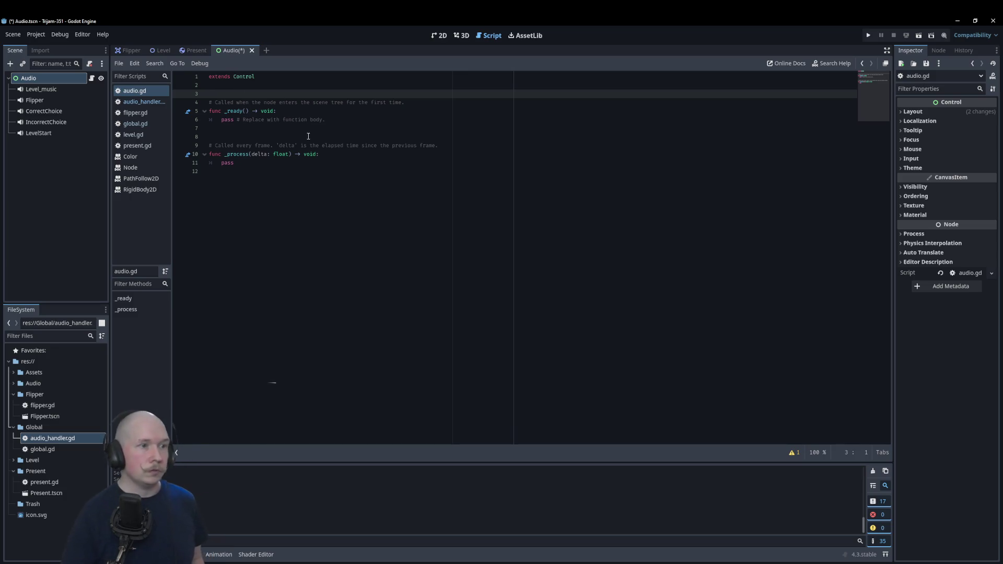
drag(292, 108, 294, 163)
click(224, 121)
drag(221, 120, 283, 172)
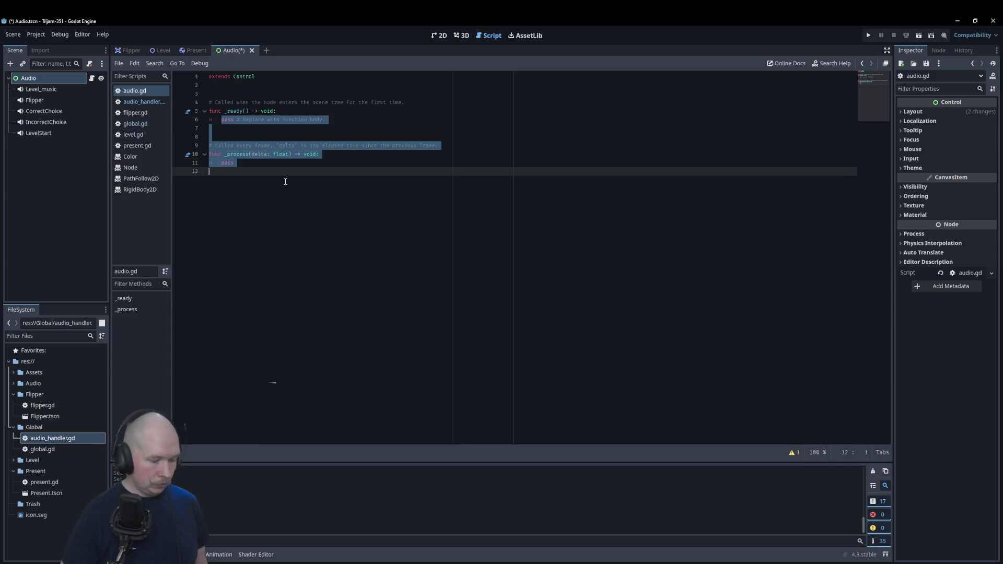
text(Audio)
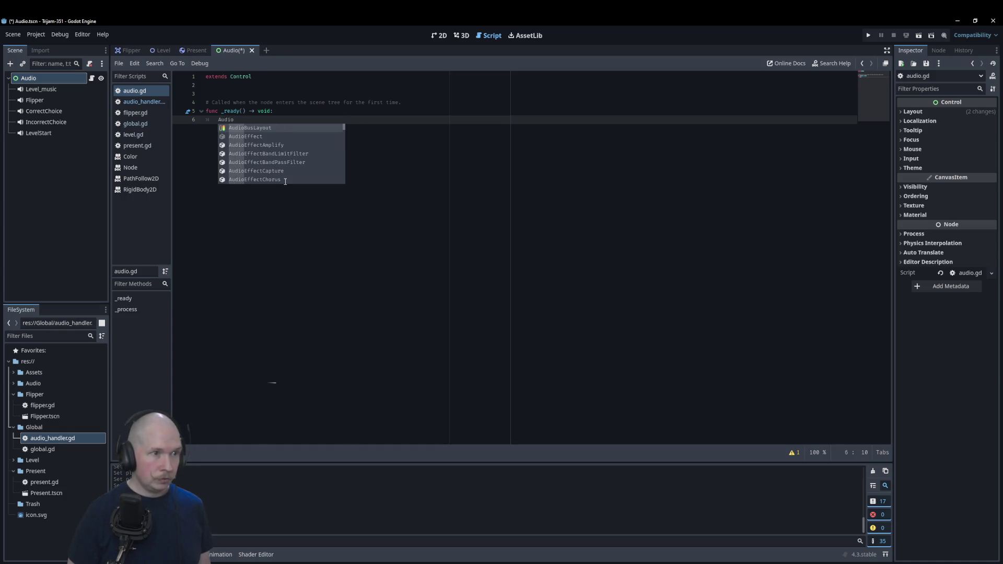
text(Han)
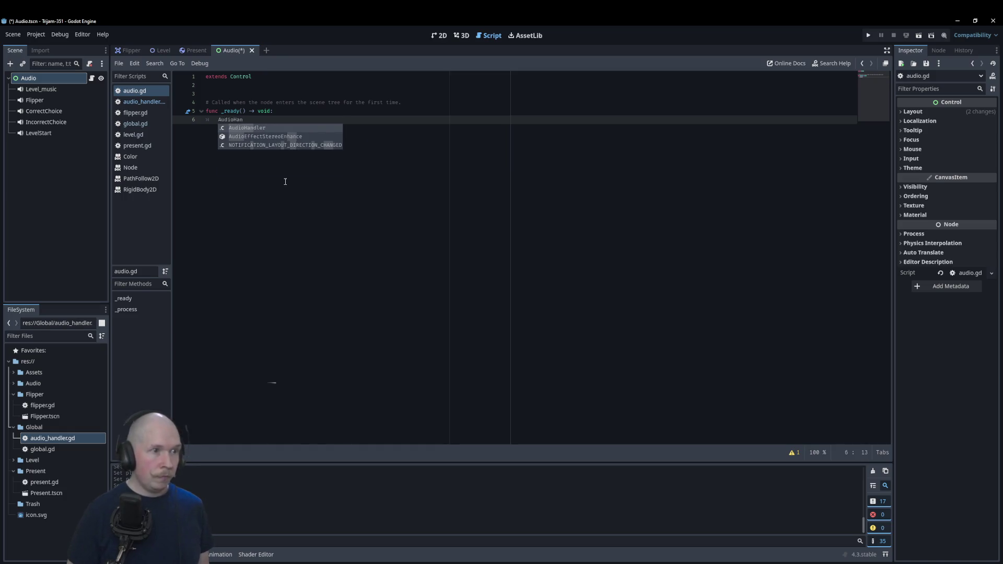
text('dler)
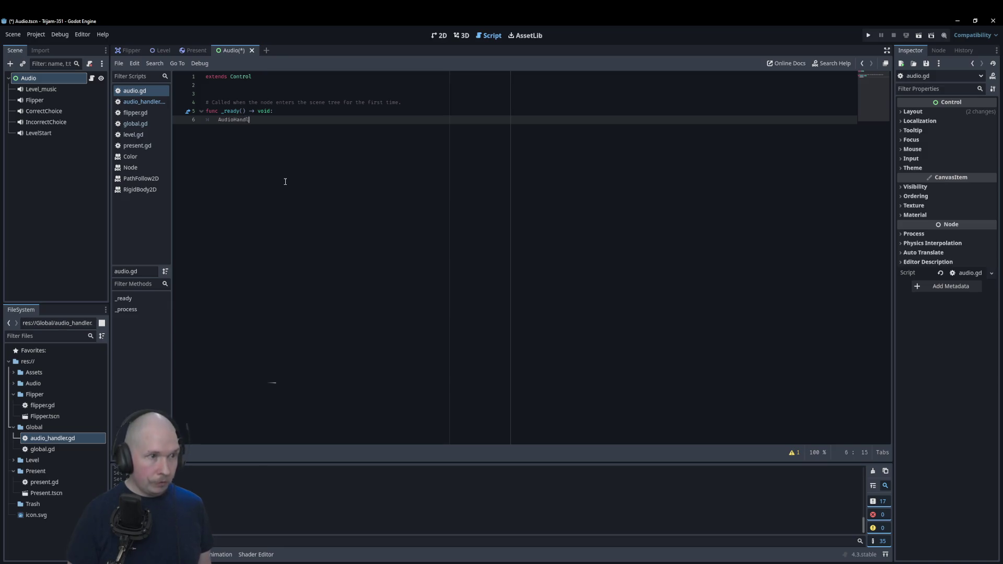
text(.)
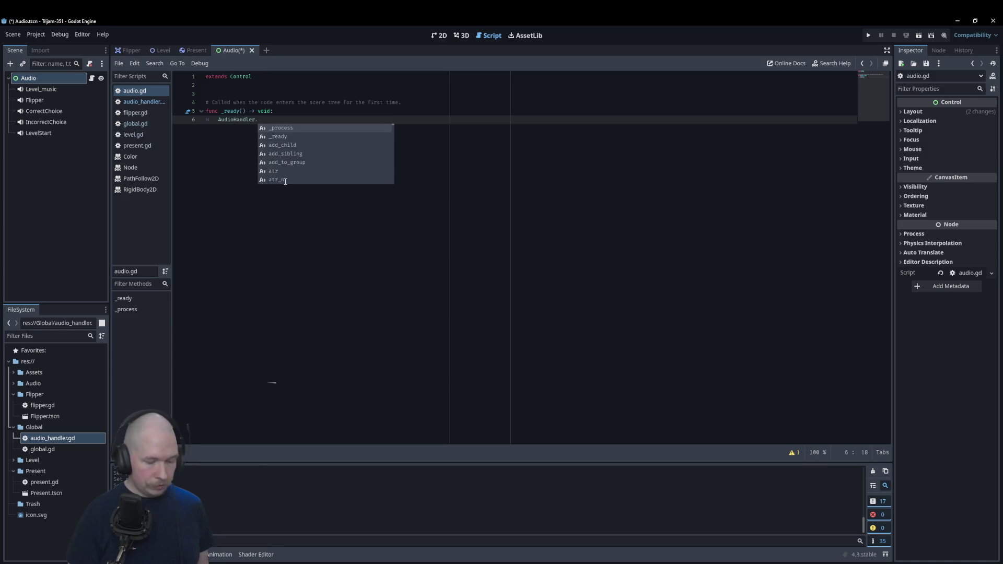
text(audio = self)
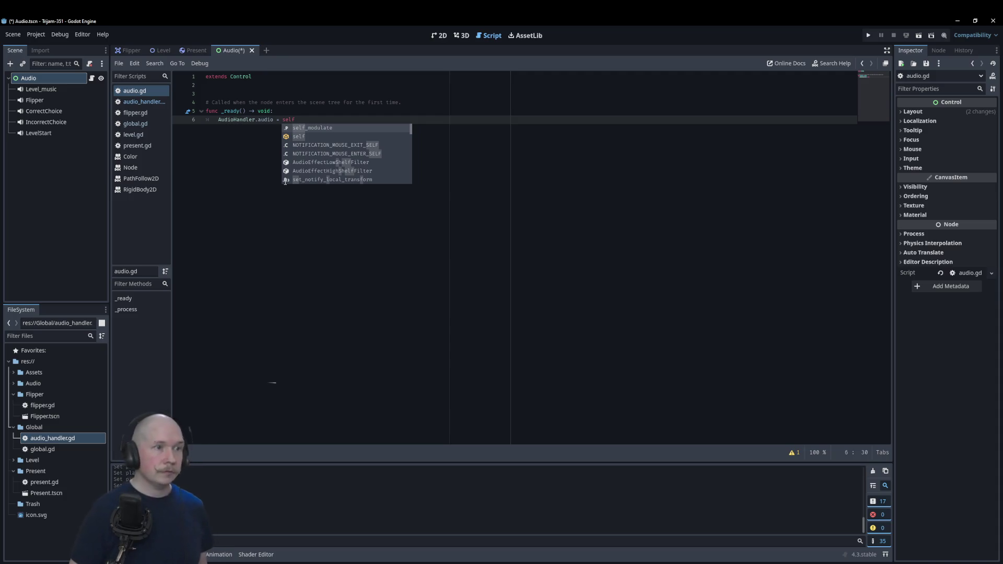
key(Escape)
key(ctrl+s)
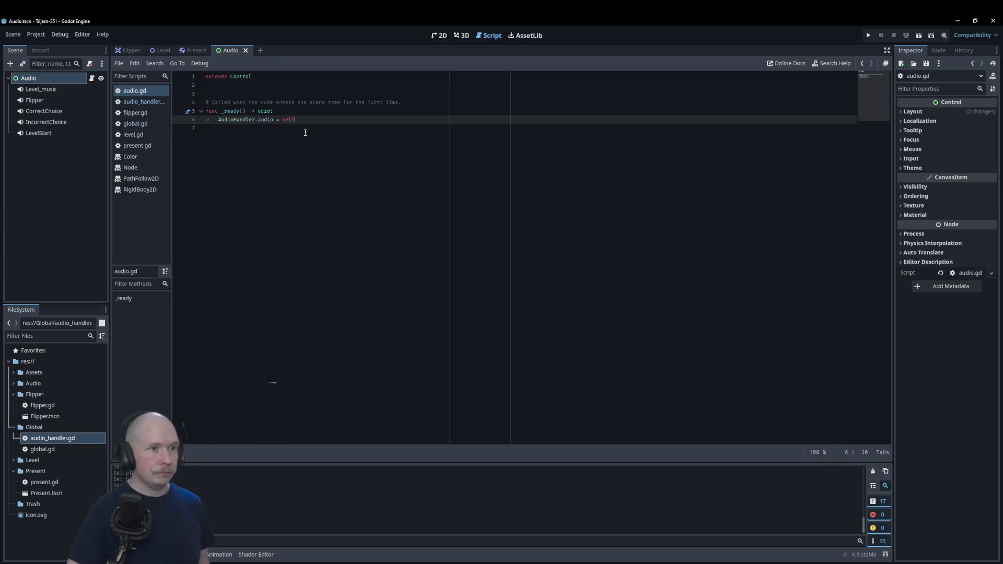
- Add a func flipper_soud() -> void: header below _ready
key(Return)
key(Return)
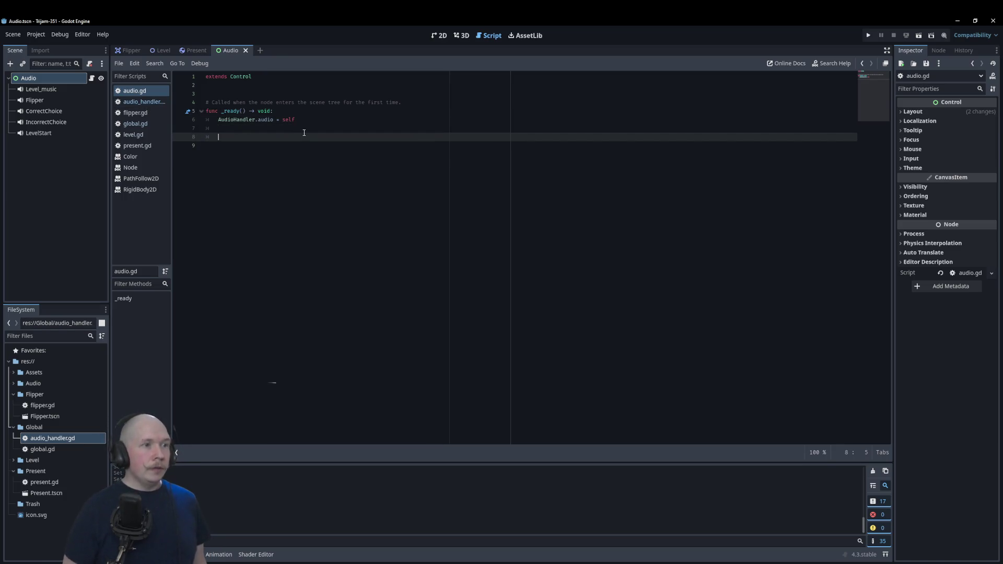
key(BackSpace)
key(Up)
key(Delete)
key(Down)
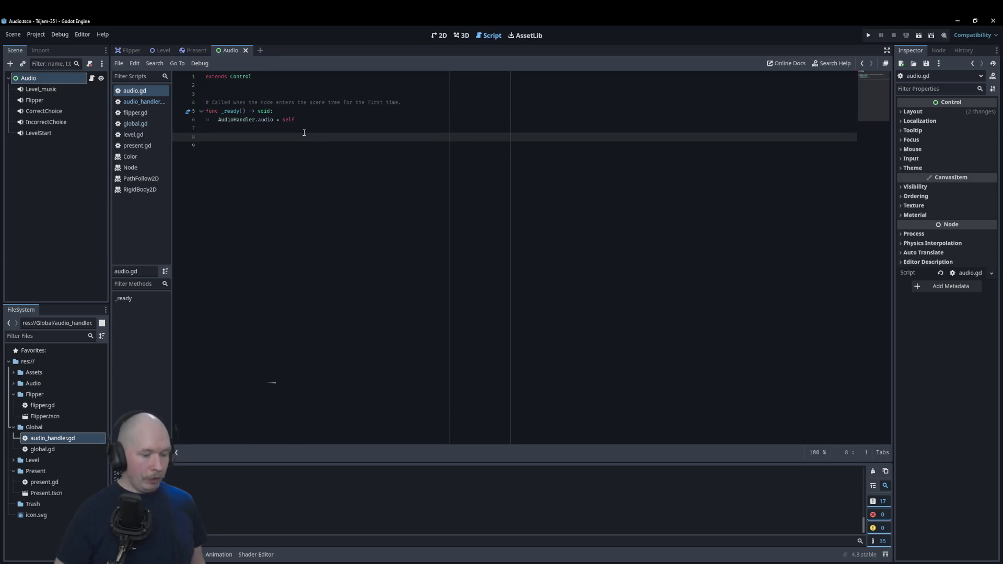
text(func fl)
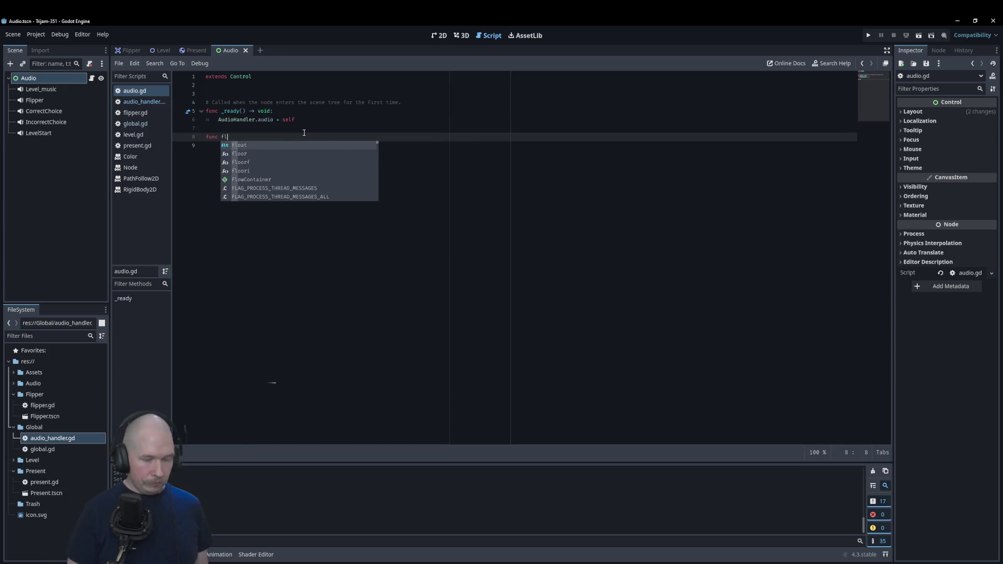
text(ipper)
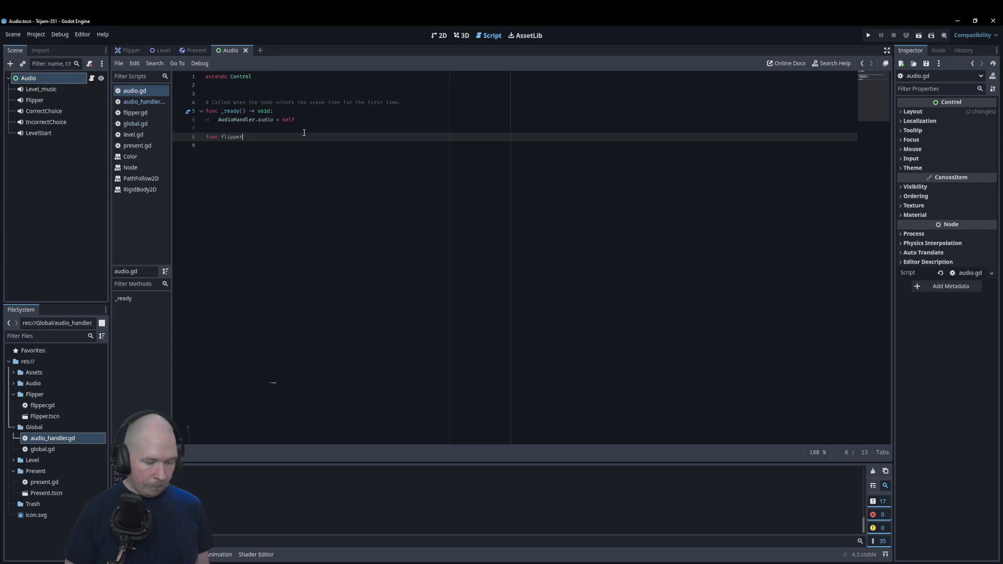
text(_soud)
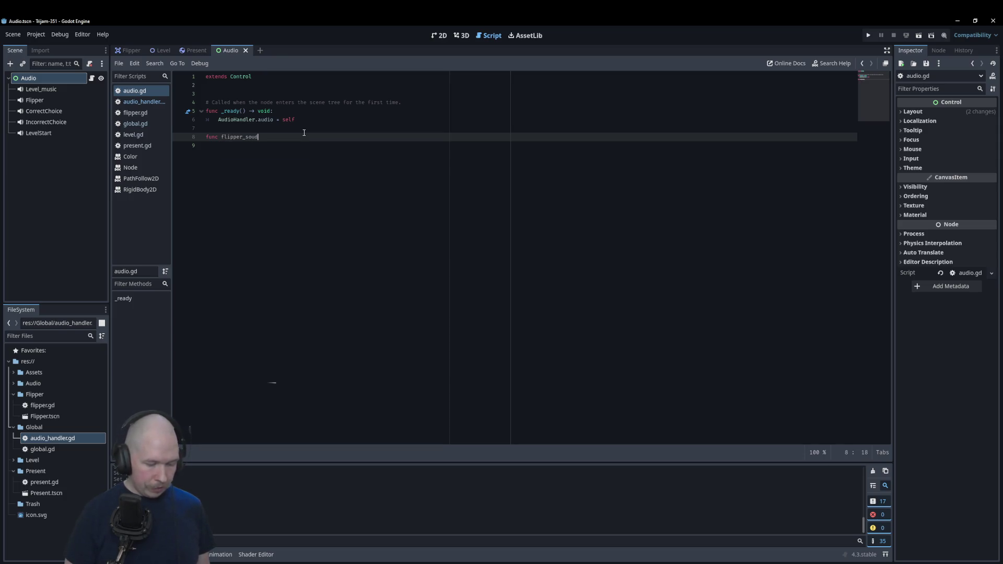
text(() -> v)
text(oid:)
key(Return)
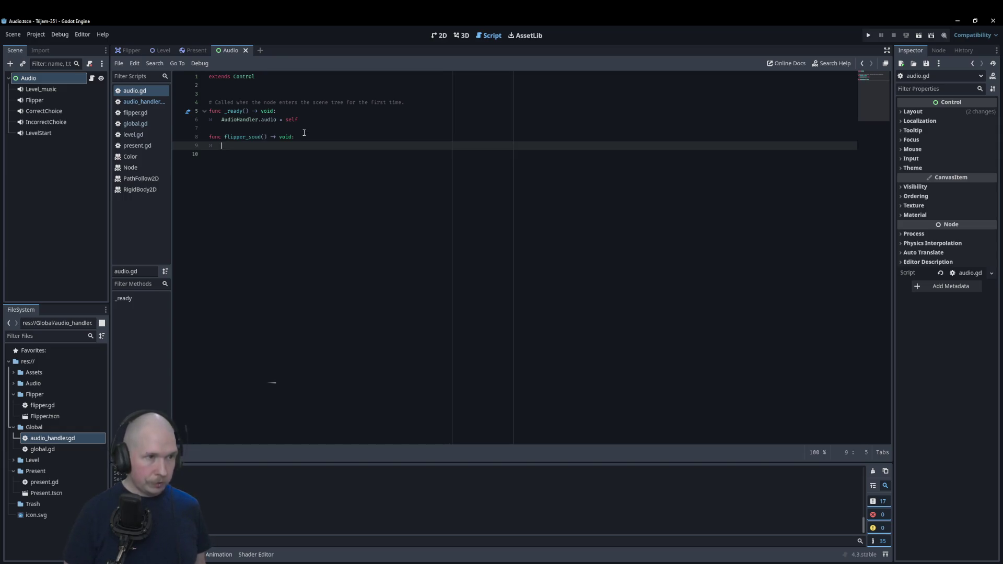
mouse_move(33, 104)
mouse_down()
mouse_move(242, 150)
mouse_move(289, 95)
mouse_up()
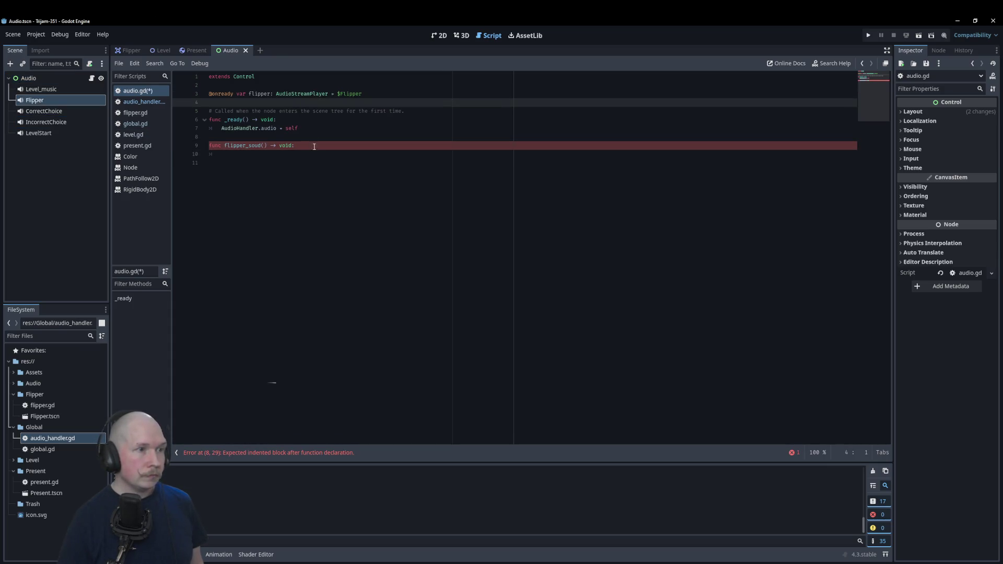
drag(53, 93, 233, 99)
key(Return)
key(Up)
key(Up)
key(End)
key(Return)
key(Return)
mouse_move(44, 110)
mouse_down()
mouse_move(230, 105)
mouse_move(230, 131)
mouse_up()
drag(86, 122, 209, 136)
drag(39, 133, 209, 147)
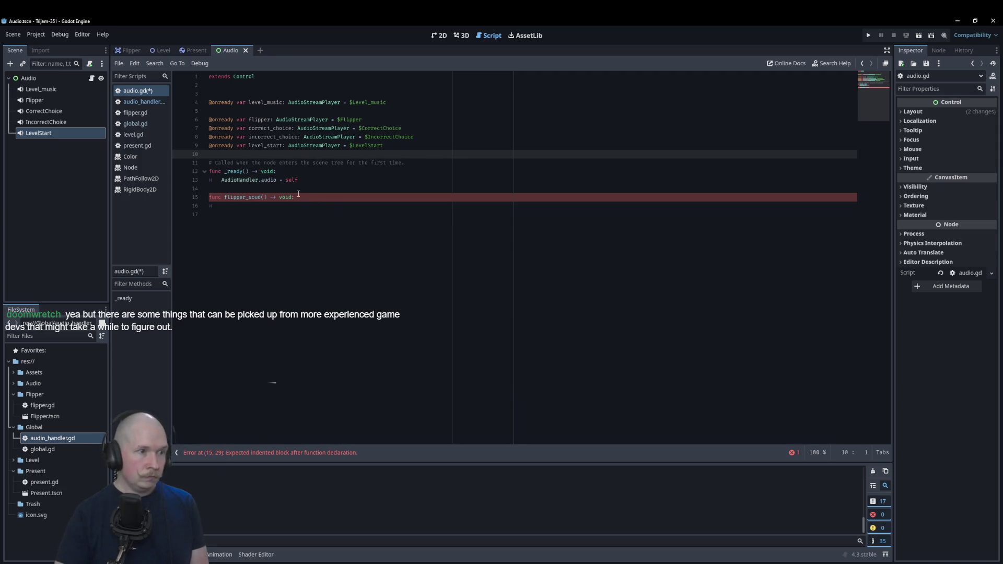
- Write flipper.pitch_scale = randf_range(1.5, 1.8) in the function body
click(303, 206)
text(fl)
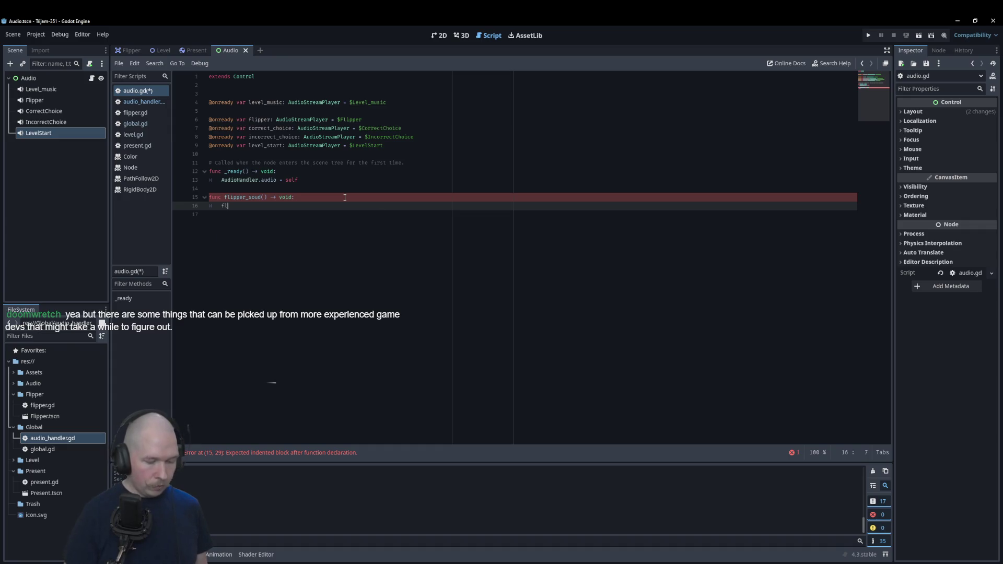
text(ipper.)
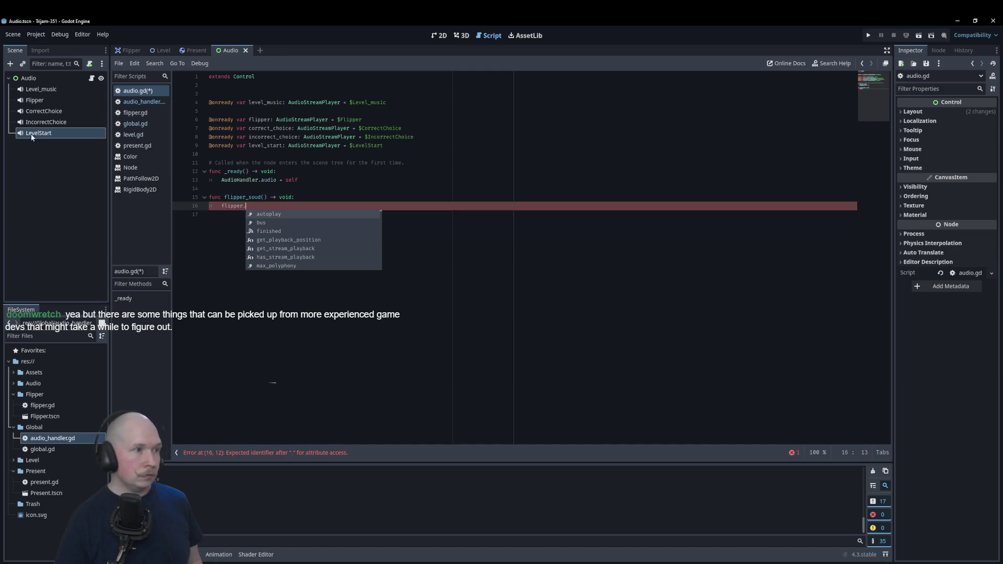
click(34, 100)
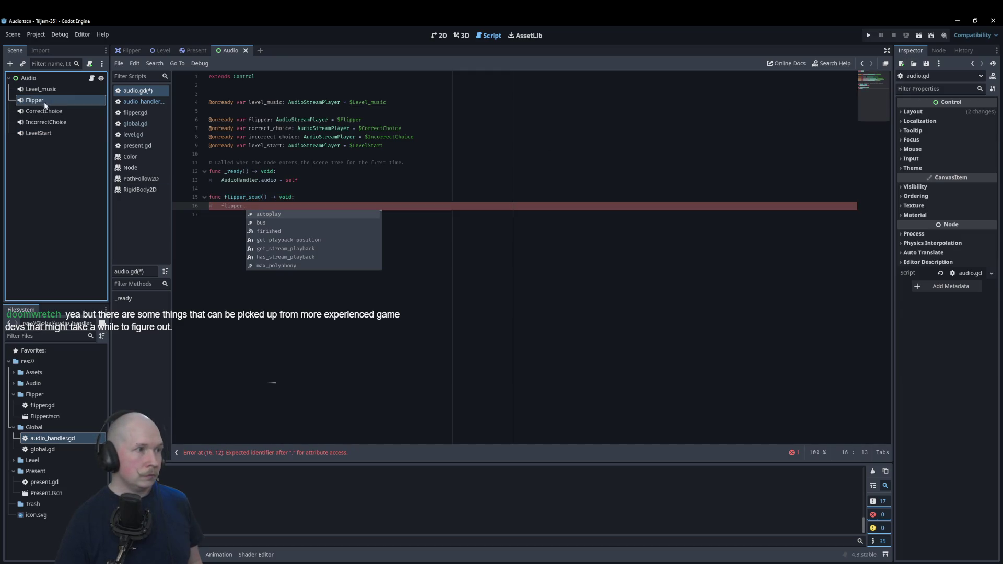
click(251, 203)
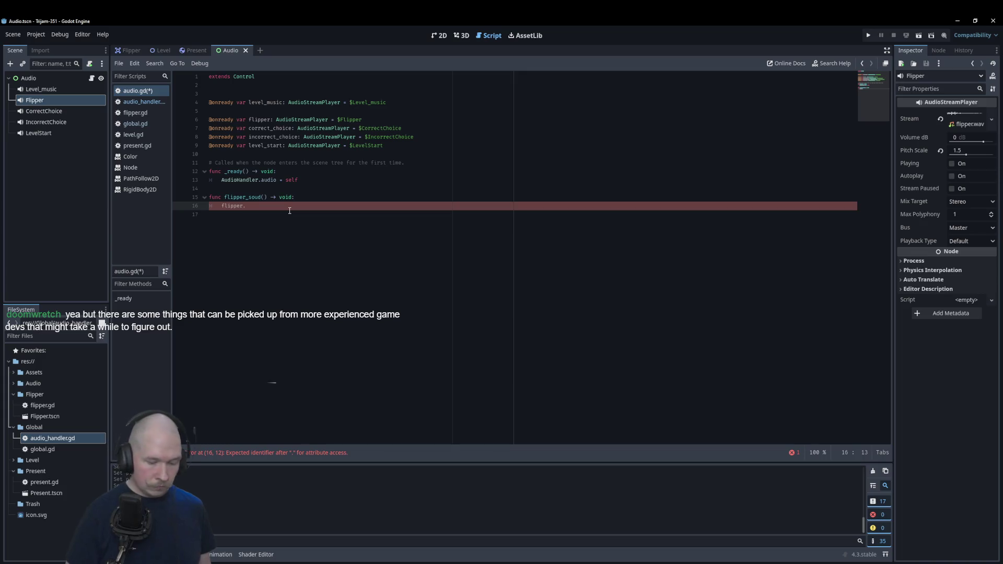
text(pit)
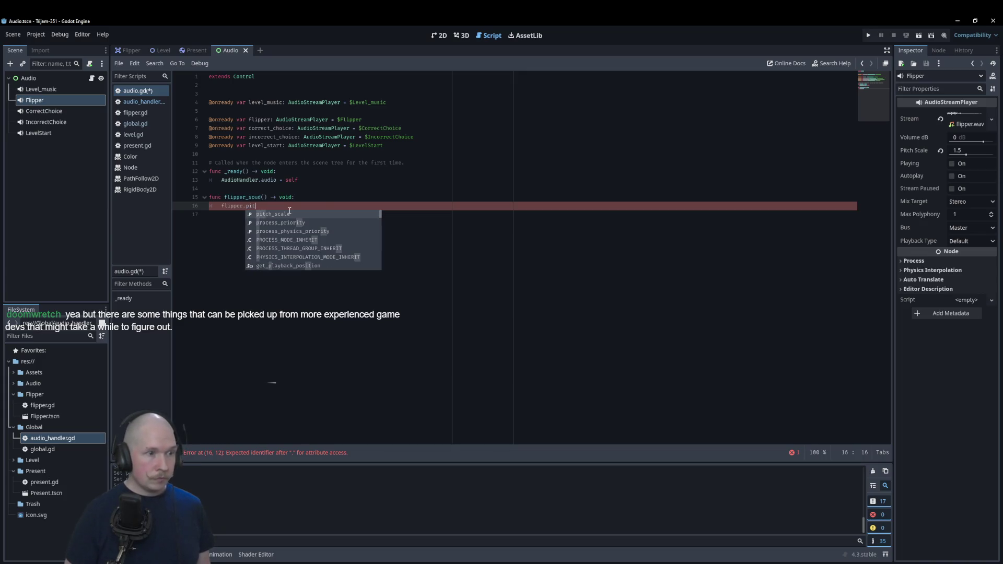
key(Return)
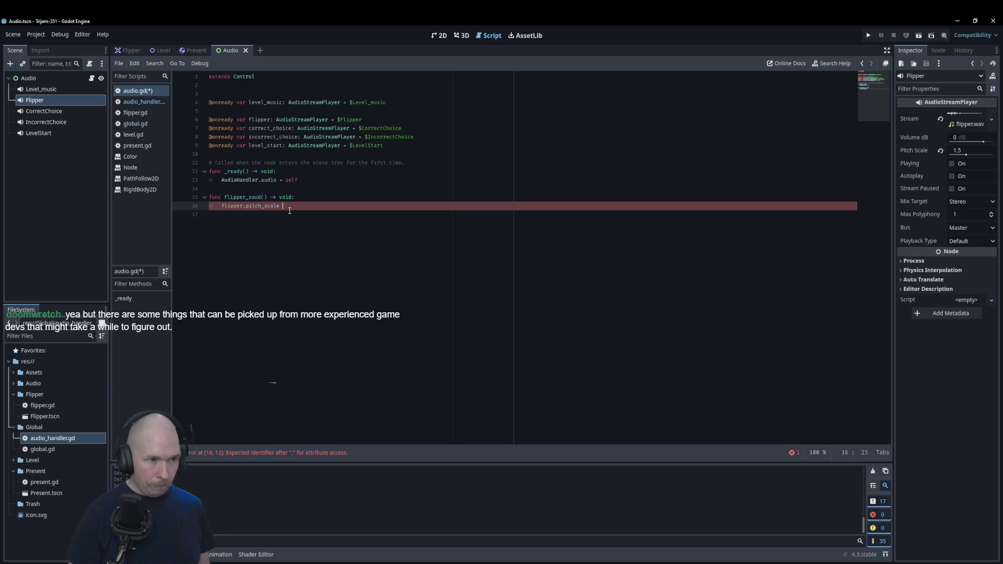
text(= randf)
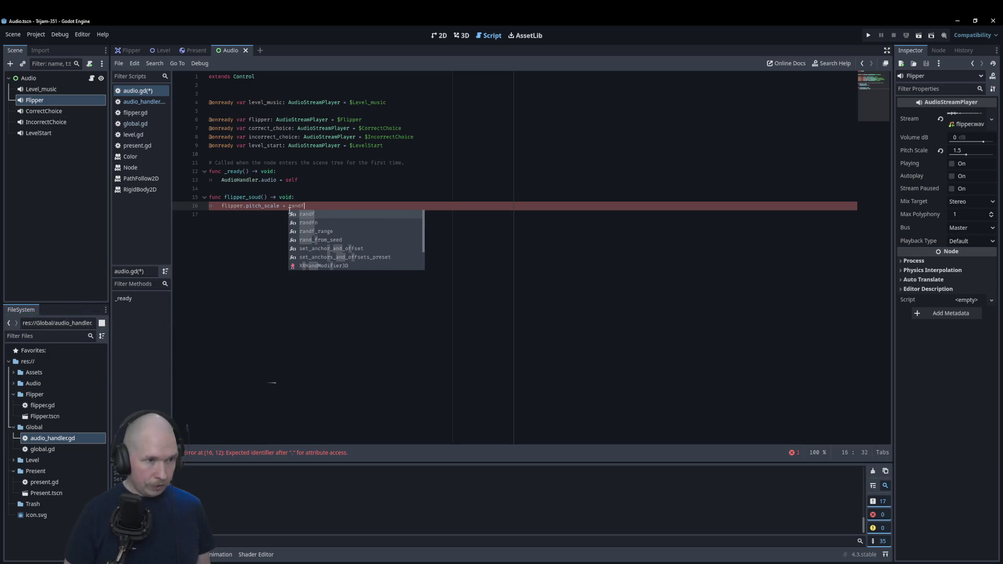
key(Down)
key(Down)
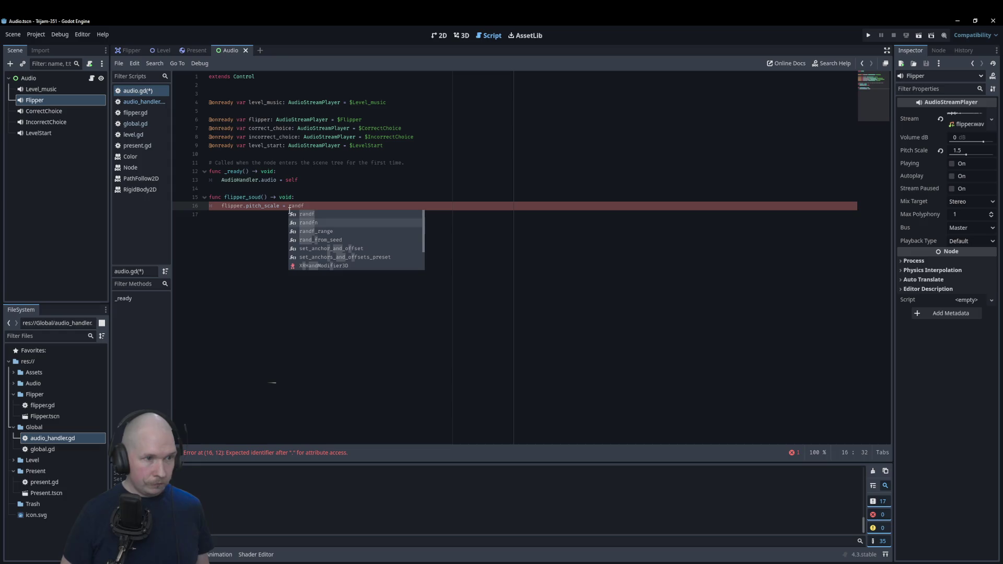
key(Return)
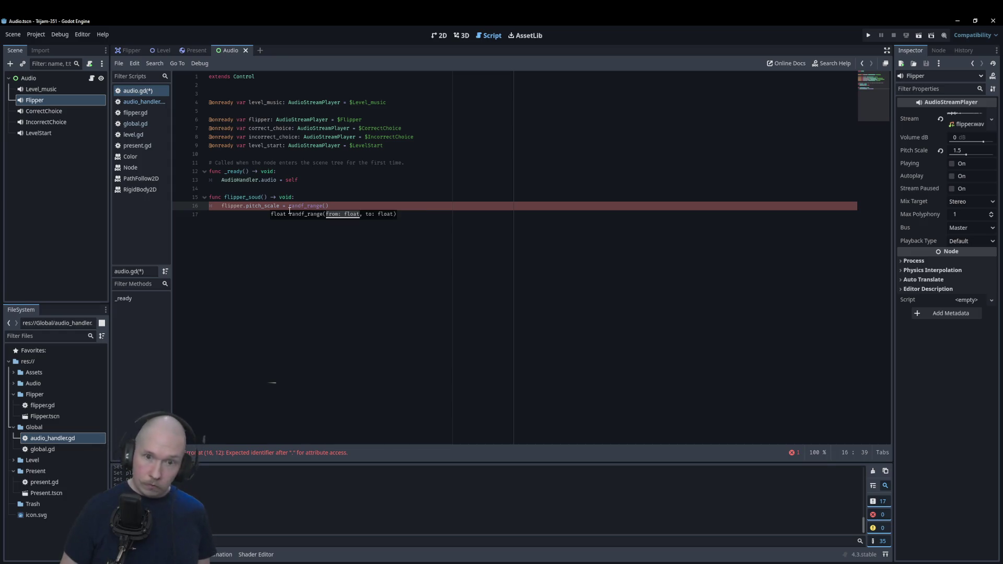
text(1.5)
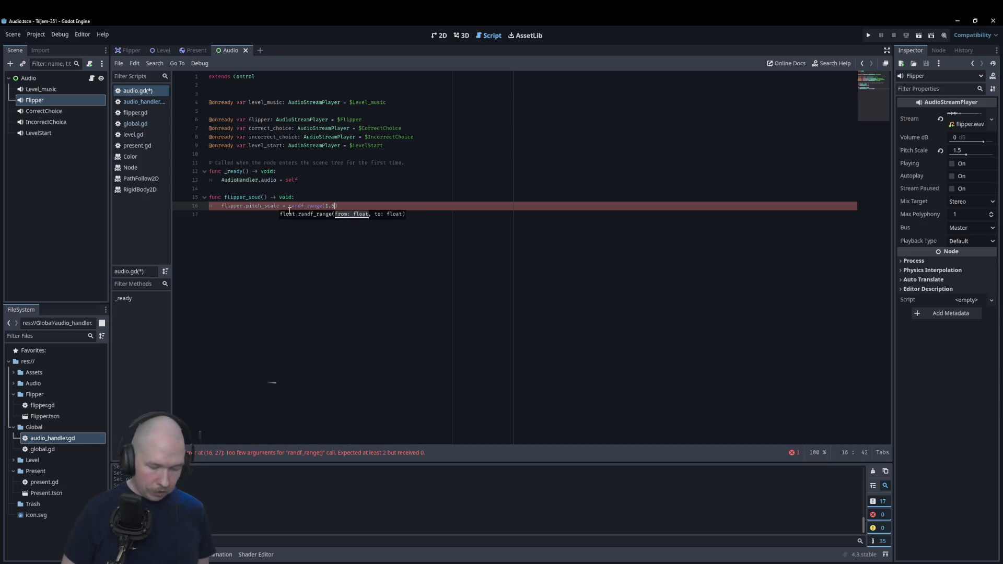
text(, 1.8))
- Add a flipper.play() line below the pitch line
key(Return)
text(flipp)
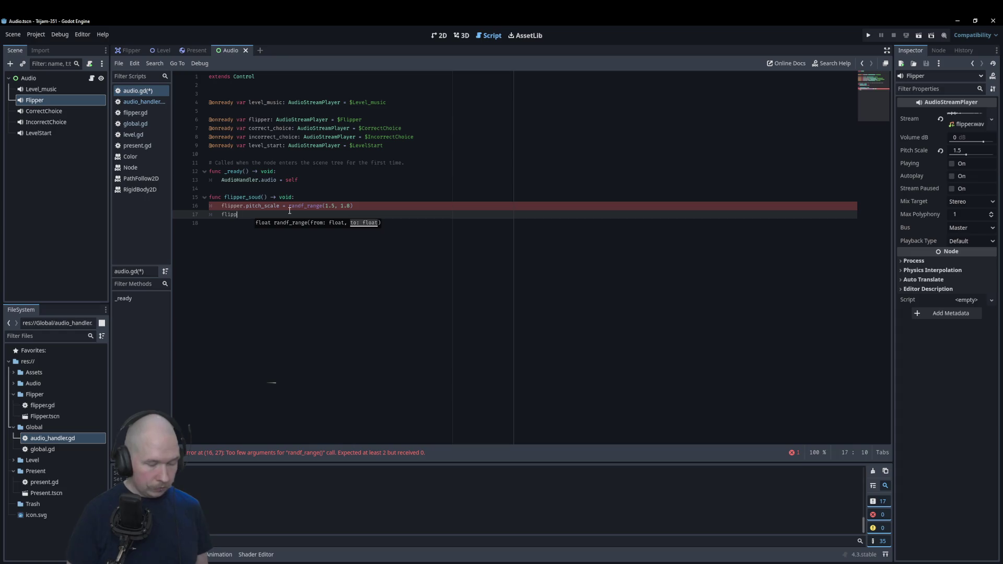
text(er.play)
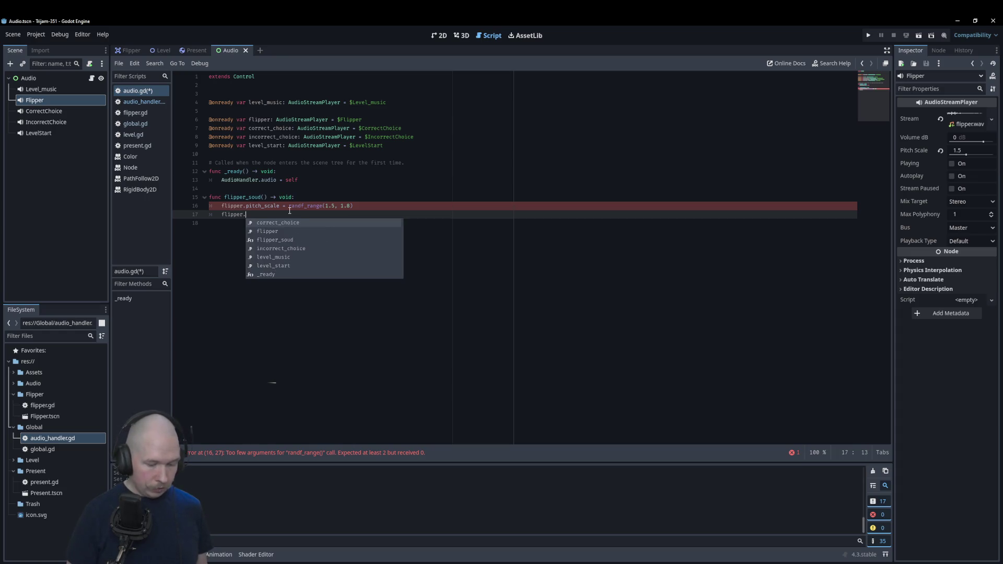
key(Return)
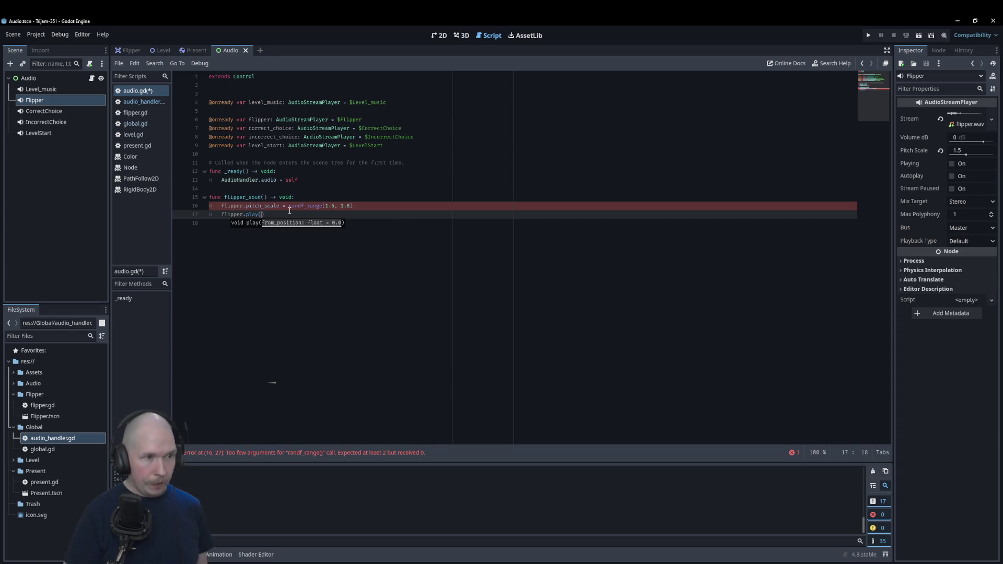
click(388, 206)
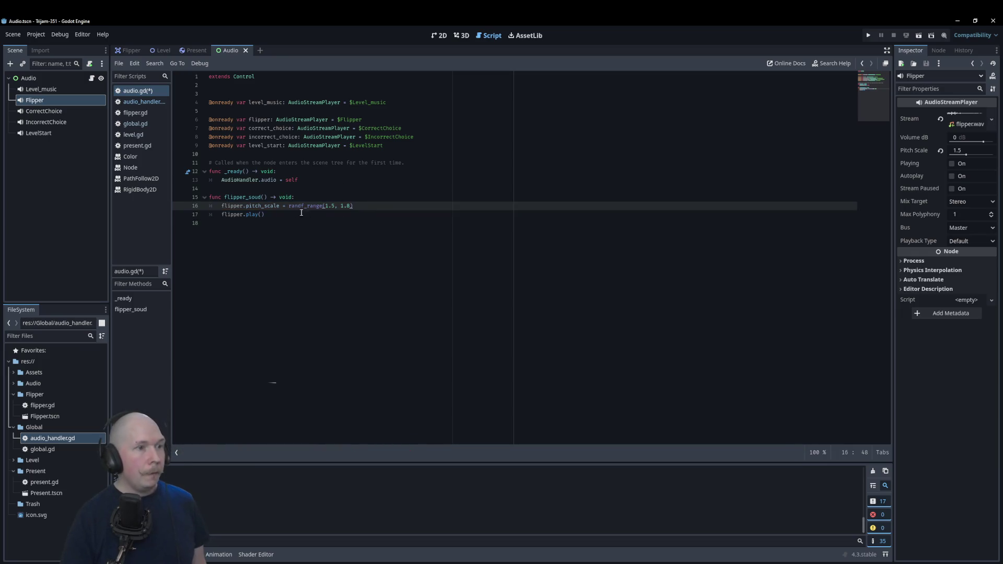
click(280, 240)
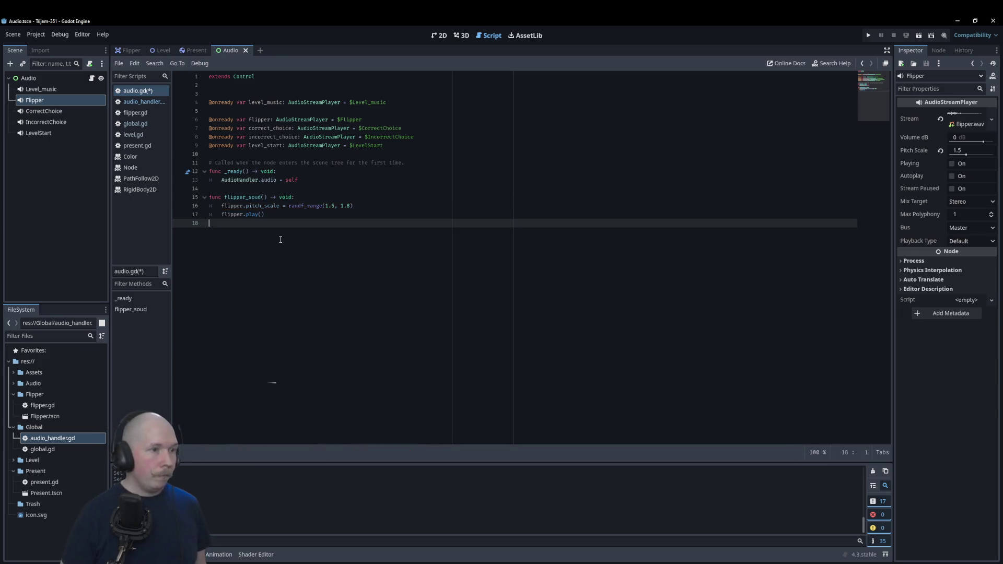
click(258, 197)
- Rename the function to flipper_sound and add a correct_choice_sound() function header
text(n)
click(284, 224)
key(Return)
text(func c)
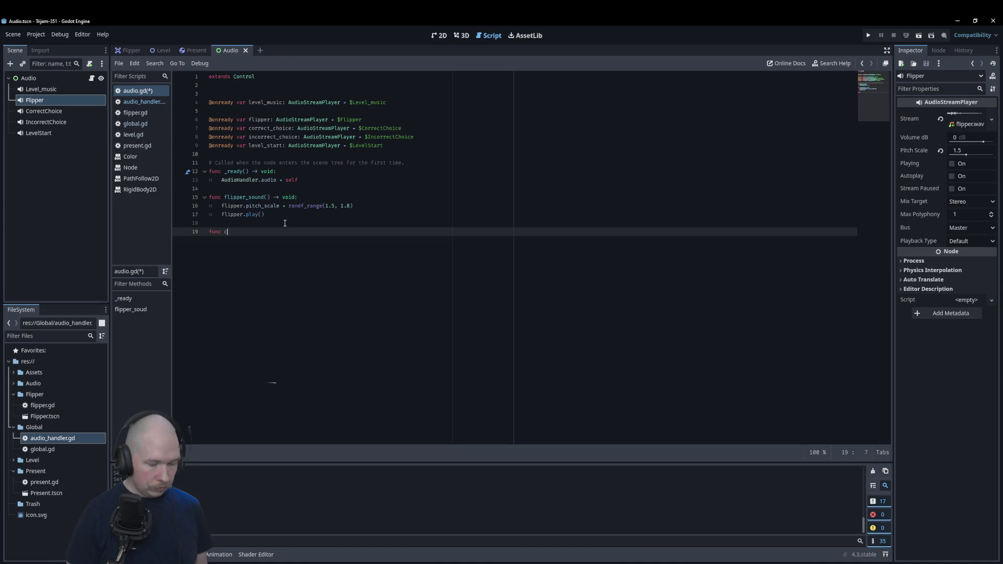
text(orrect_choice_s)
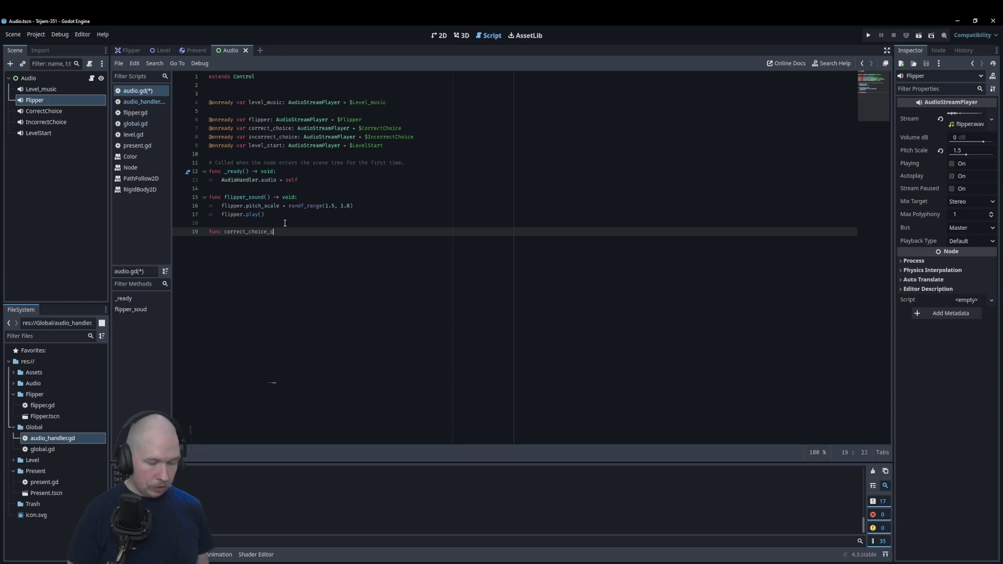
text())
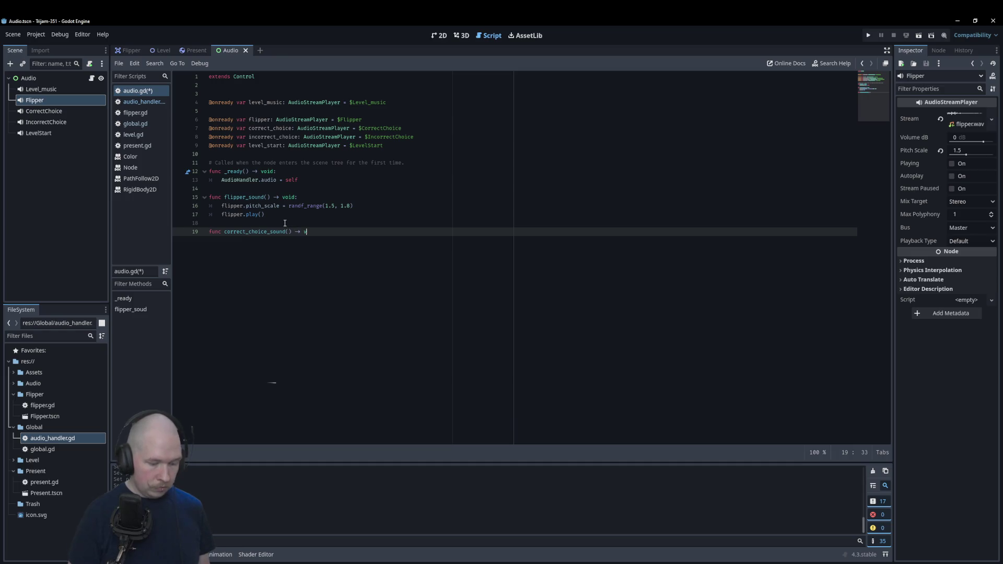
text(:)
key(Return)
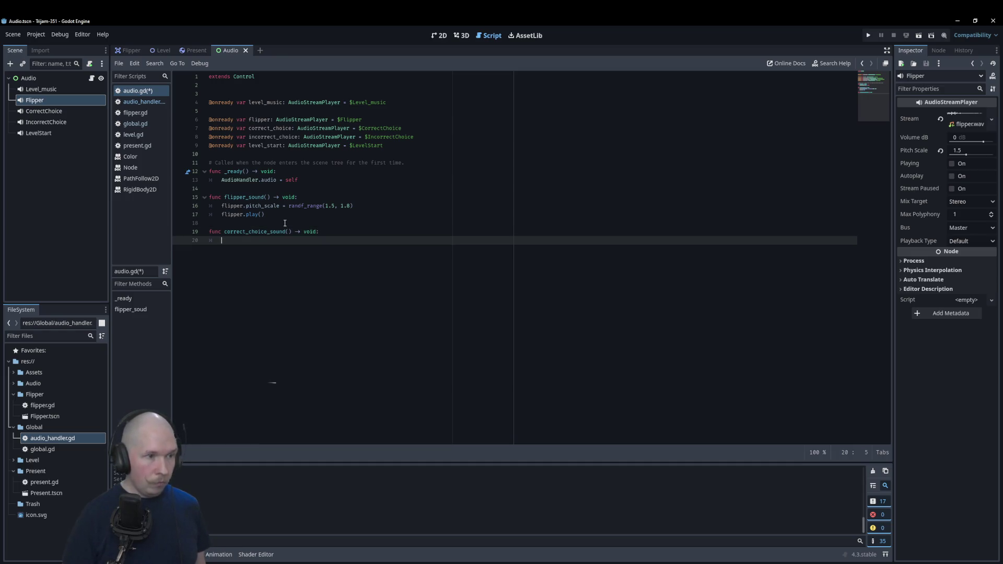
text(corre)
- Begin its body with correct_choice.pitch_scale = randf_range()
key(Return)
text(pi)
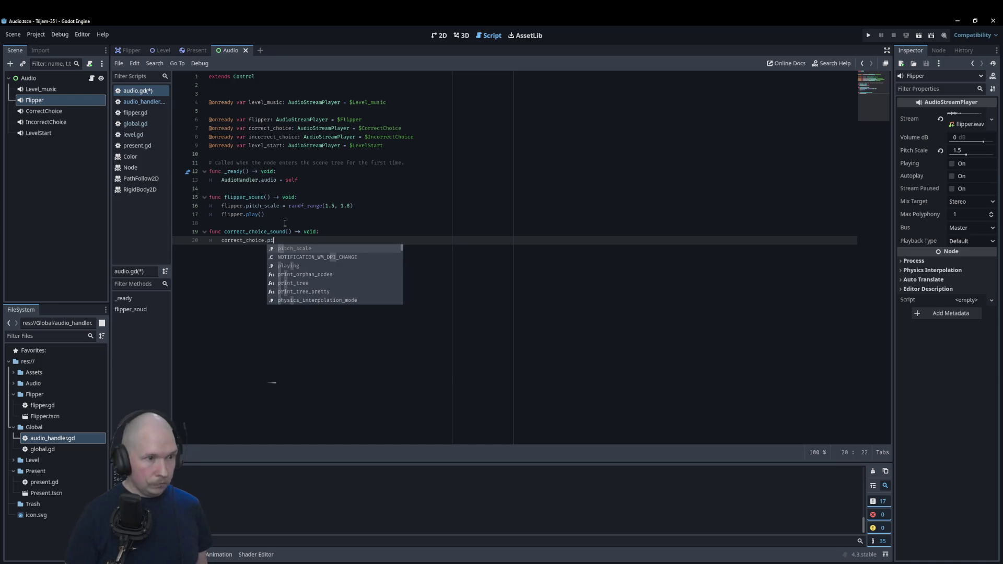
key(Return)
text(randf)
key(Down)
key(Down)
key(Return)
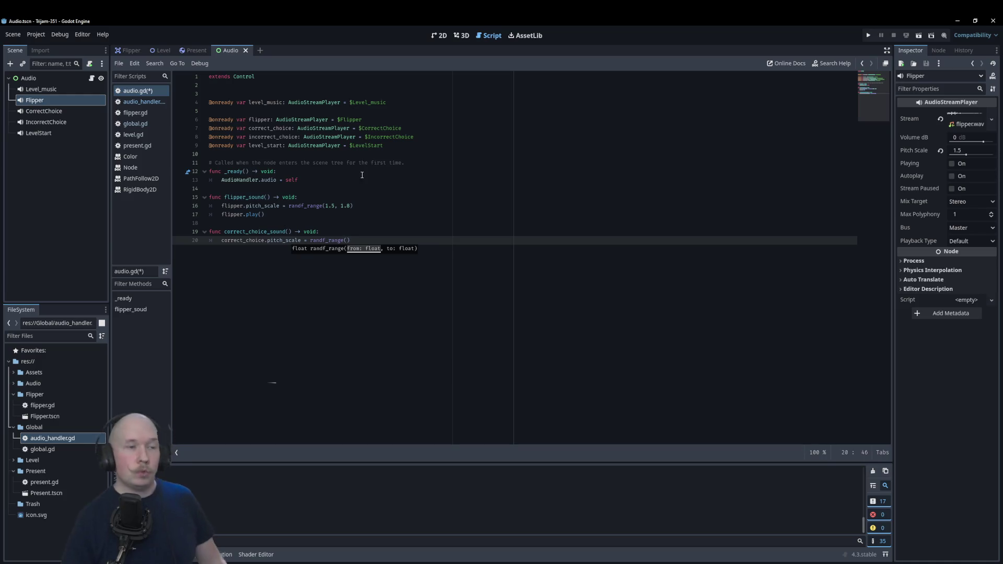
- Quick-load choice_correct.wav into the CorrectChoice player's Stream and preview it
click(63, 111)
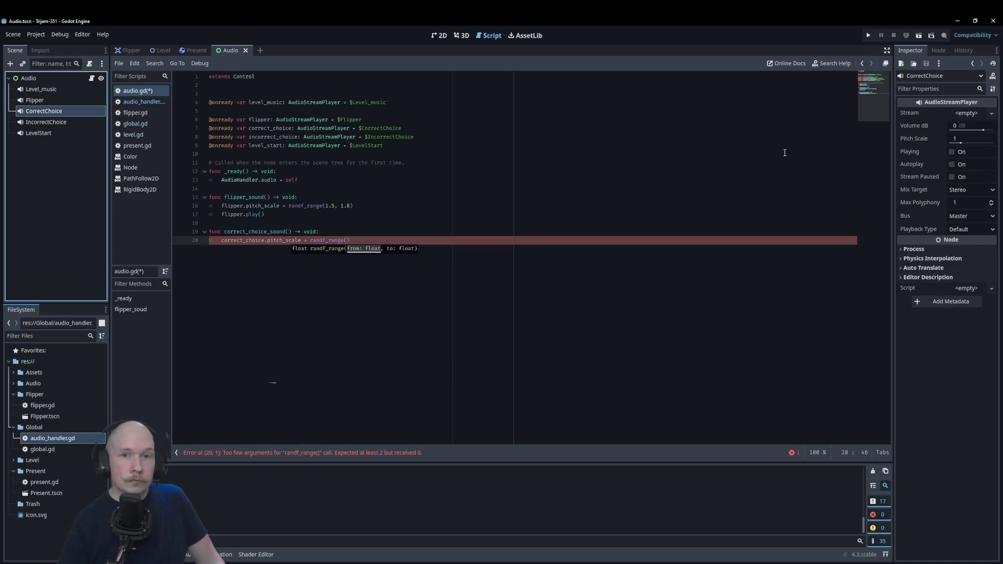
click(992, 112)
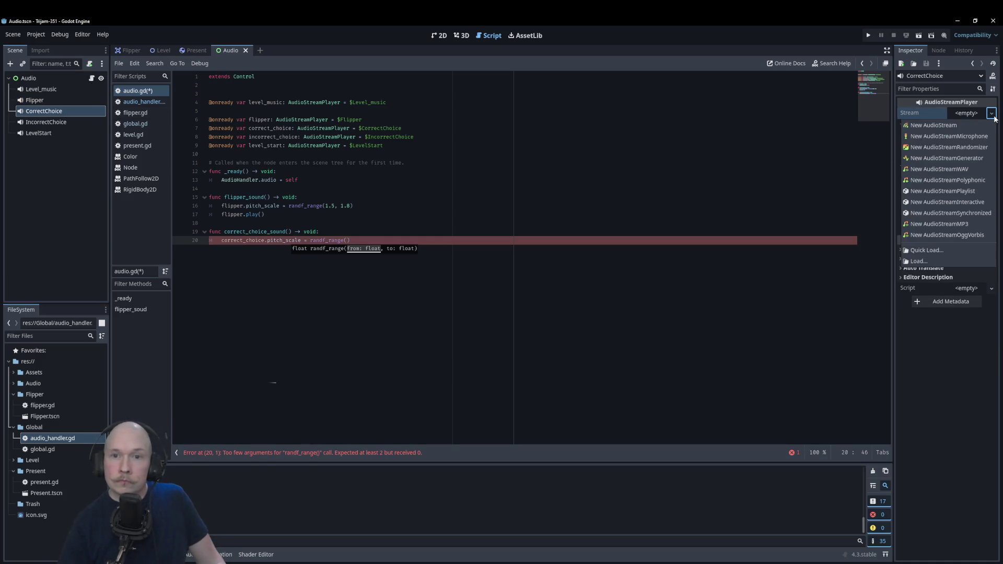
click(927, 250)
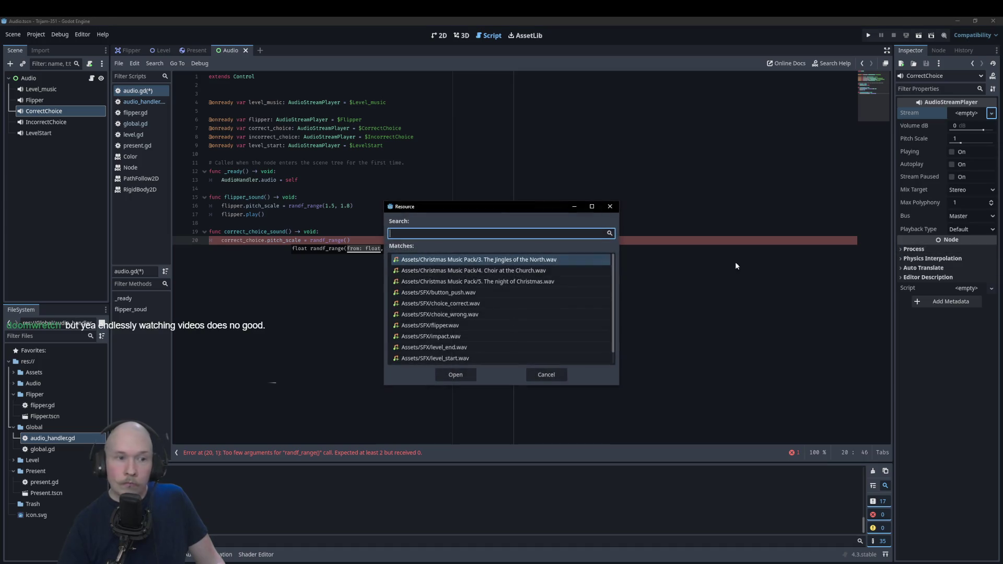
click(460, 304)
click(455, 376)
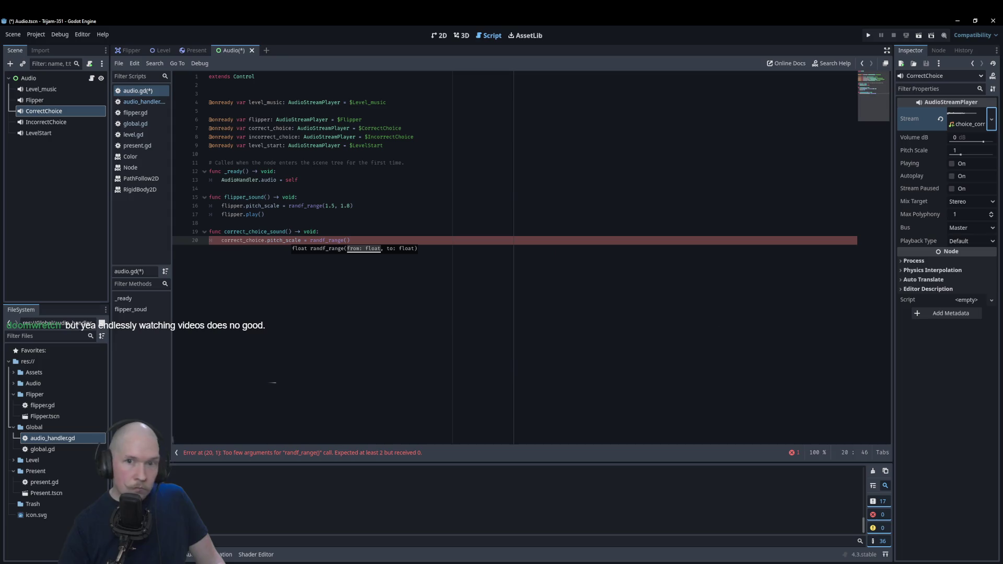
click(952, 166)
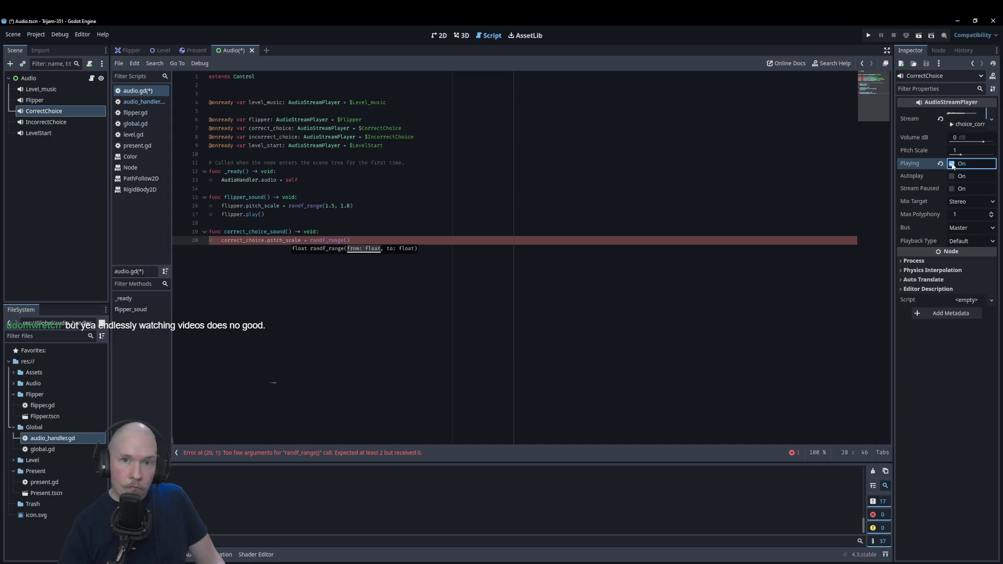
- Tune the CorrectChoice pitch scale to 1.4
drag(960, 154, 963, 155)
click(952, 165)
click(959, 154)
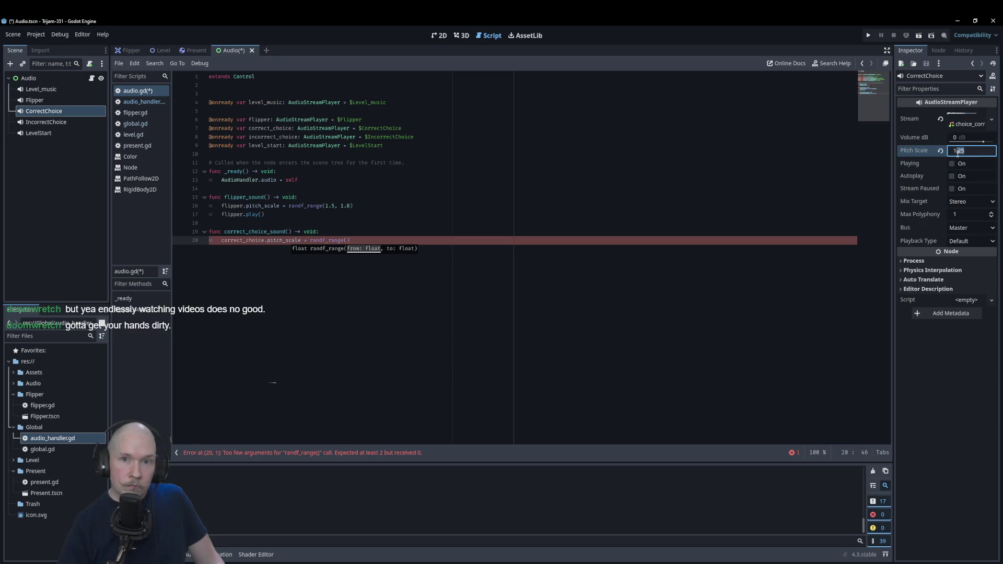
key(shift+Tab)
key(Tab)
text(1.03)
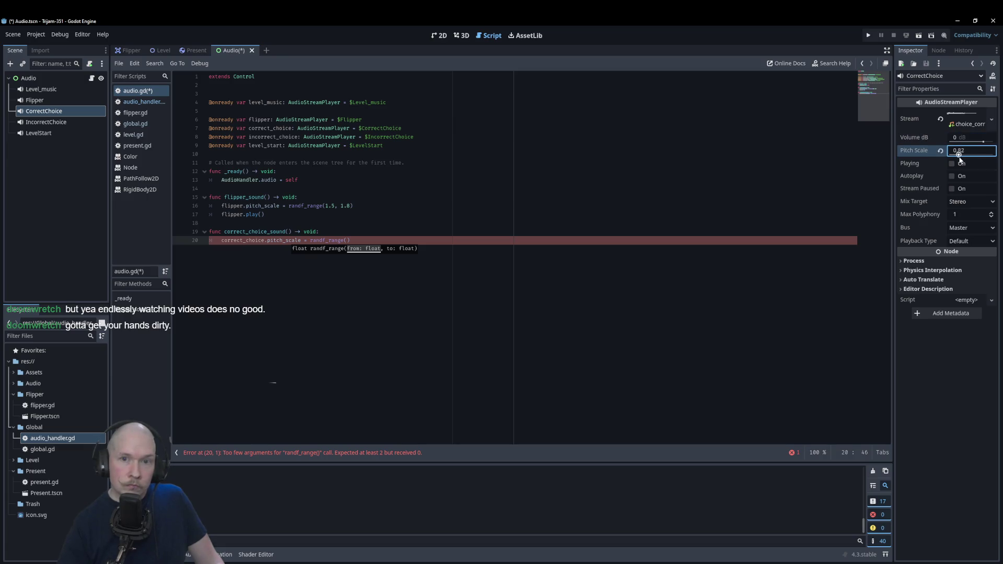
drag(960, 154, 966, 157)
key(Tab)
- Fill in the randf_range arguments as 1.0, 1.4
click(353, 237)
key(Left)
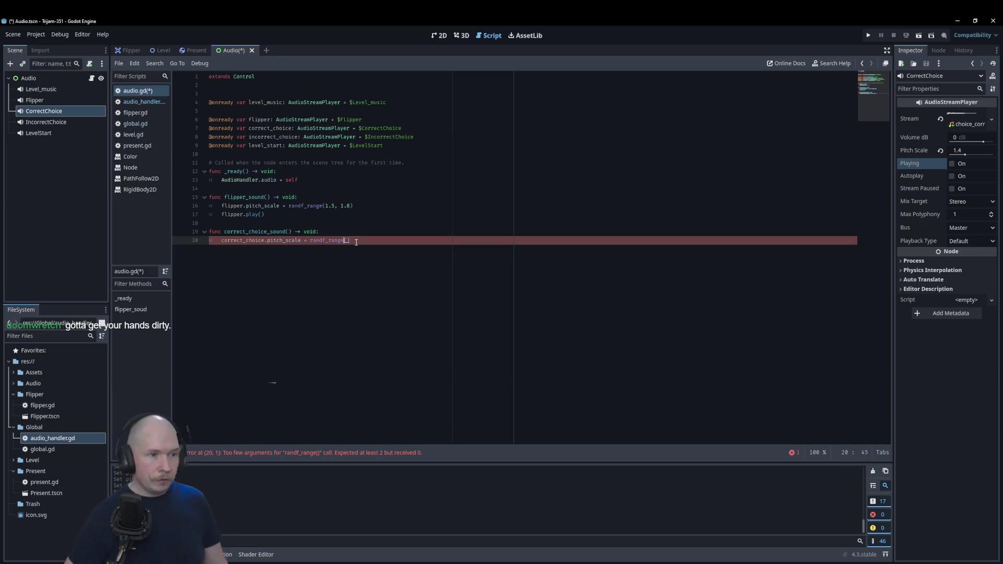
key(Right)
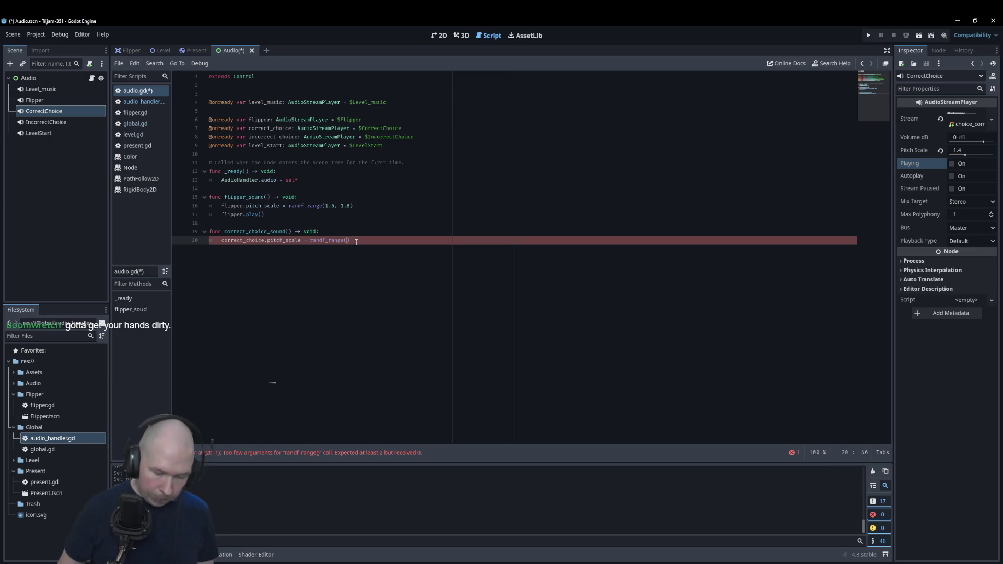
text(1.0, )
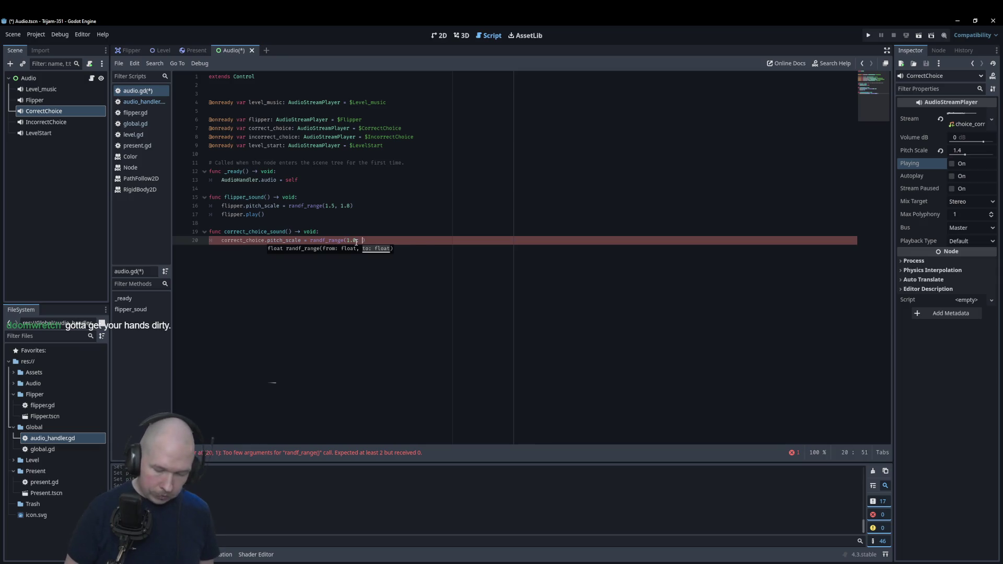
text(1.4)
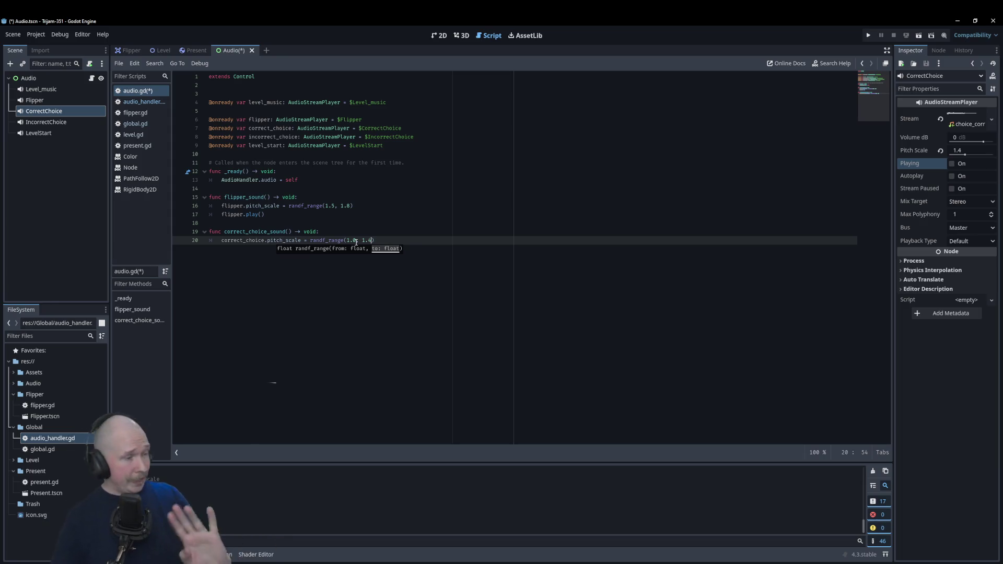
click(420, 264)
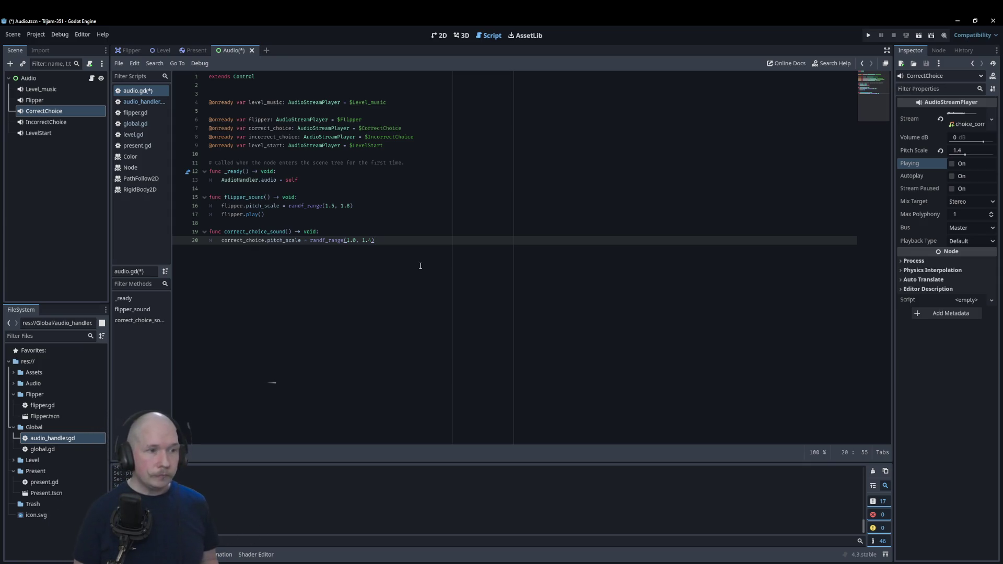
- Add correct_choice.play() to the end of correct_choice_sound
key(Return)
text(corr)
key(Return)
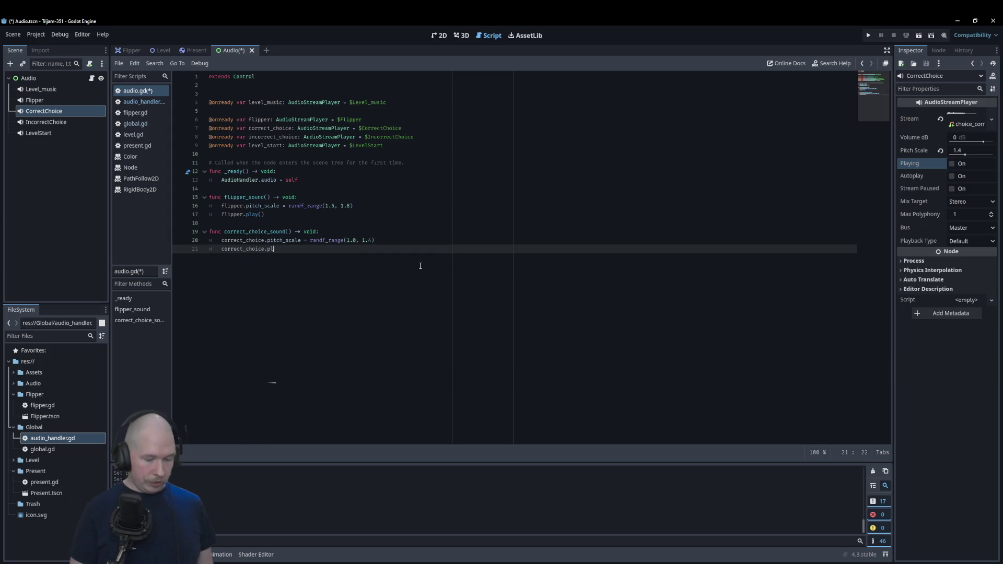
key(Return)
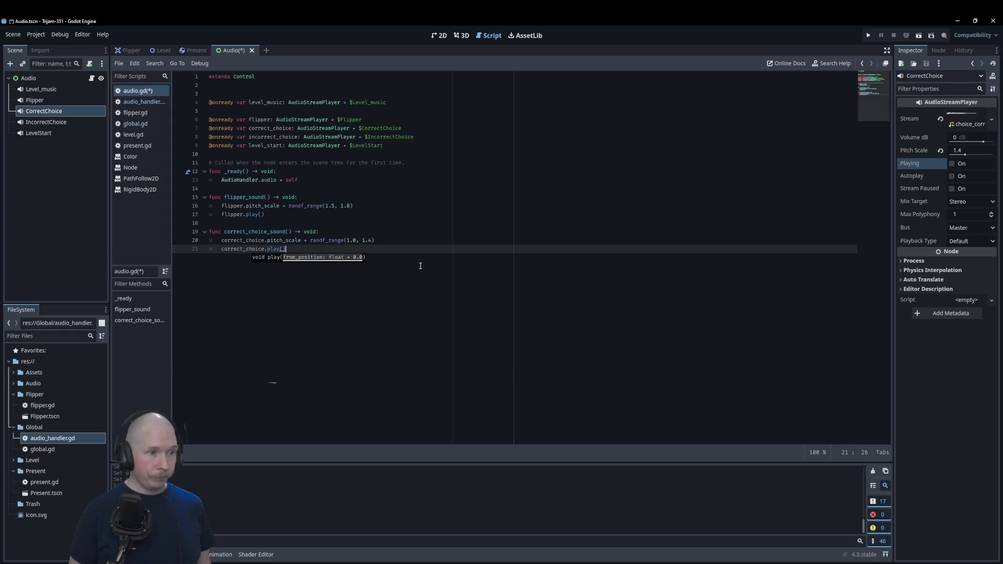
key(Return)
key(BackSpace)
key(Return)
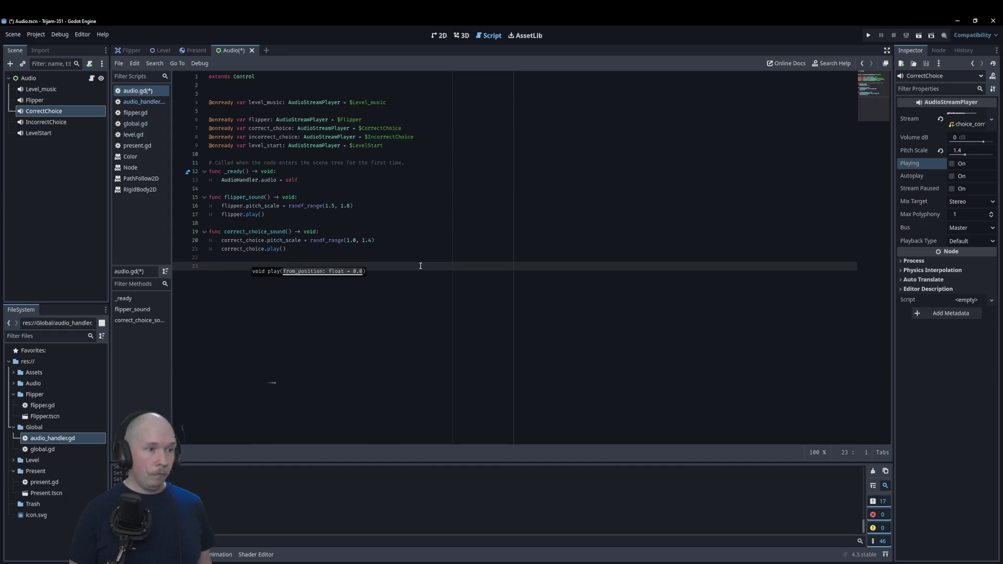
- Start incorrect_choice_sound() with incorrect_choice.pitch_scale = randf_range()
text(func incorrect_choice_sound()
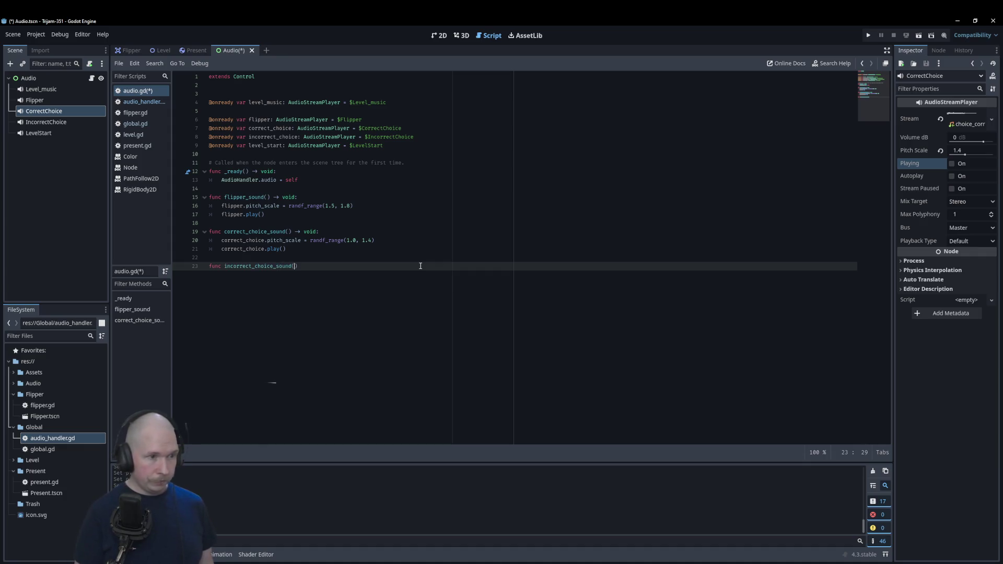
text() ->)
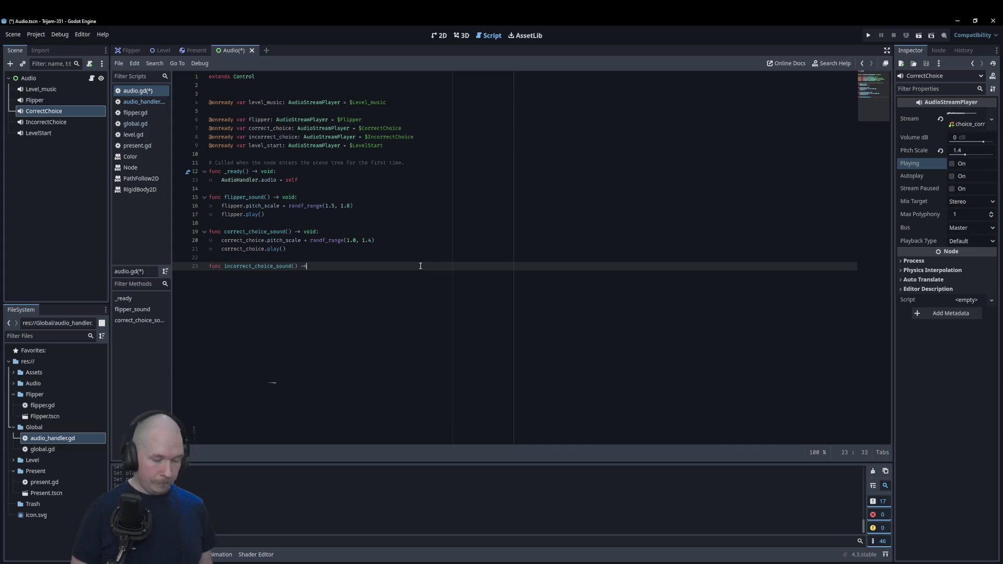
text( void:)
key(Return)
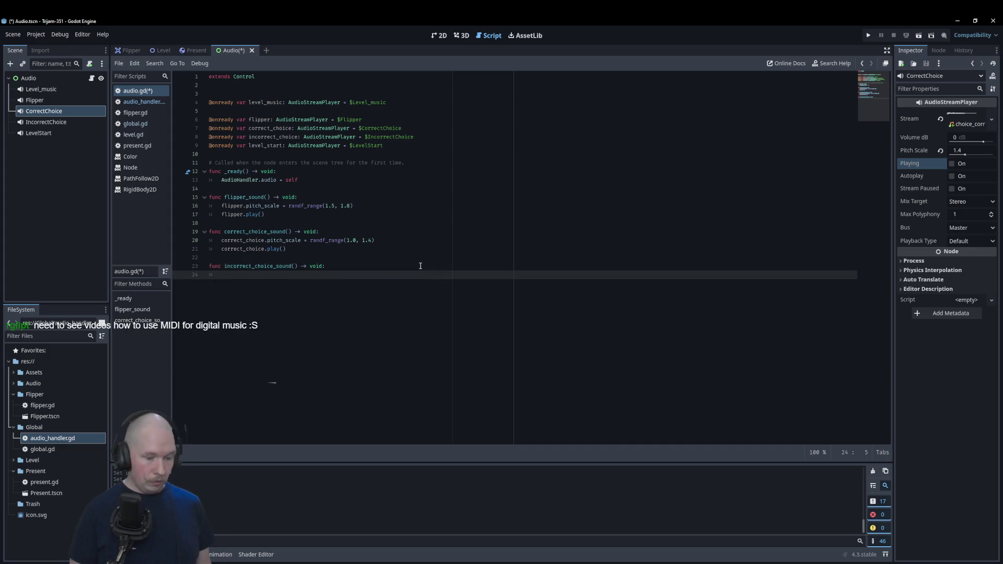
text(incorrect_choice.)
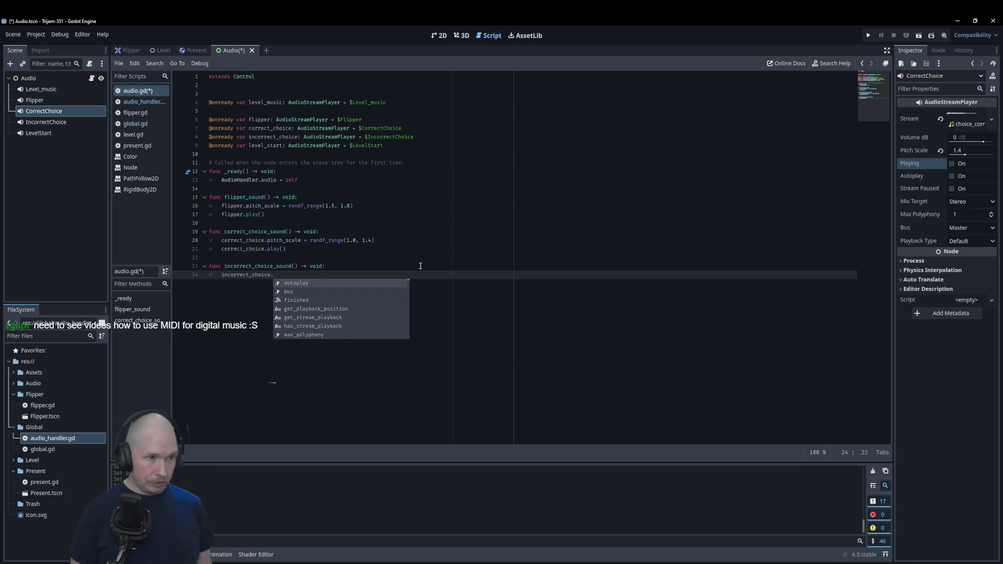
text(pitch_scale)
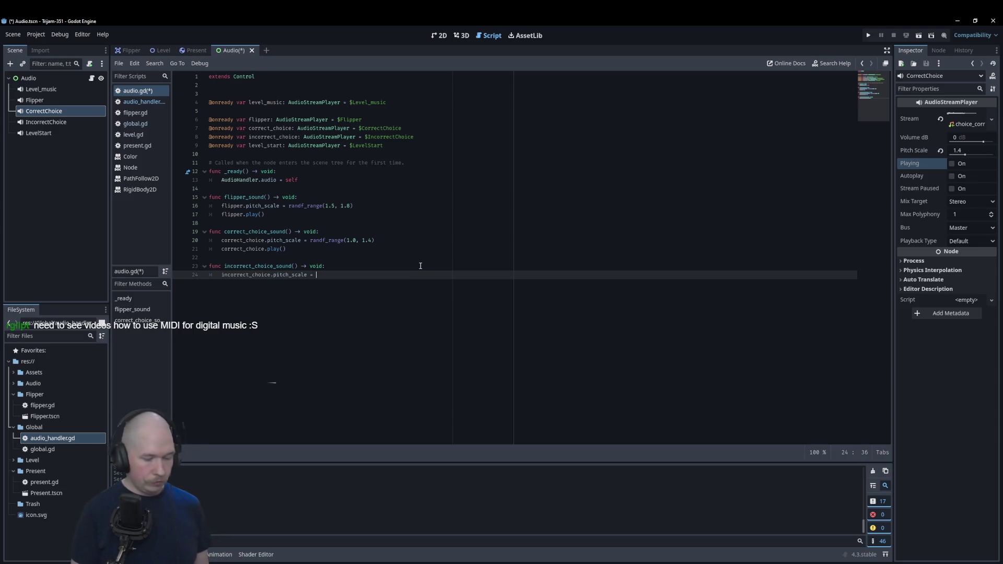
text( = randf)
key(Down)
key(Down)
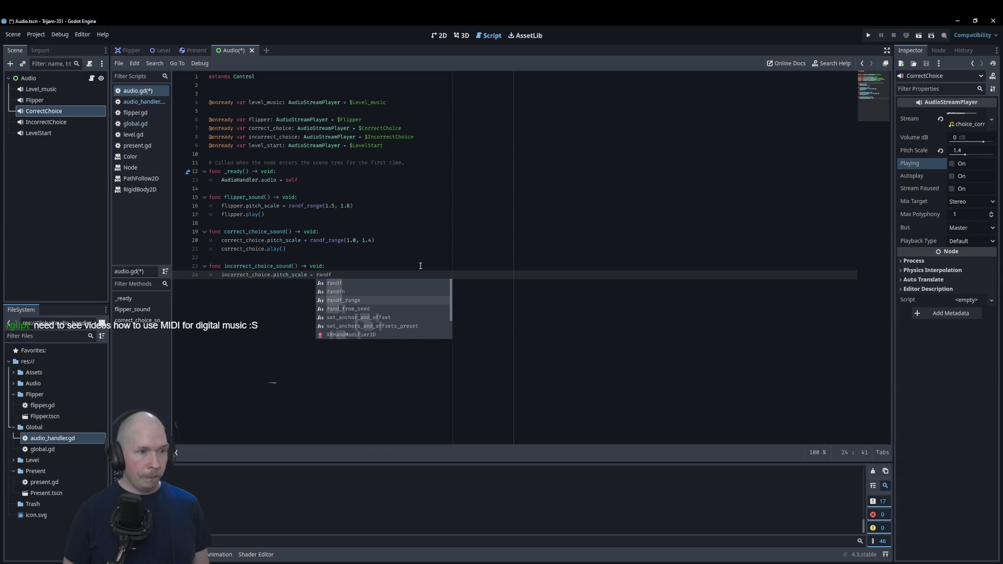
key(Return)
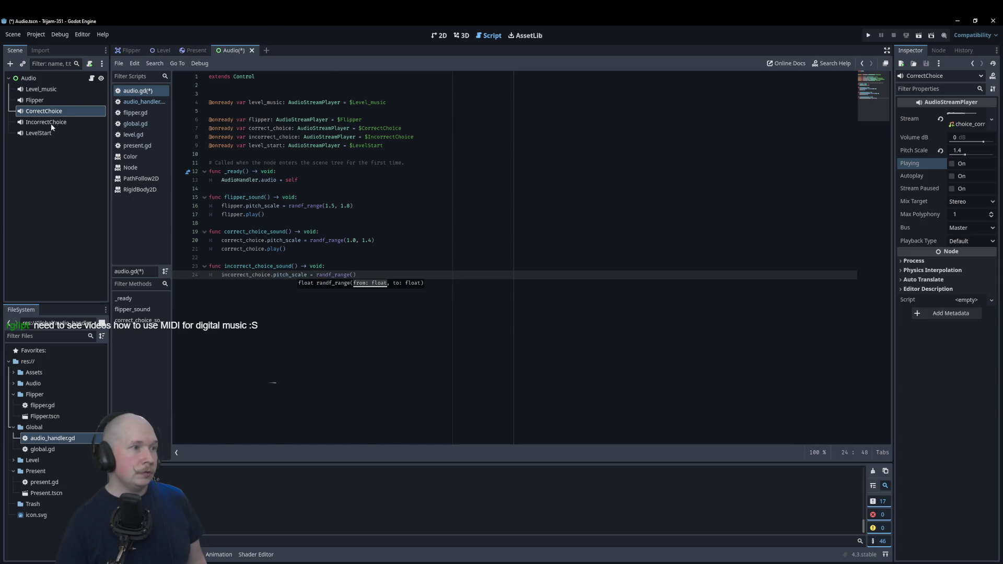
- Load choice_wrong.wav as IncorrectChoice's stream, preview it, and raise its pitch scale
click(51, 123)
click(967, 113)
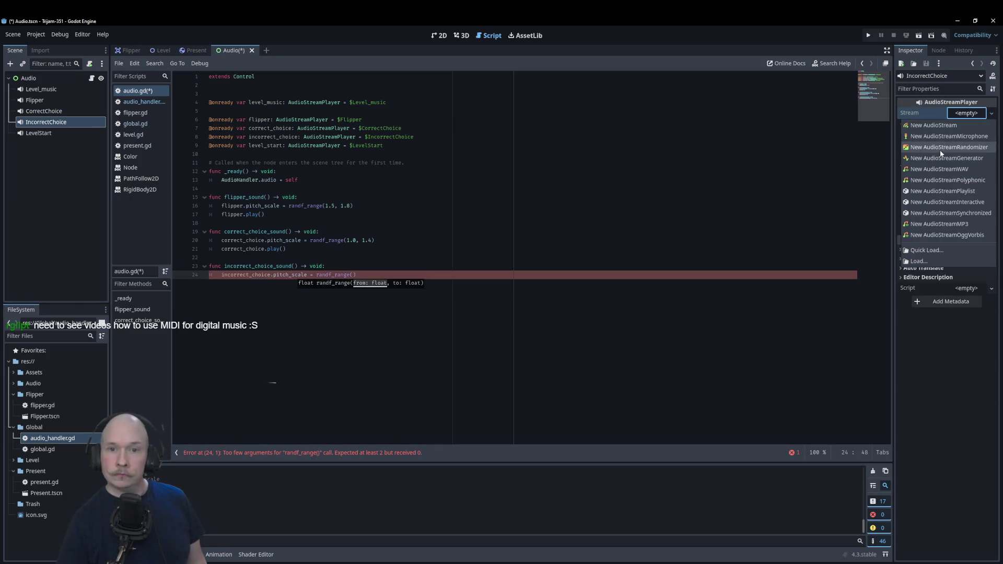
click(933, 250)
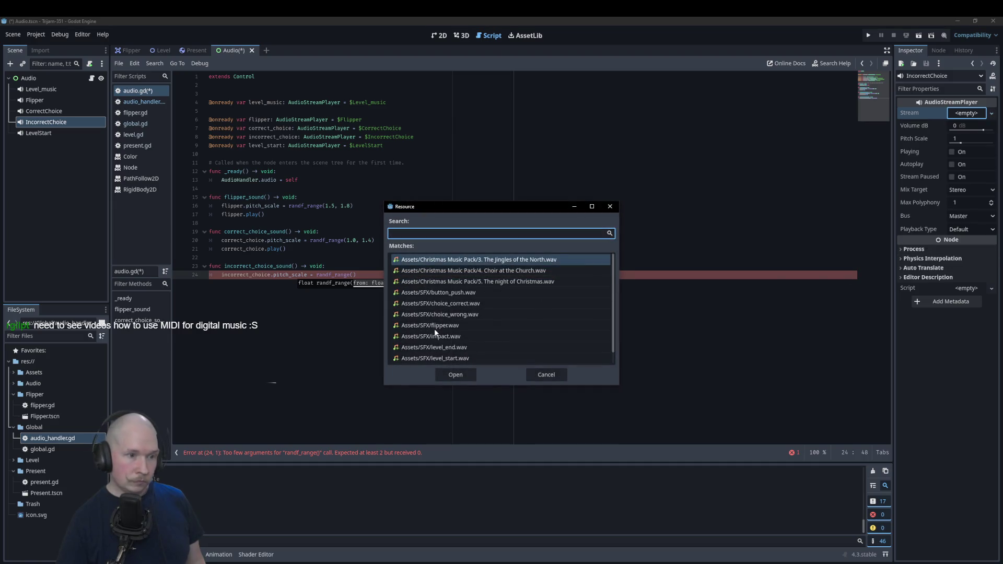
click(450, 314)
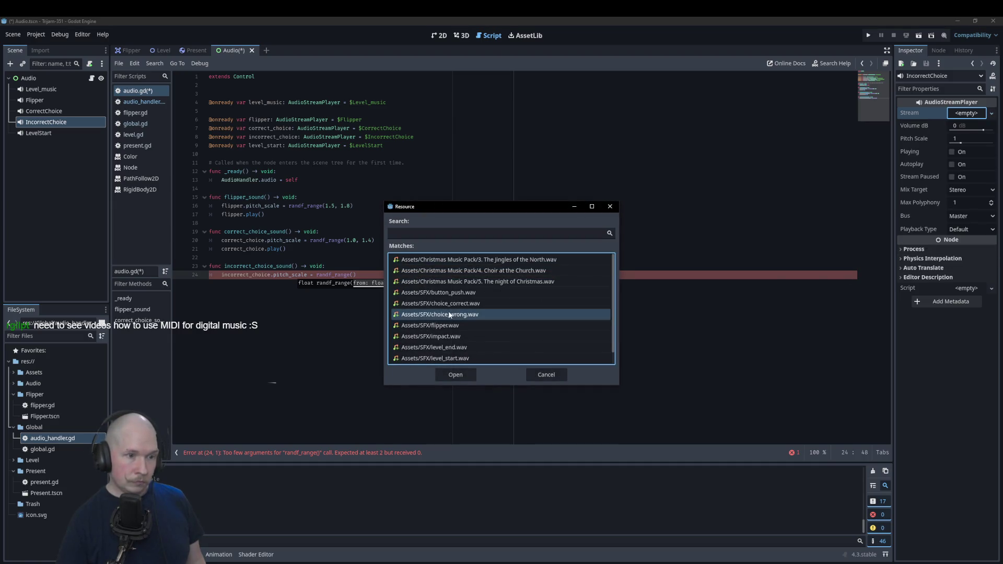
click(469, 373)
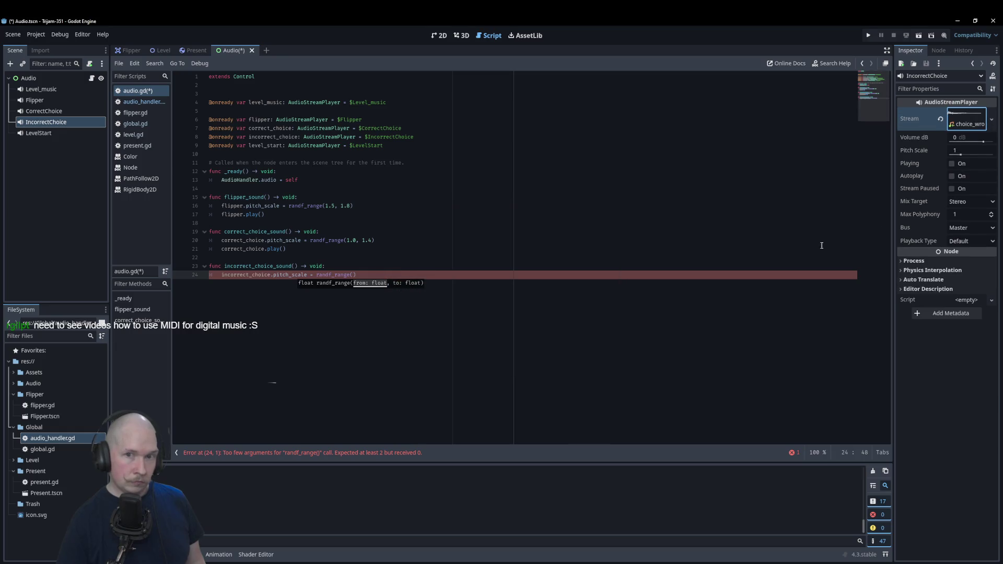
click(952, 164)
drag(958, 152, 973, 152)
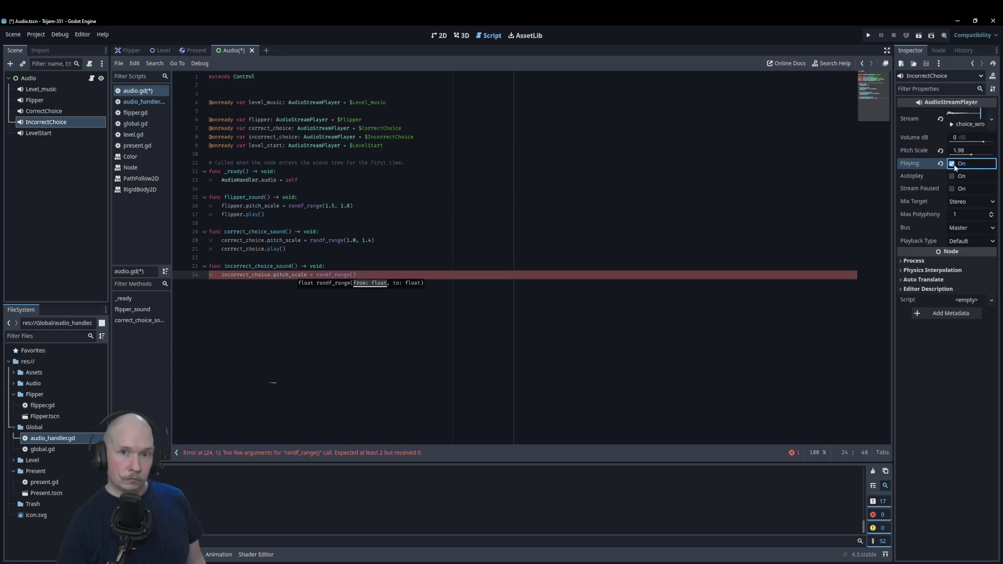
- Quick-load another audio file as IncorrectChoice's stream and preview it
click(992, 123)
click(925, 268)
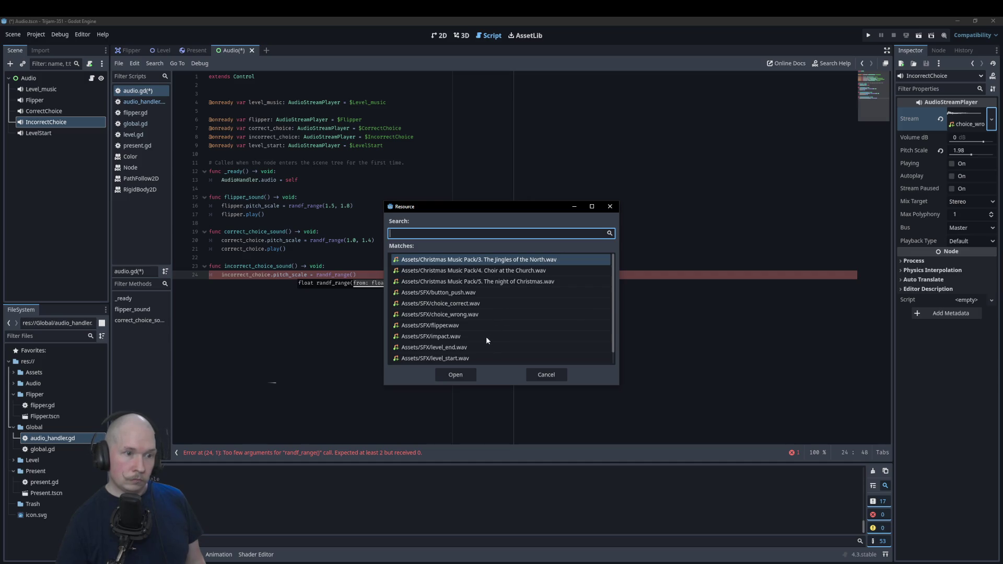
scroll(486, 341, down, 1)
double_click(486, 356)
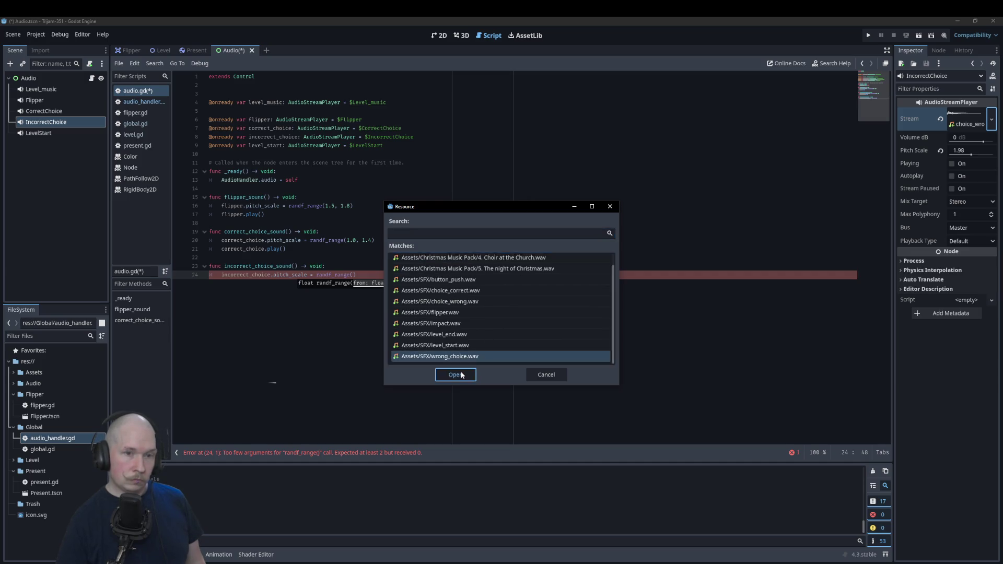
click(954, 163)
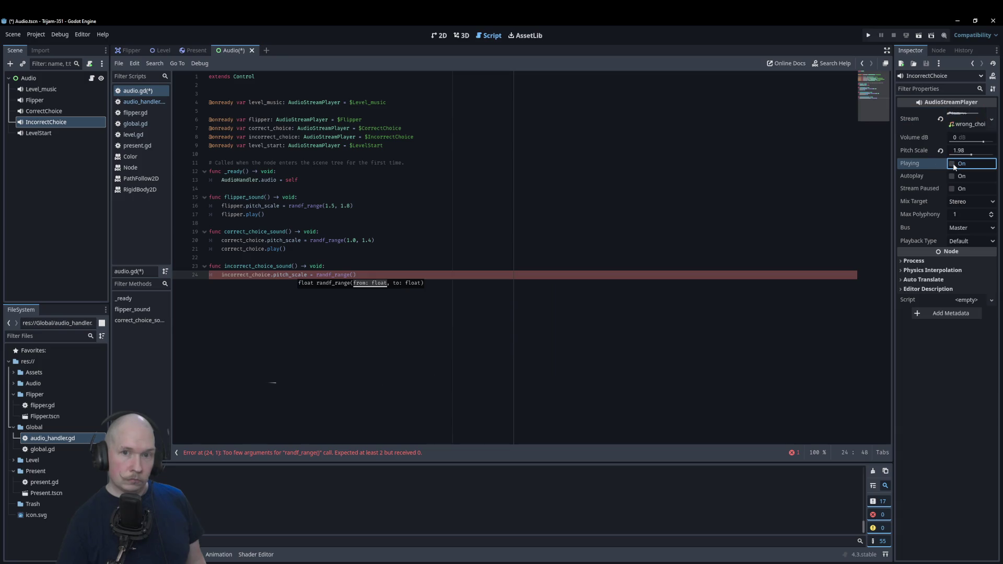
- Audition IncorrectChoice at pitch scales 1.98, 1.01 and 1.26
click(967, 152)
click(966, 154)
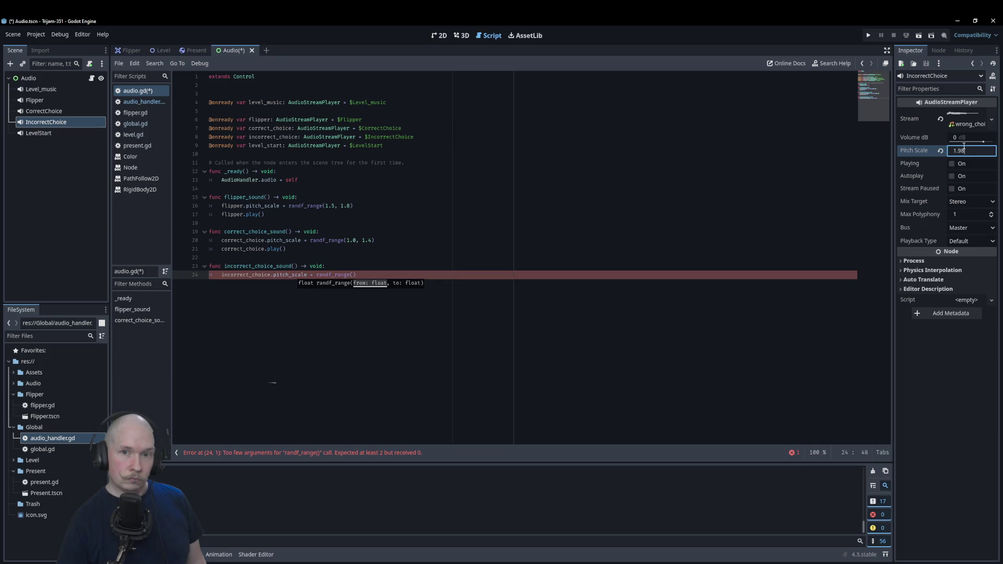
click(968, 140)
drag(972, 154, 960, 153)
click(952, 164)
click(952, 164)
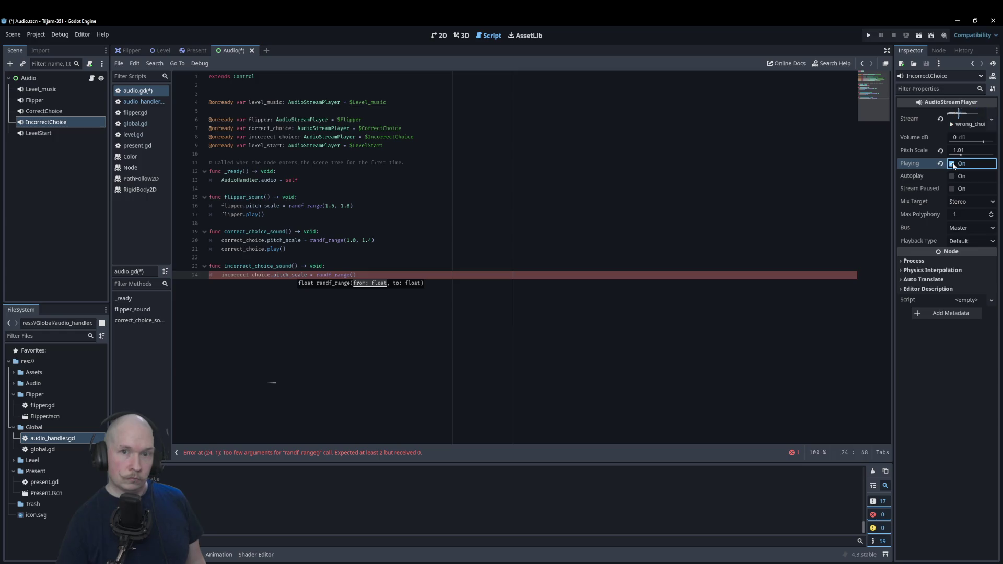
drag(962, 154, 965, 154)
click(953, 164)
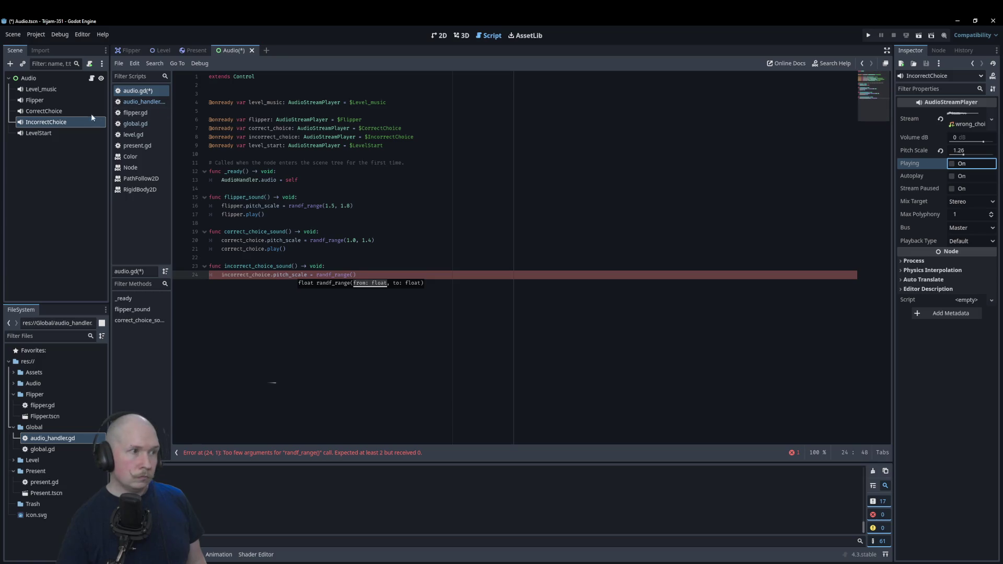
- Preview CorrectChoice at pitch 1.4, then audition IncorrectChoice at 0.94, 1.08 and 0.72
double_click(53, 111)
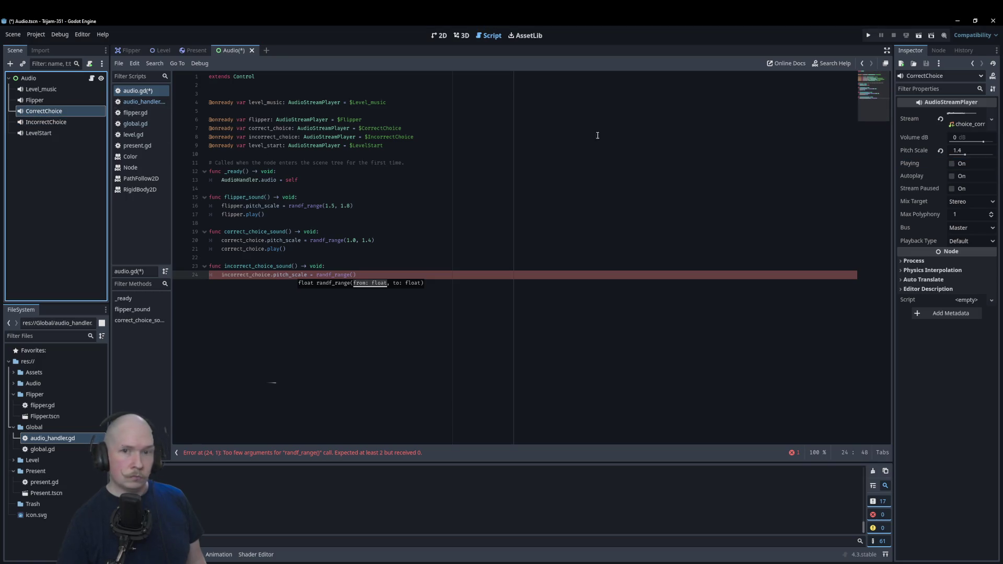
click(953, 164)
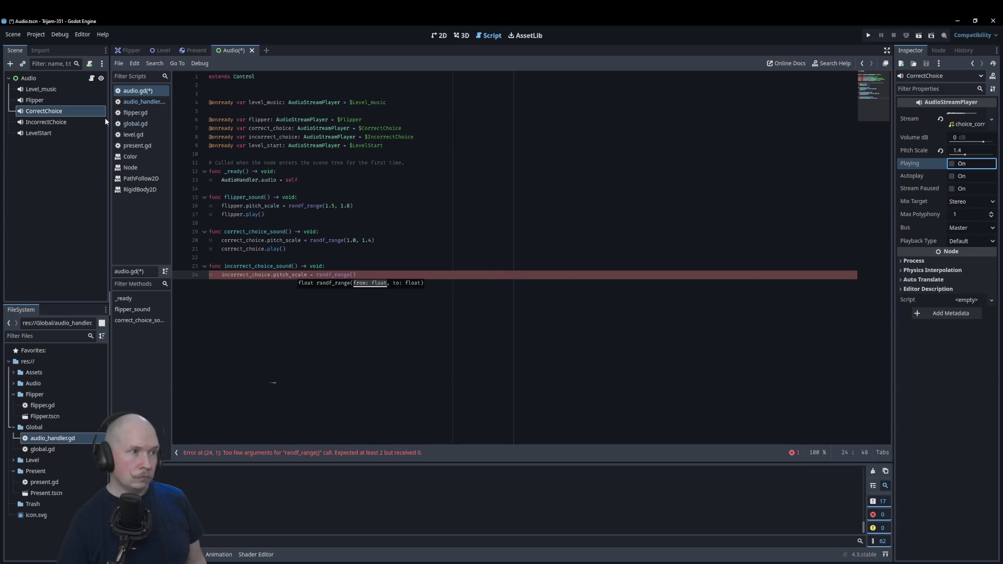
click(52, 122)
click(963, 152)
text(0.94)
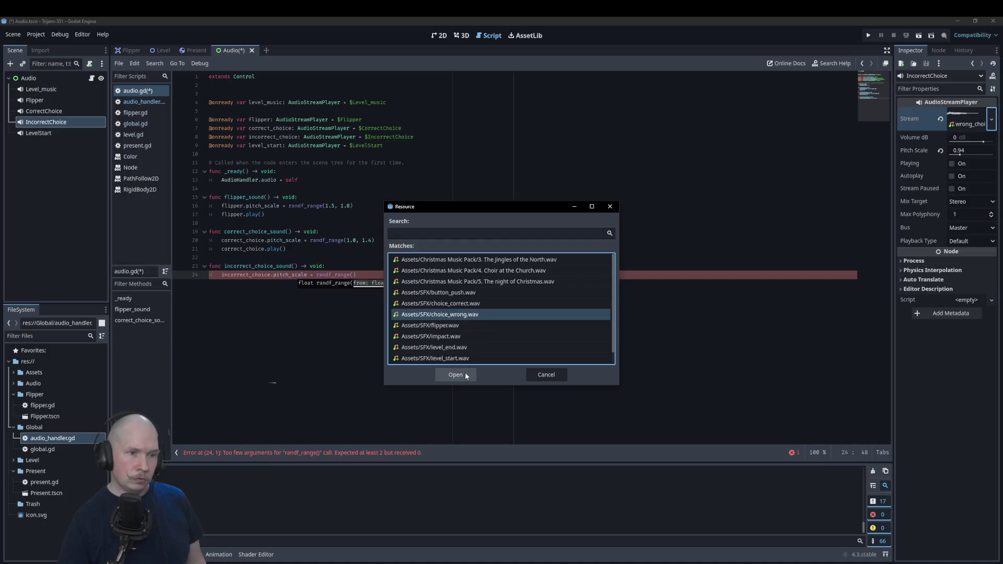
click(952, 164)
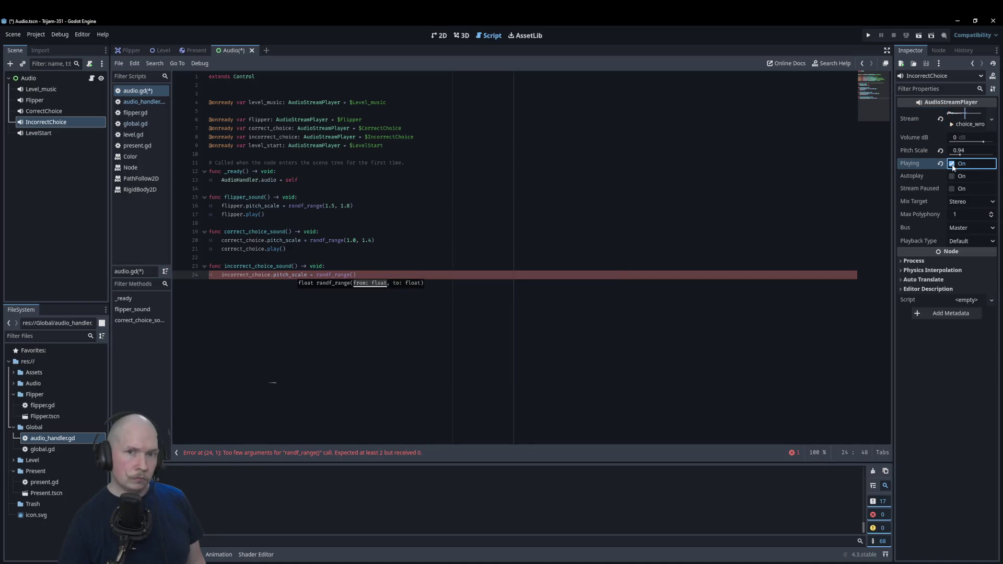
click(960, 152)
text(1.08)
click(953, 164)
drag(961, 154, 955, 155)
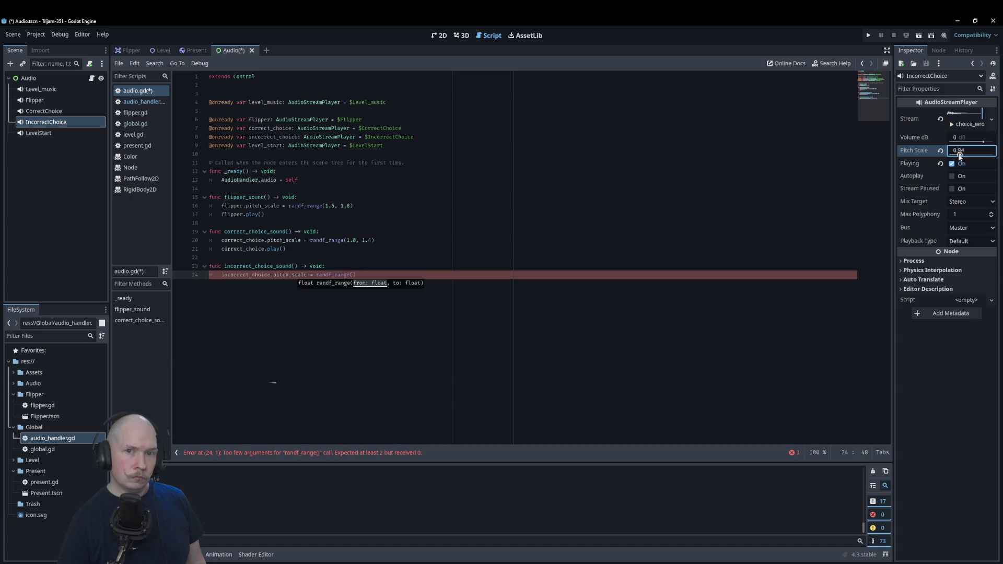
click(951, 164)
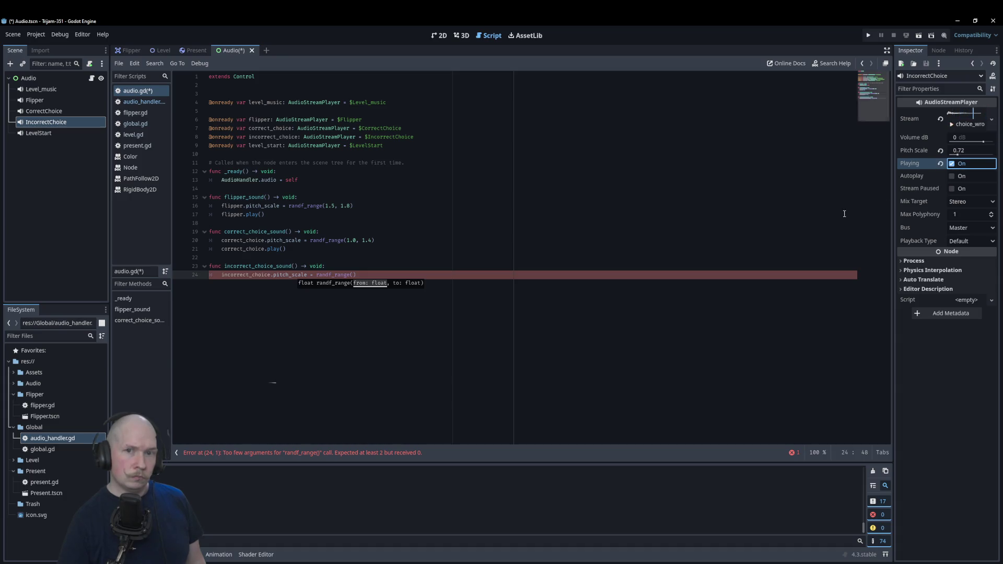
click(333, 275)
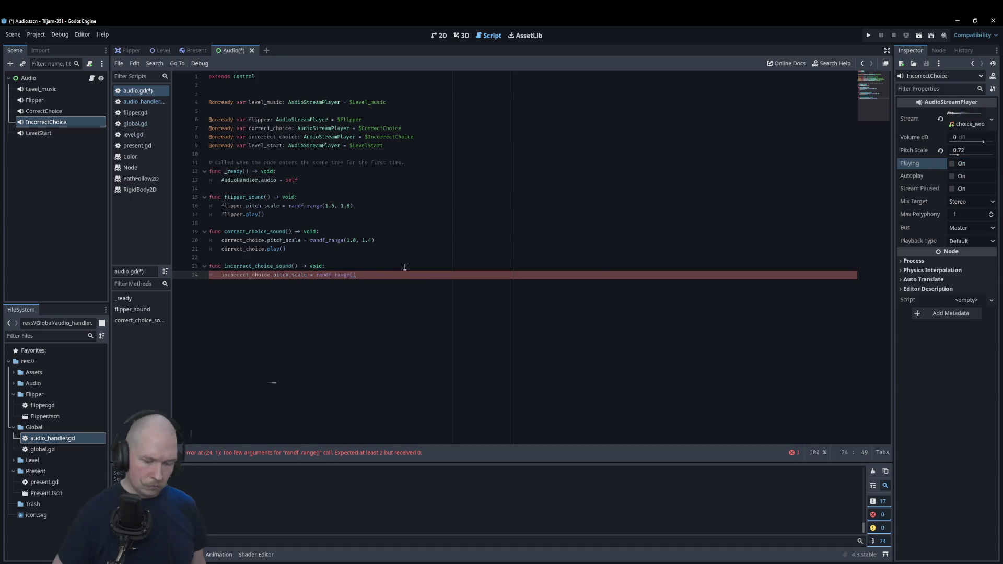
- Set incorrect_choice's pitch to randf_range(0.8, 1.2), add incorrect_choice.play(), and save
text(0.8)
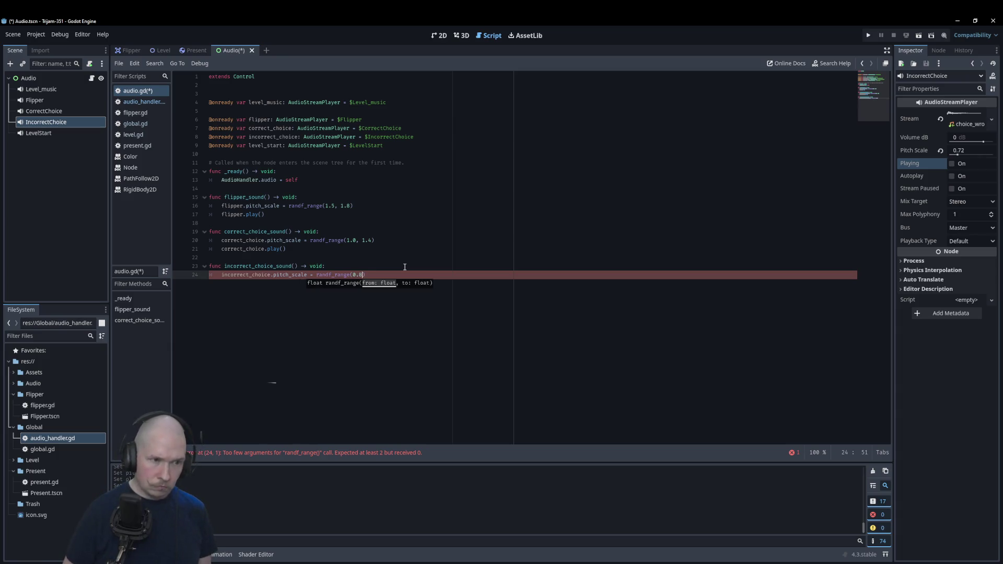
text(, 1.2)
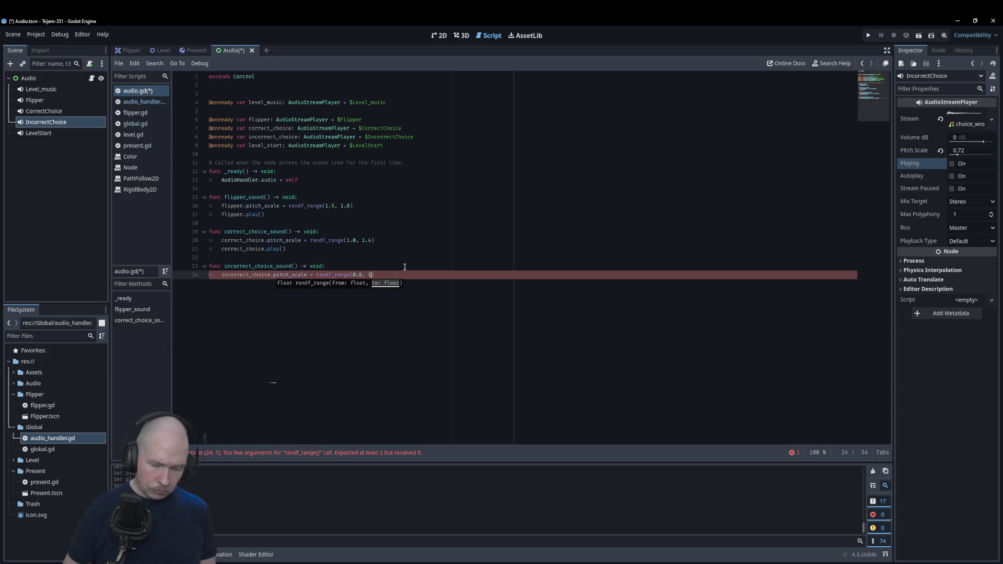
click(405, 267)
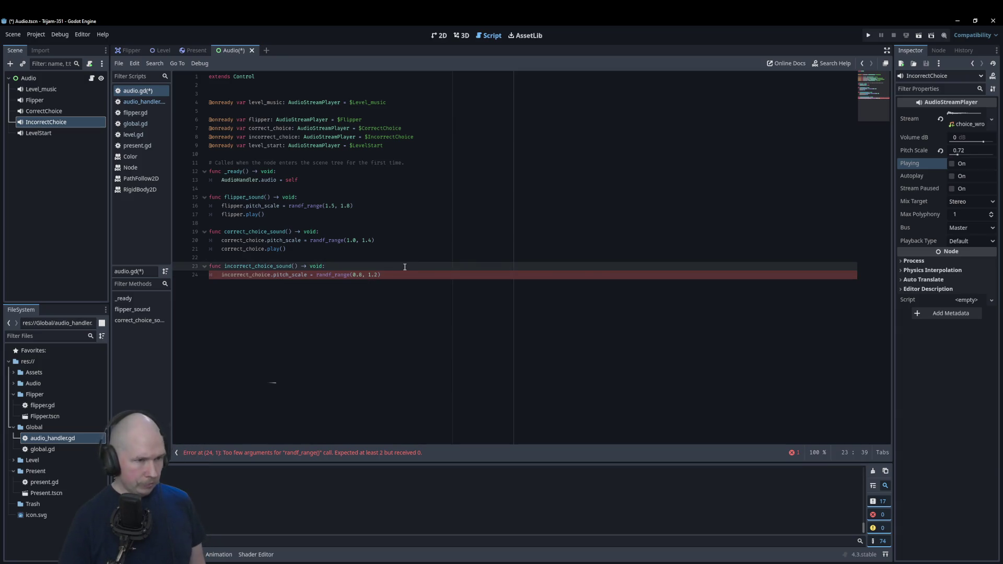
click(436, 276)
key(Return)
text(o)
key(Return)
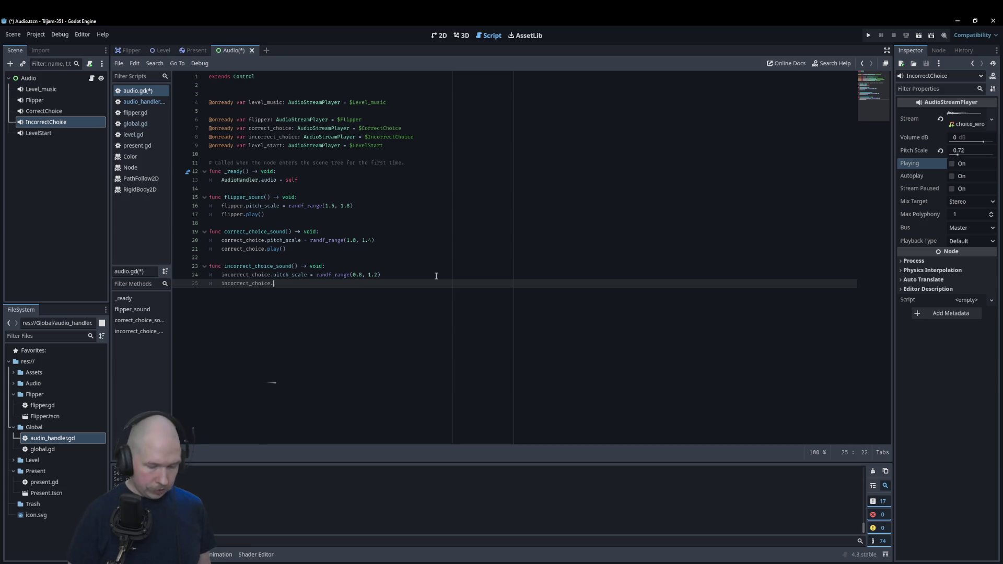
text(play)
key(ctrl+s)
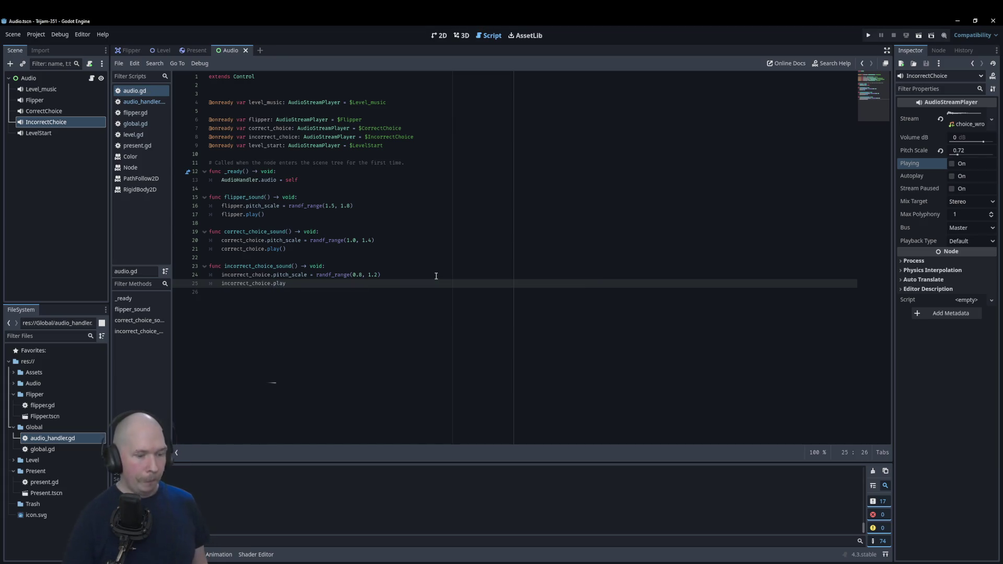
text(()
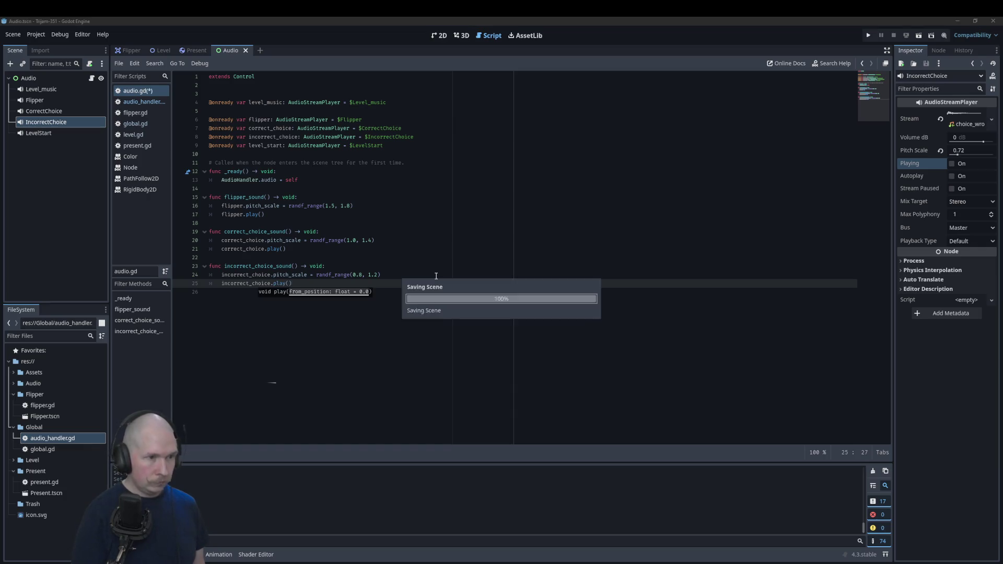
click(402, 281)
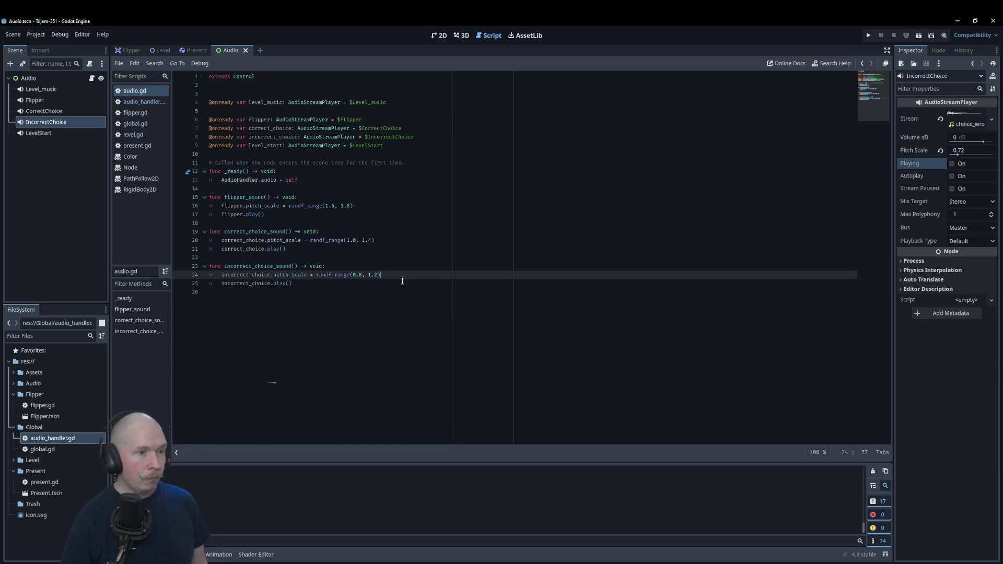
- Begin a new func level_start_sound() -> void: below it
key(Return)
key(BackSpace)
key(Return)
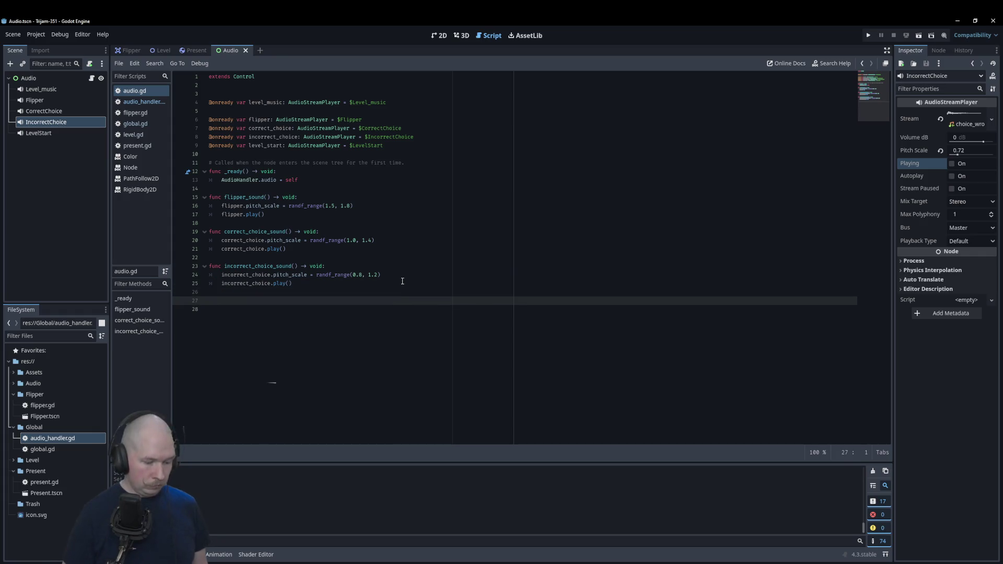
text(func)
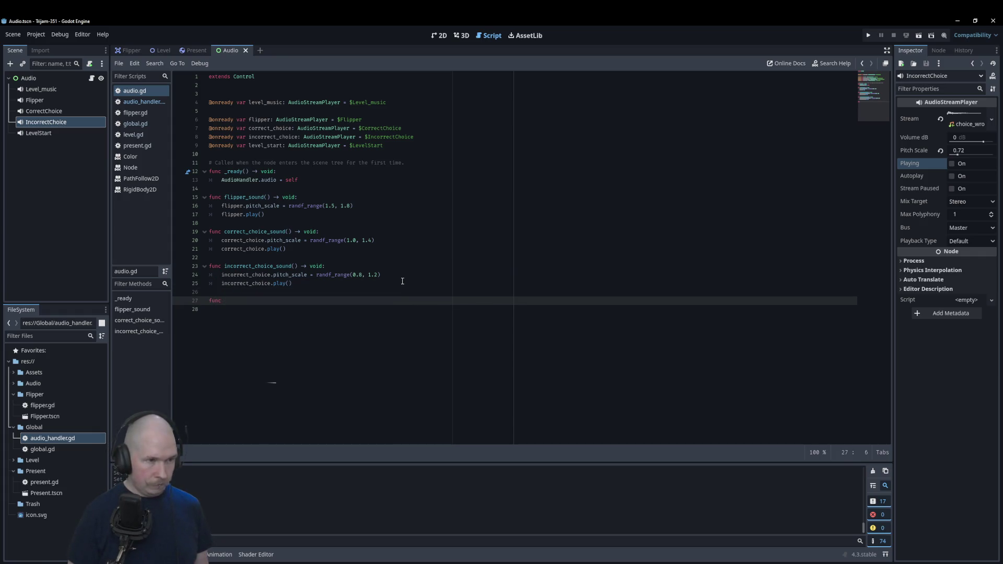
text(level)
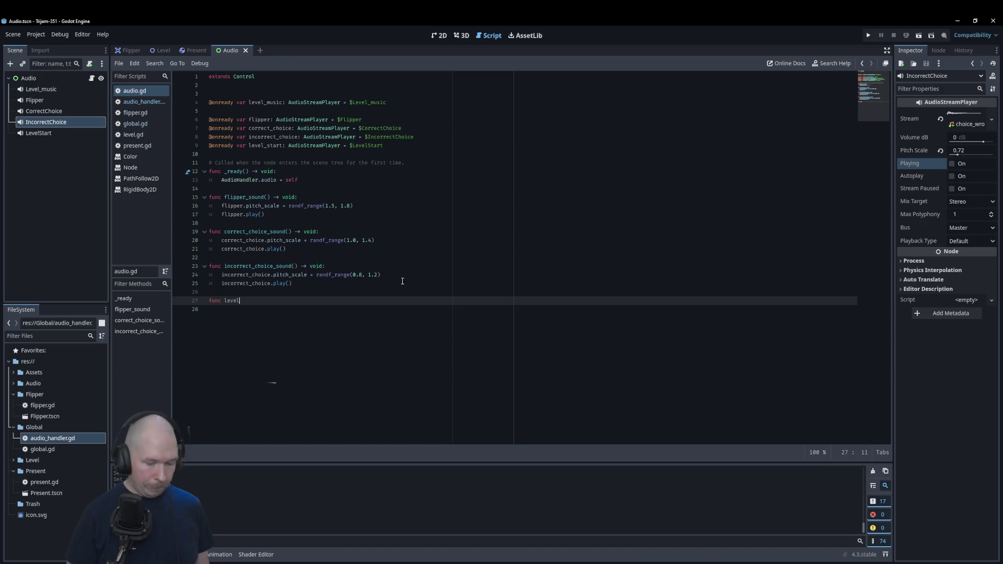
text(_start_soud)
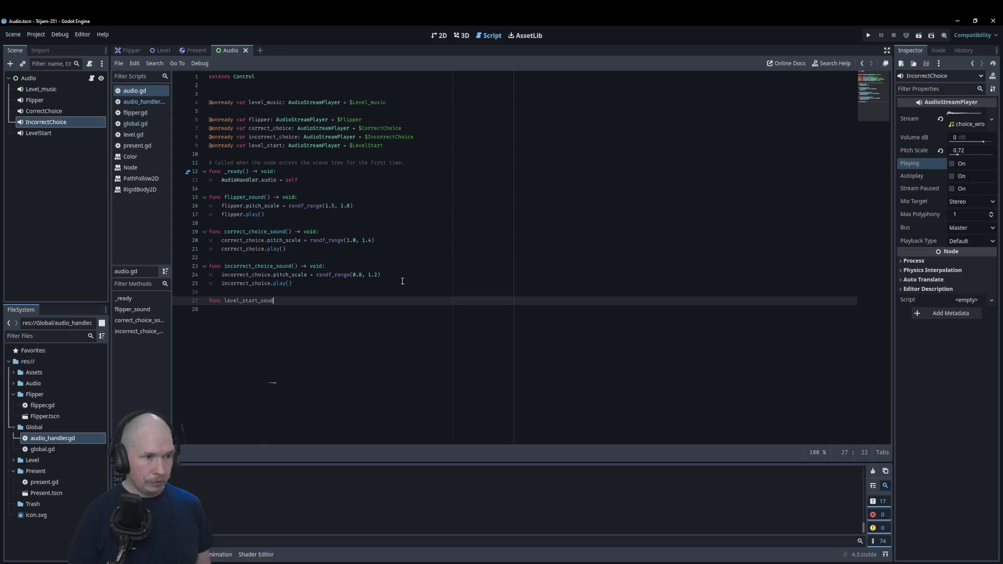
text(nd() ->)
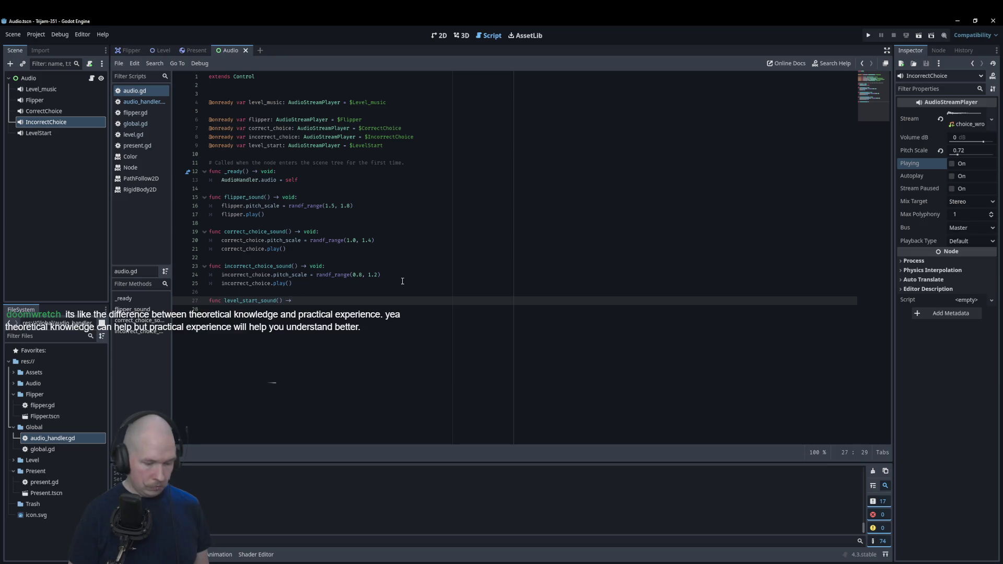
text(:)
key(Return)
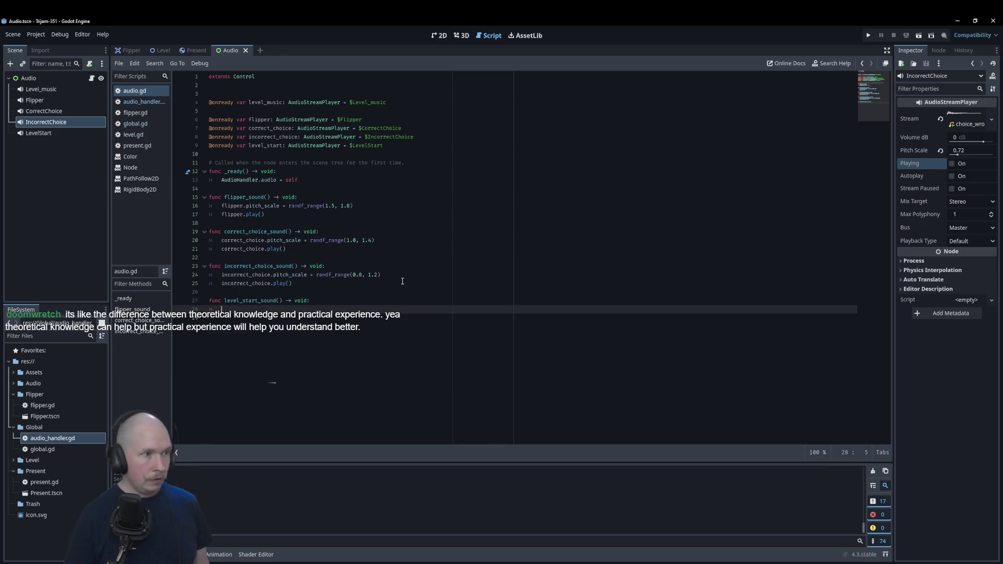
- Load level_start.wav as LevelStart's stream and preview it
click(71, 133)
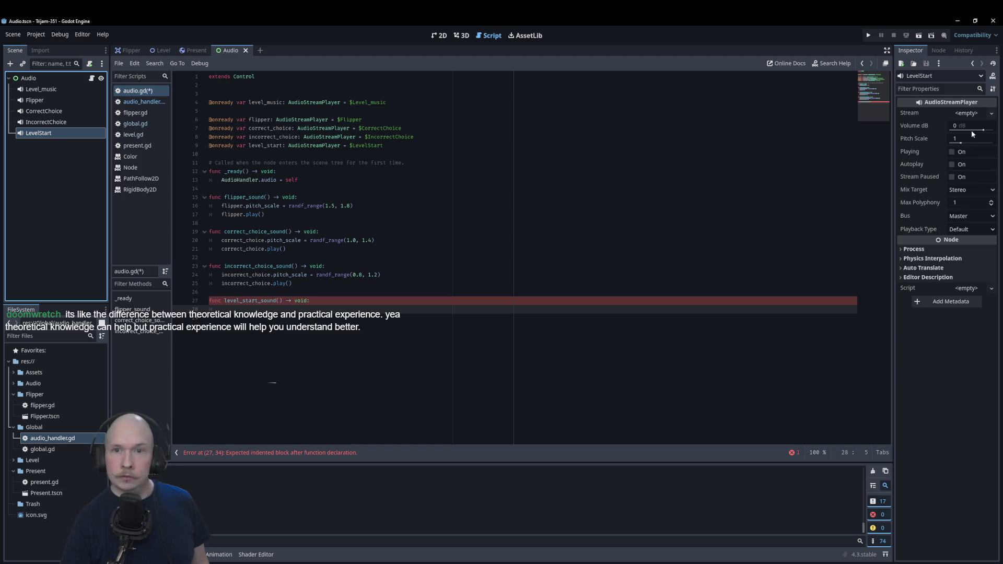
click(972, 114)
click(948, 246)
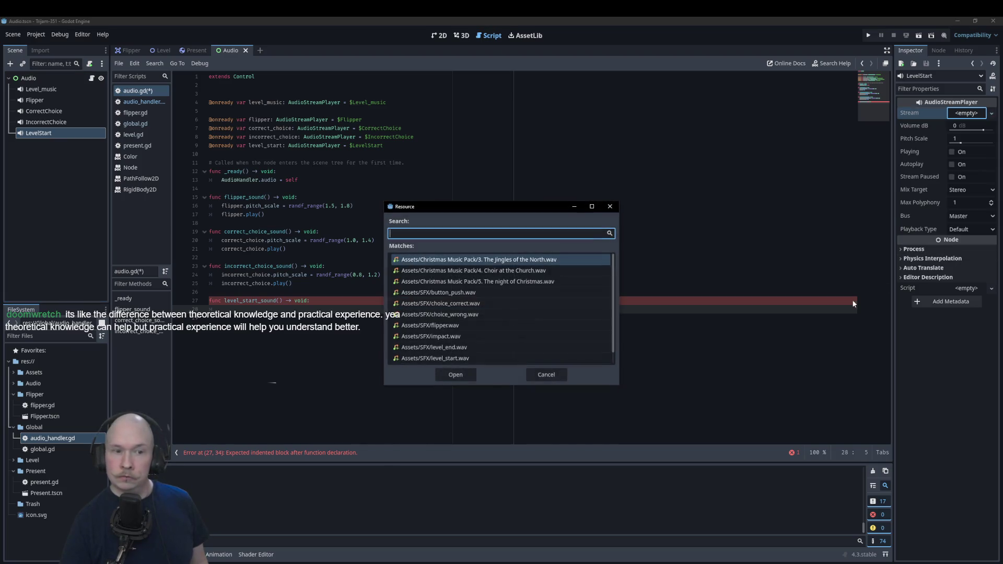
click(455, 358)
click(455, 375)
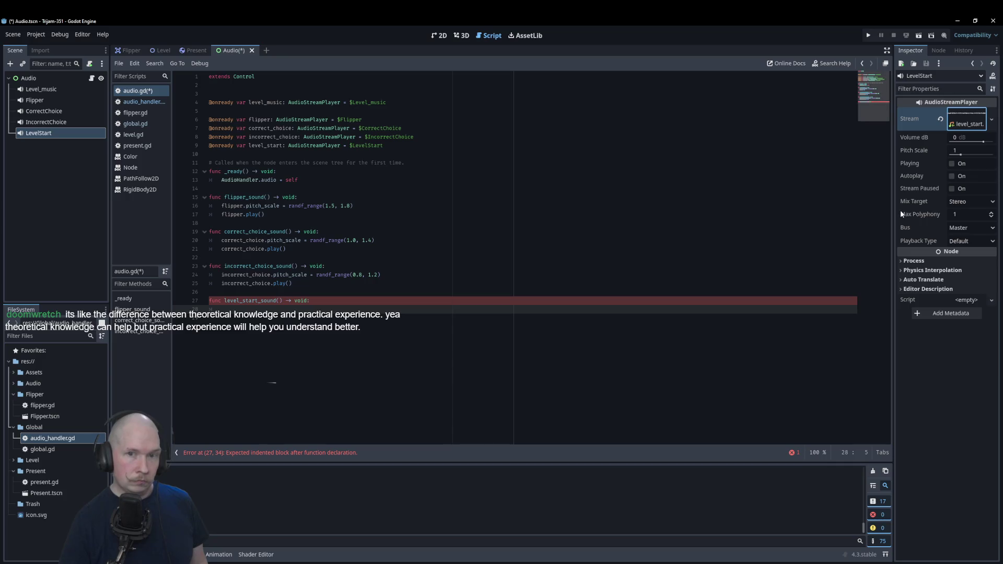
click(952, 164)
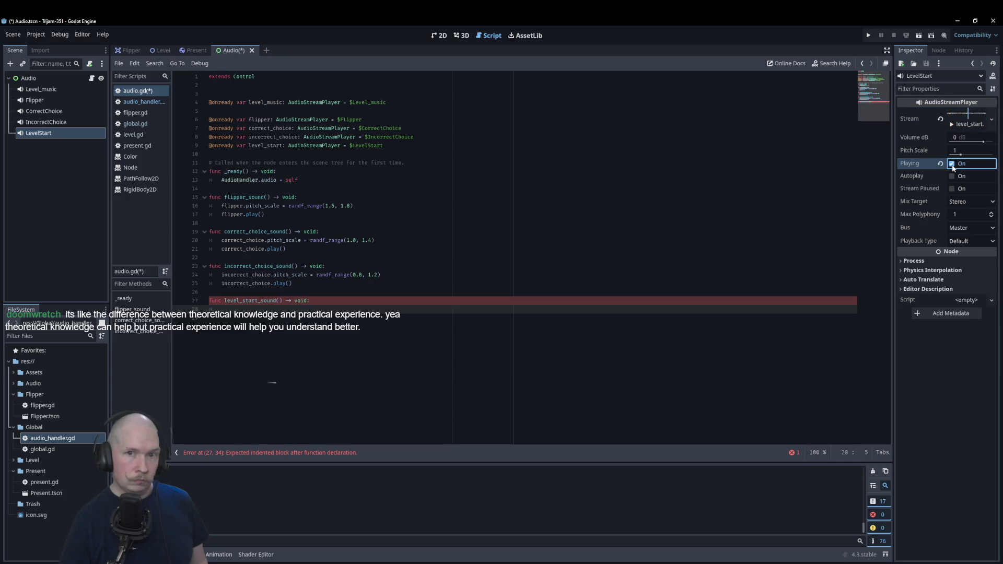
click(327, 307)
text(level)
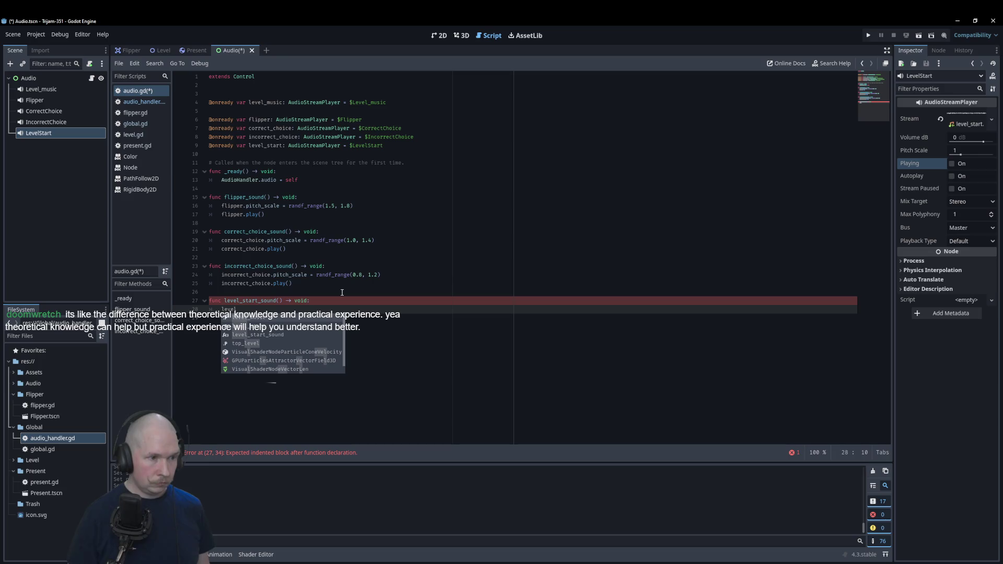
- Set level_start.pitch_scale to randf_range(0.9, 1.2), testing pitches like 0.93 in the Inspector
text(_start)
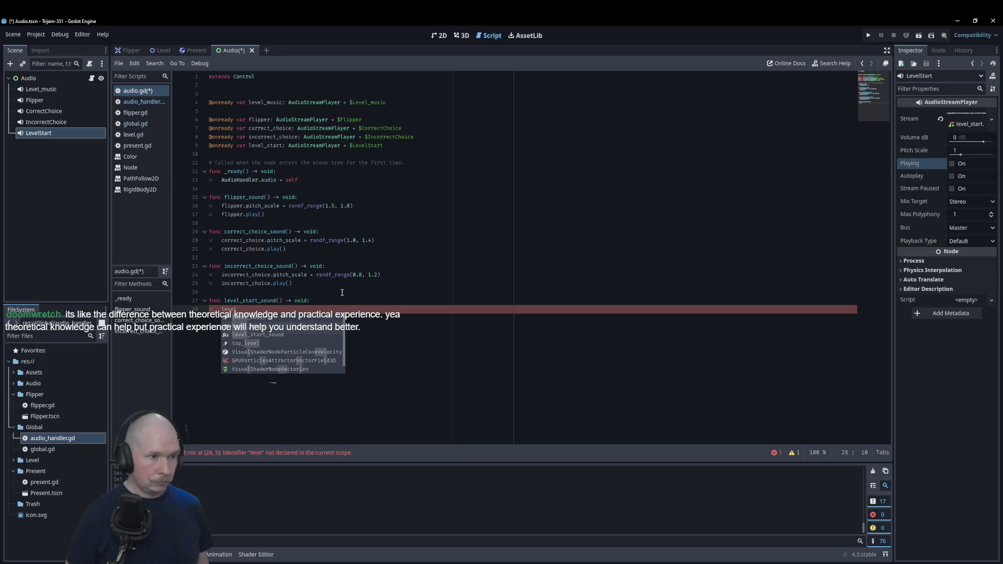
text(.pitch_scale)
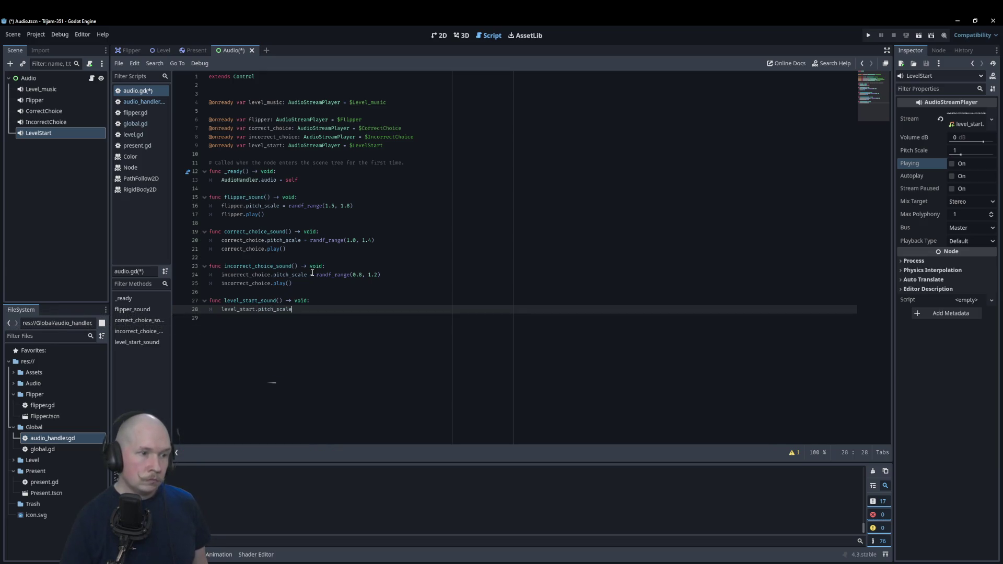
drag(381, 275, 319, 279)
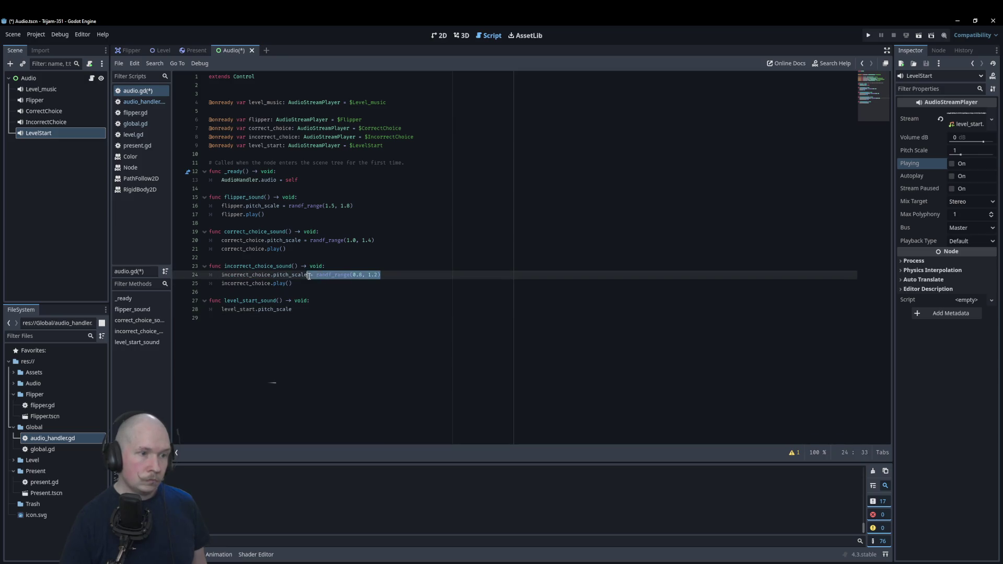
click(309, 311)
text(= r)
text(randf_range(0.8, 1.2))
click(347, 313)
key(BackSpace)
text(9)
key(End)
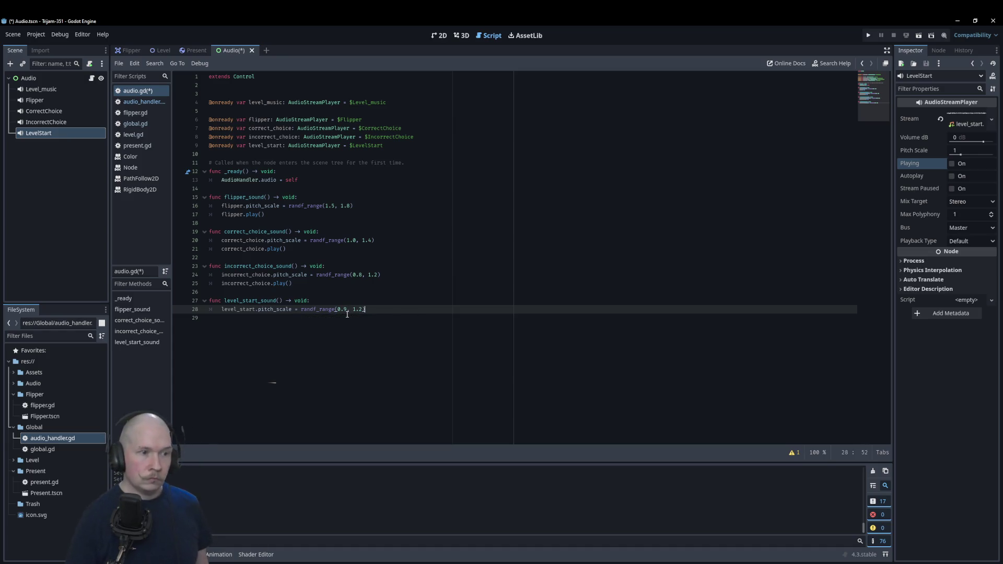
drag(958, 152, 960, 152)
click(952, 165)
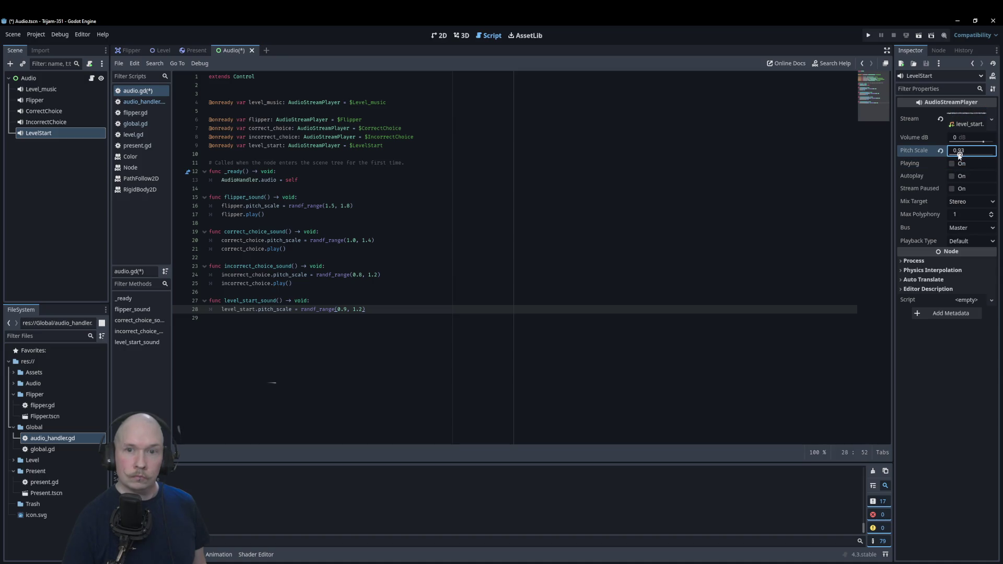
click(952, 165)
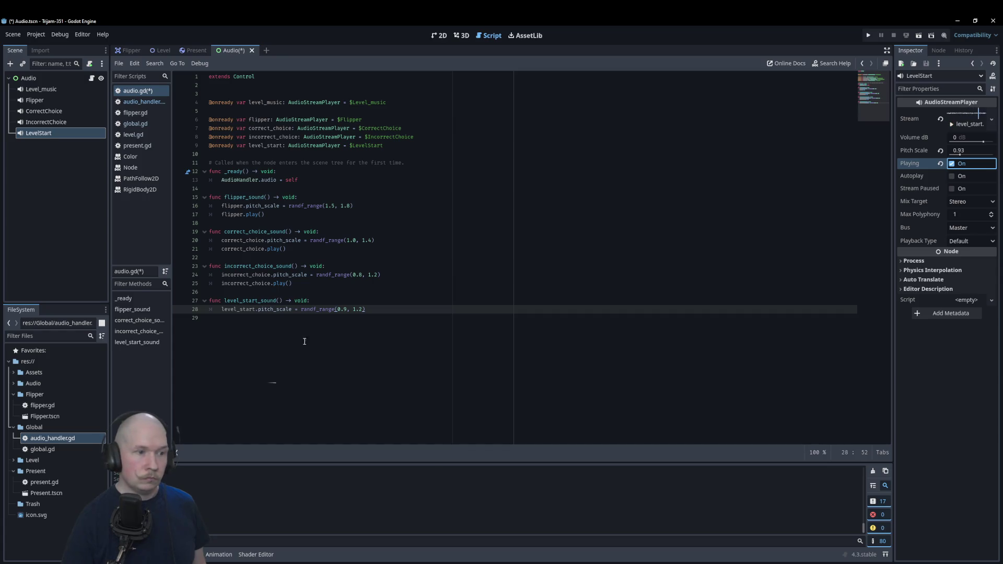
- Add level_start.play() on line 29 and save audio.gd
click(373, 323)
key(Tab)
text(level)
key(Down)
key(Return)
text(.play)
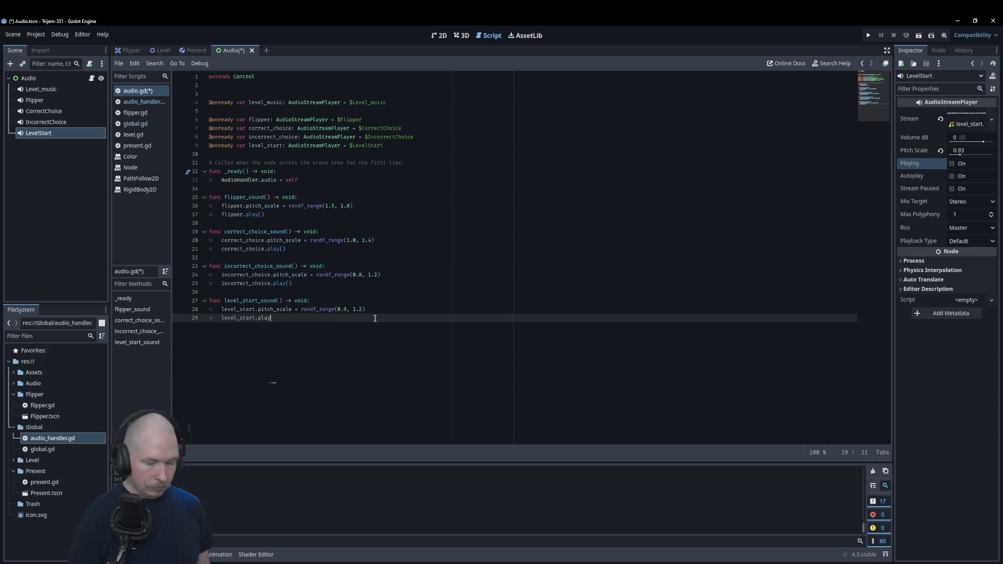
text(()
key(ctrl+s)
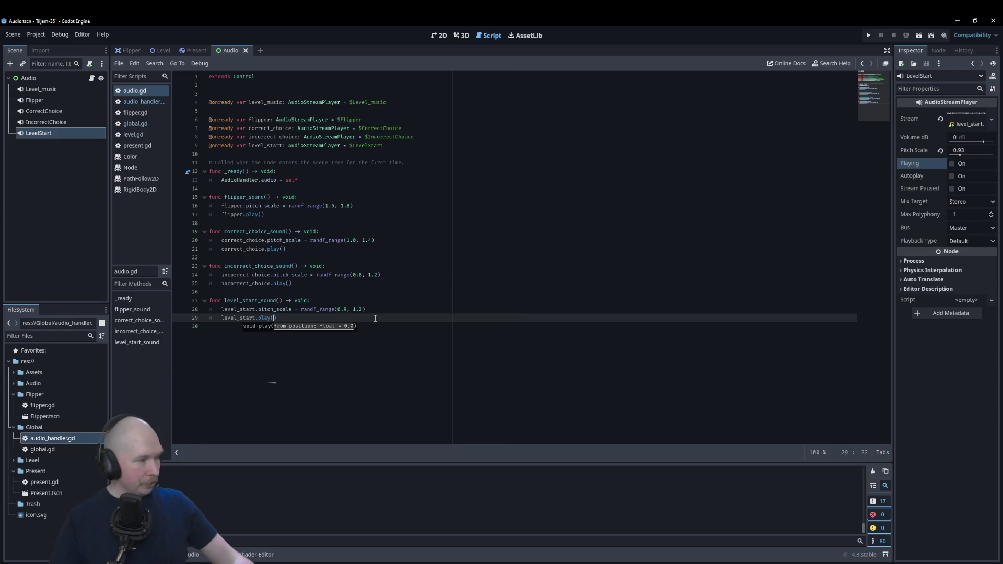
click(372, 301)
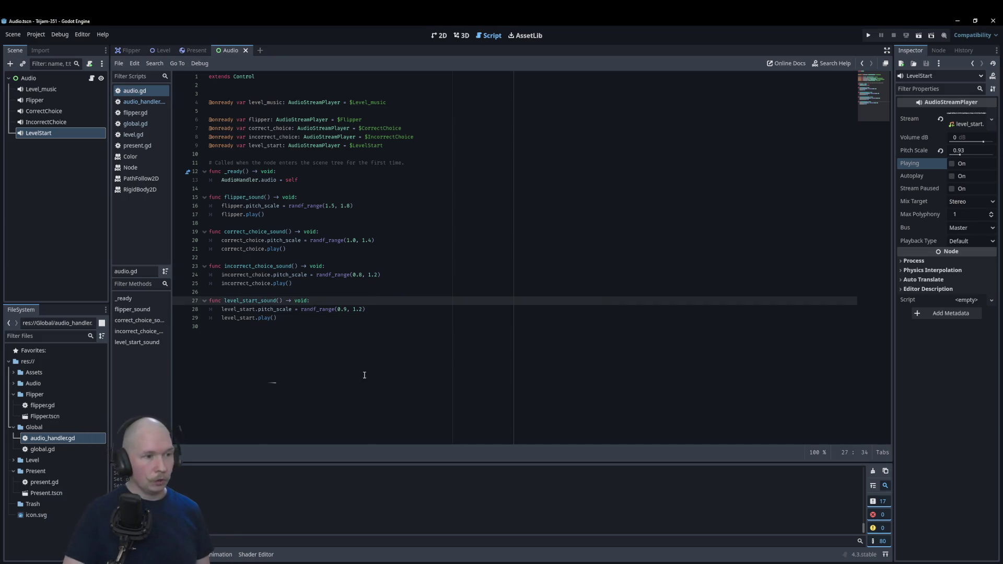
- Add an AudioStreamPlayer child under Audio named LevelEnd
right_click(36, 79)
click(47, 100)
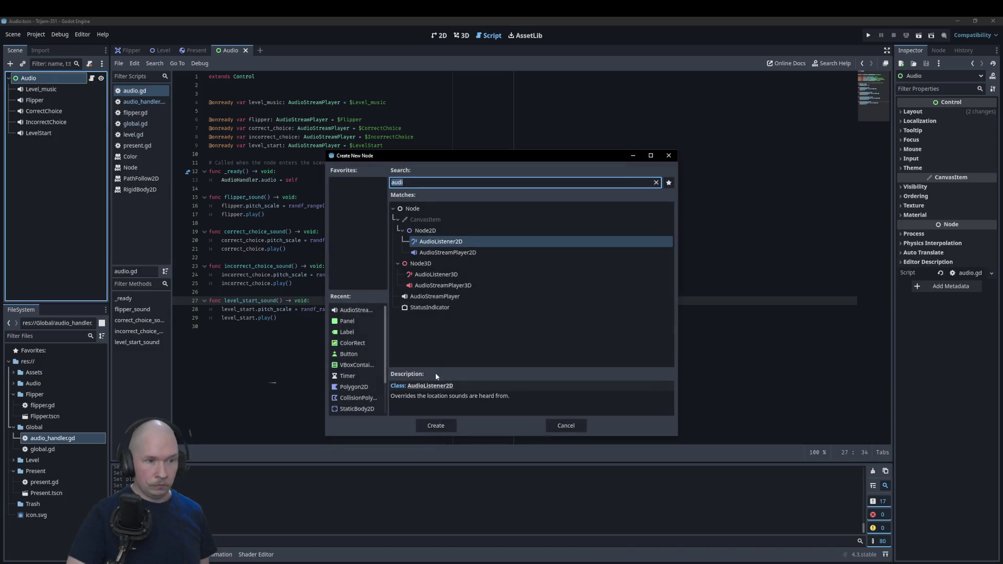
double_click(439, 297)
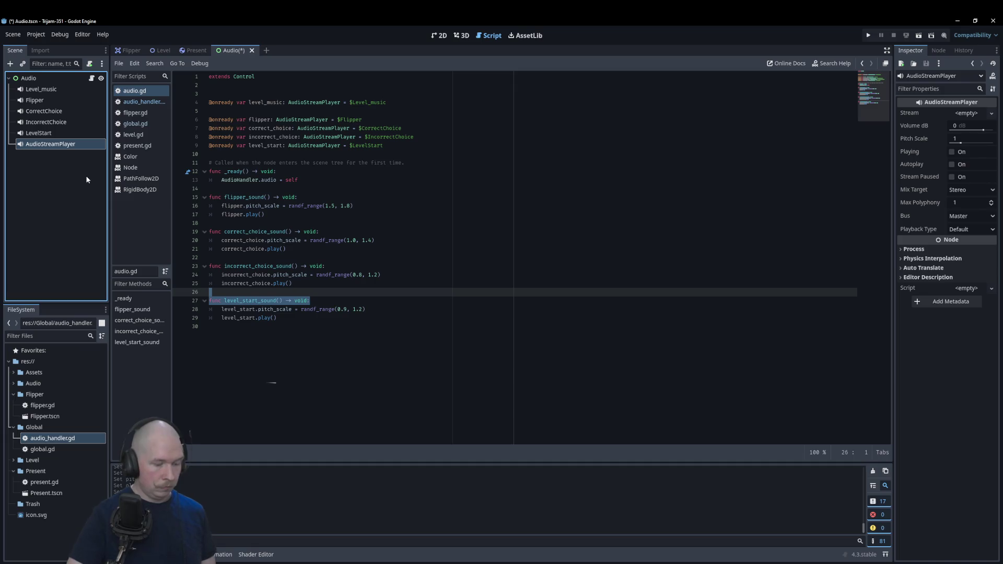
key(BackSpace)
text(Levelend)
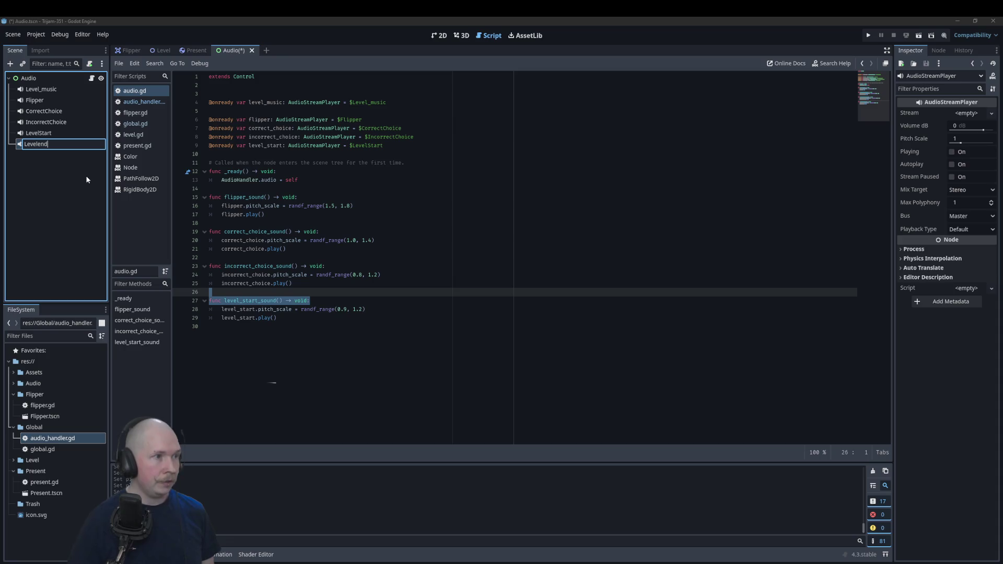
key(BackSpace)
key(BackSpace)
key(BackSpace)
text(End)
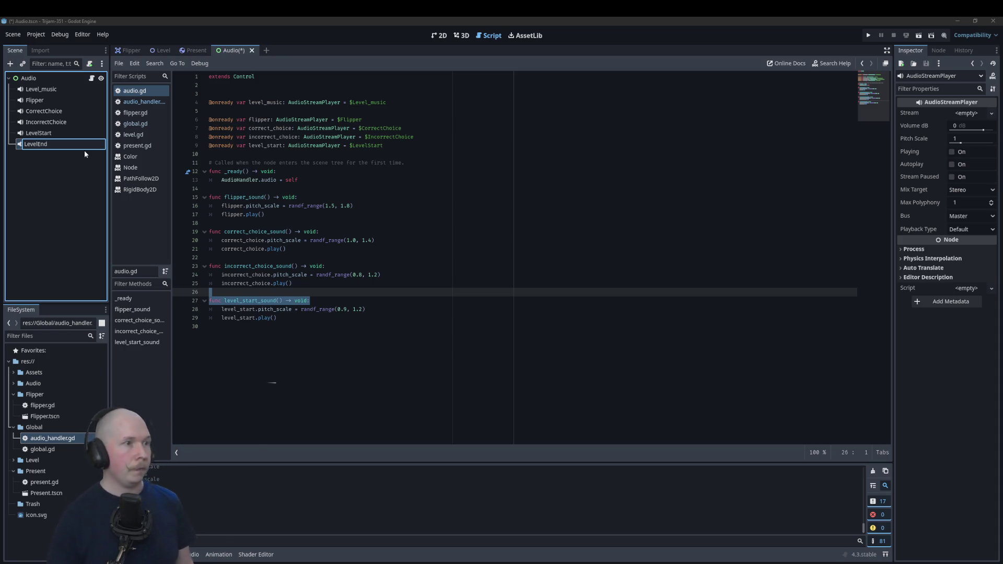
key(Return)
- Load level_end.wav as LevelEnd's stream and preview it
click(967, 113)
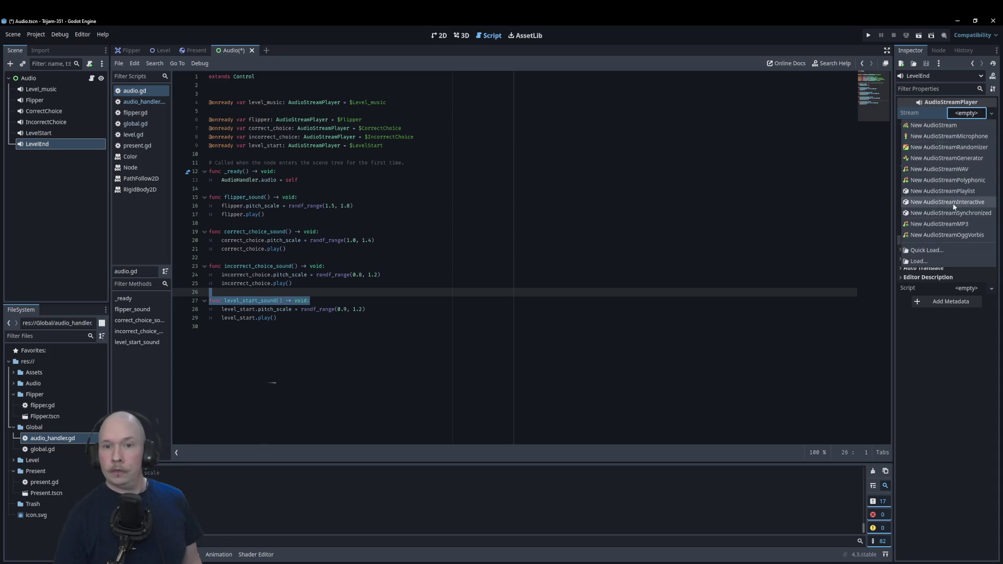
click(927, 251)
click(439, 347)
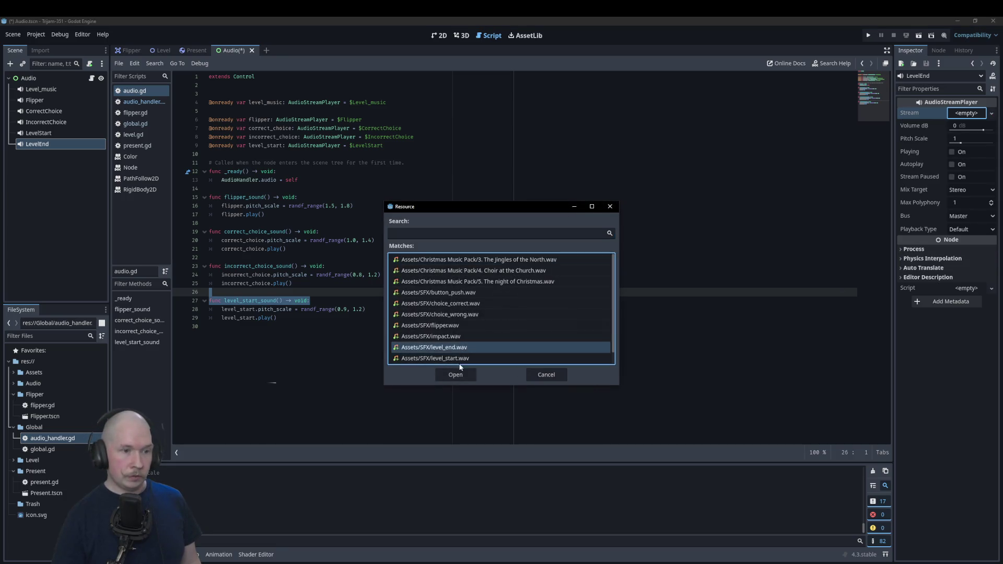
click(455, 375)
click(952, 164)
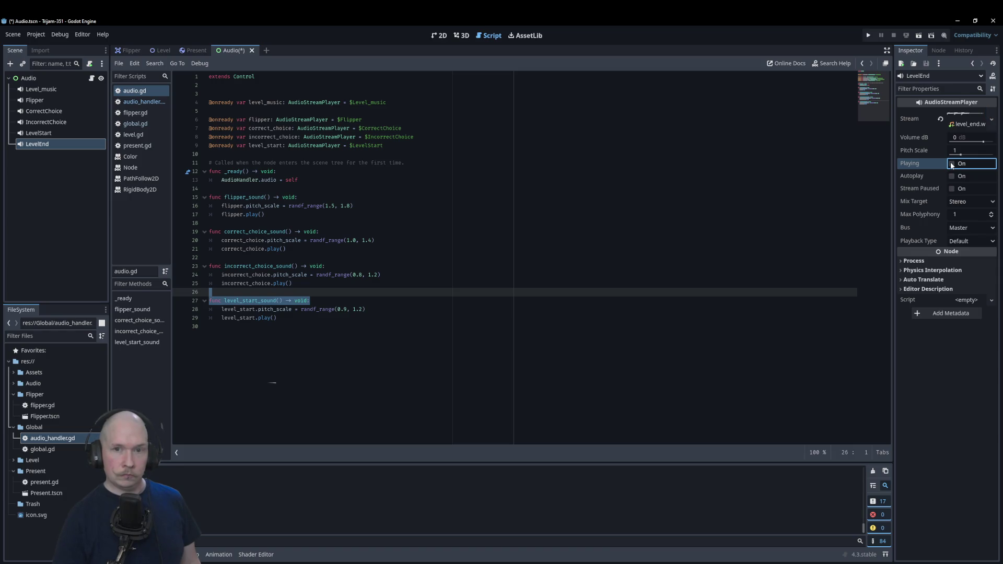
click(316, 327)
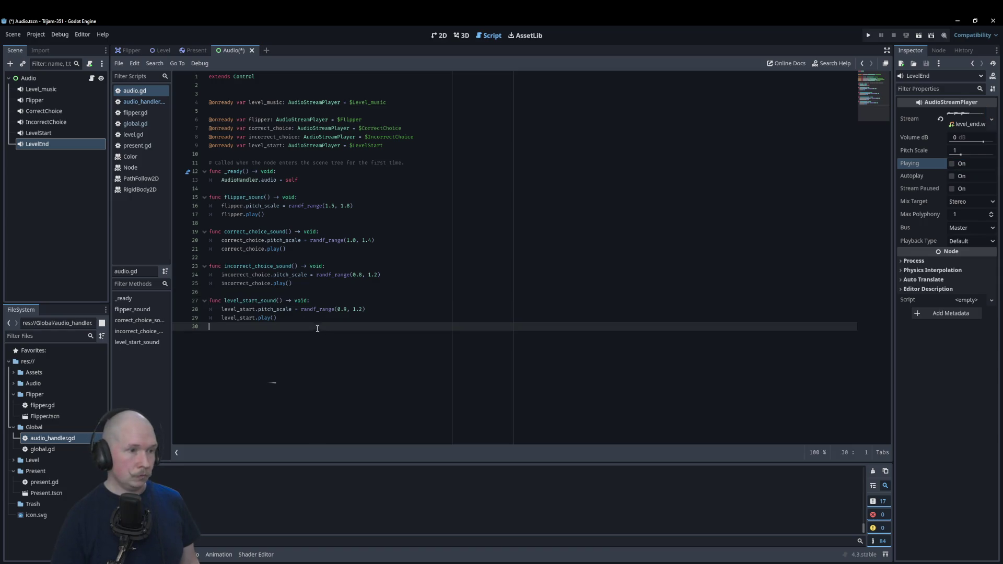
key(Return)
text(func level_)
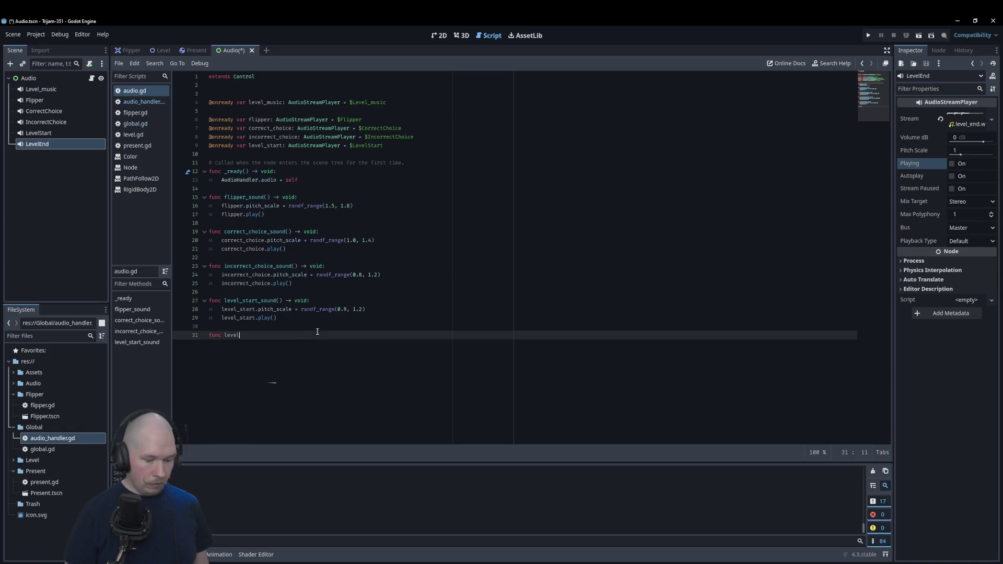
text(end_)
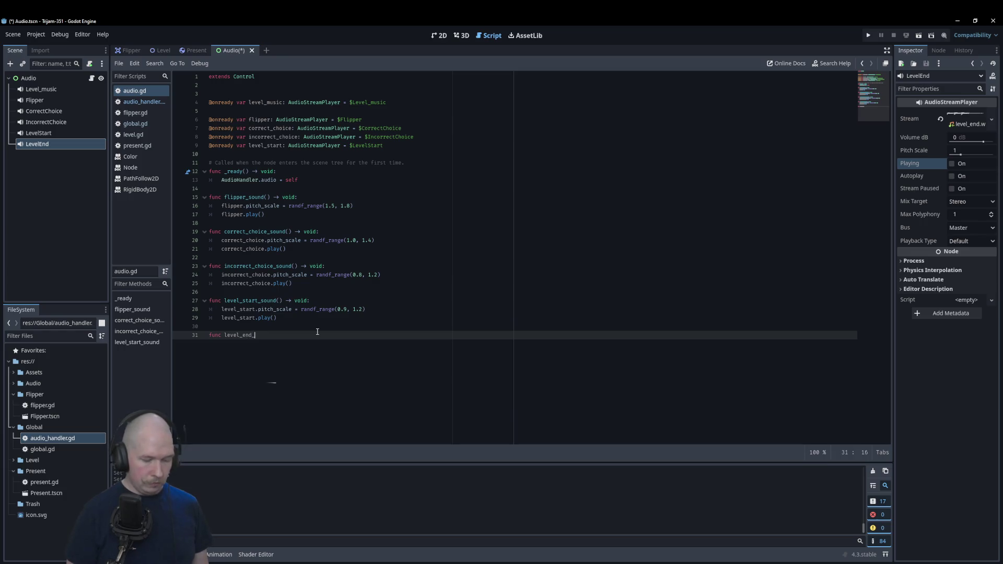
text(sound() -> )
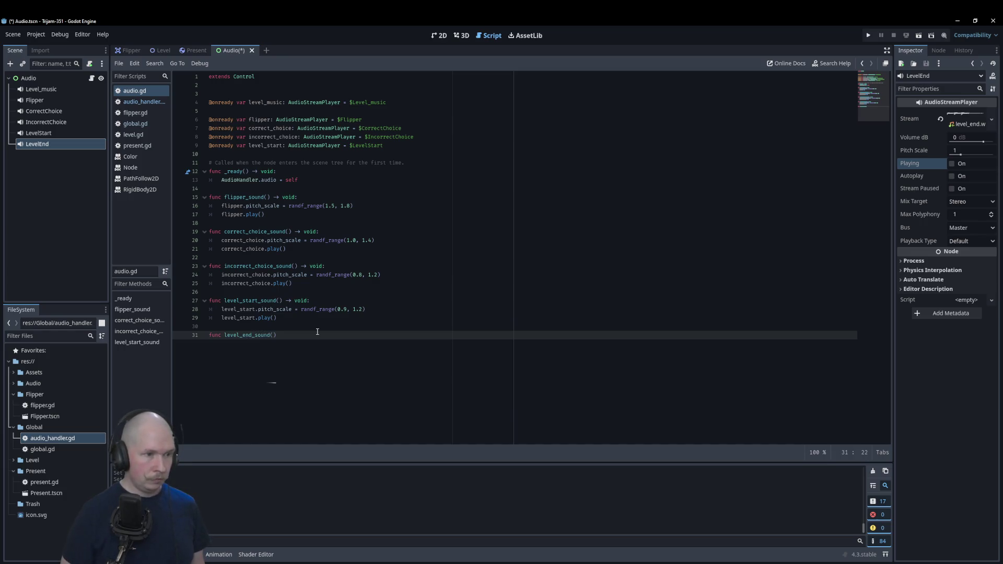
text(void)
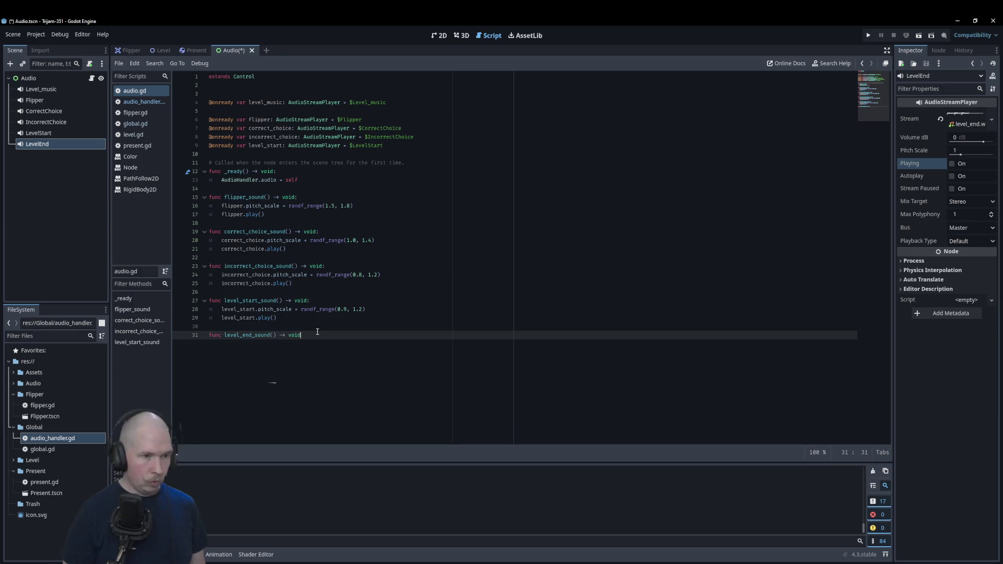
text(:)
key(Return)
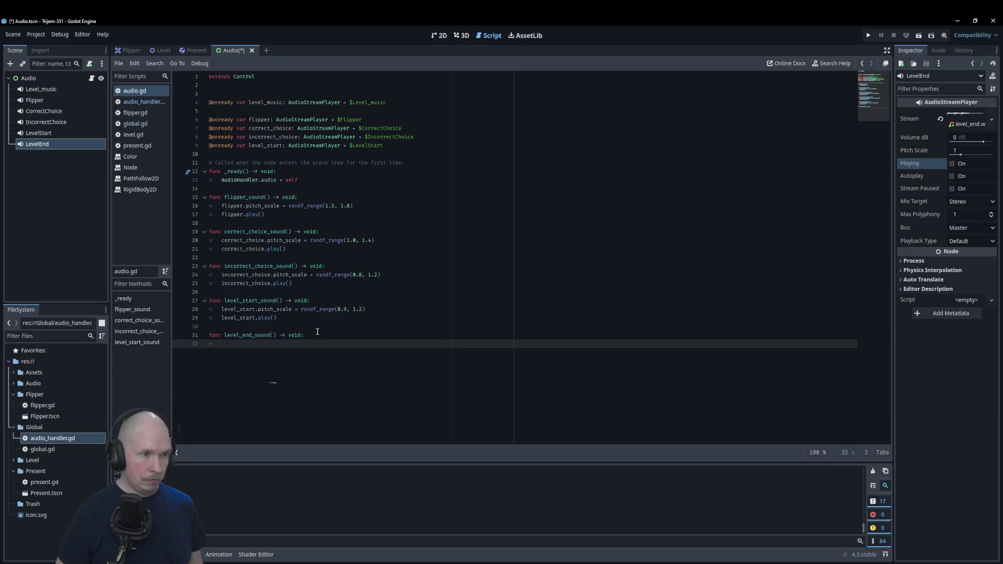
text(level_e)
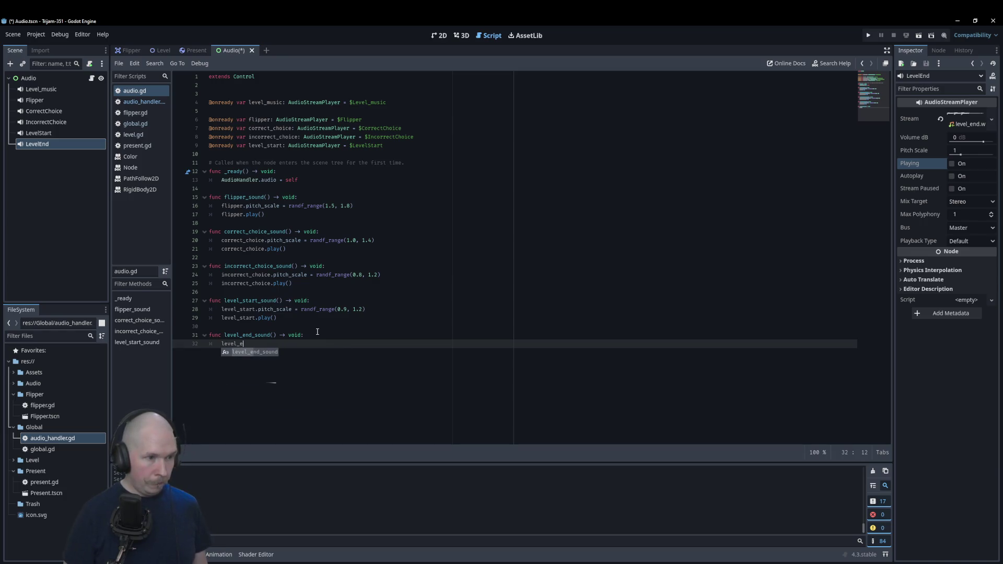
drag(52, 150, 304, 156)
click(285, 362)
text(nd.pit)
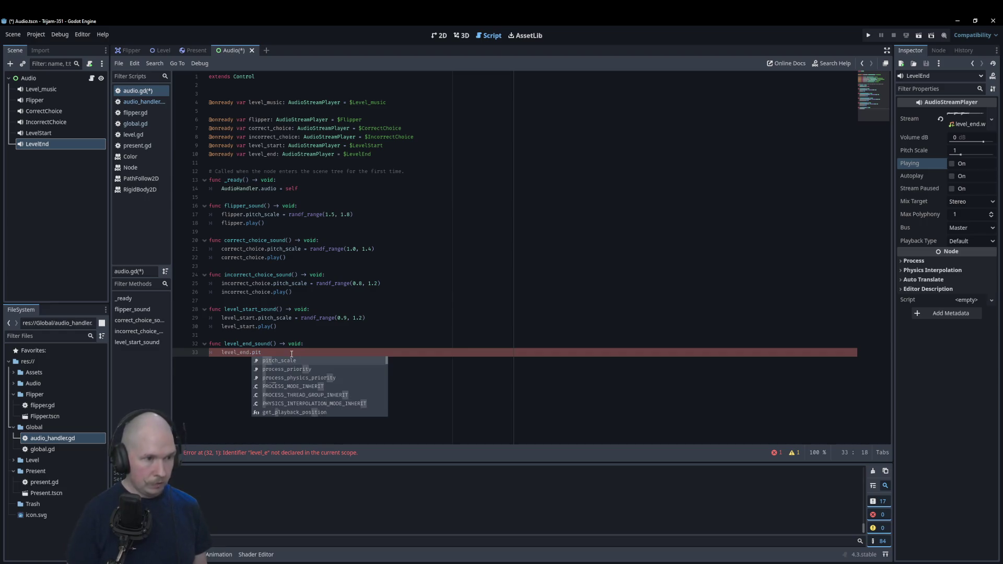
key(Return)
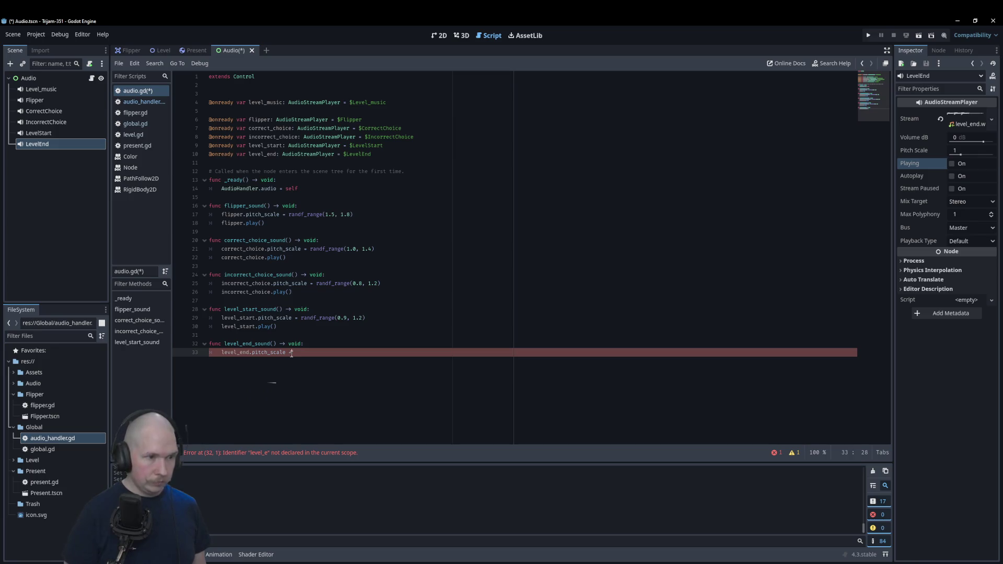
- Set level_end.pitch_scale to randf_range(0.8, 1.2), add level_end.play(), and save
click(367, 318)
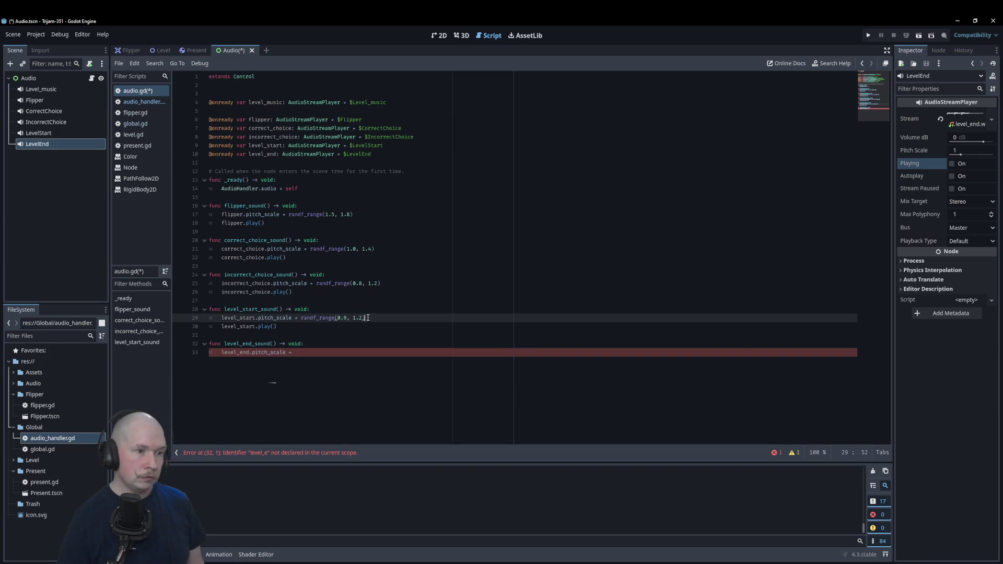
drag(381, 283, 307, 283)
key(ctrl+c)
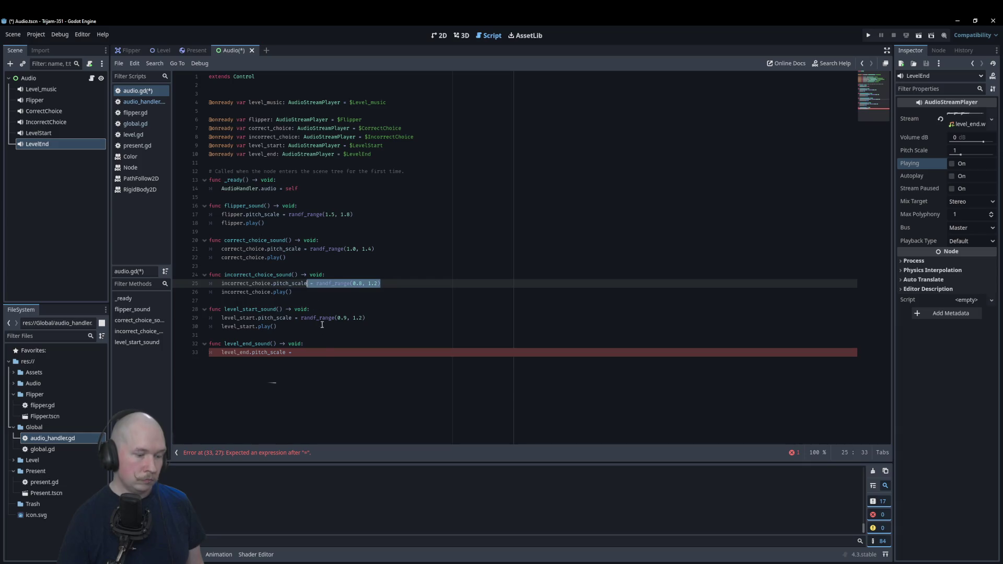
click(285, 353)
key(shift+End)
key(ctrl+v)
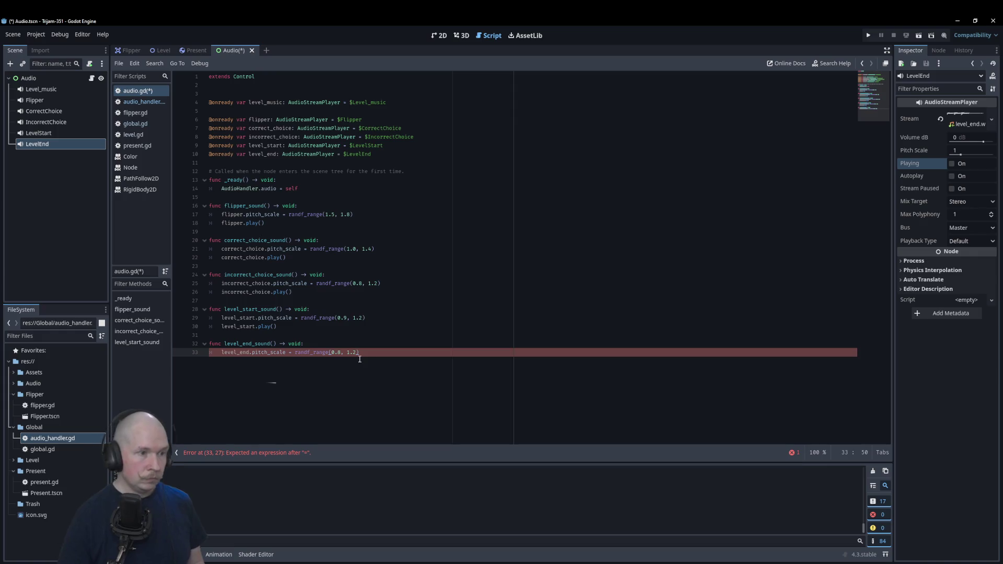
key(Return)
text(lev)
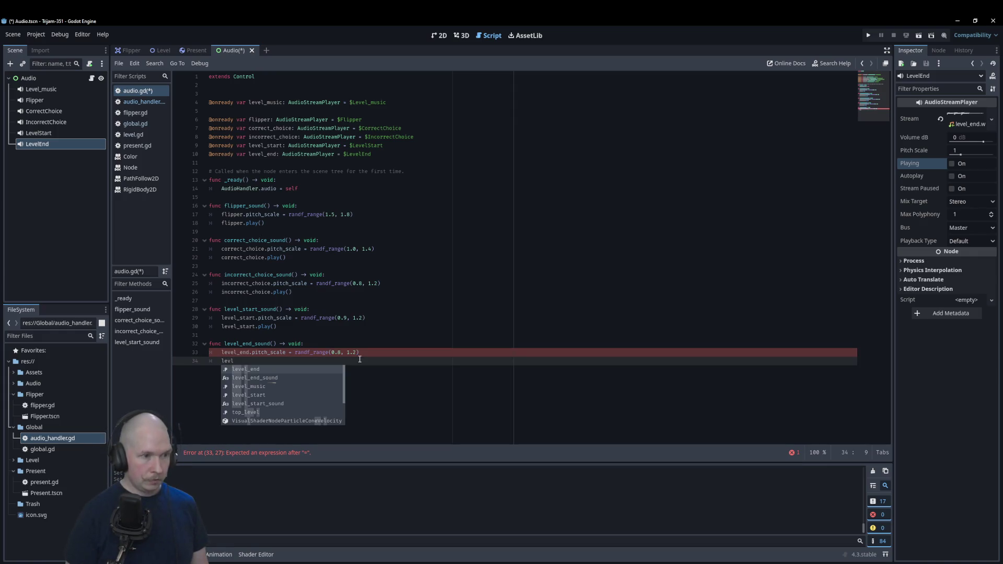
key(Return)
text(lay()
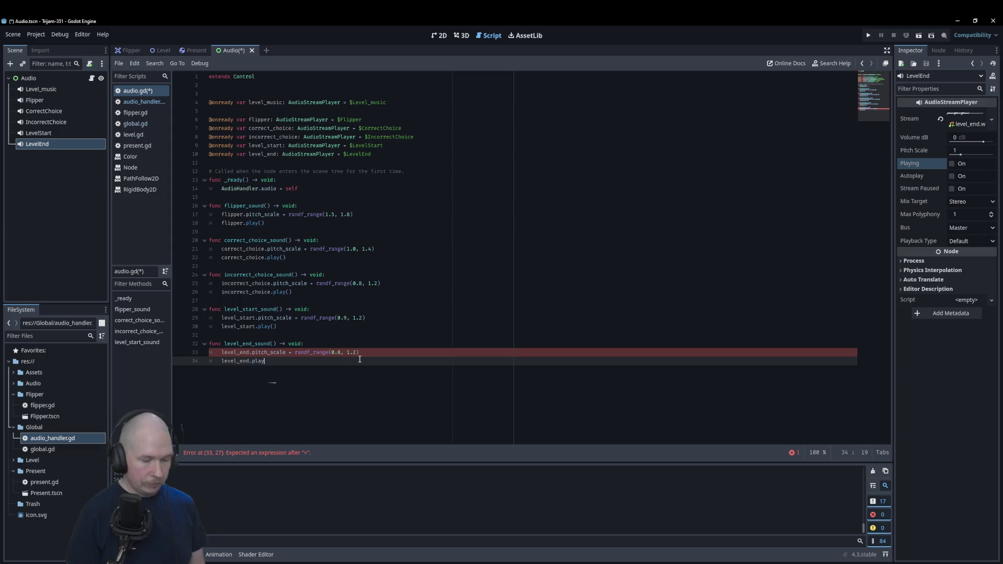
key(ctrl+s)
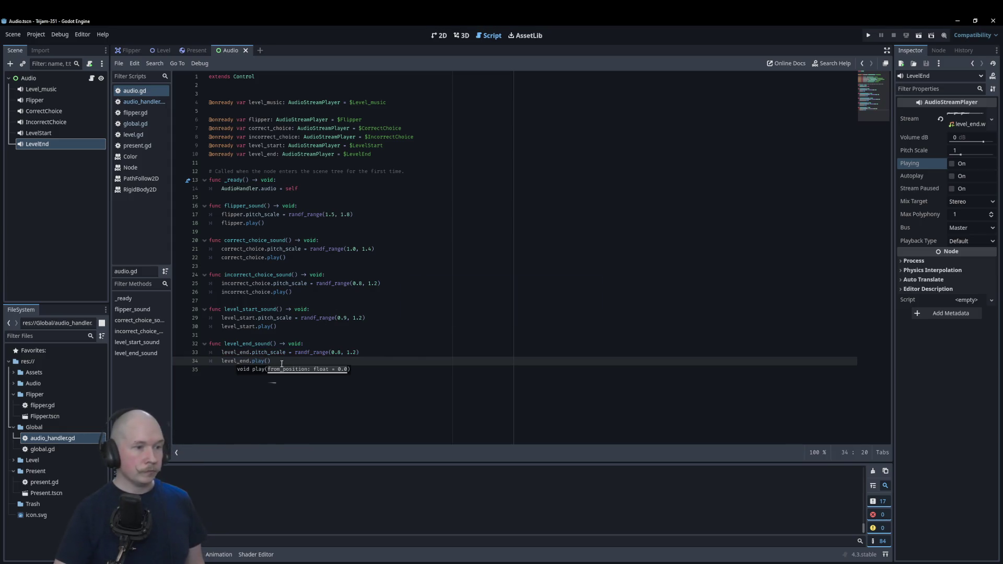
- Add 'var audio: Node' under the extends line in audio_handler.gd, then return to audio.gd
drag(280, 362, 207, 209)
key(ctrl+c)
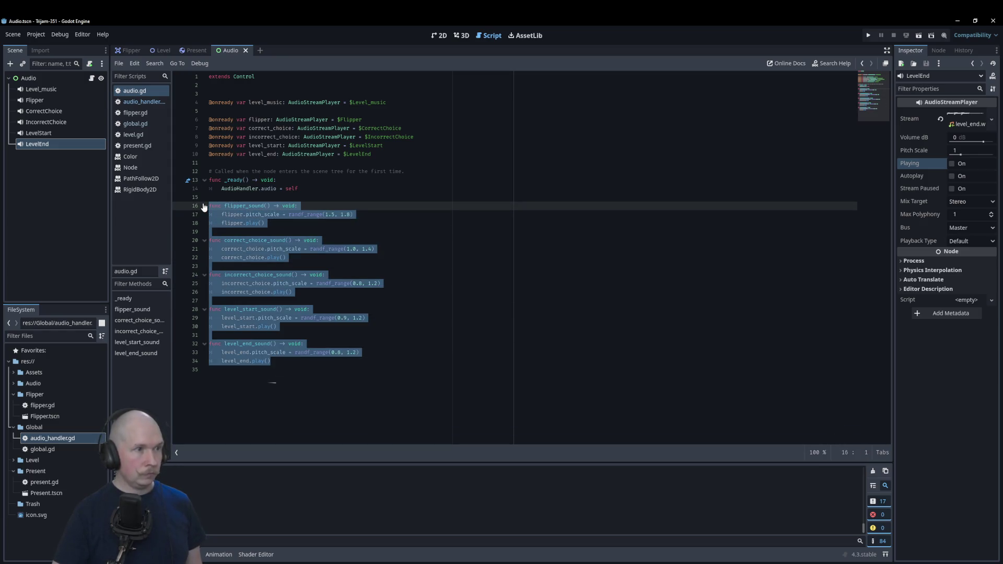
click(154, 103)
mouse_move(268, 188)
mouse_down()
mouse_move(265, 195)
mouse_move(200, 104)
mouse_up()
click(221, 83)
key(Return)
text(var audio: )
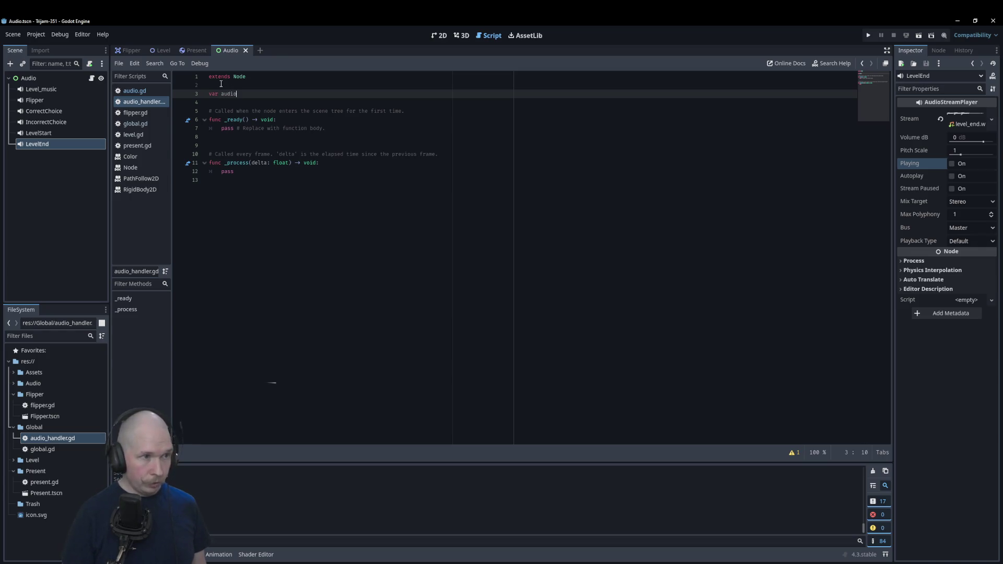
text(Node)
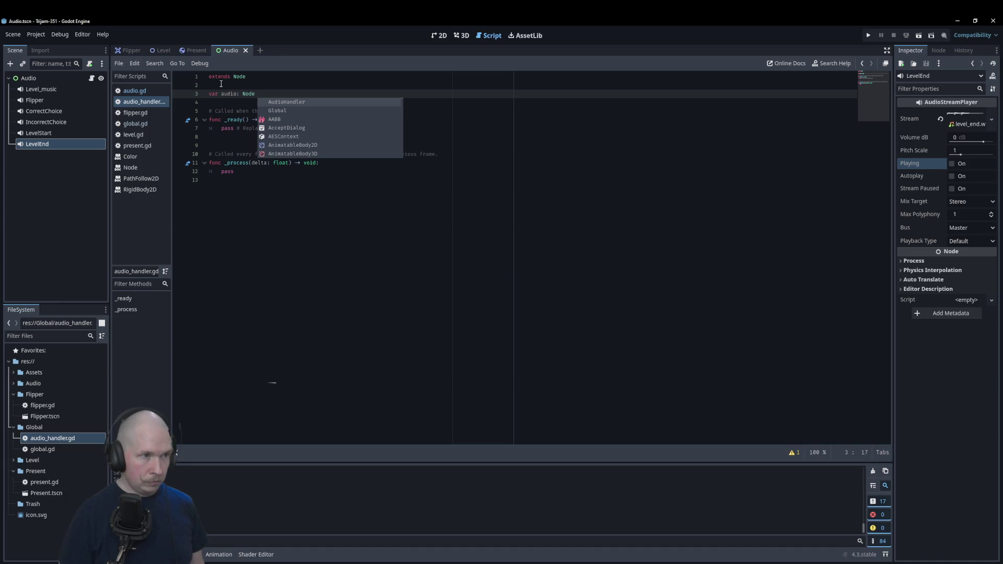
key(Return)
key(BackSpace)
key(BackSpace)
key(BackSpace)
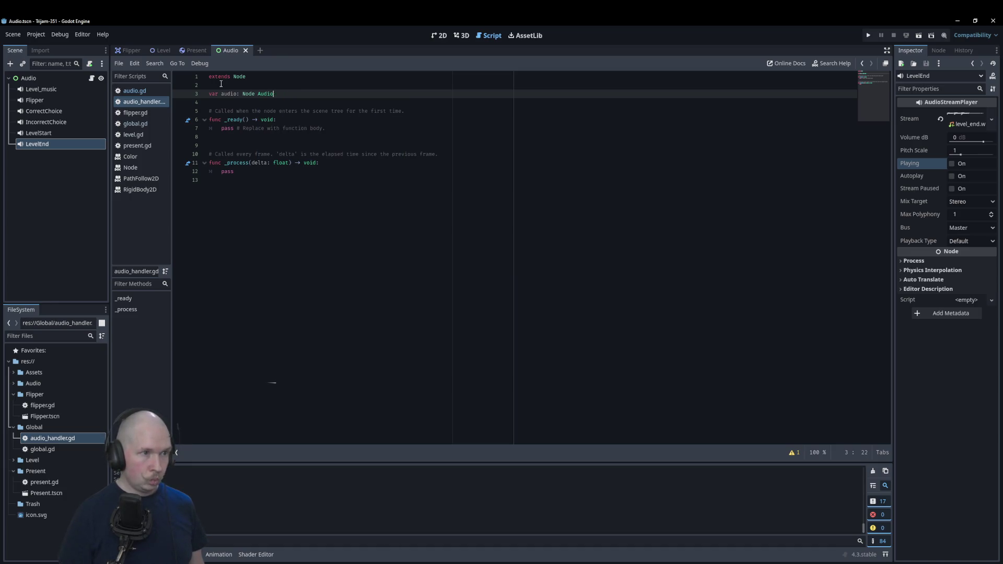
click(134, 91)
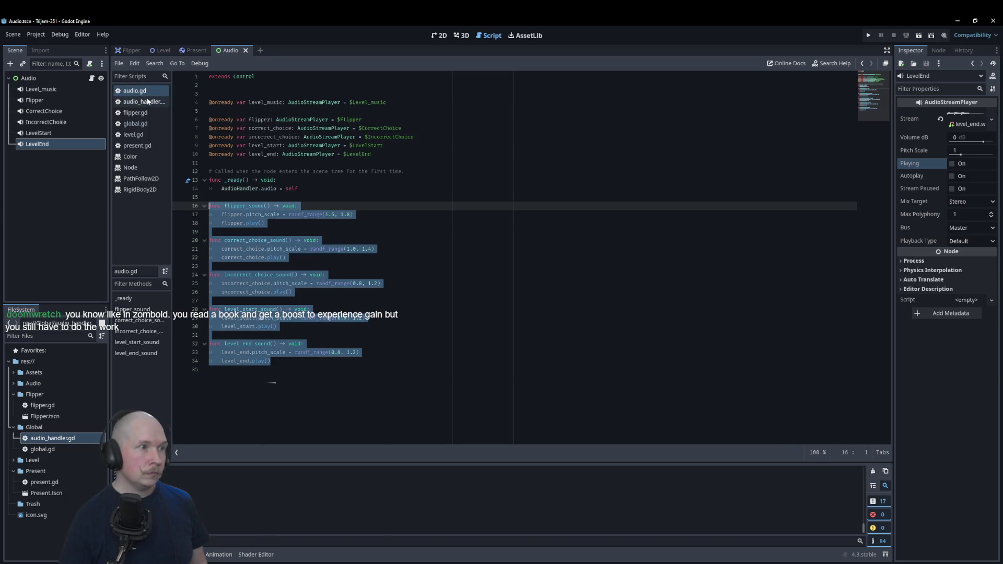
- Replace _ready and _process with the pasted sound functions; flipper_sound now calls audio.flipper_sound()
click(143, 101)
mouse_move(231, 104)
mouse_down()
mouse_move(224, 162)
mouse_move(239, 180)
mouse_up()
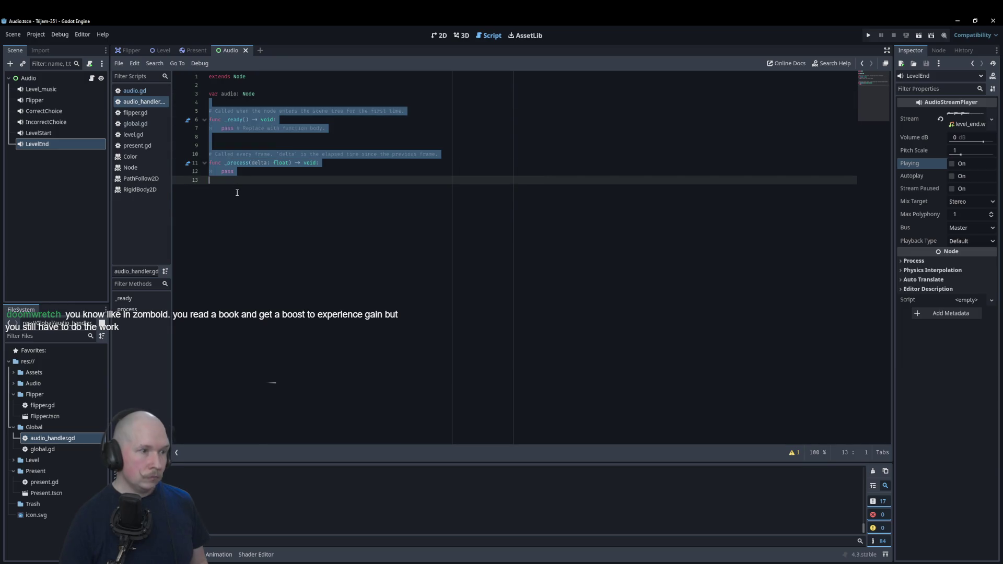
key(BackSpace)
key(ctrl+v)
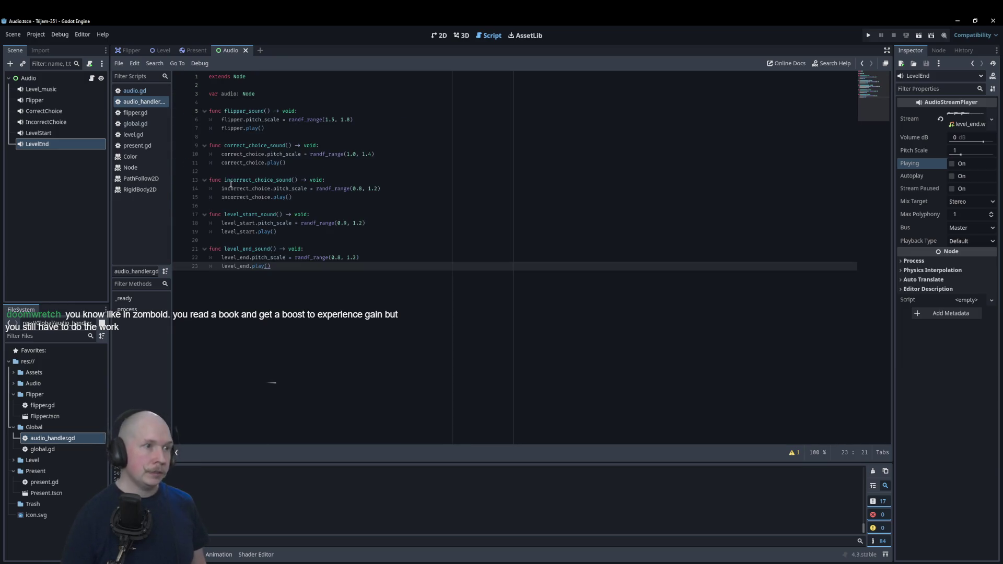
click(272, 121)
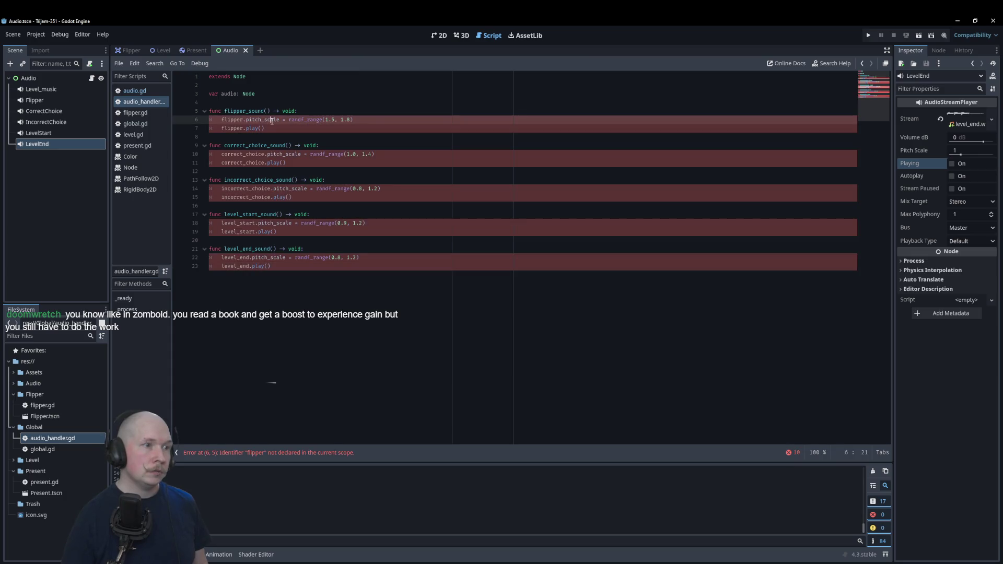
drag(265, 129, 216, 121)
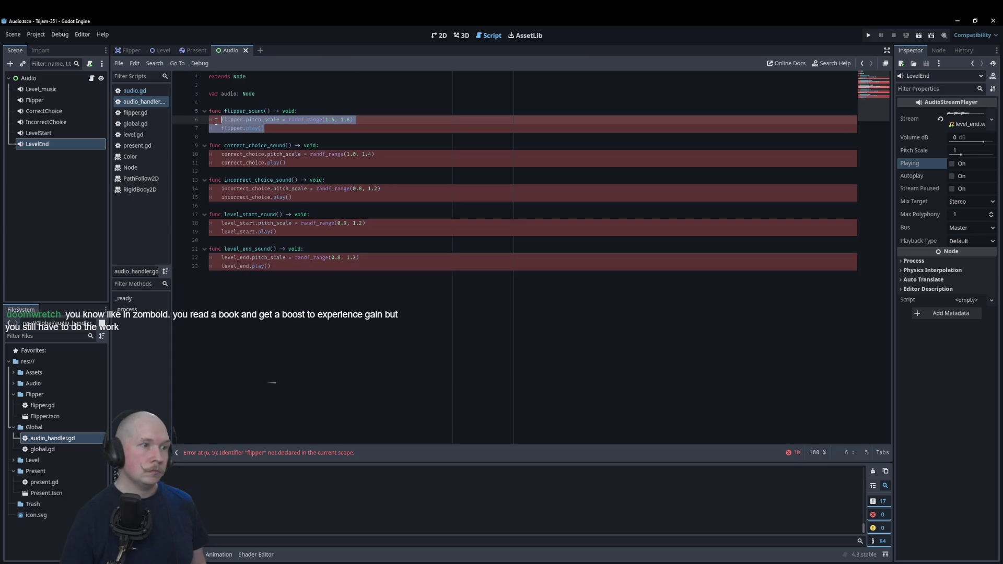
text(au)
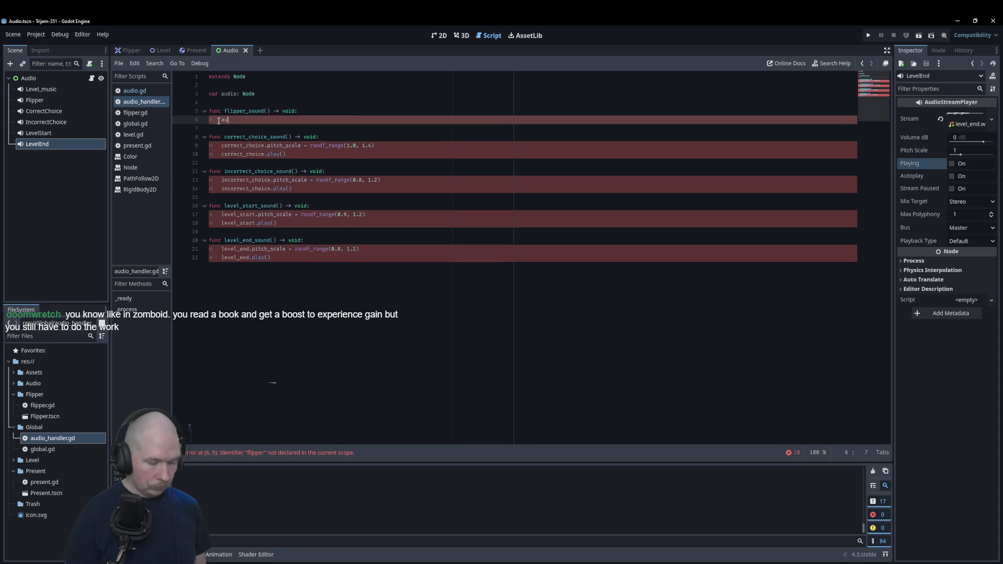
text(dio.)
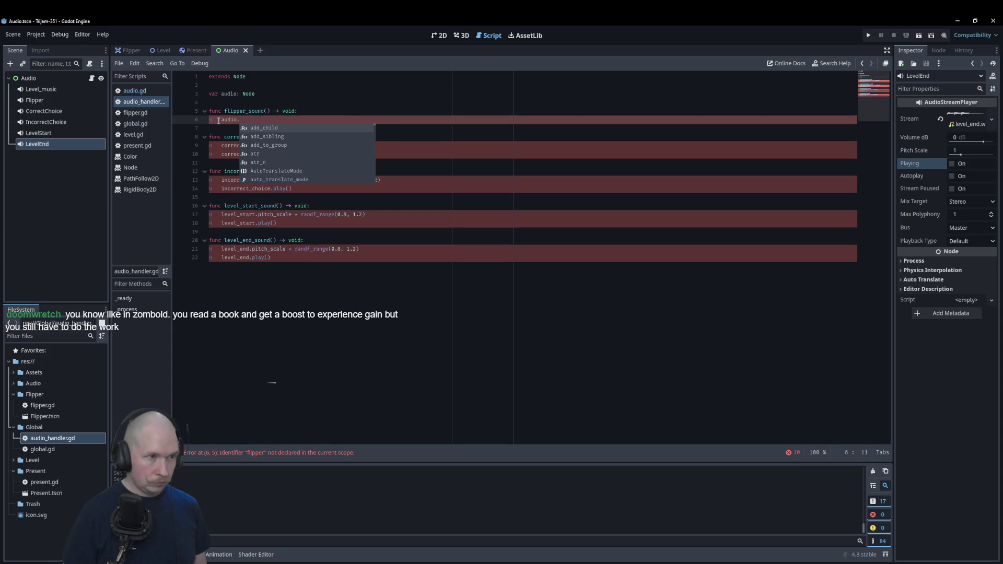
text(fli)
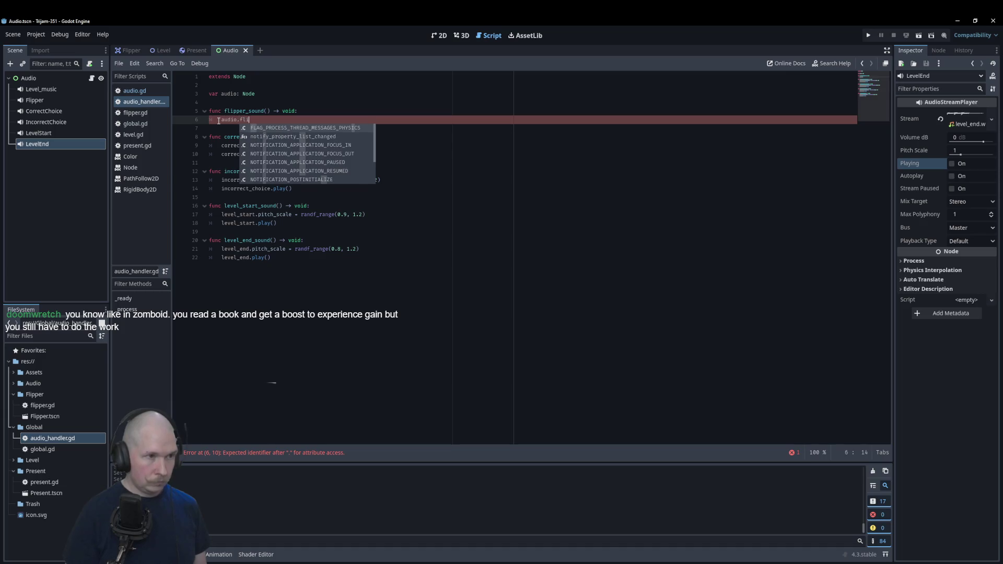
text(pper)
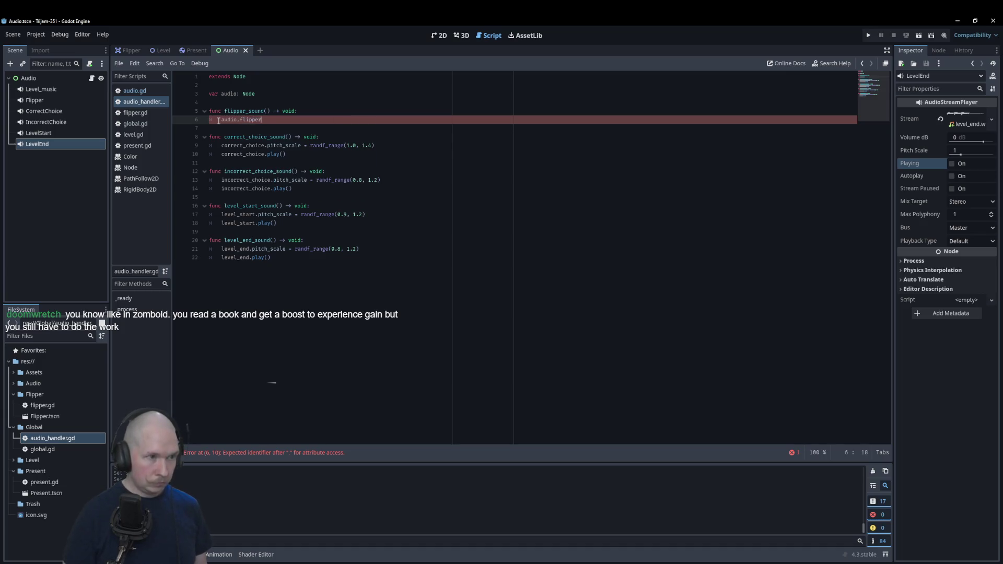
text(_sound()
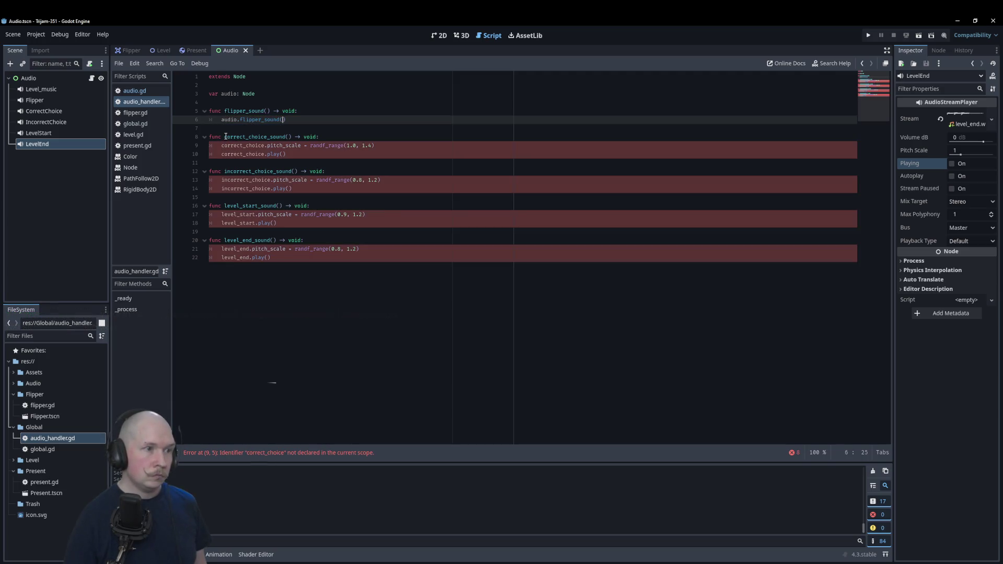
- Make correct_choice_sound and incorrect_choice_sound call audio.correct_choice_sound() and audio.incorrect_choice_sound()
drag(225, 136, 293, 137)
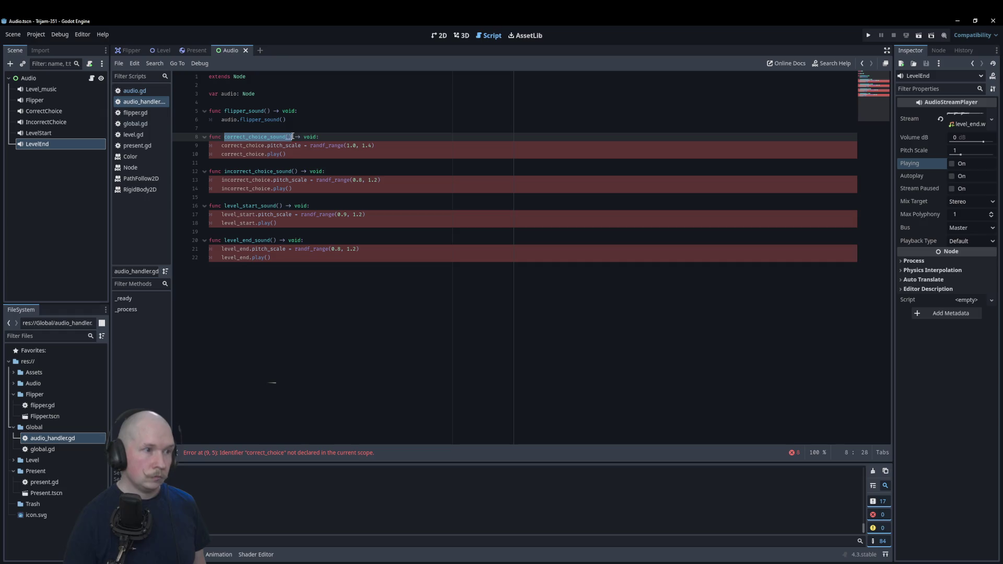
mouse_move(221, 144)
mouse_down()
mouse_move(376, 146)
mouse_move(301, 158)
mouse_up()
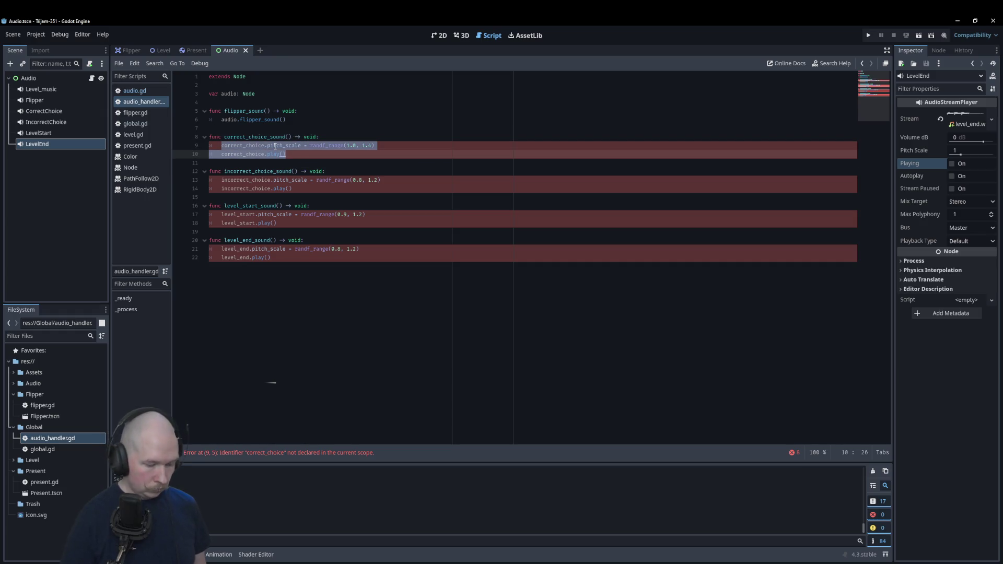
text(audio)
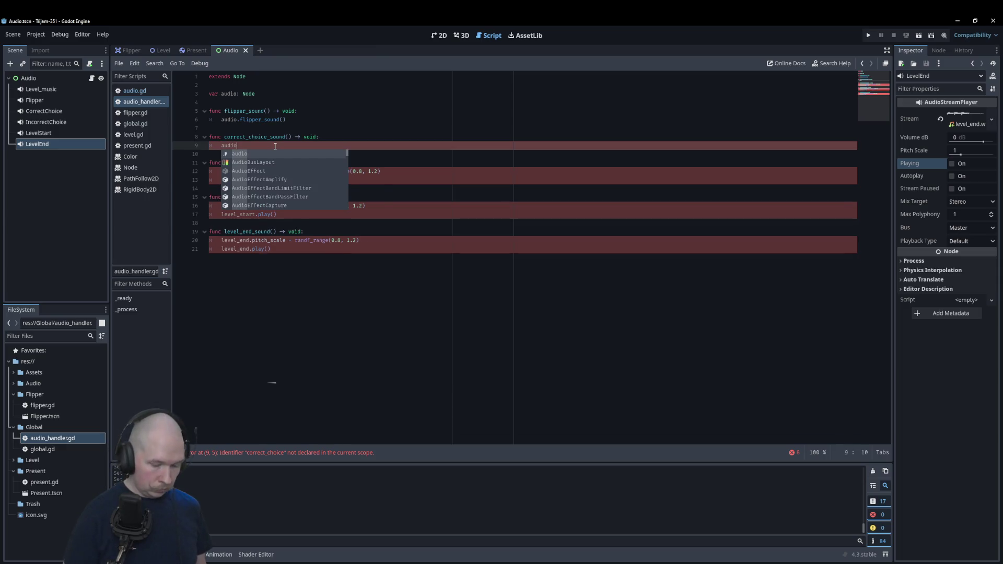
text(.correct_choice_sound())
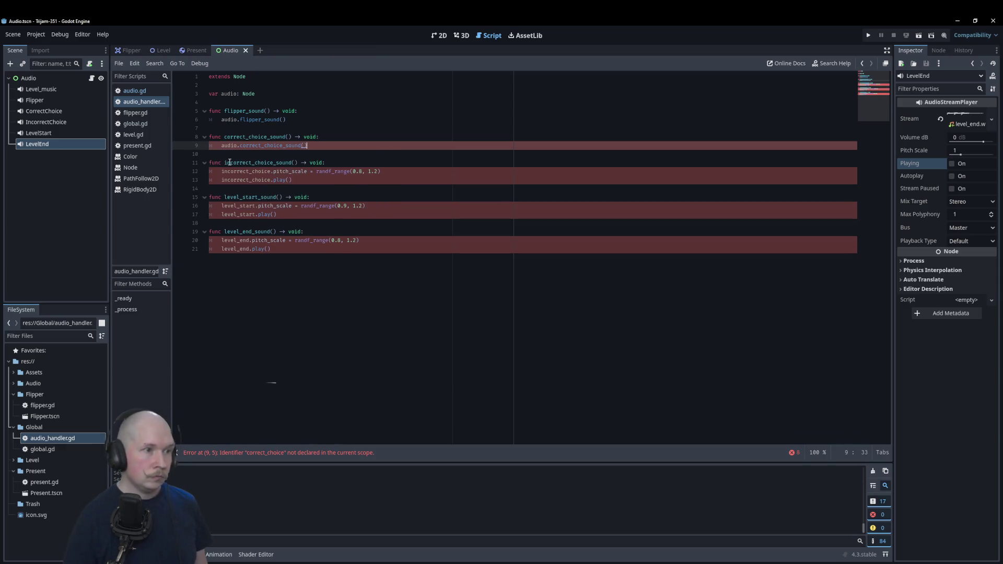
drag(226, 163, 298, 163)
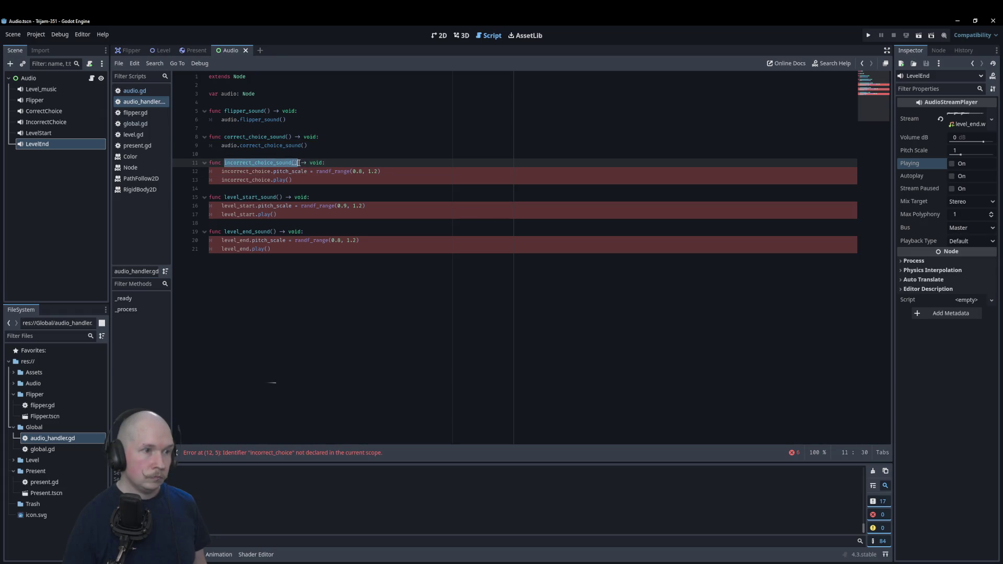
drag(222, 172, 292, 179)
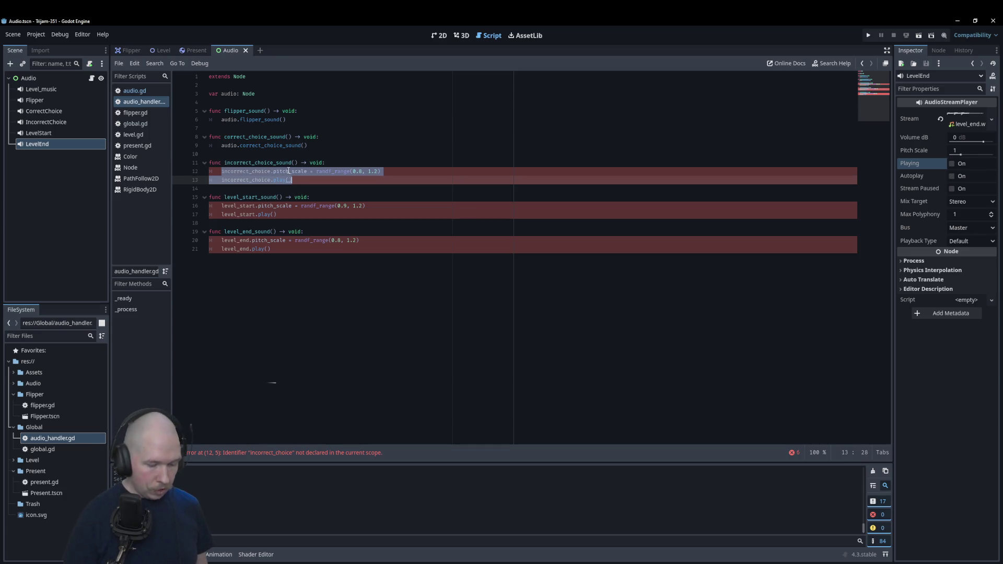
text(audio.)
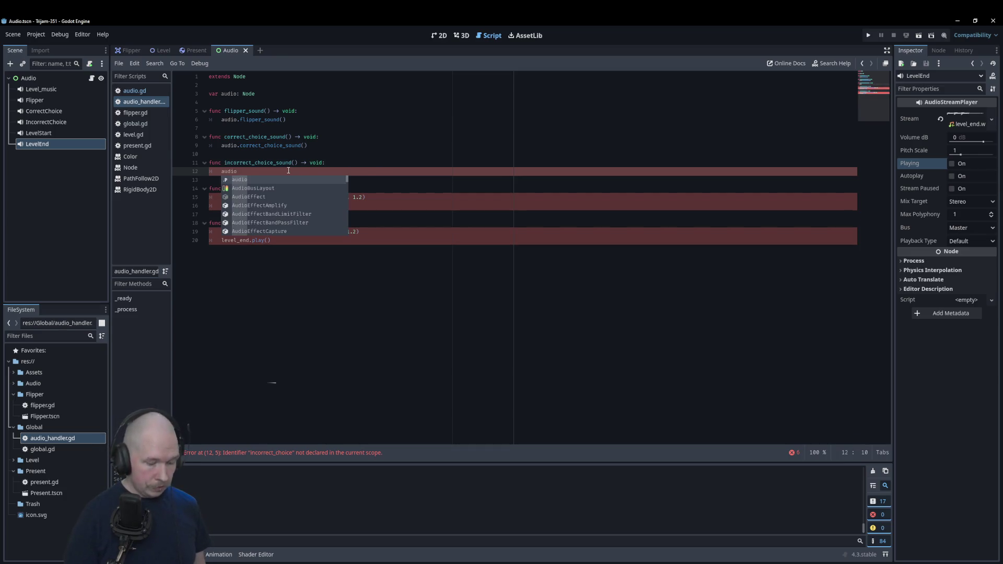
key(Down)
key(Down)
key(Down)
key(Return)
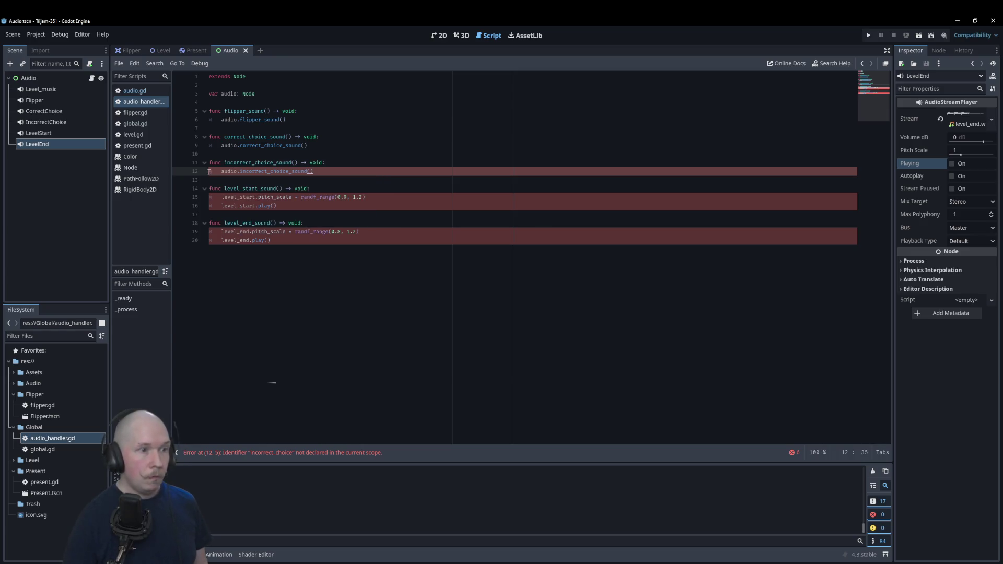
- Make level_start_sound and level_end_sound call audio.level_start_sound() and audio.level_end_sound()
drag(224, 188, 282, 191)
drag(219, 198, 278, 206)
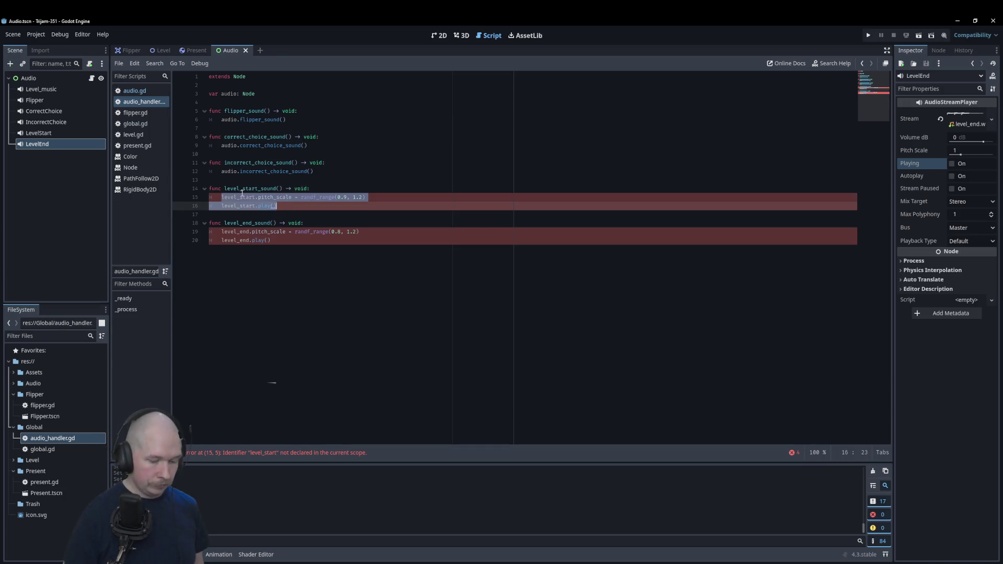
key(BackSpace)
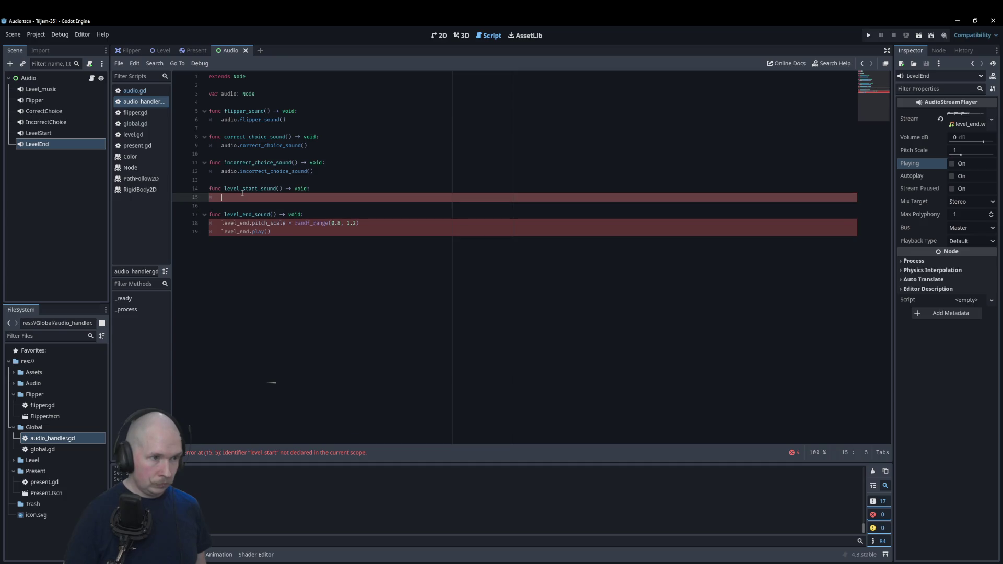
text(audio)
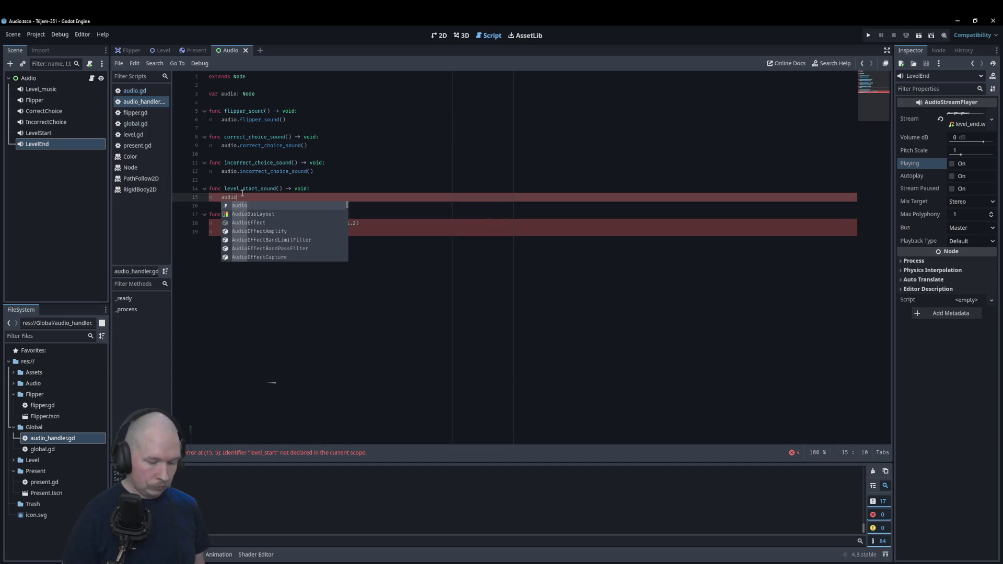
text(.lev)
key(Return)
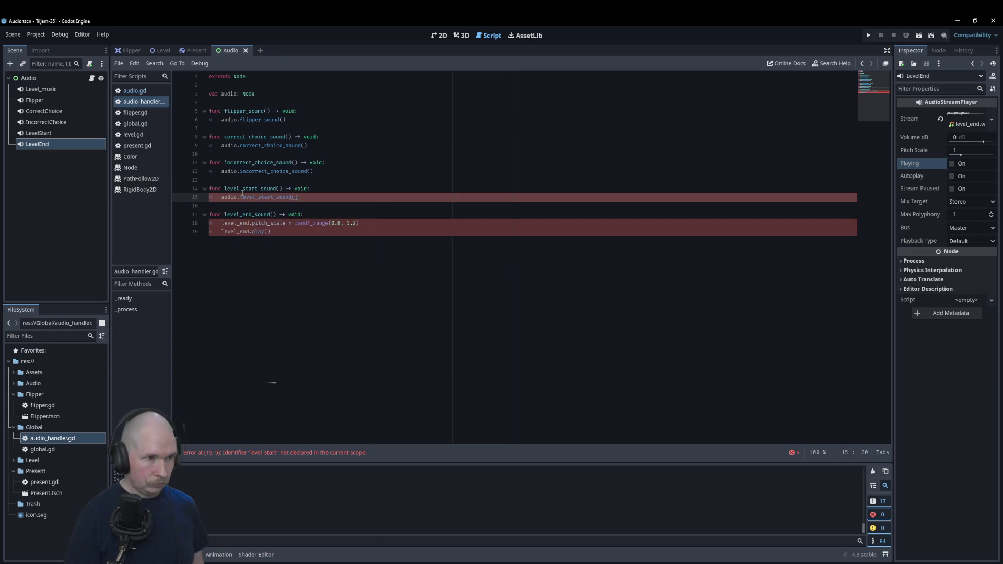
mouse_move(225, 216)
mouse_down()
mouse_move(277, 214)
mouse_move(261, 223)
mouse_move(276, 231)
mouse_up()
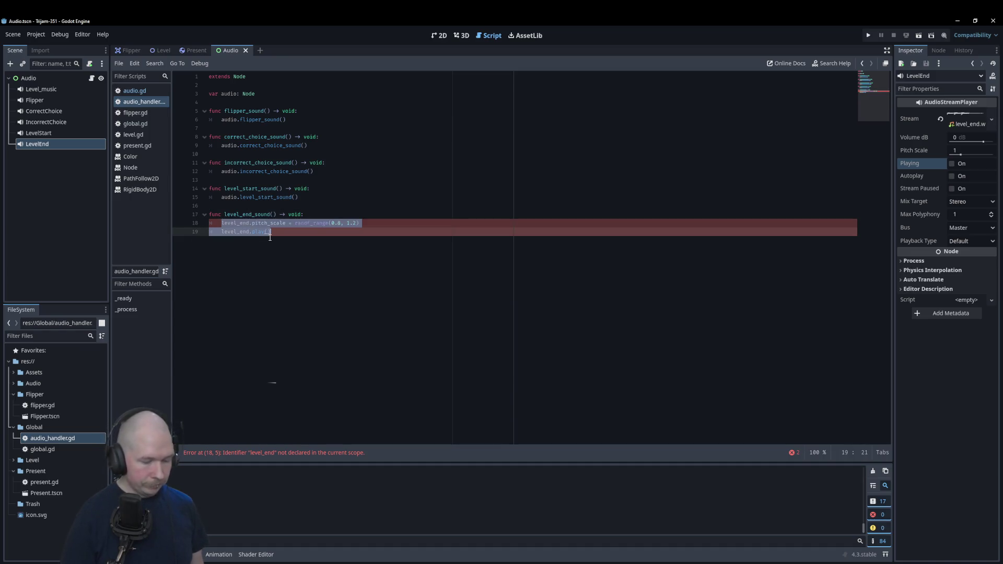
text(audio.le)
key(Return)
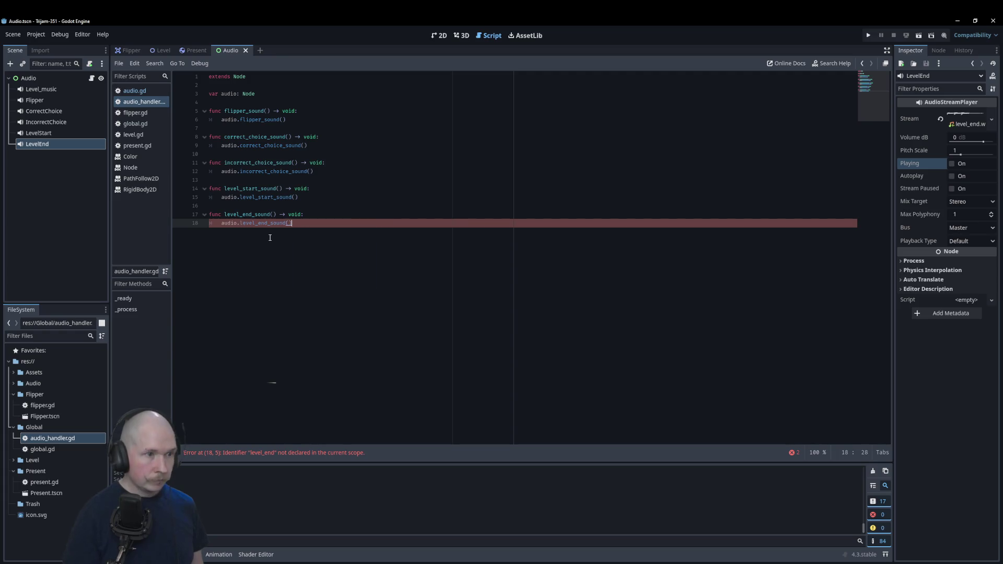
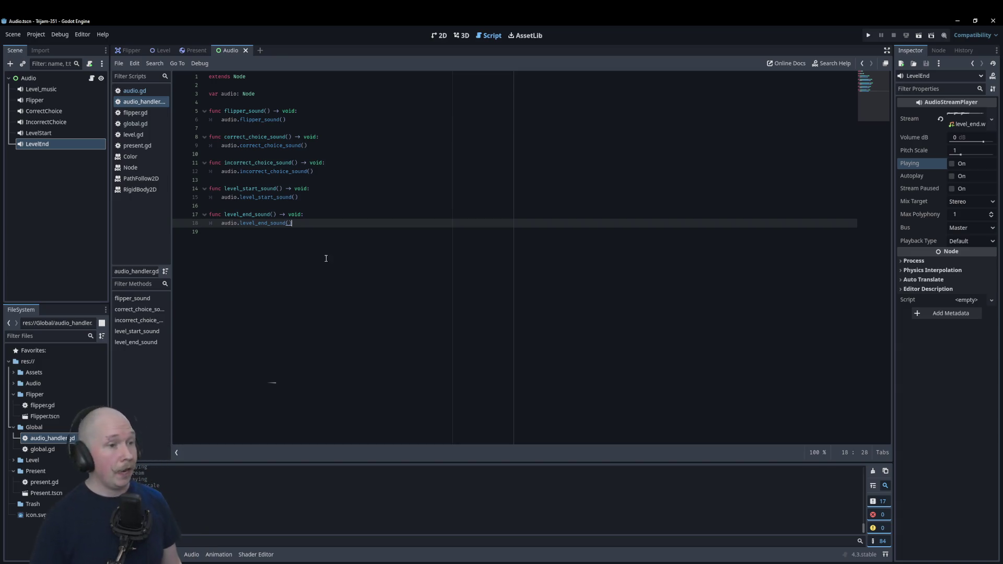
- Save the current work and switch to the Level scene
key(ctrl+s)
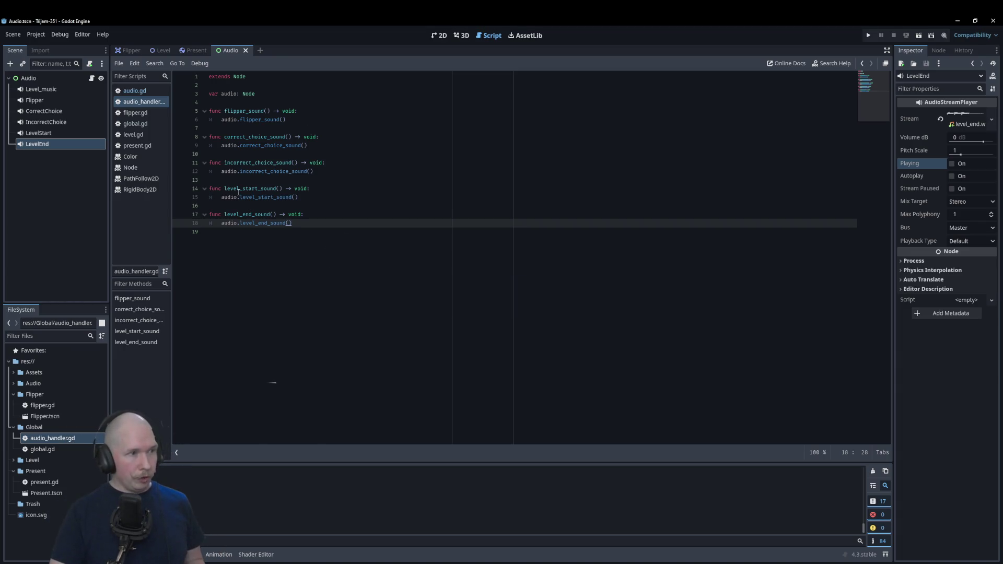
mouse_move(133, 55)
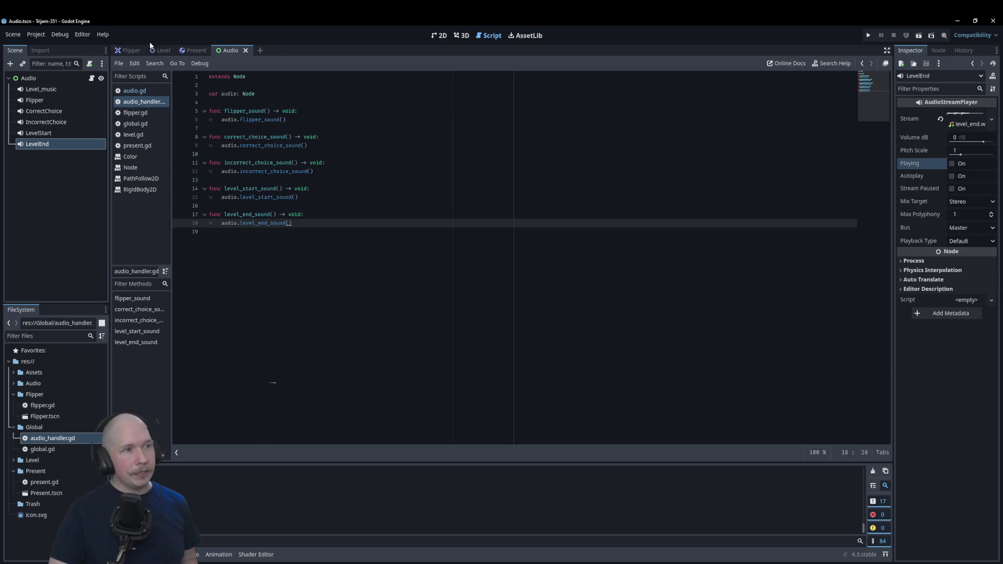
click(162, 50)
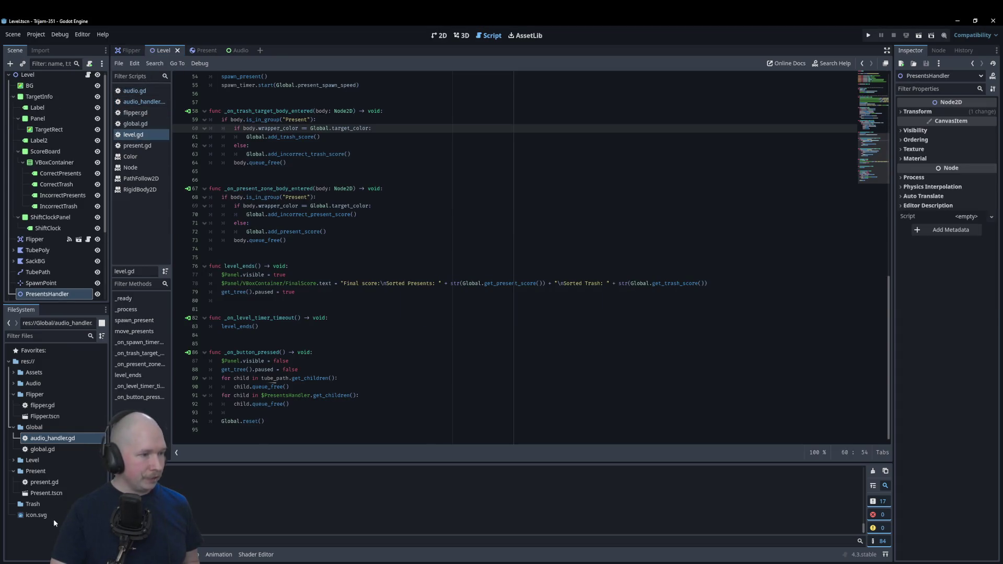
- Drag Audio.tscn from the Audio folder into the Level scene tree under the Level root
click(13, 385)
scroll(52, 209, down, 5)
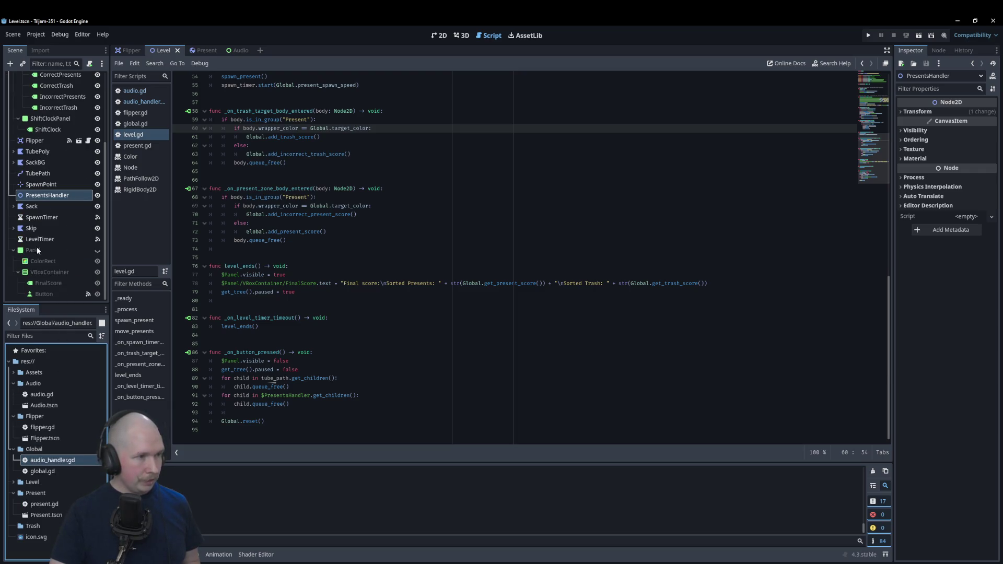
scroll(52, 217, up, 4)
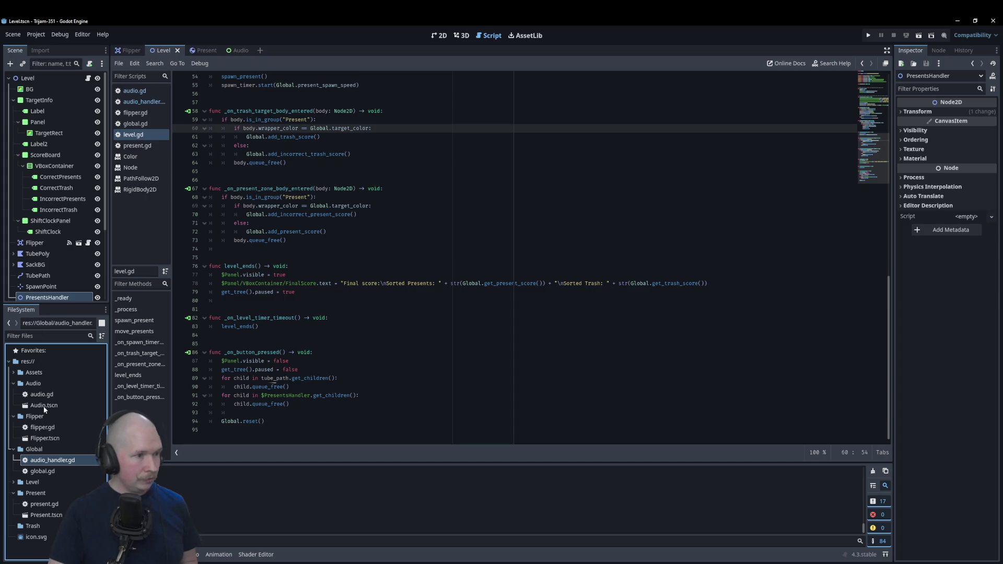
drag(46, 407, 40, 87)
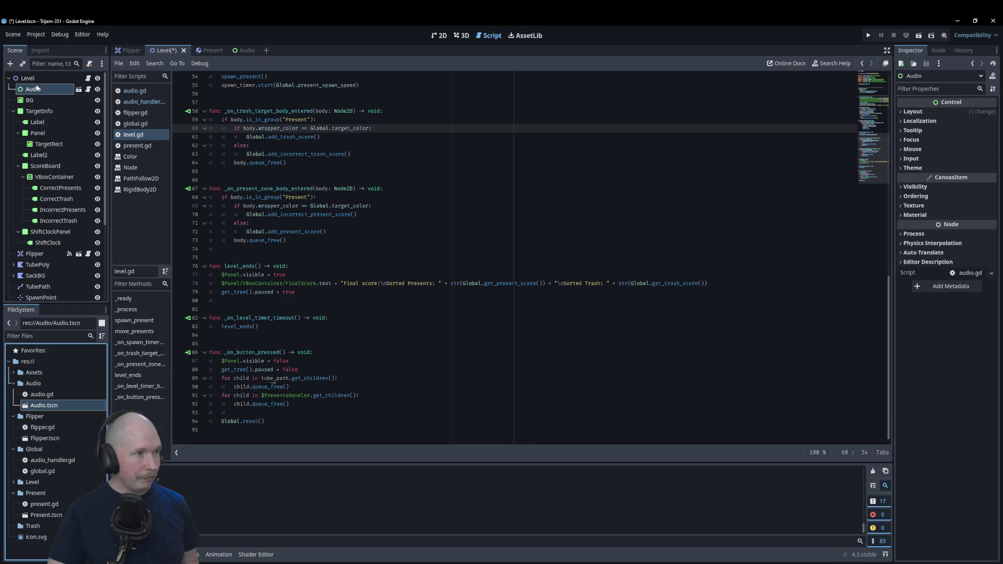
key(Up)
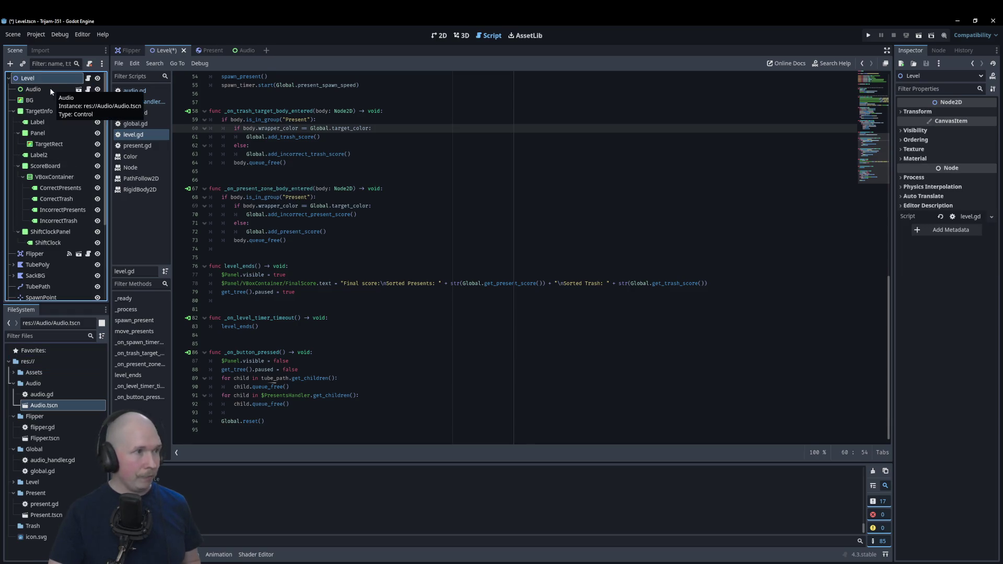
scroll(270, 164, up, 10)
scroll(277, 183, up, 2)
click(288, 207)
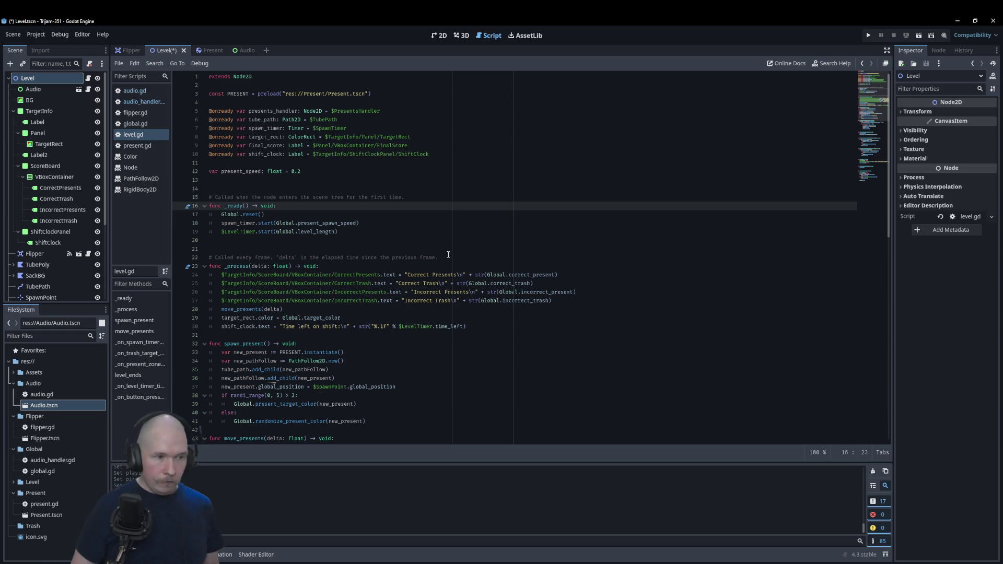
- Add AudioHandler.level_start_sound() as a new line in _ready
key(Return)
text(au)
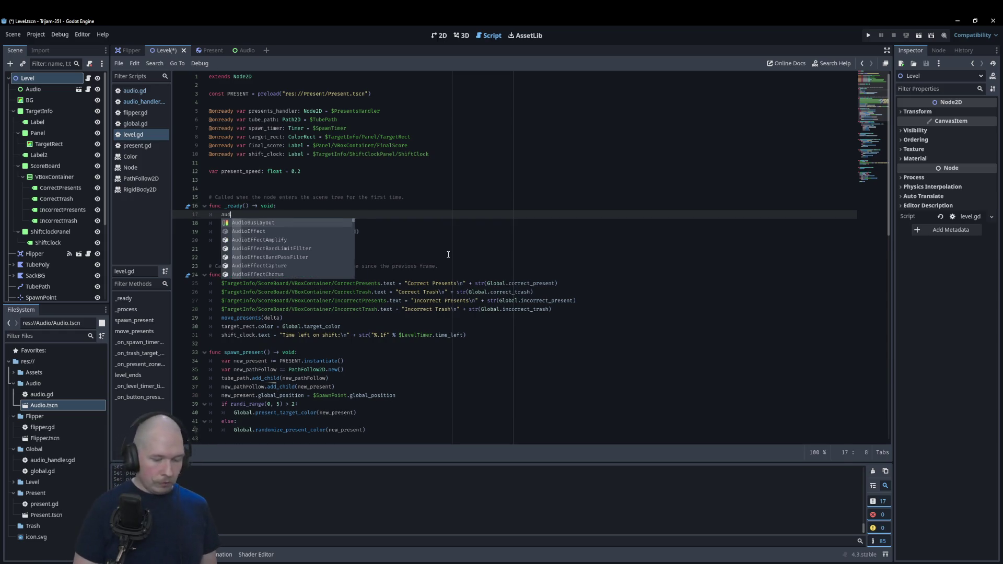
text(dio)
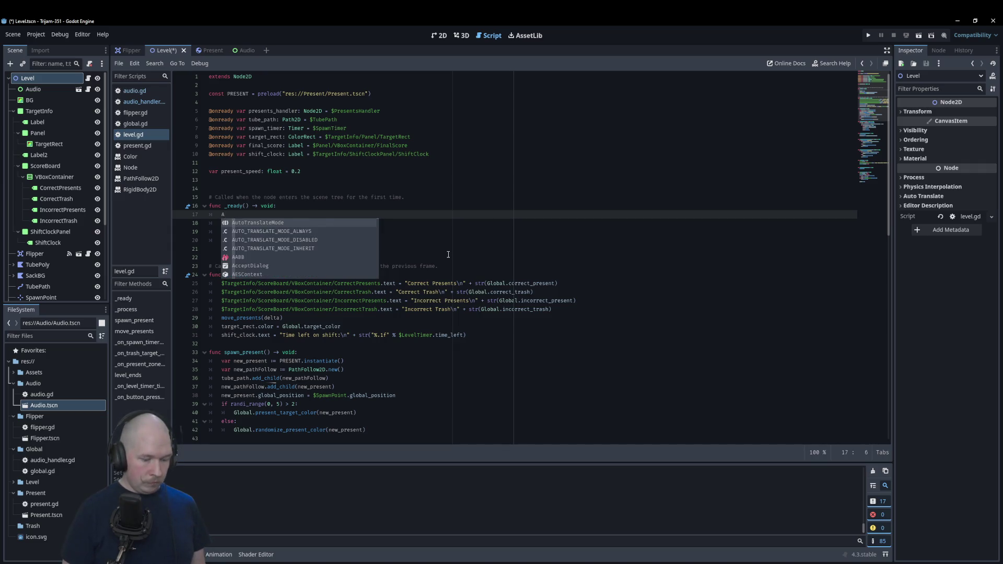
text(udio)
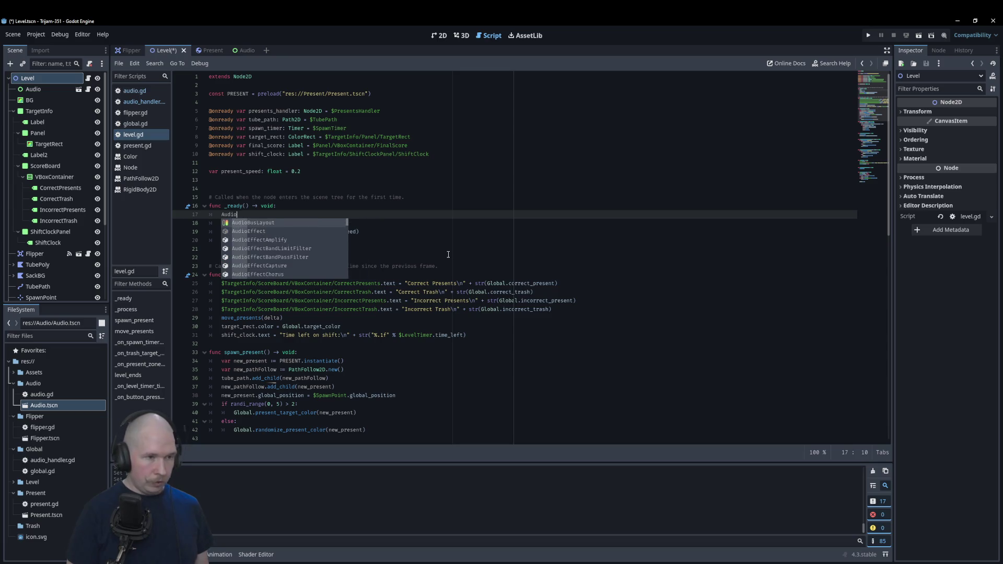
text(H)
key(Return)
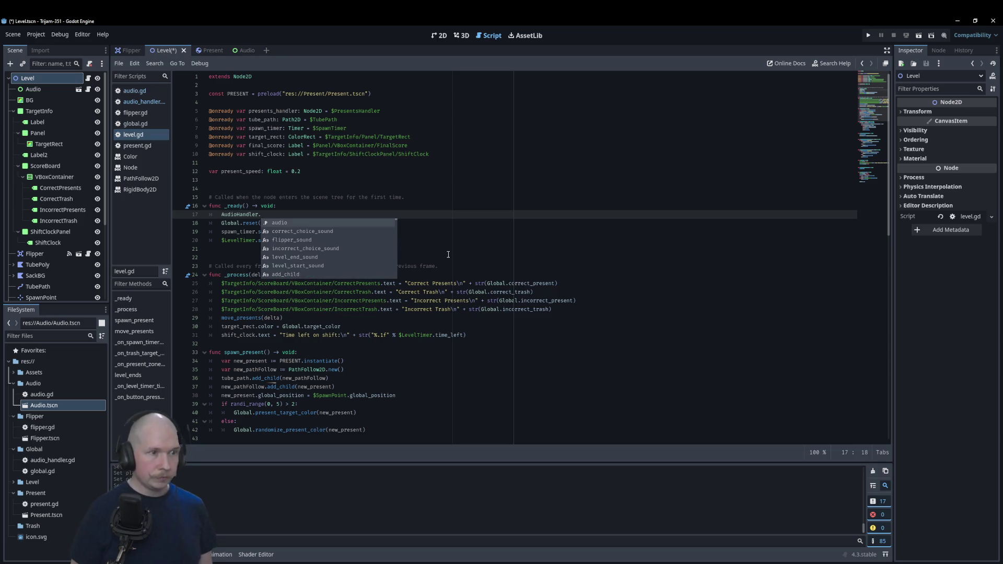
key(Down)
key(Down)
key(Down)
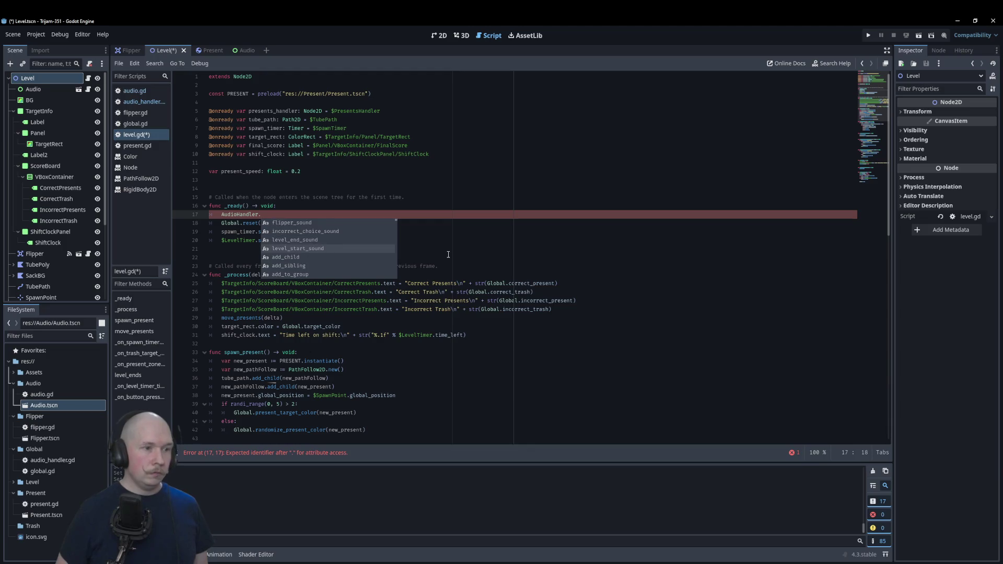
key(Return)
key(shift+Home)
key(ctrl+c)
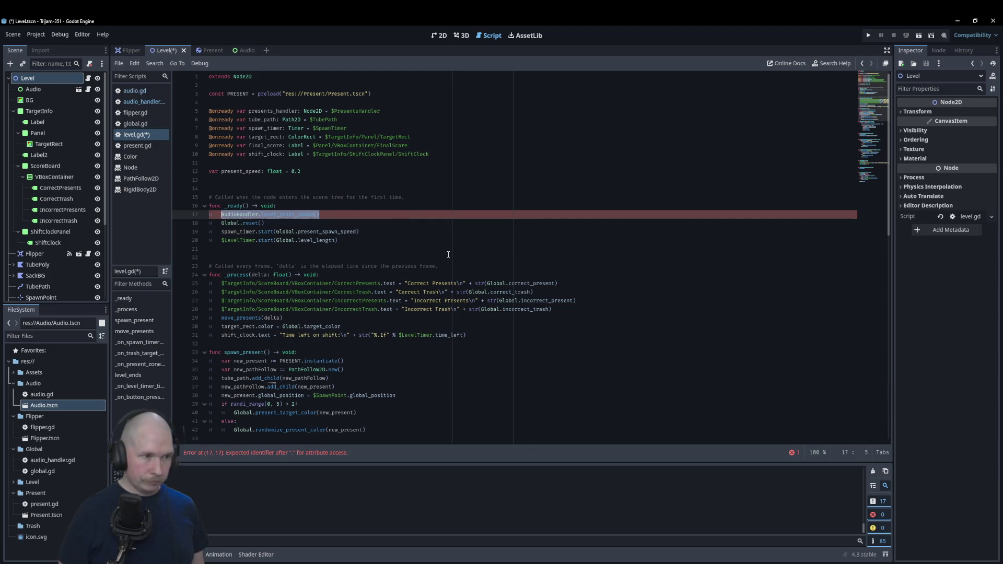
- Add AudioHandler.level_start_sound() after Global.reset() in _on_button_pressed
scroll(473, 283, down, 10)
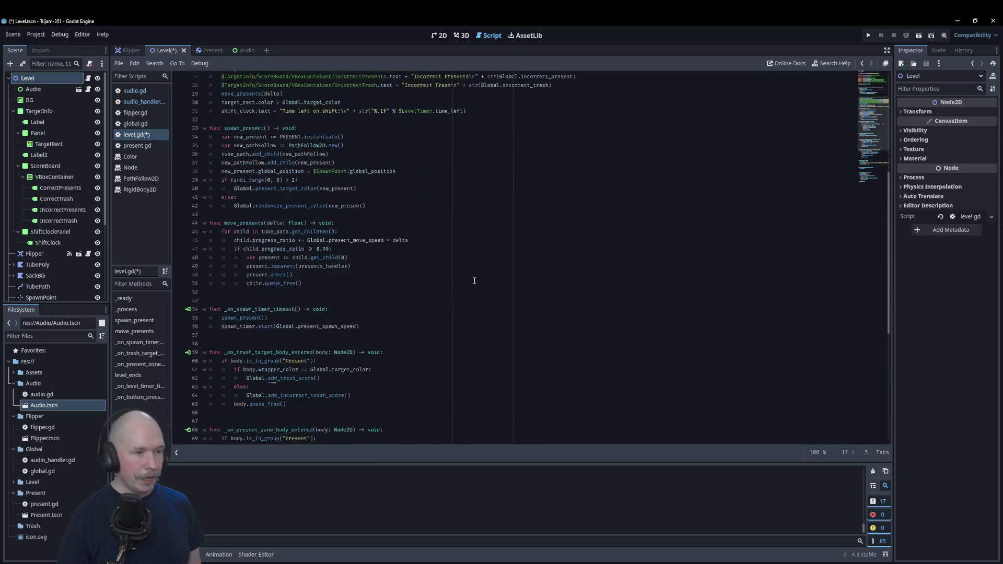
click(381, 352)
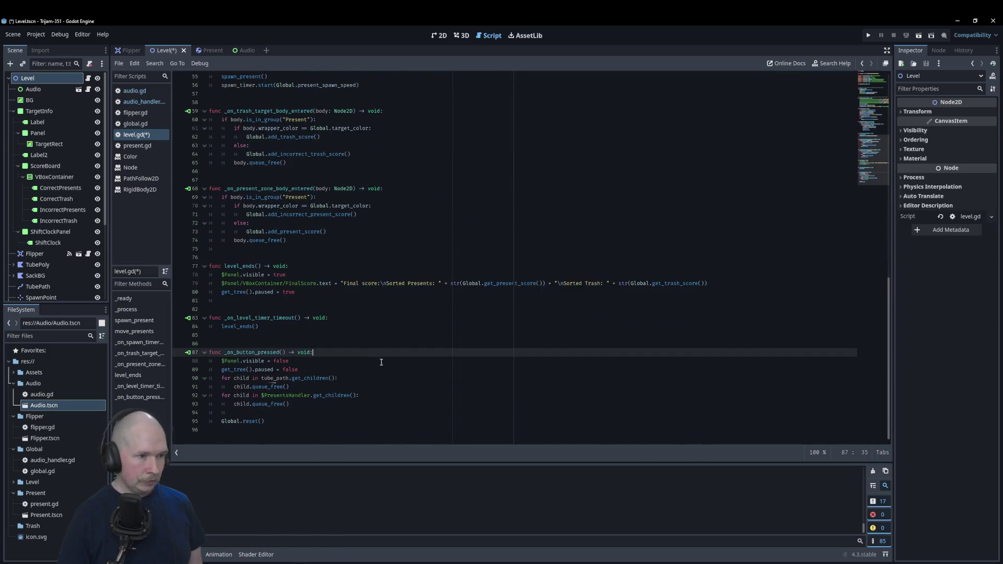
click(357, 422)
key(Return)
text(AudioHandler.level_start_sound())
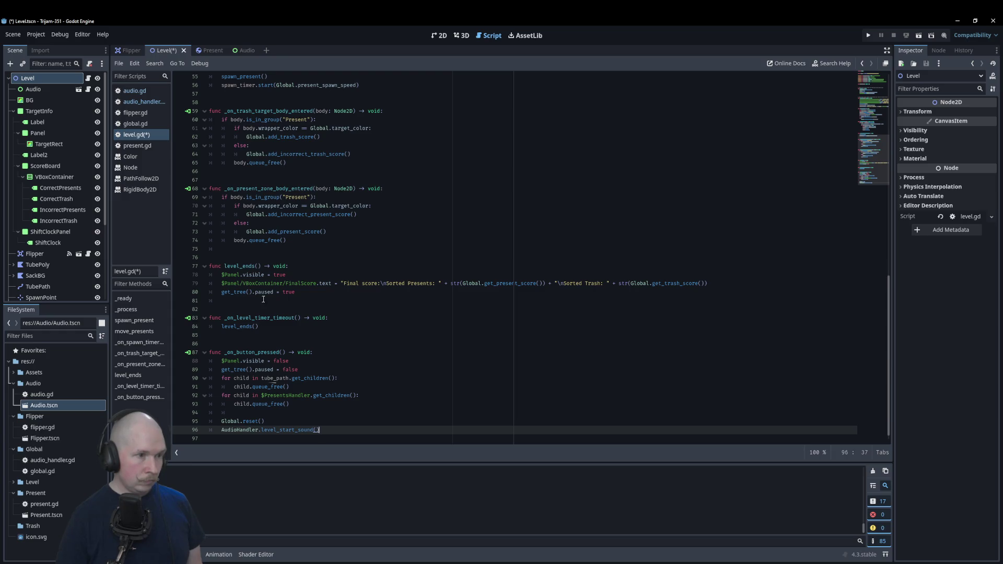
- Add AudioHandler.level_end_sound() at the start of level_ends()
click(317, 272)
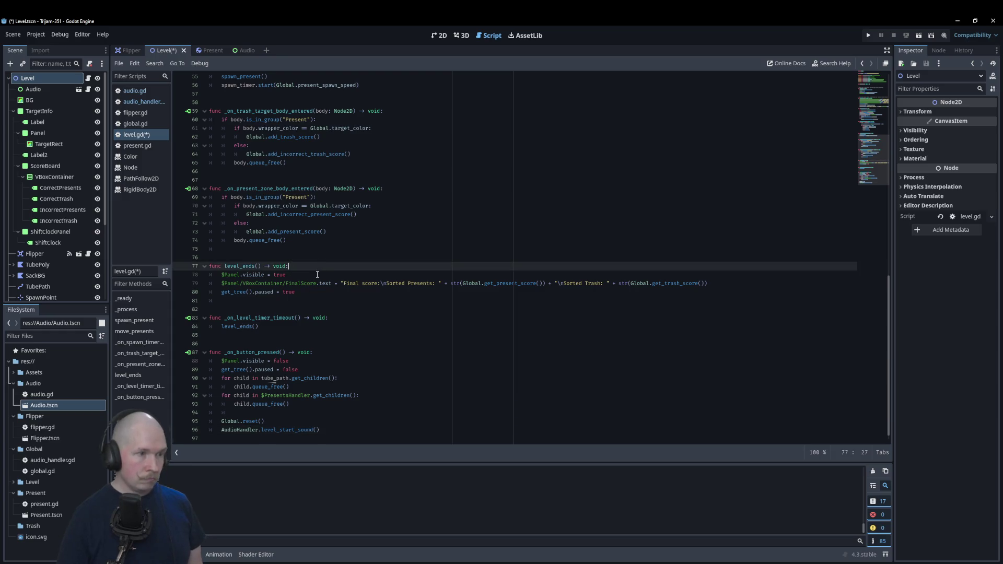
key(Return)
key(ctrl+v)
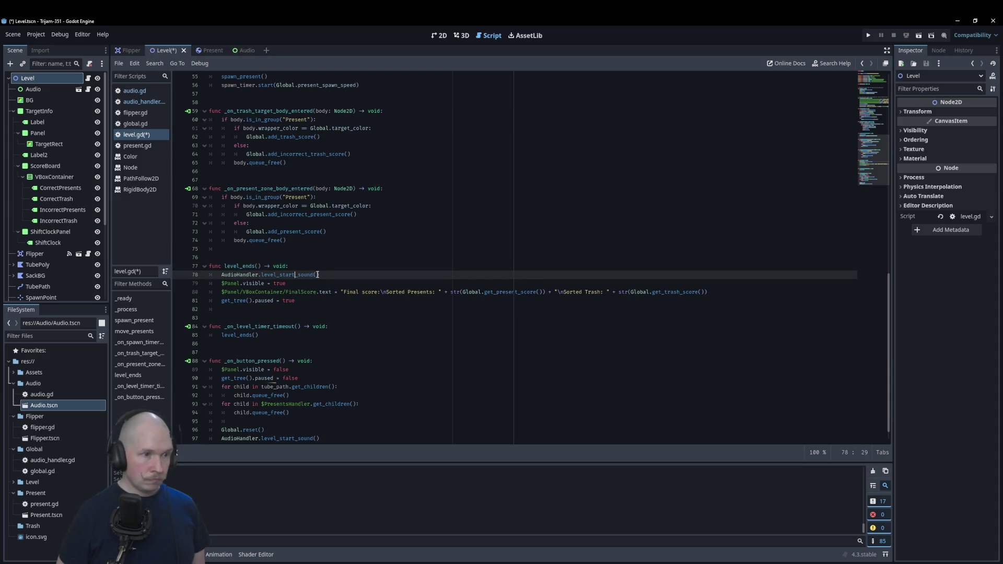
key(BackSpace)
key(BackSpace)
key(BackSpace)
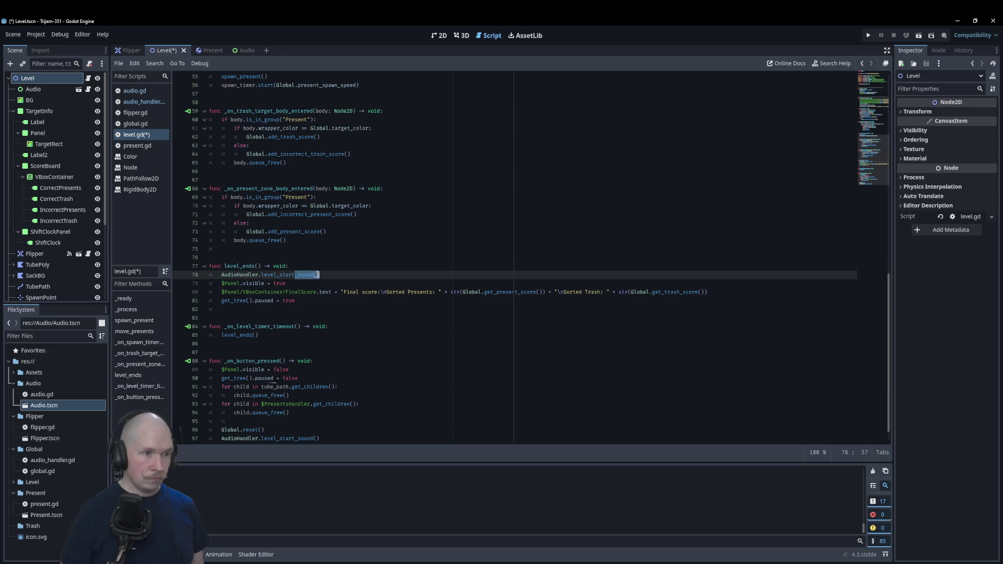
text(e)
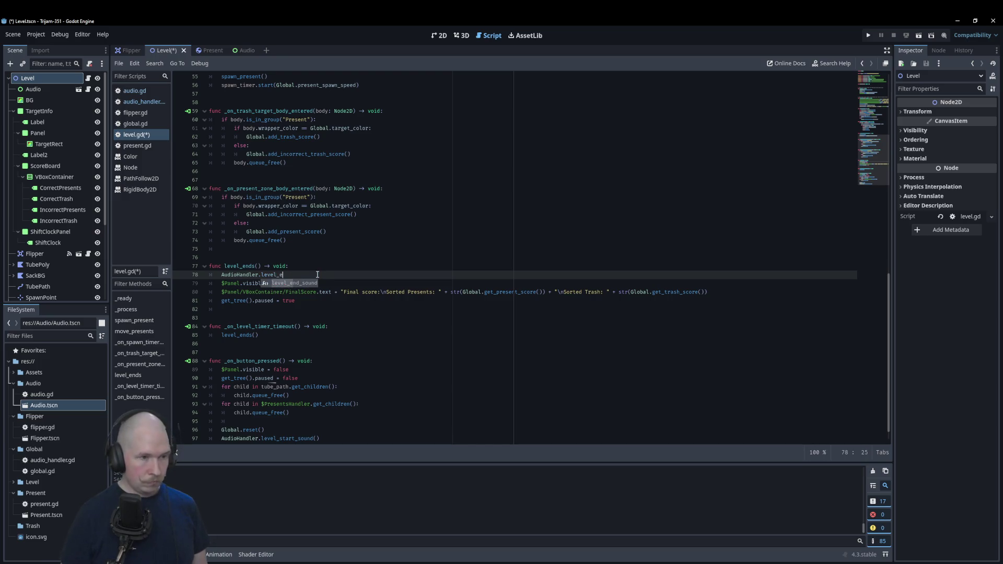
key(Return)
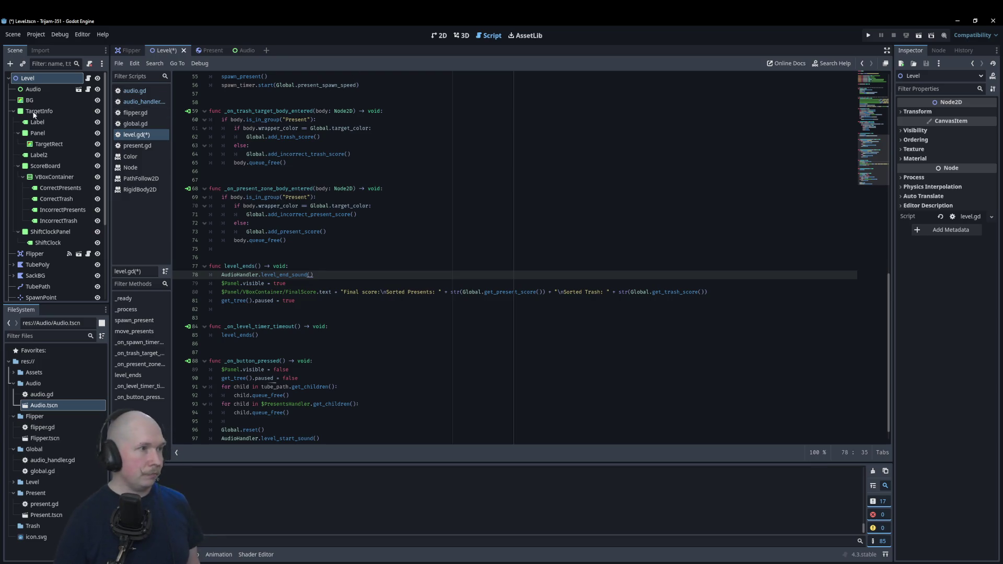
- Set the Audio node's Process Mode to Always and save the scene and level.gd
click(33, 89)
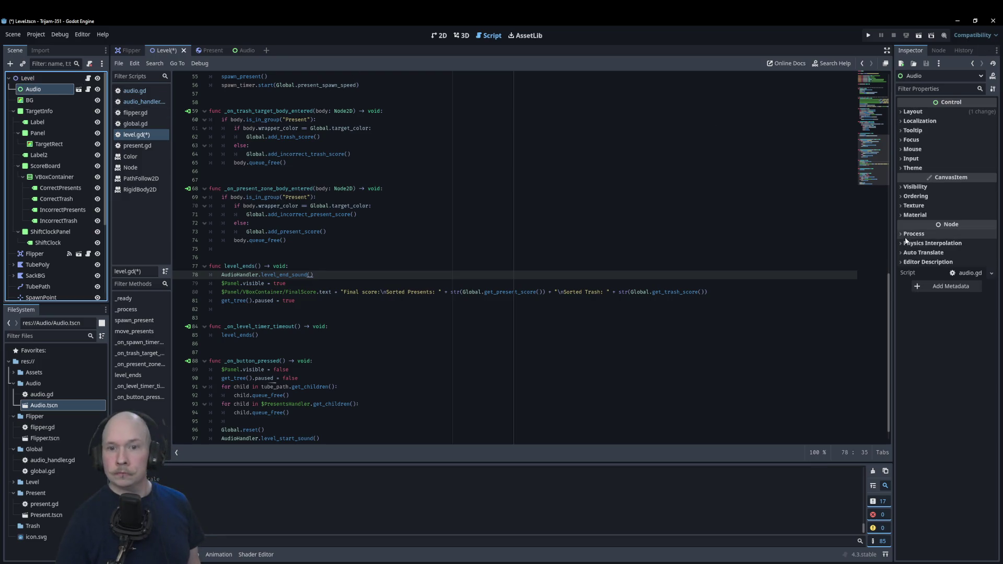
click(914, 234)
click(963, 248)
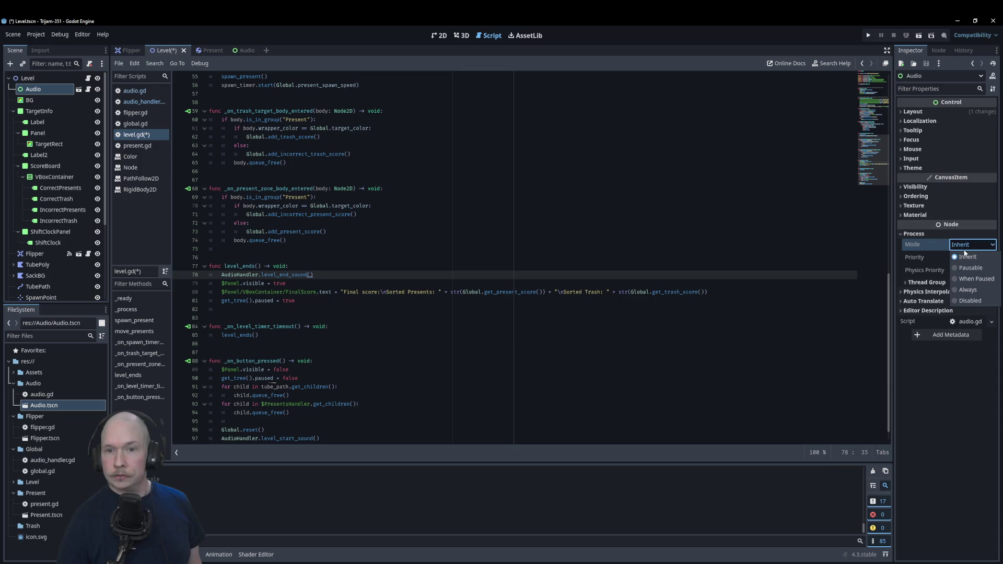
click(968, 290)
click(515, 232)
key(ctrl+s)
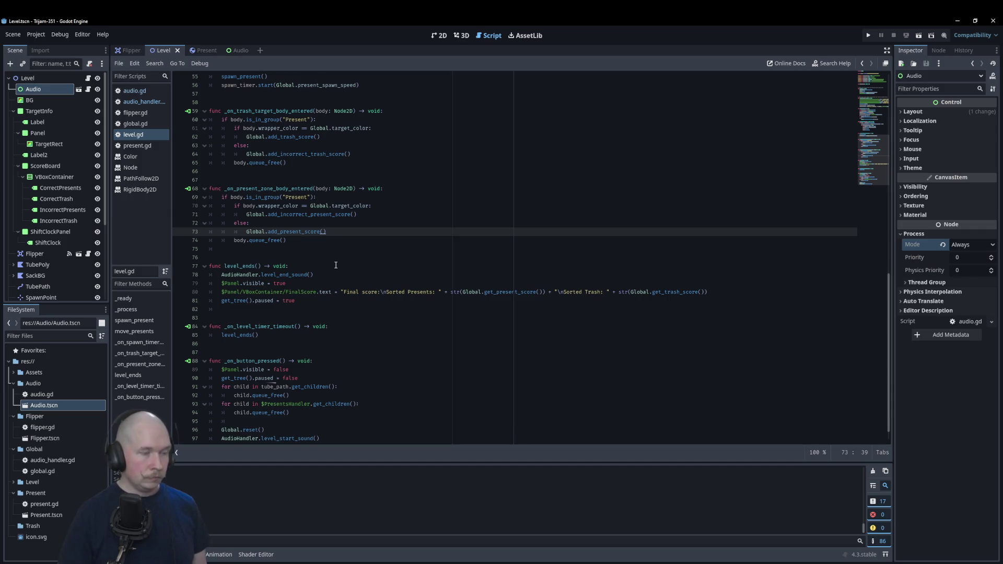
scroll(338, 260, up, 15)
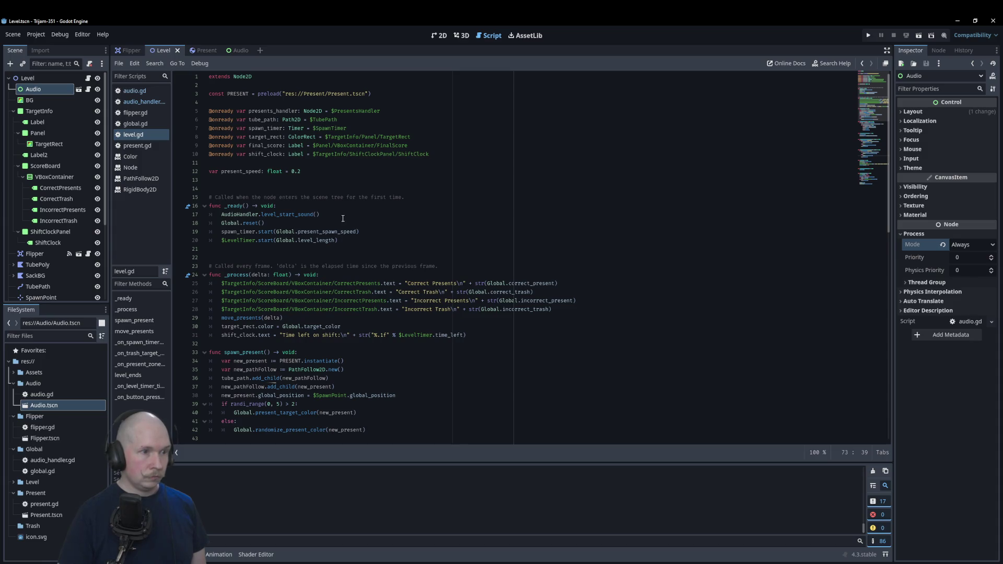
- Add an AudioHandler.play_music call after the level start sound line in _ready
click(344, 217)
key(Return)
text(Au)
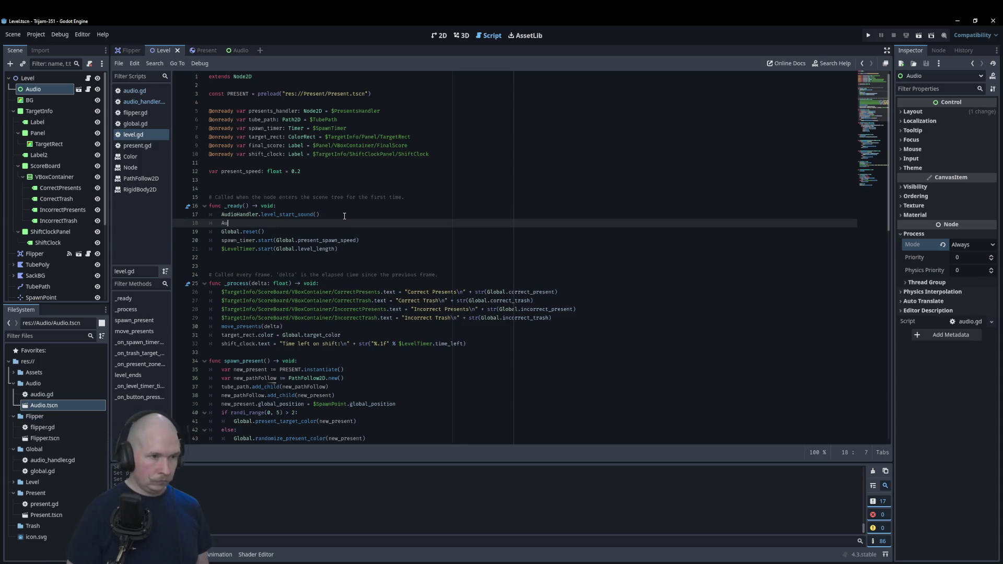
text(dio)
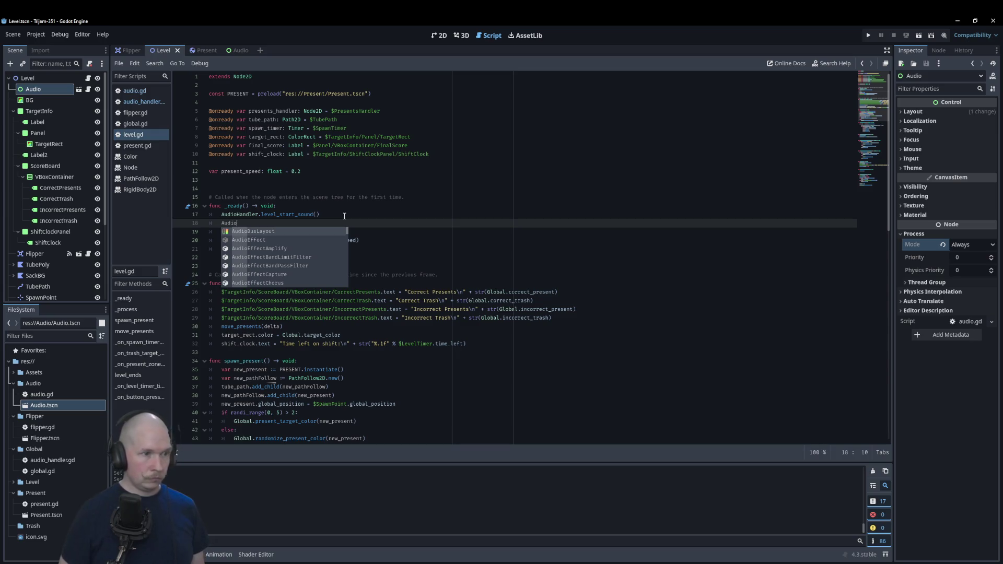
text(H)
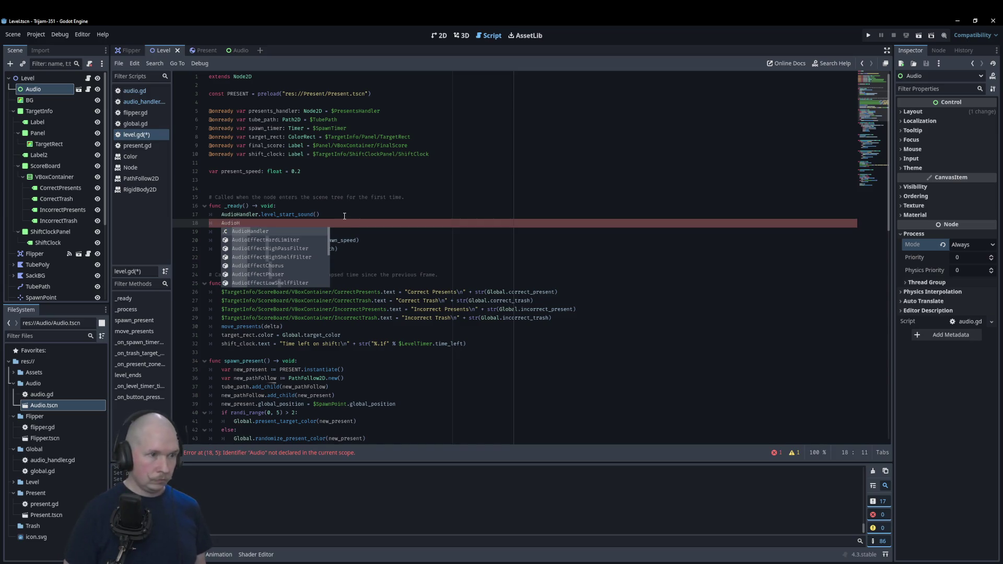
key(Return)
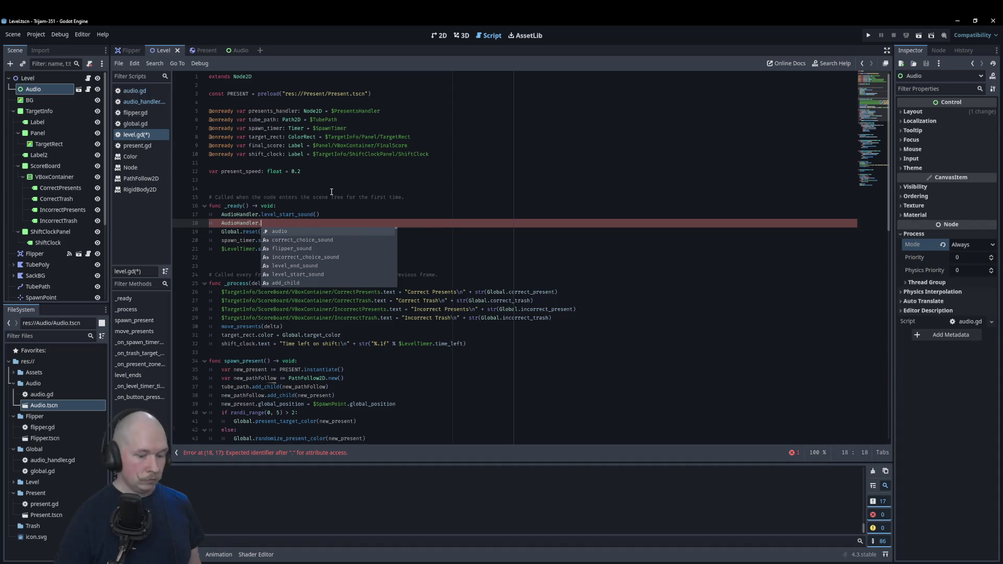
text(play)
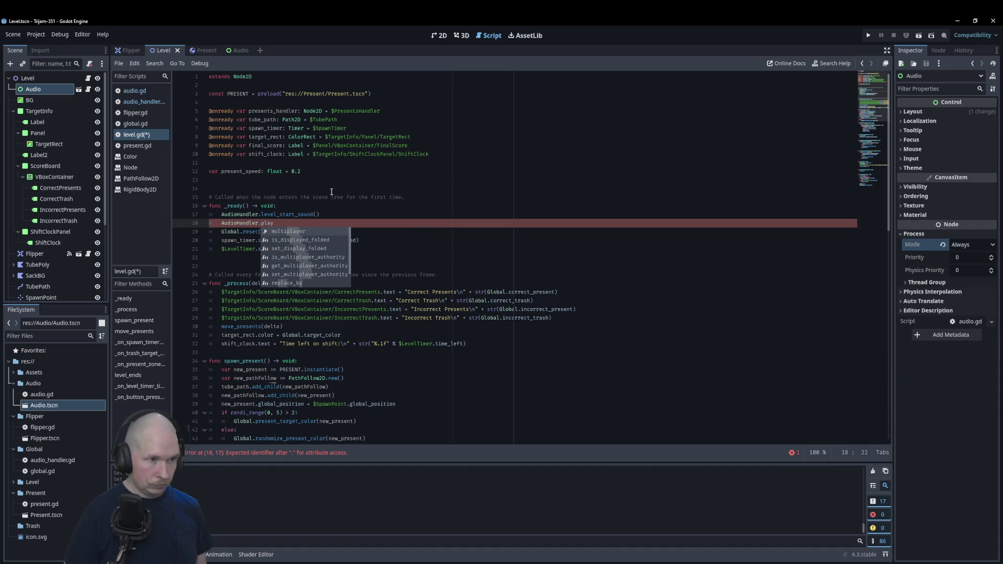
text(_music()
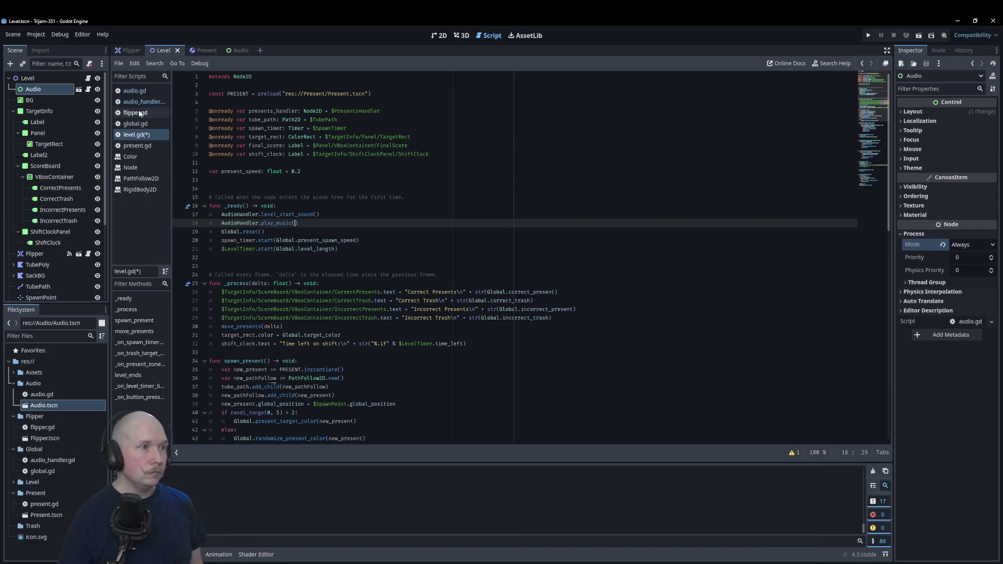
click(144, 101)
- Add func play_music() -> void to audio_handler.gd with body audio.play_music()
click(318, 250)
key(Return)
text(c pl)
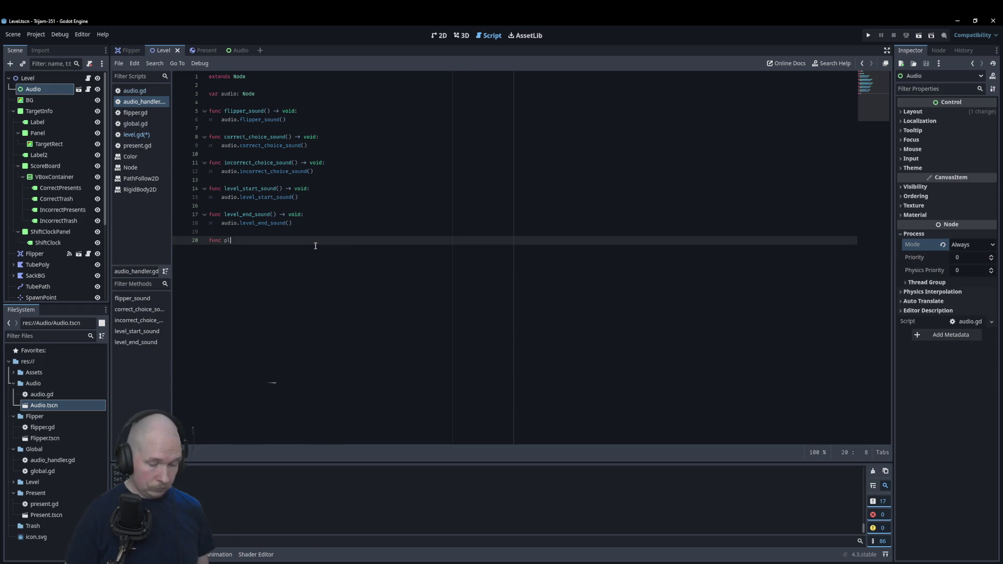
text(ay_music)
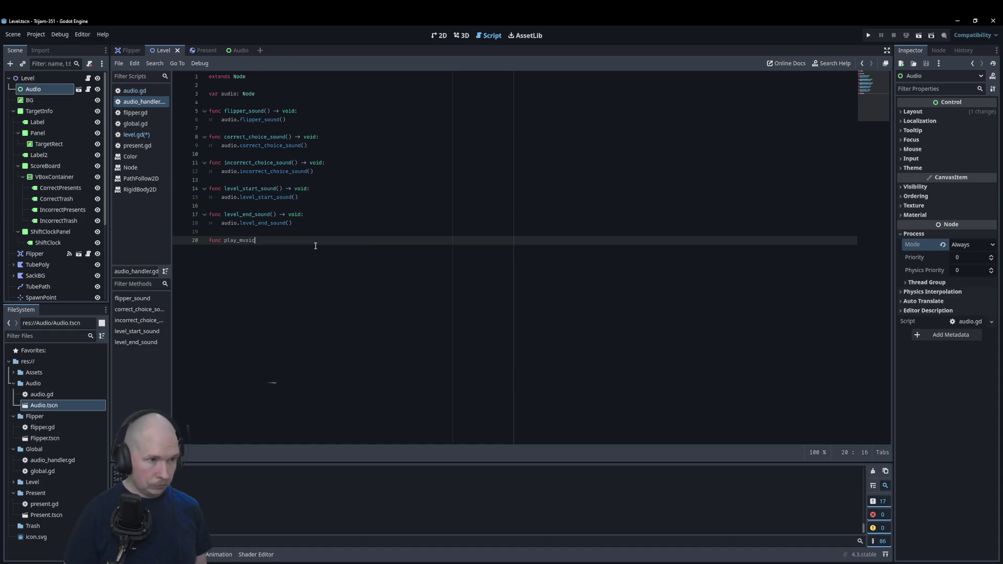
text(() -)
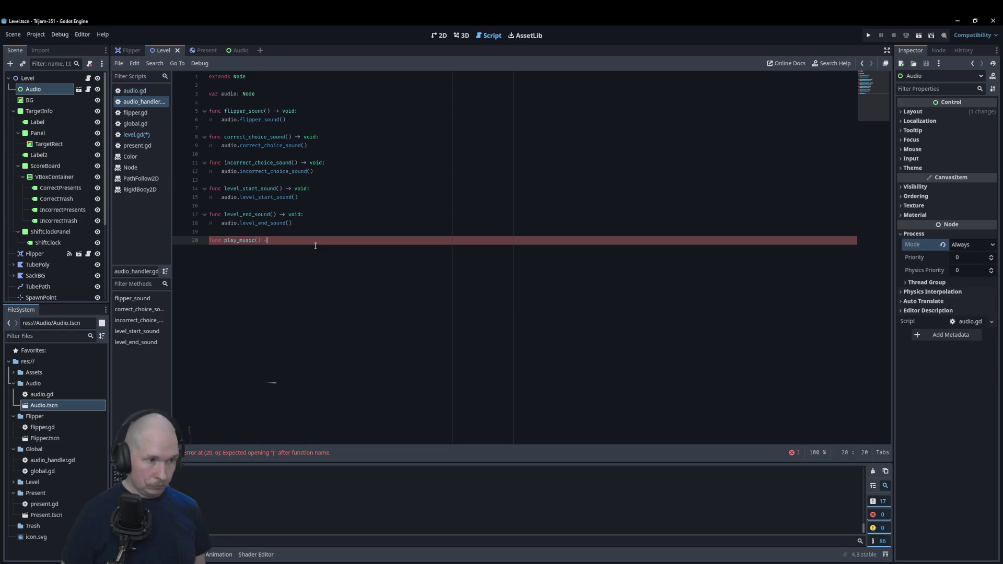
text(> void:)
key(Return)
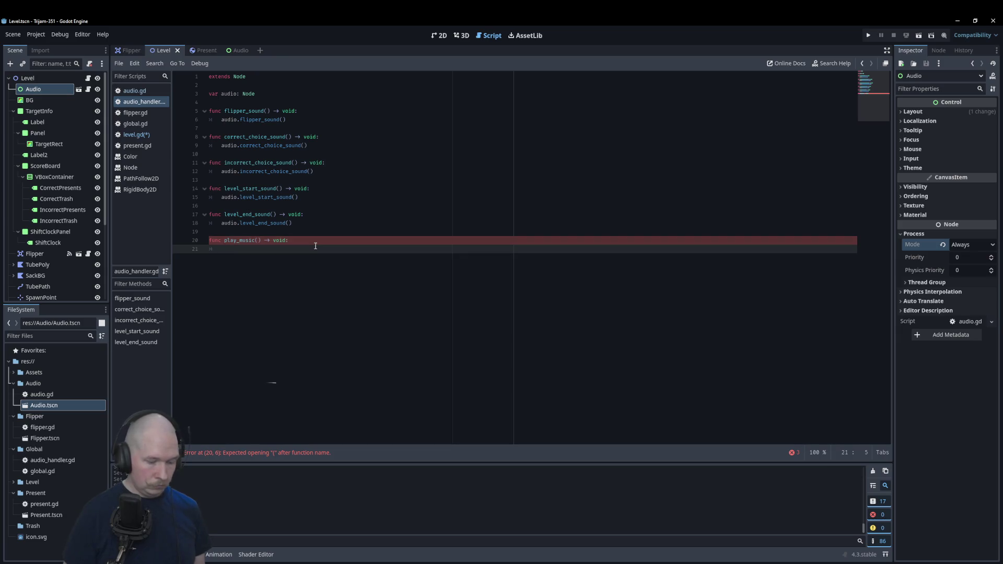
text(audio.play)
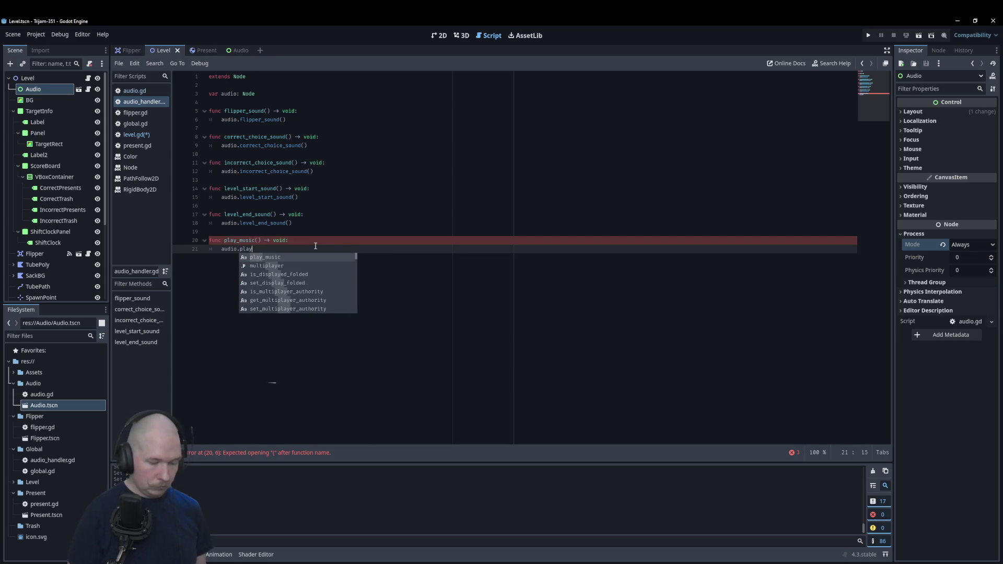
text(_music()
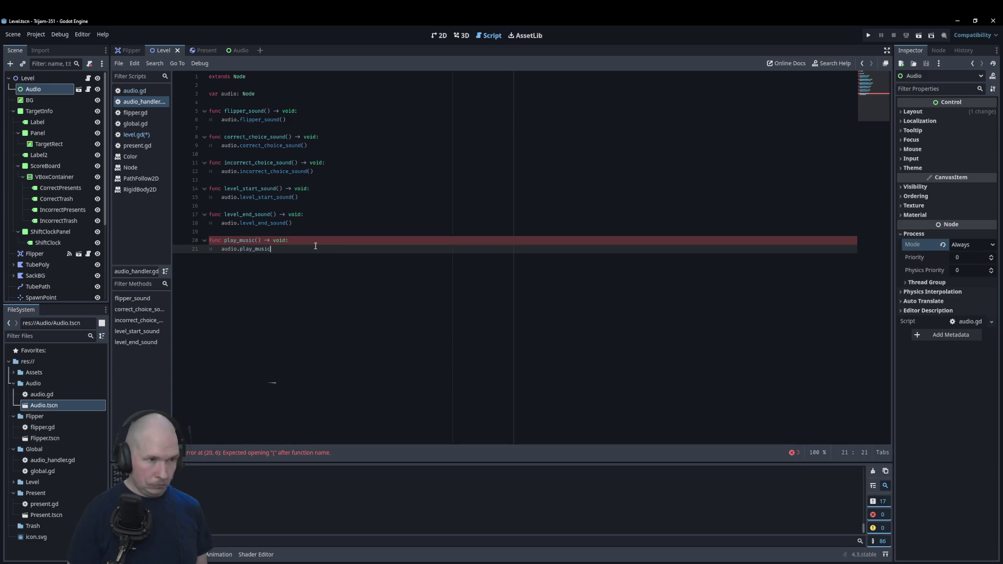
- Open audio.gd and start a new line at the end of the script
click(135, 91)
click(314, 379)
key(Return)
text(func play)
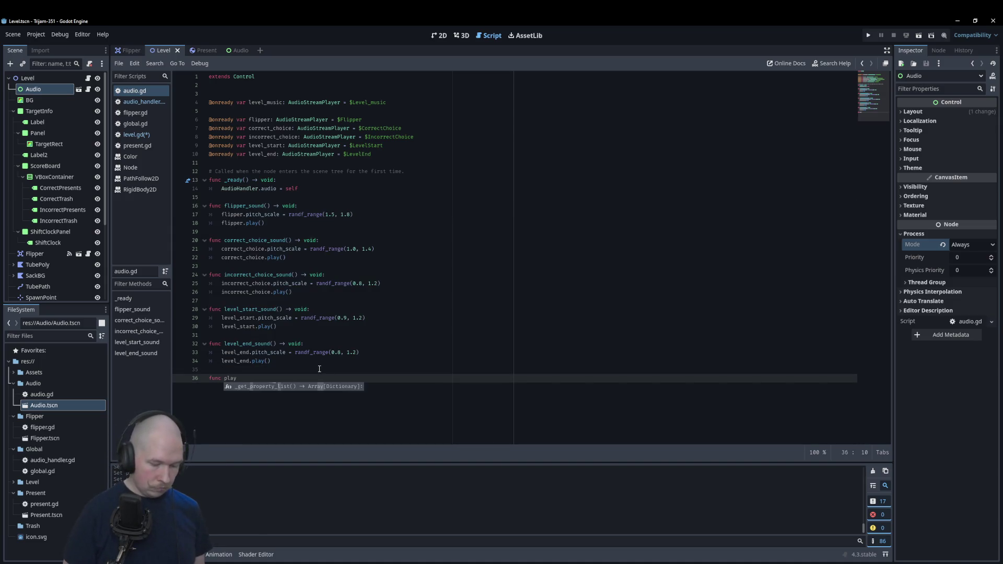
- Write func play_music() -> void in audio.gd with body level_music.play()
text(_music() -> void)
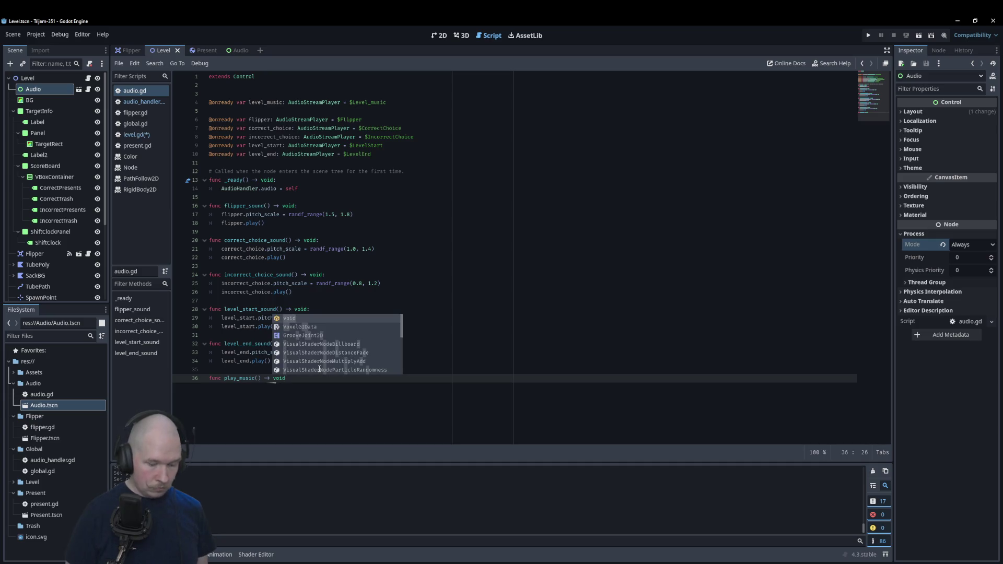
text(:)
key(Return)
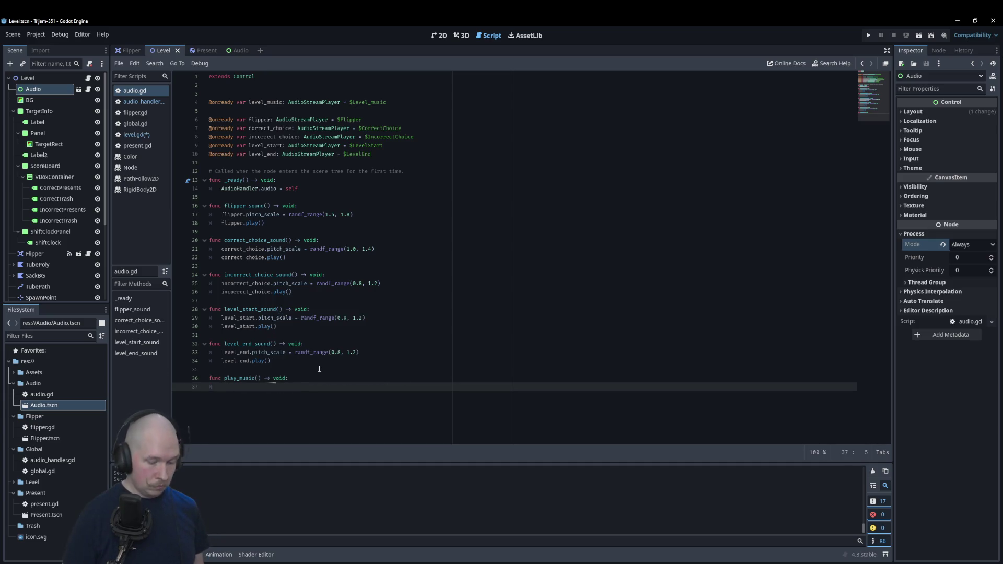
text(level)
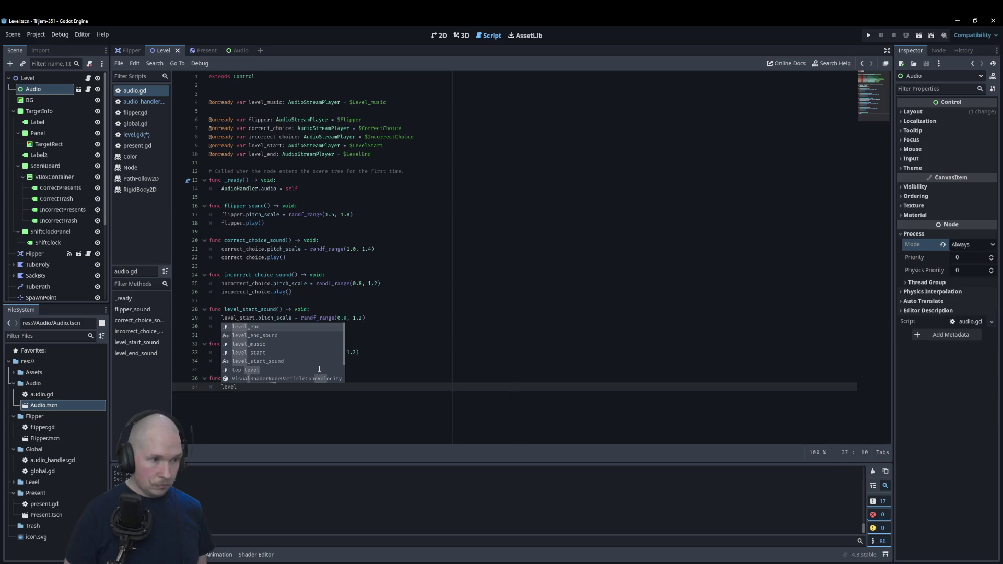
key(Down)
key(Down)
key(Return)
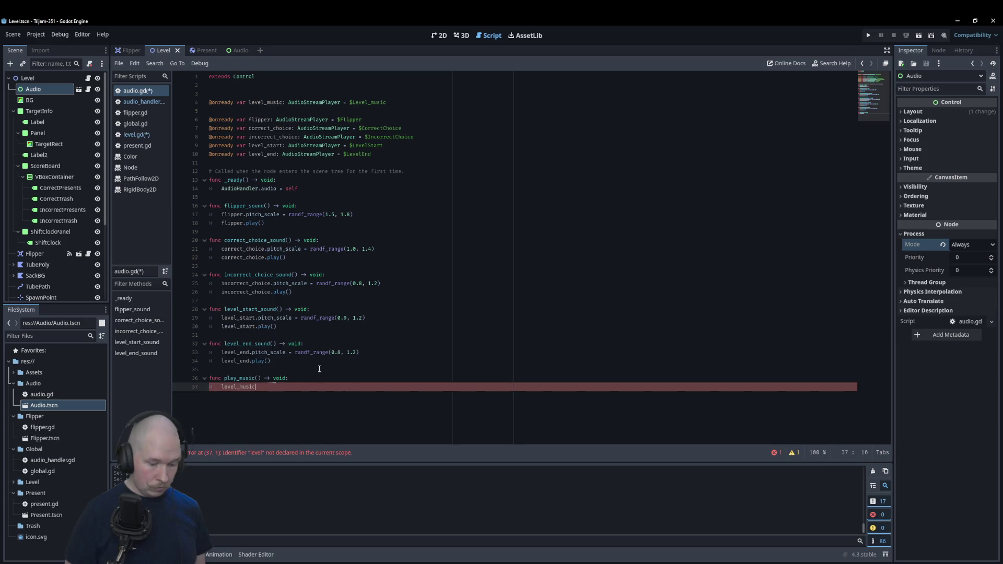
text(.play())
key(Return)
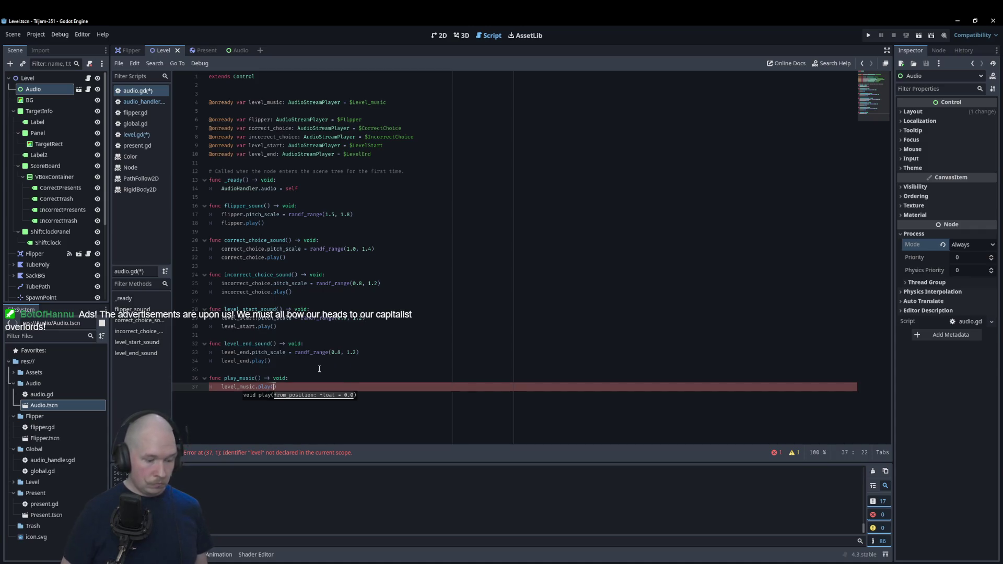
- Save all scripts and run the project with F5 to test the music
key(ctrl+s)
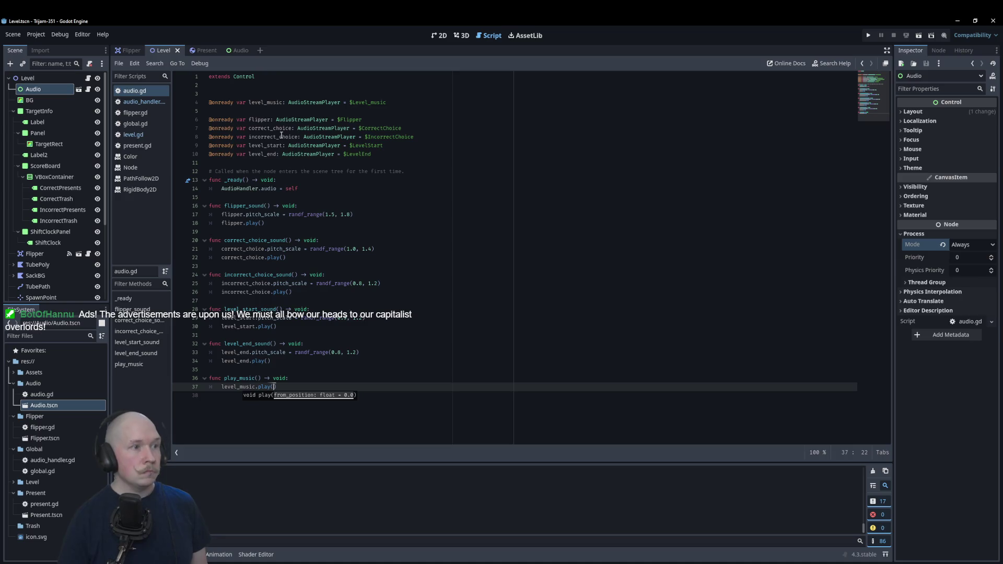
click(137, 135)
key(F5)
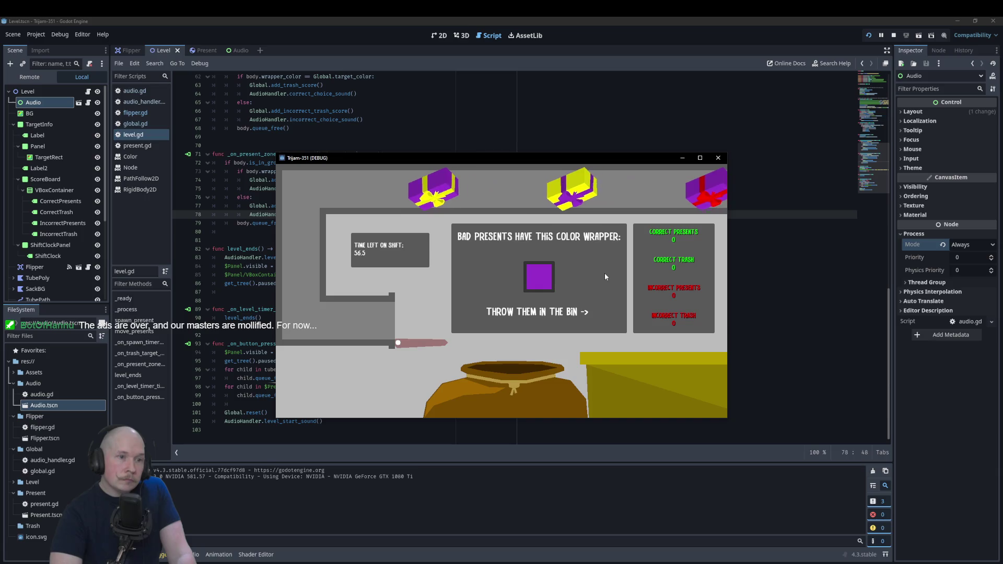
- Flip the purple, brown, green, red and blue presents into the bin
click(650, 282)
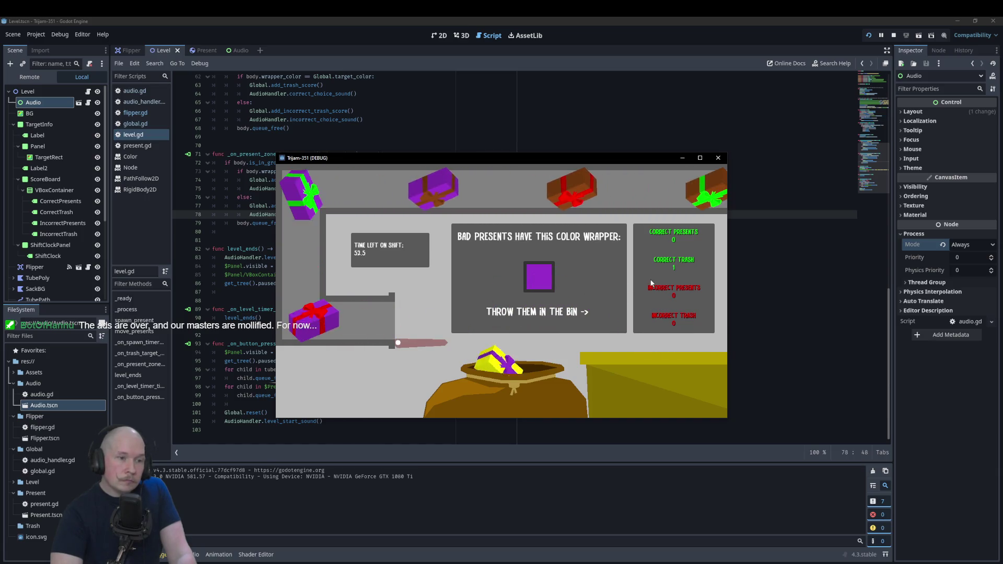
click(648, 274)
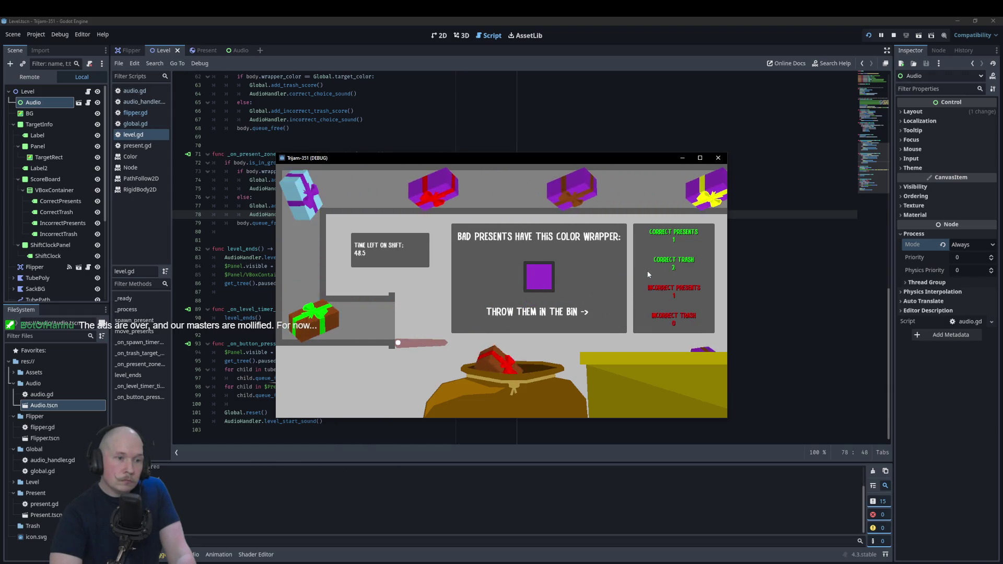
click(648, 274)
click(648, 274)
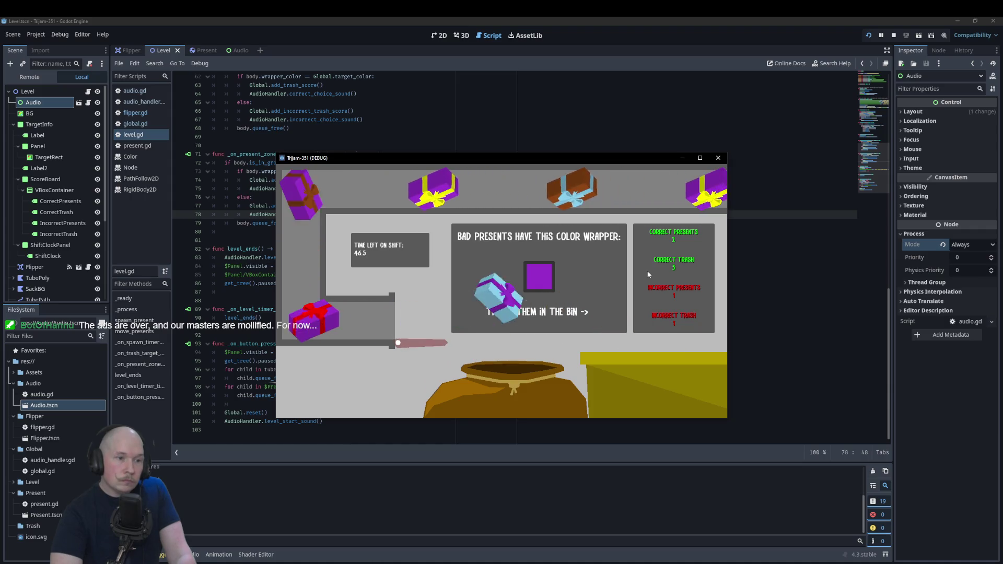
click(648, 274)
click(648, 274)
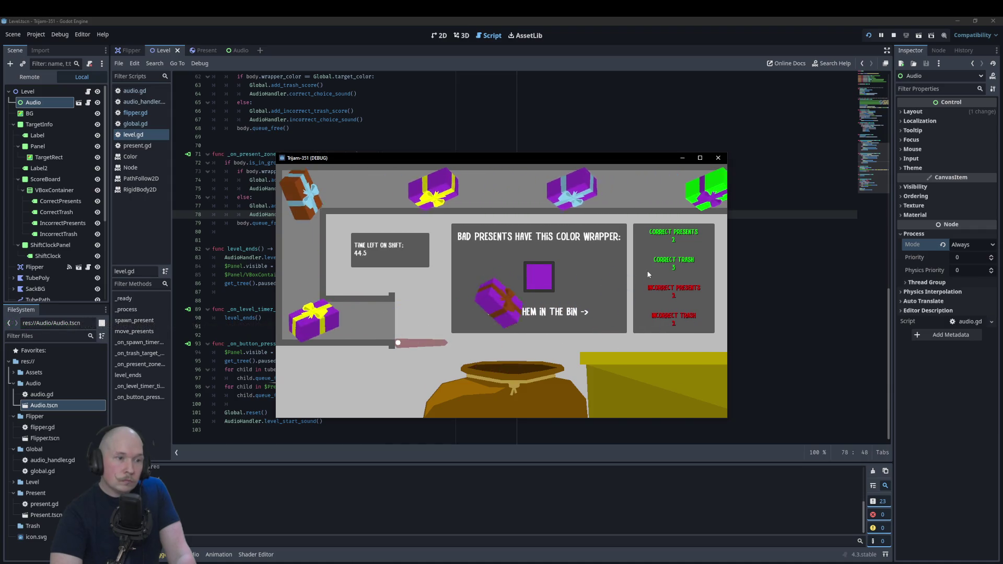
click(648, 274)
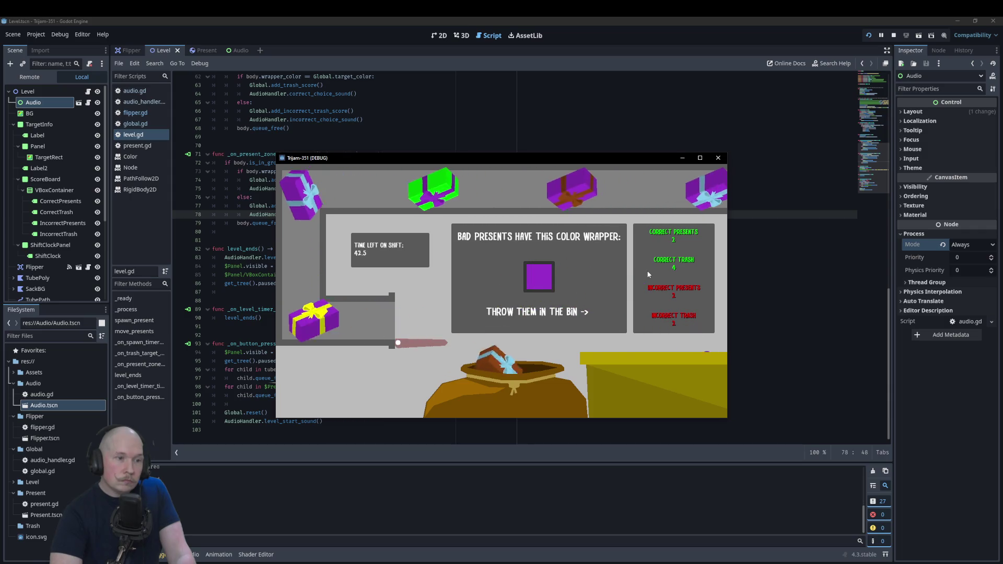
click(648, 274)
click(648, 275)
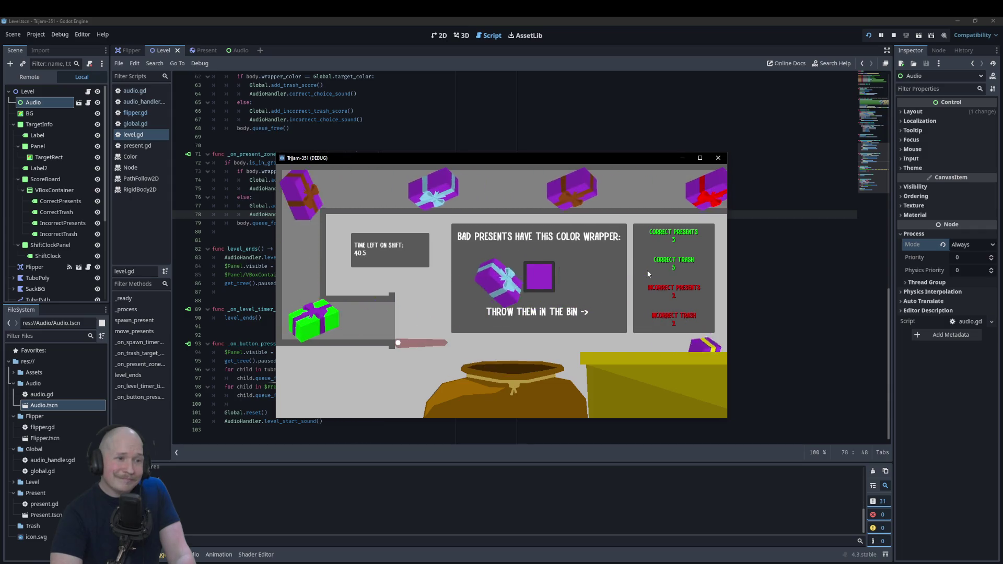
click(648, 271)
click(647, 271)
click(646, 270)
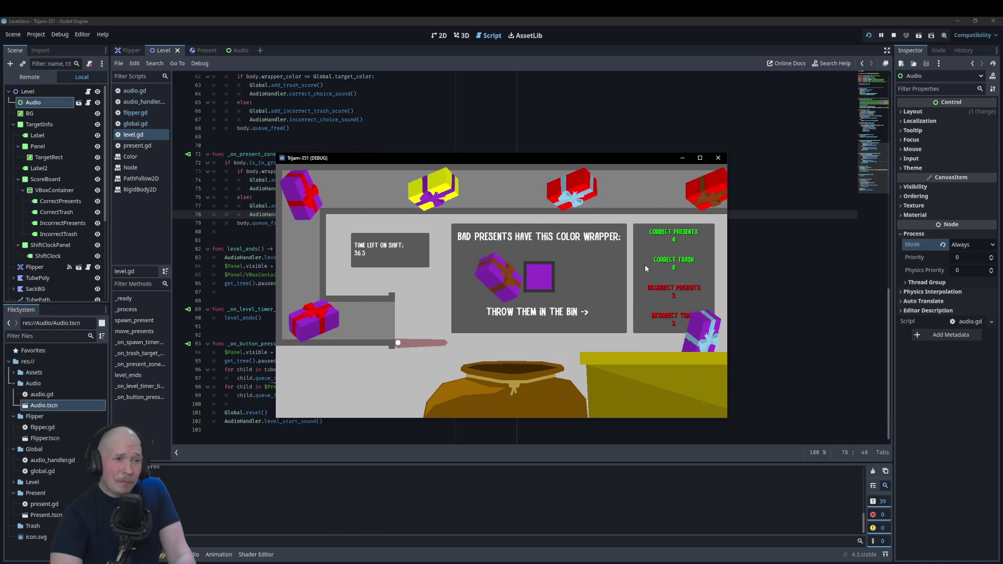
click(646, 268)
click(645, 268)
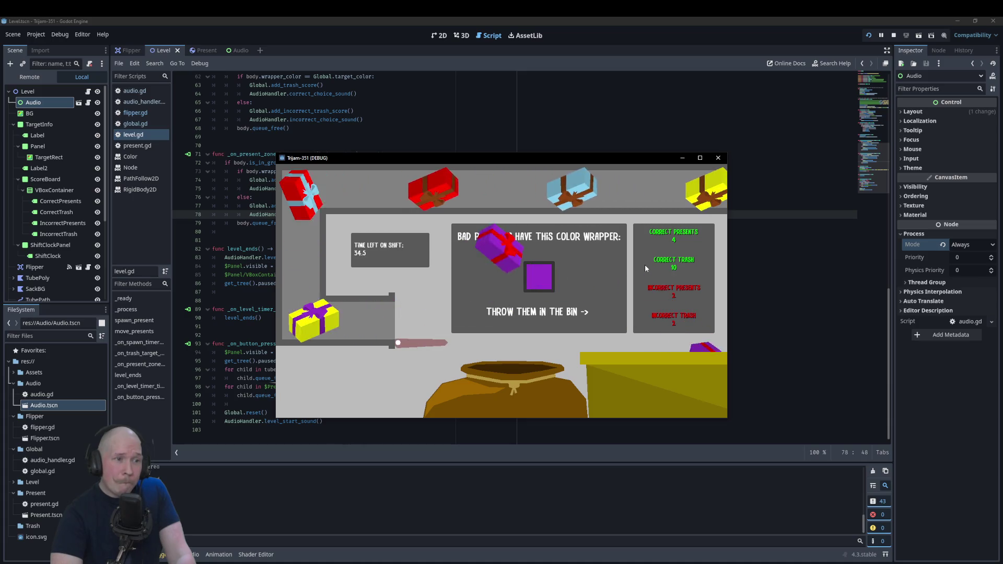
click(645, 264)
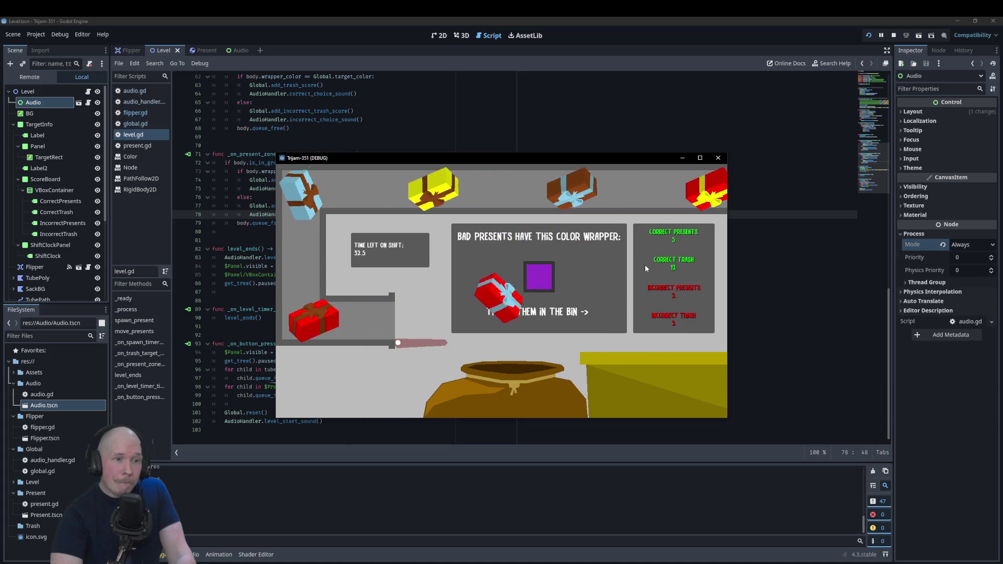
click(645, 265)
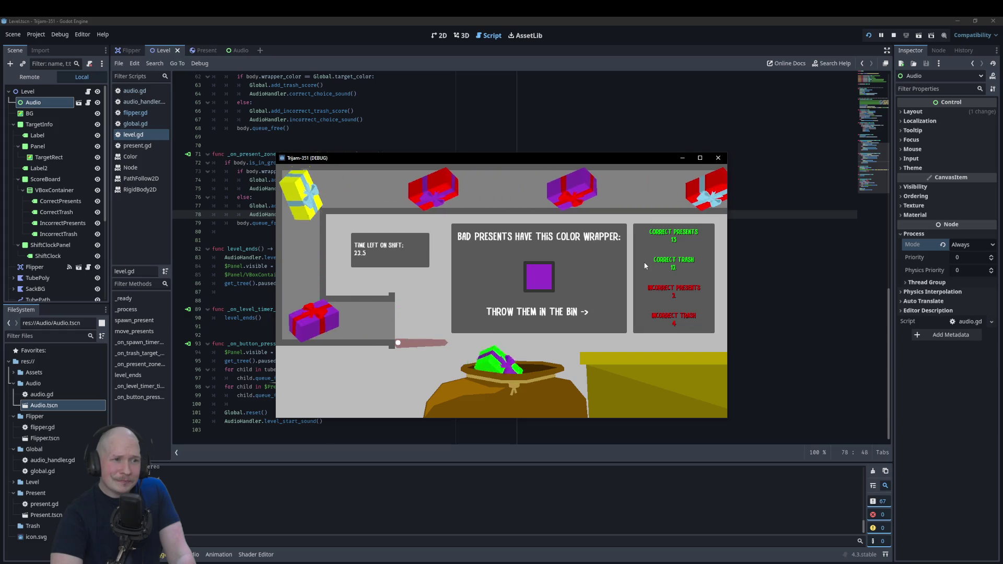
- Finish the round (24 presents, 18 trash) and choose Try again on the Final Score panel
click(644, 265)
click(644, 264)
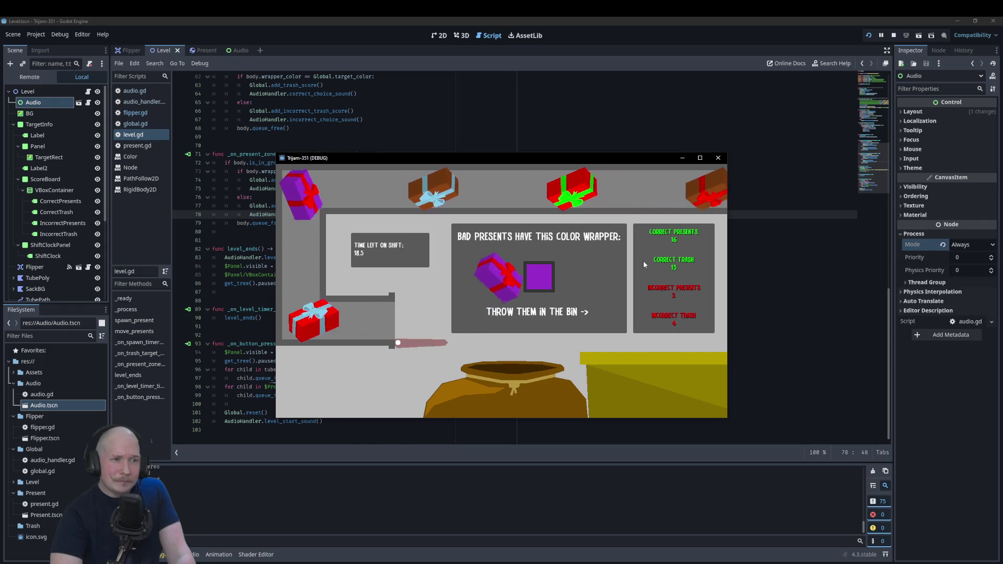
click(642, 260)
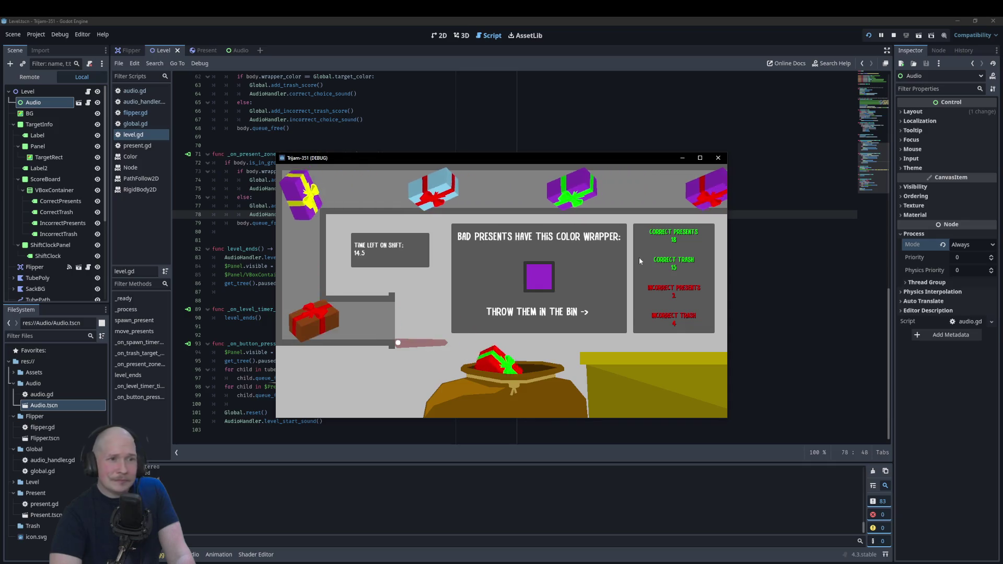
click(638, 252)
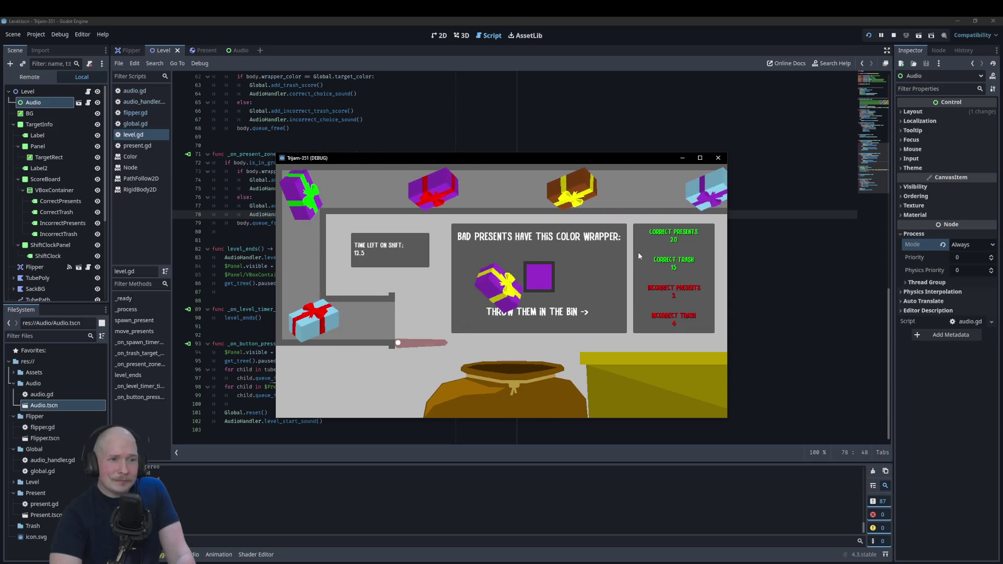
click(638, 251)
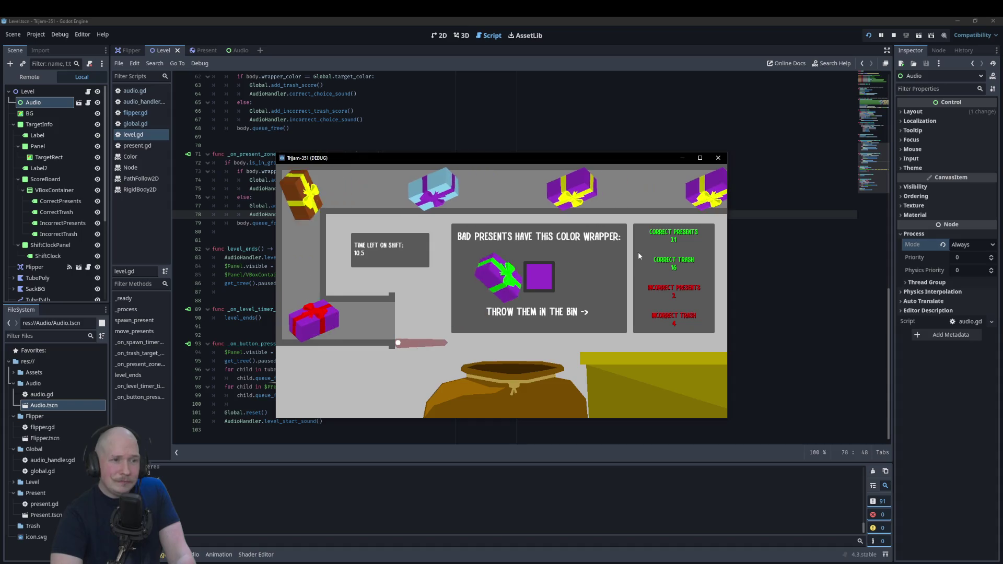
click(638, 252)
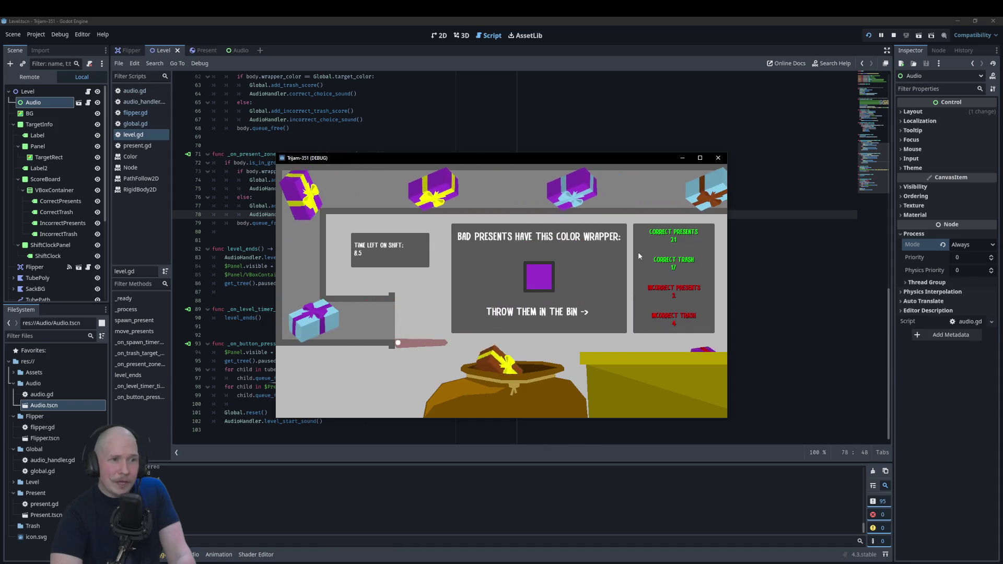
key(space)
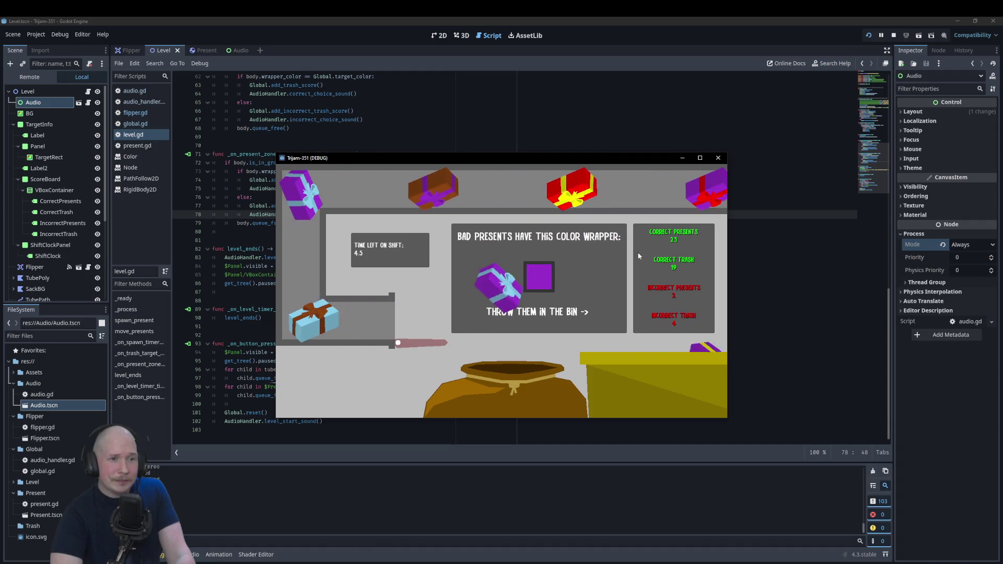
key(space)
key(space)
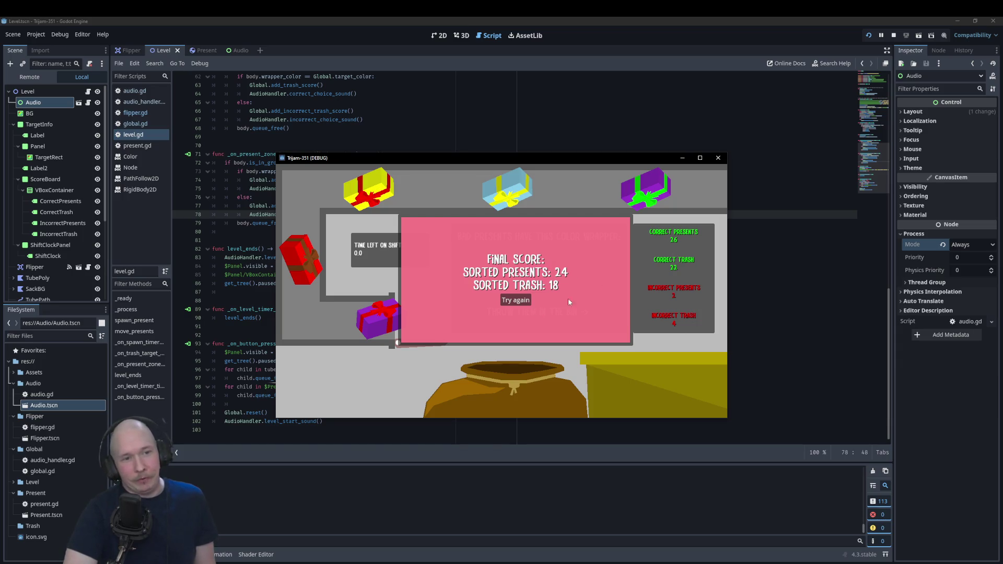
click(519, 299)
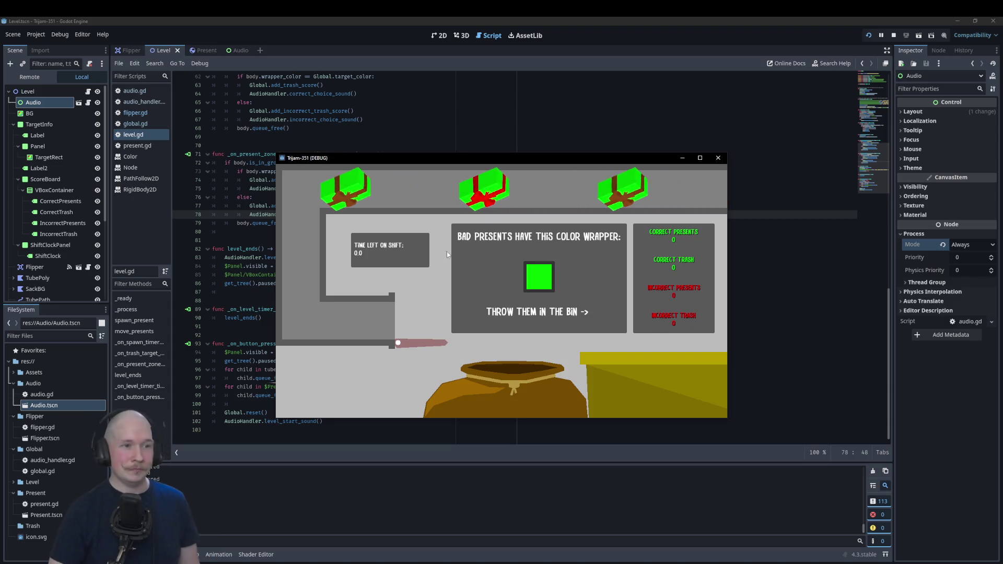
- Stop the running game with F8 to return to level.gd
key(F8)
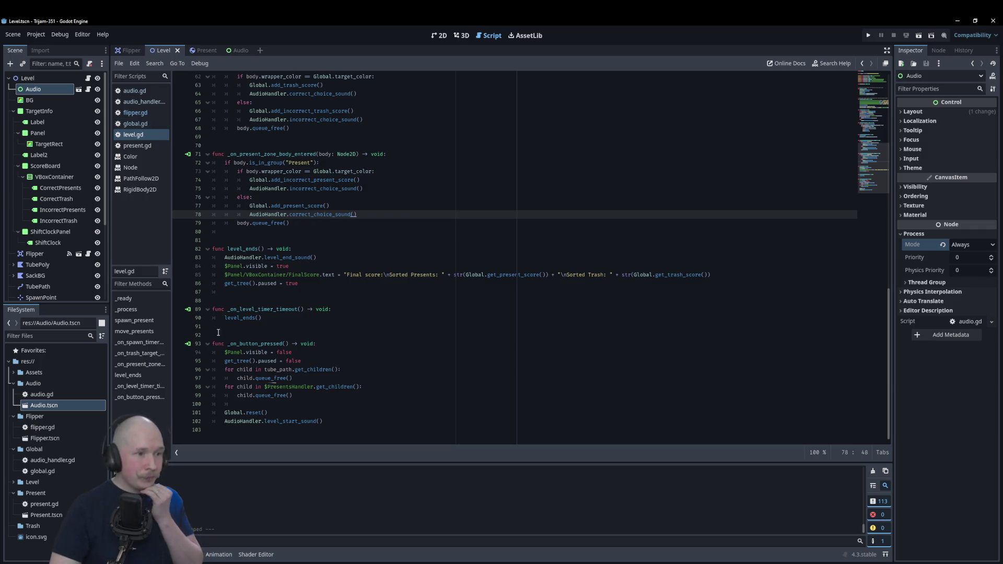
- Copy $LevelTimer.start(Global.level_length) from _ready into _on_button_pressed, after the start sound
click(256, 403)
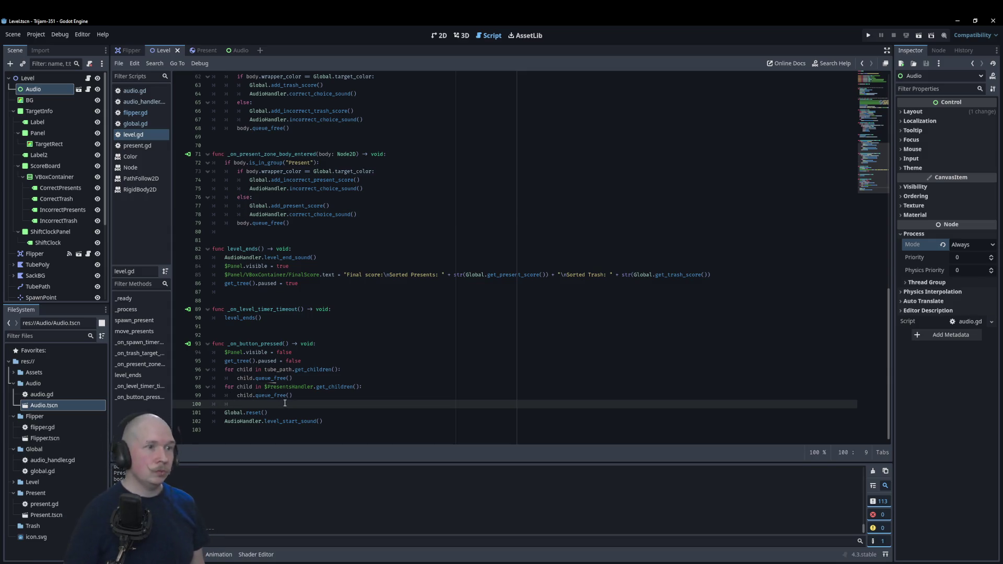
scroll(285, 403, up, 20)
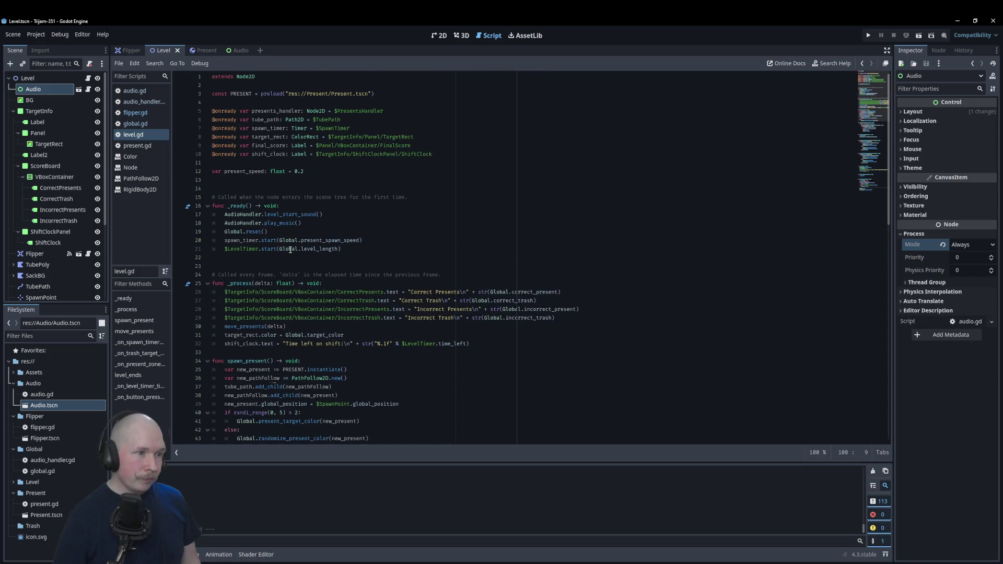
drag(343, 249, 225, 250)
key(ctrl+c)
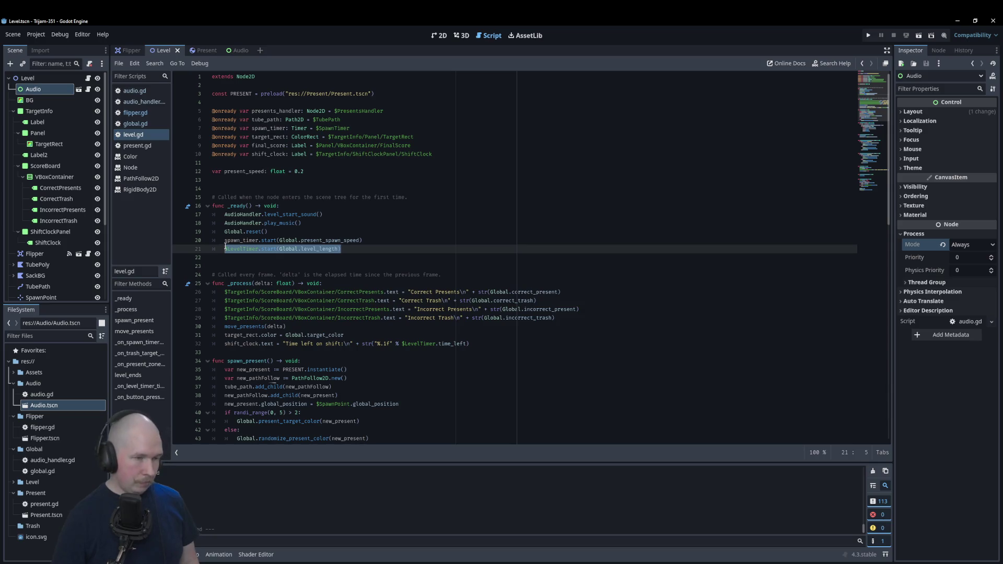
scroll(402, 313, down, 20)
click(330, 403)
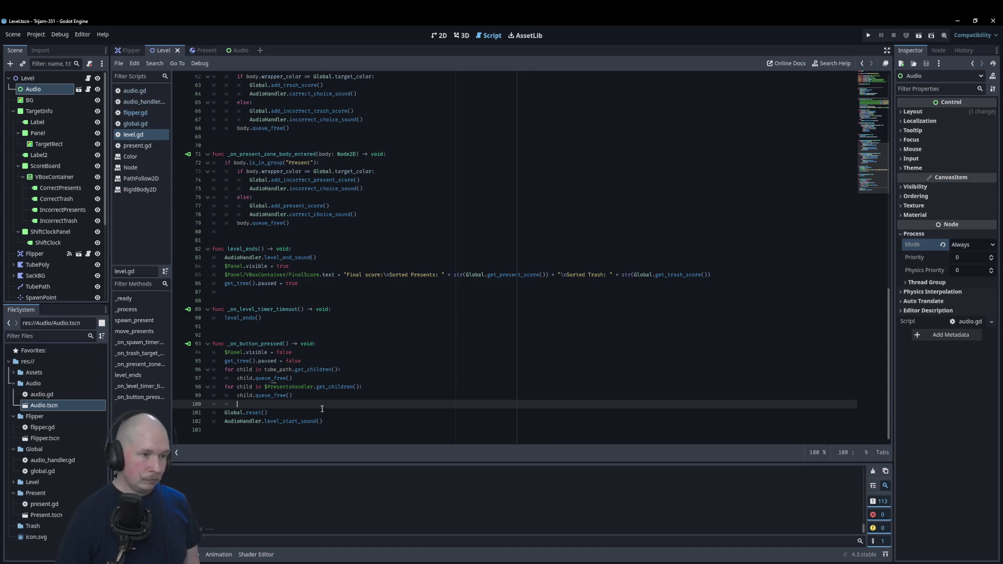
click(348, 415)
click(359, 419)
key(Return)
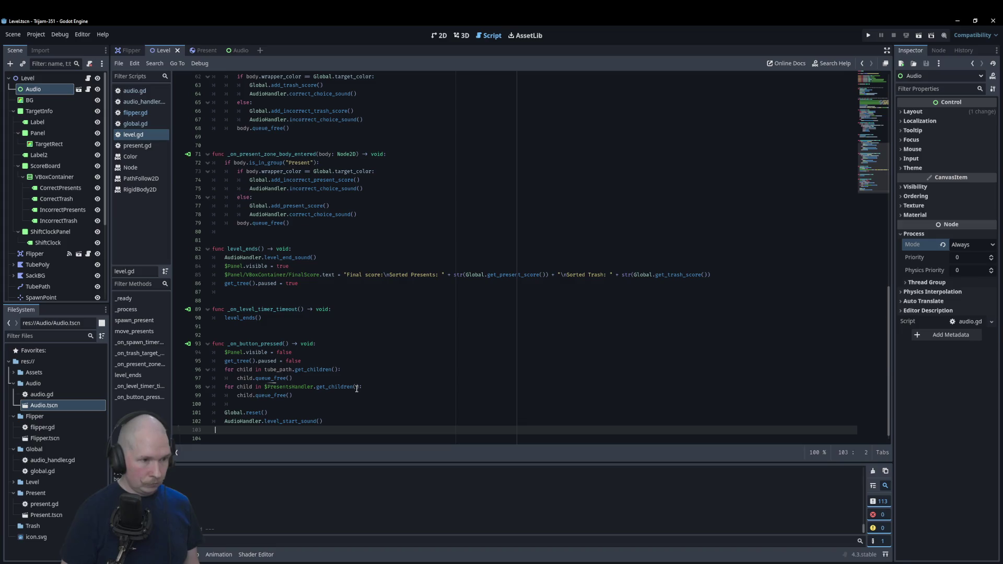
key(Tab)
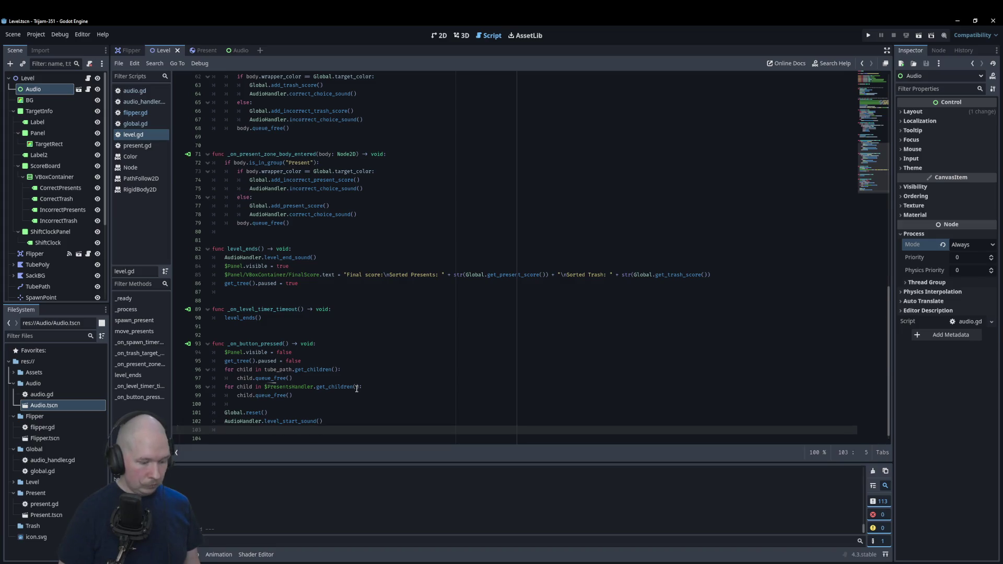
key(ctrl+v)
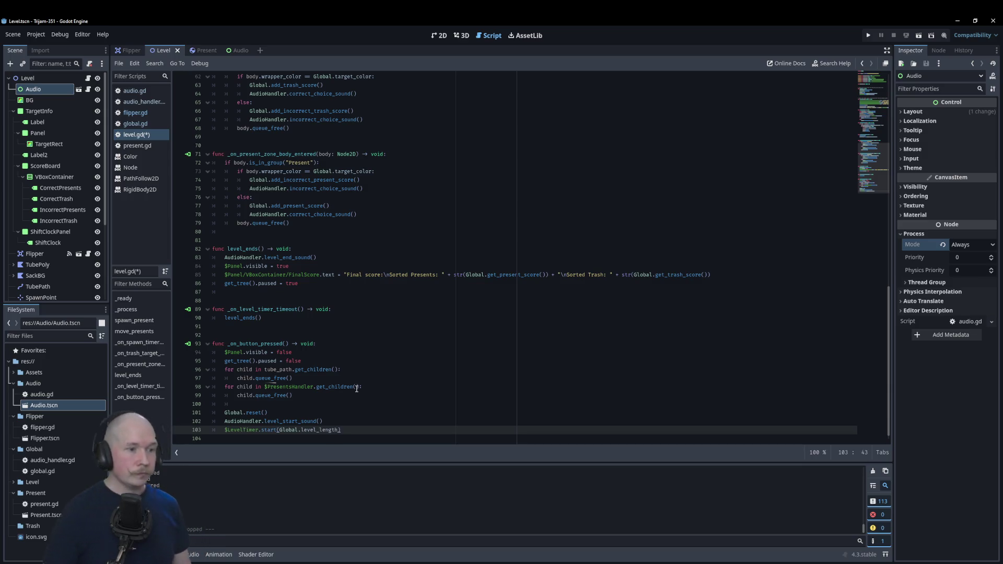
click(415, 301)
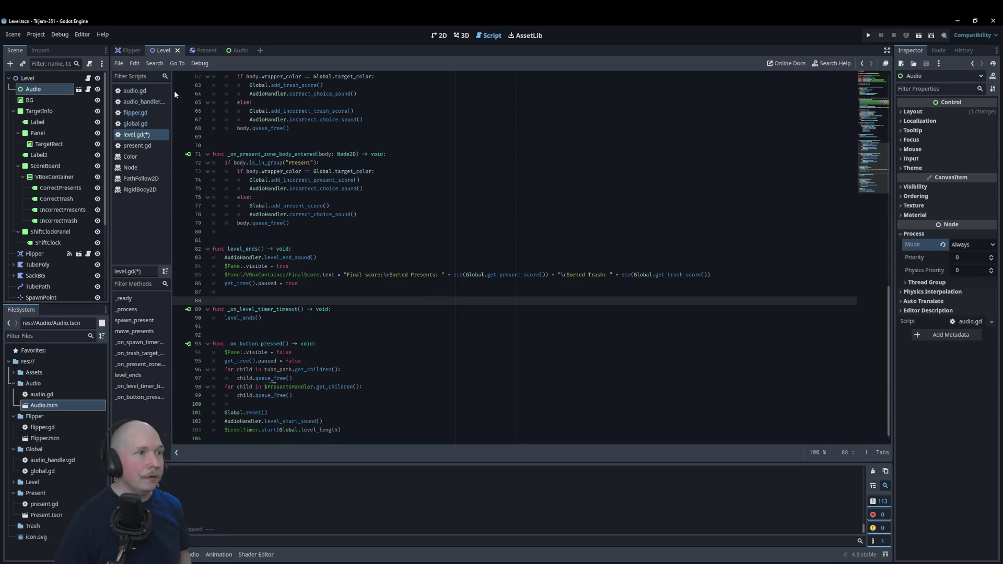
- Quick Load The Jingles of the North into the Level_music node's Stream in the Audio scene
click(230, 51)
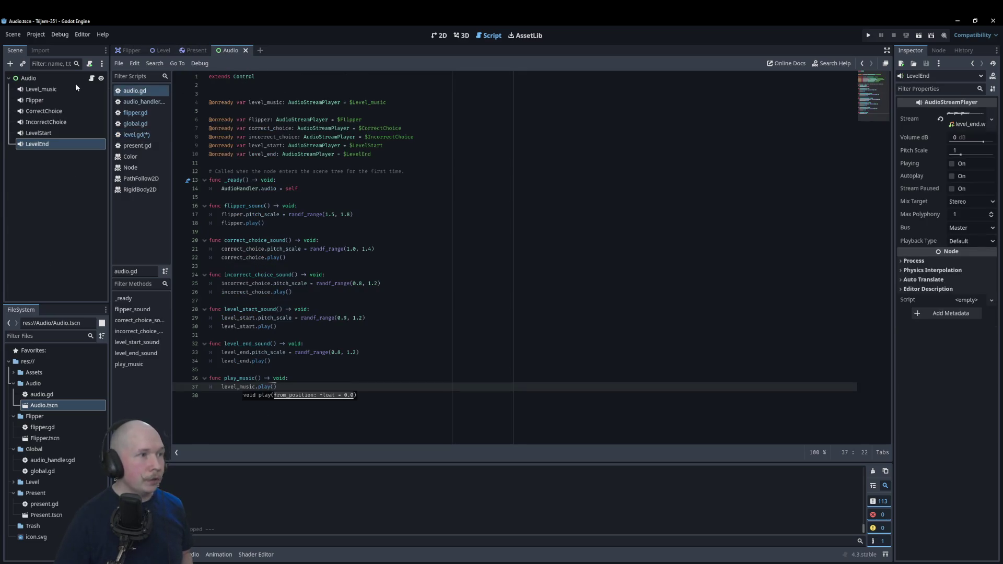
click(61, 89)
click(990, 120)
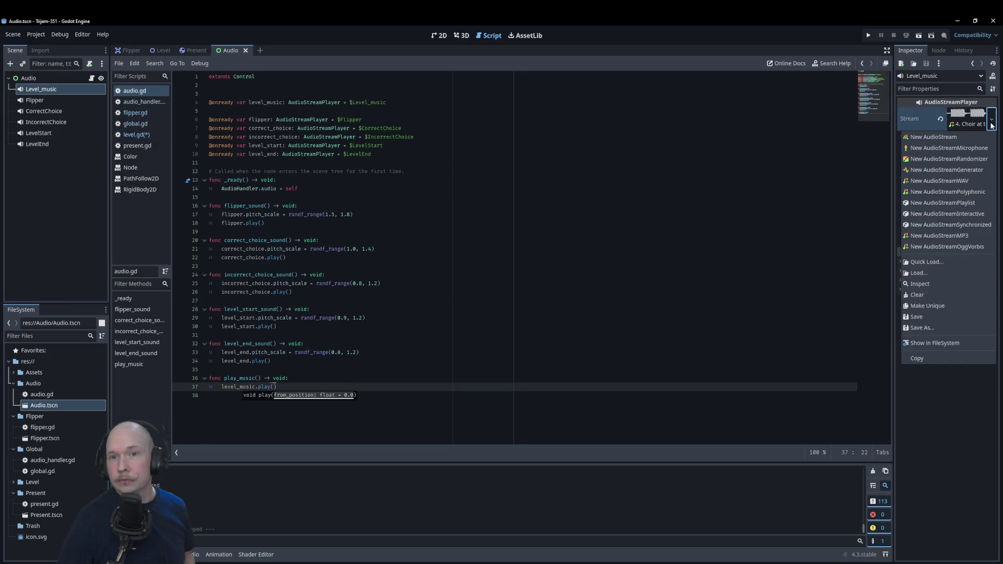
click(939, 258)
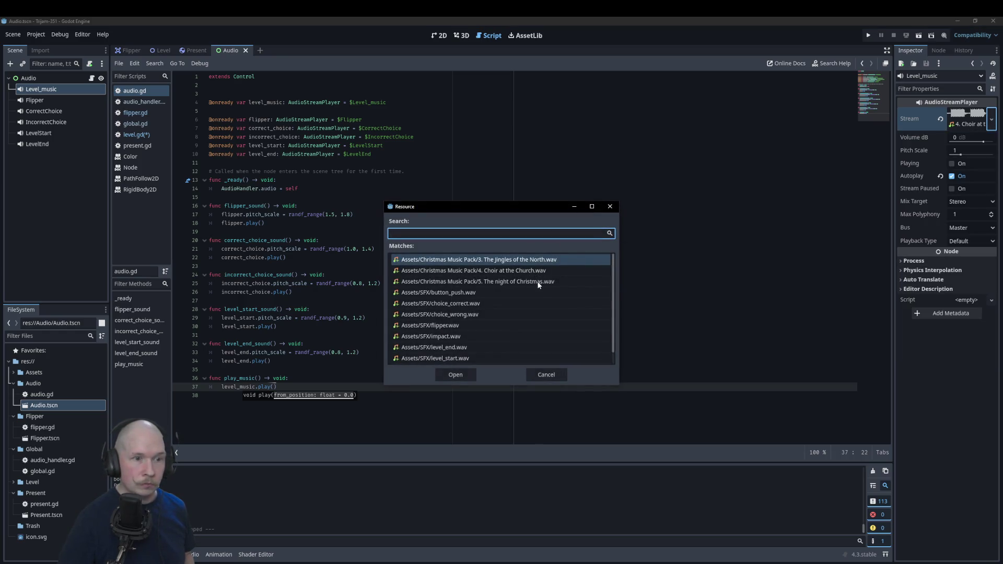
click(458, 373)
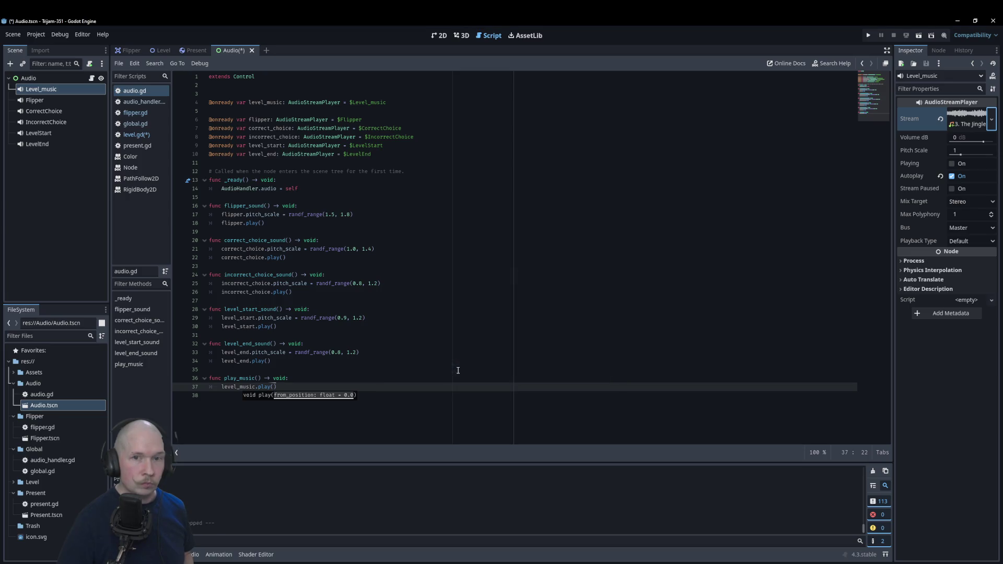
- Preview the new track, save the Audio scene, and switch to the web browser
click(953, 164)
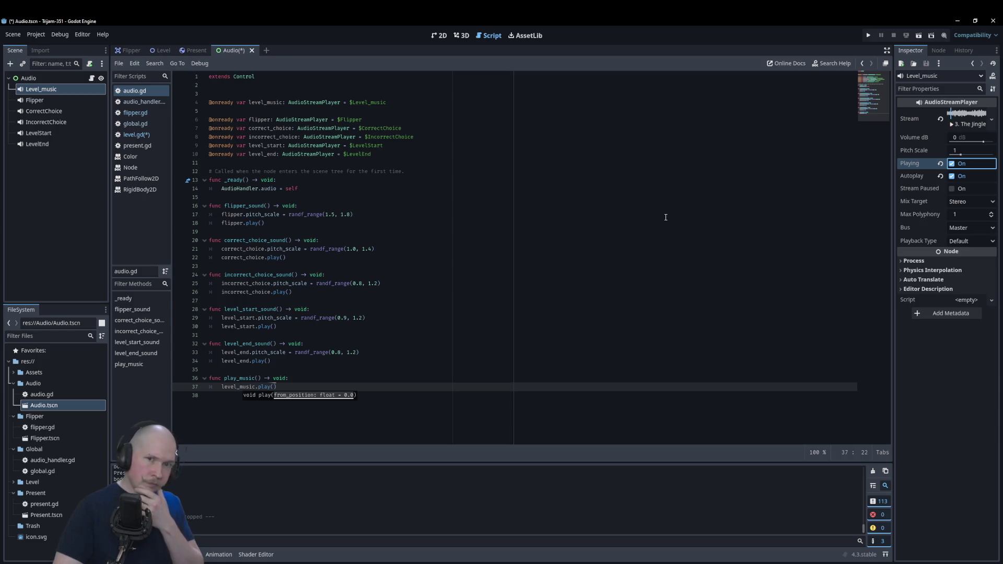
click(663, 175)
click(952, 163)
click(793, 155)
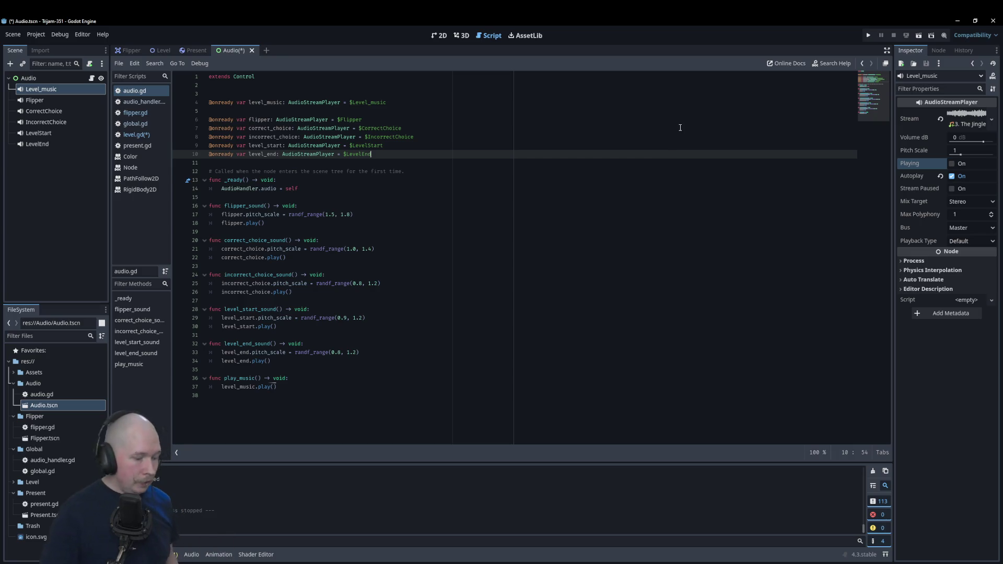
key(ctrl+s)
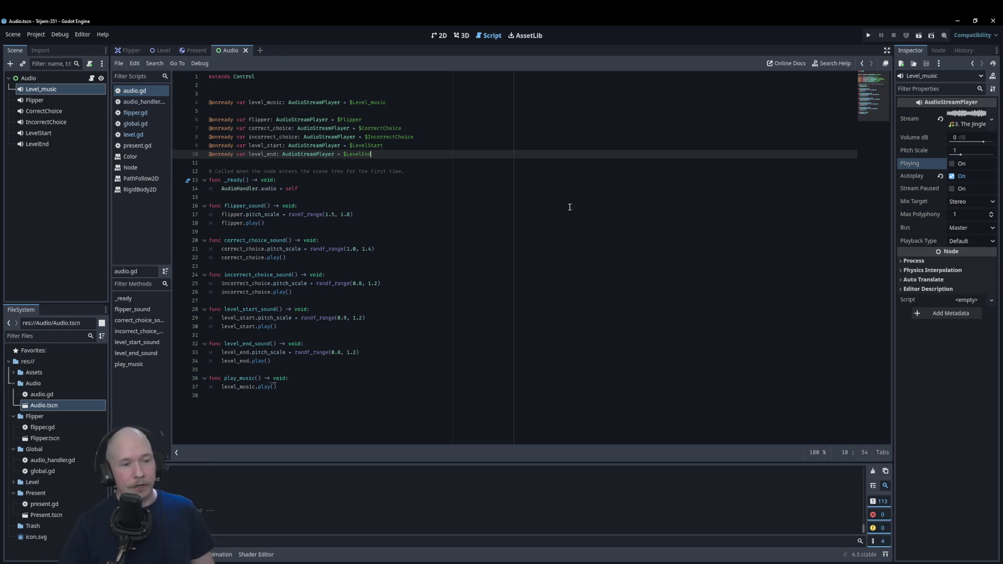
mouse_move(256, 557)
click(258, 528)
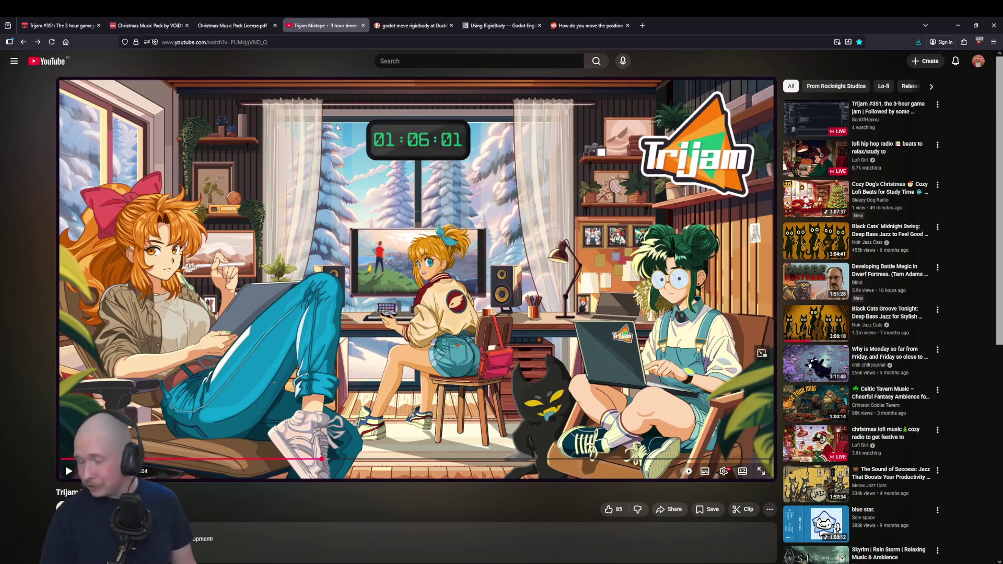
- Open itch.io's Upload new project page in a background tab beside the Trijam #351 page, then return to Godot
click(50, 20)
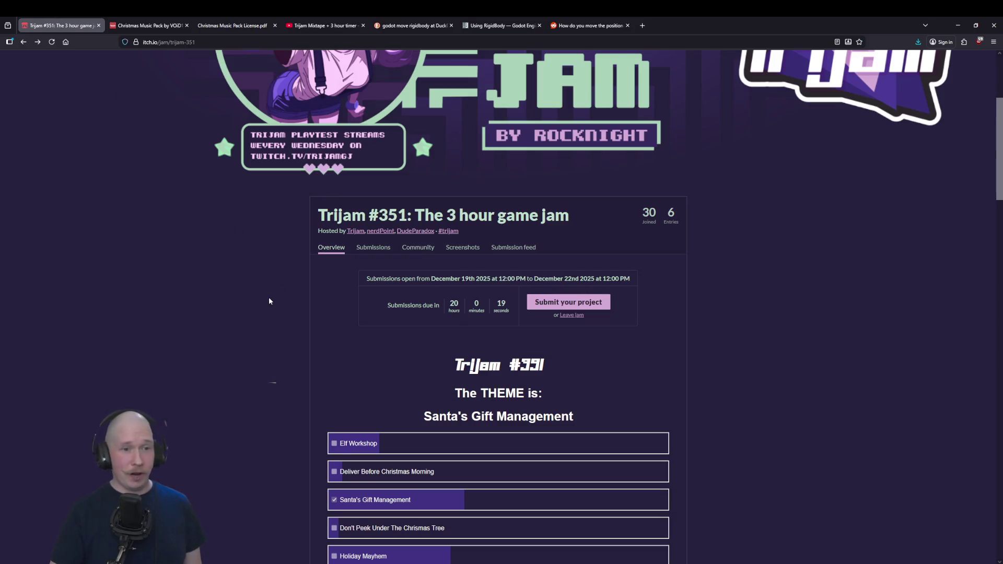
scroll(273, 296, up, 4)
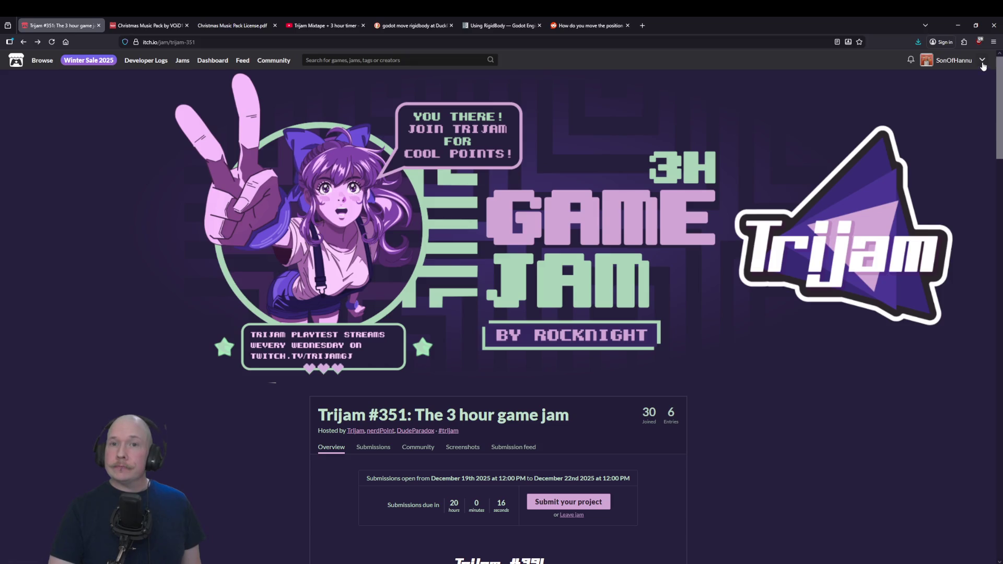
click(983, 65)
middle_click(957, 162)
scroll(312, 294, down, 5)
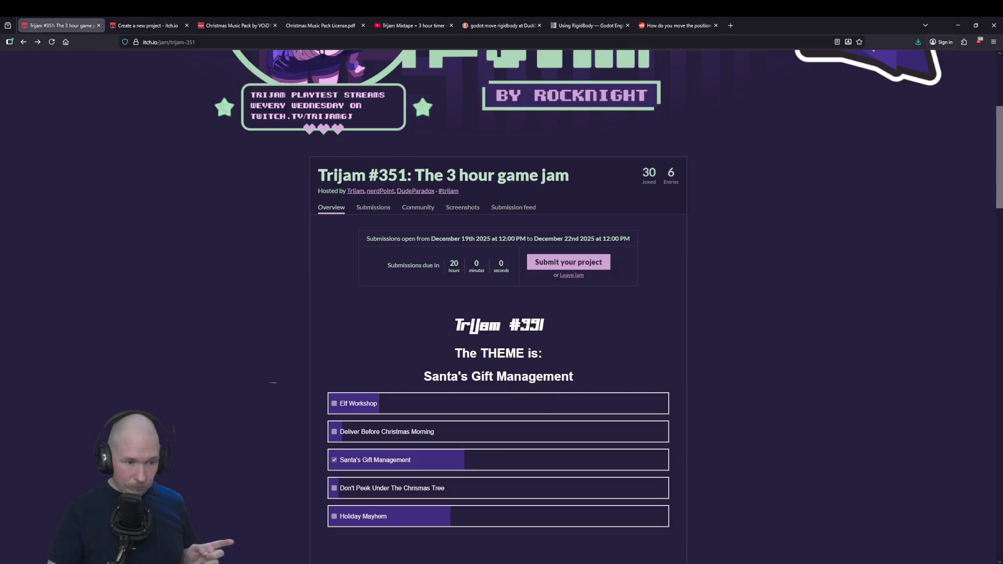
key(alt+Tab)
click(20, 34)
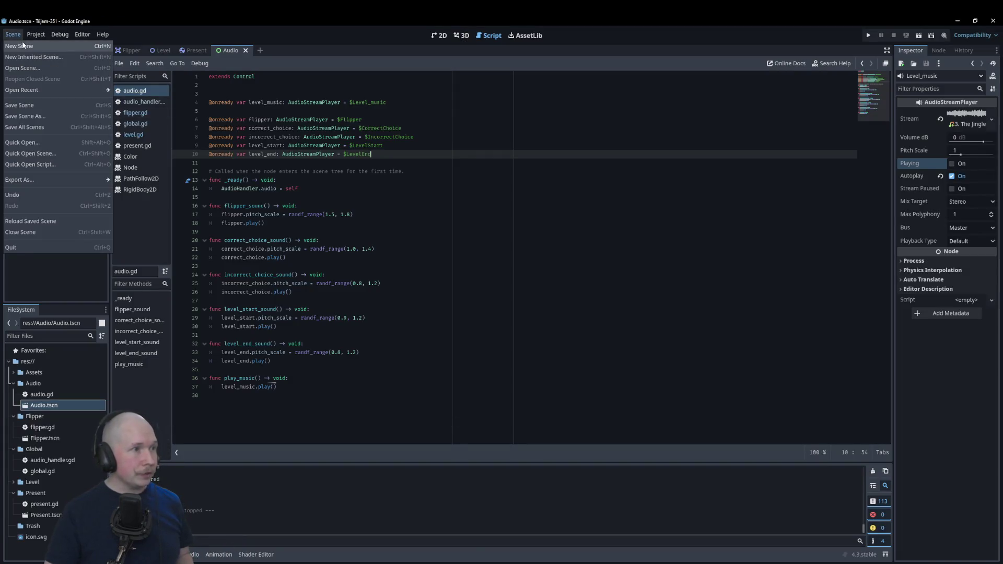
- Add a Web export preset in the project's Export settings and browse for its export path
mouse_move(103, 34)
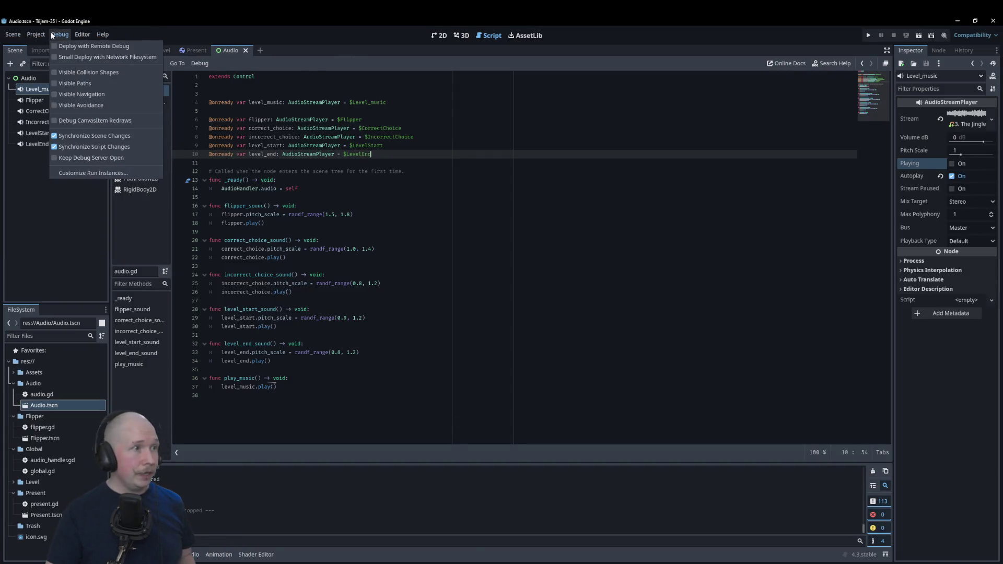
mouse_move(35, 39)
click(37, 77)
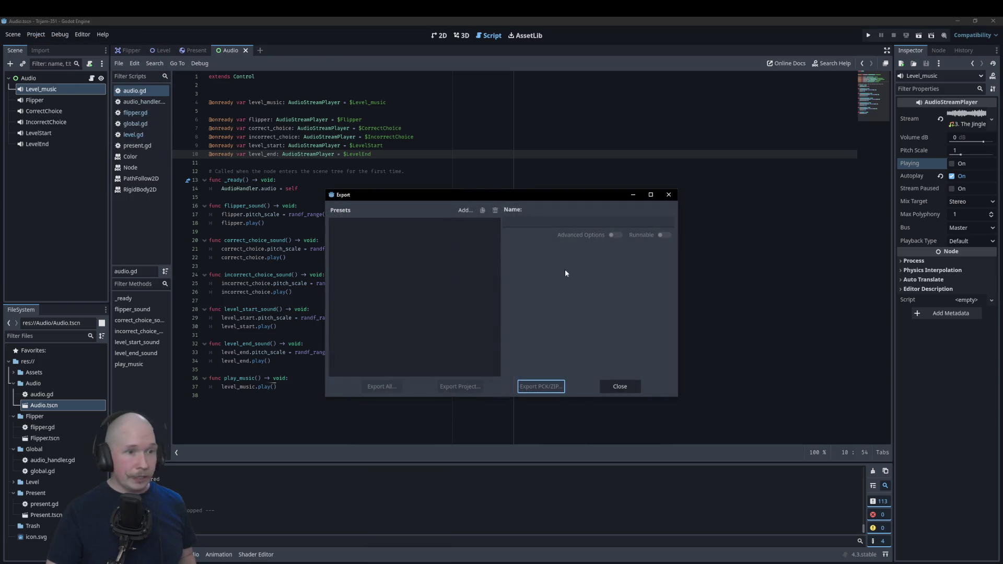
click(470, 211)
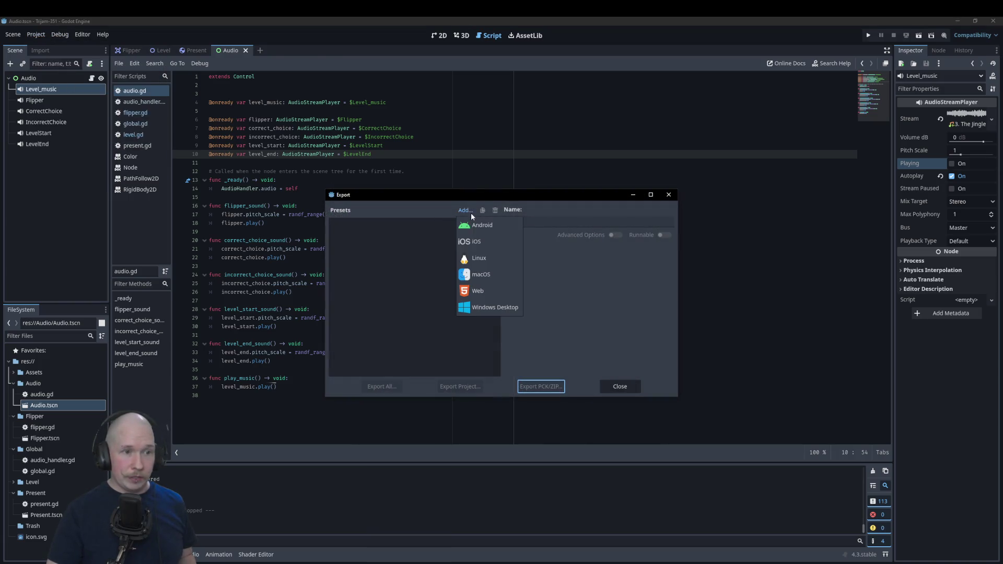
click(485, 292)
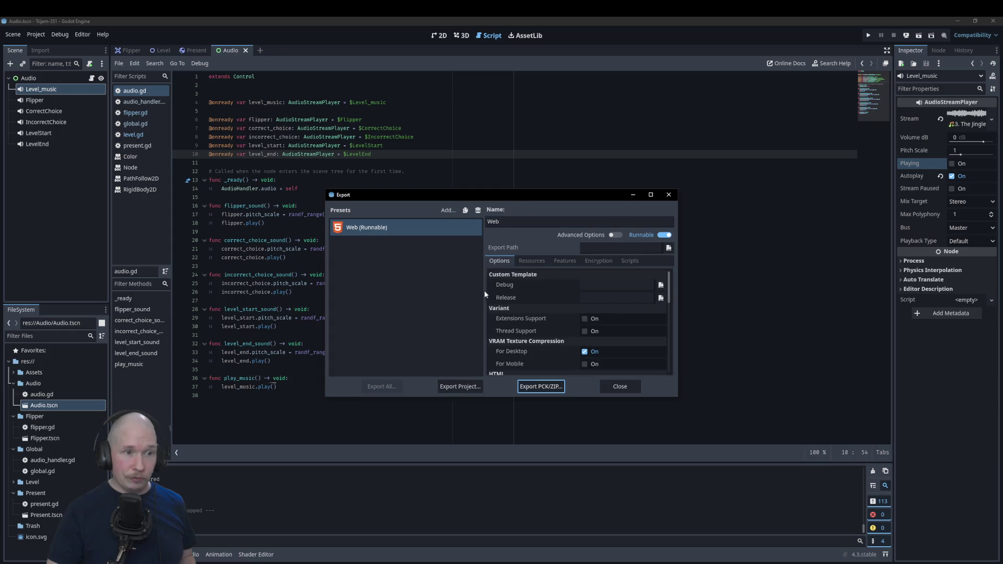
click(619, 247)
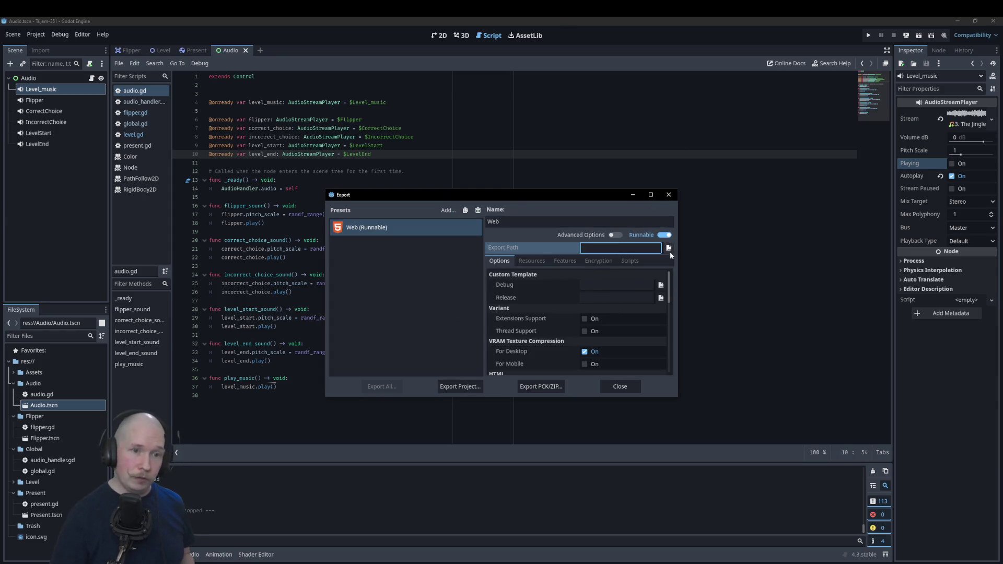
click(669, 248)
- Create a new Web folder and set the export path to Web/index.html
click(698, 171)
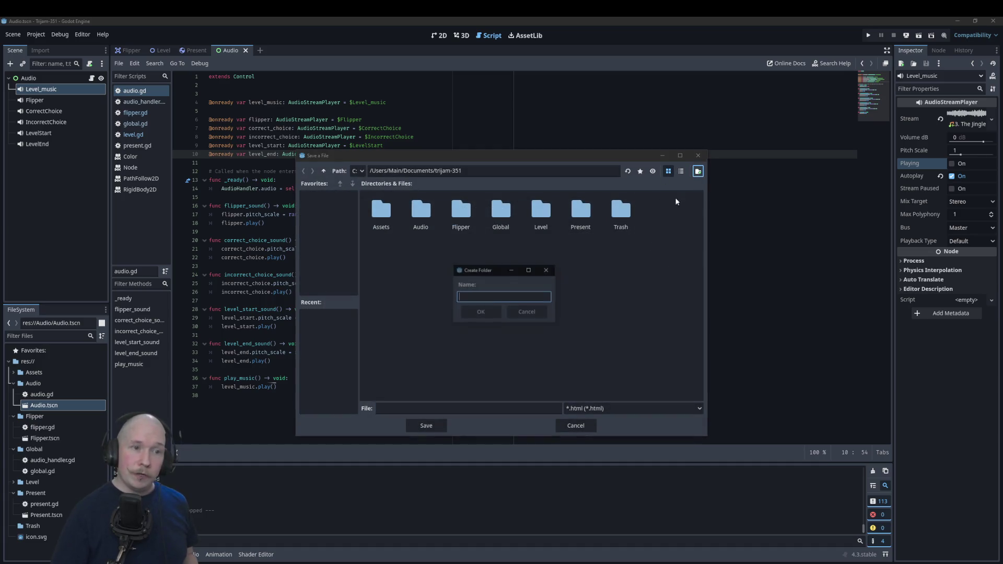
text(Web)
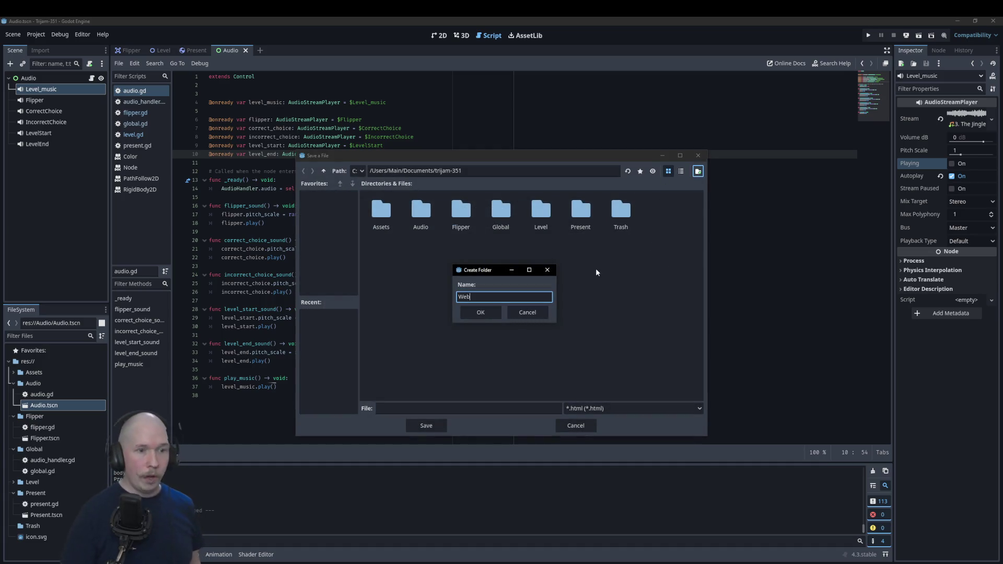
click(480, 311)
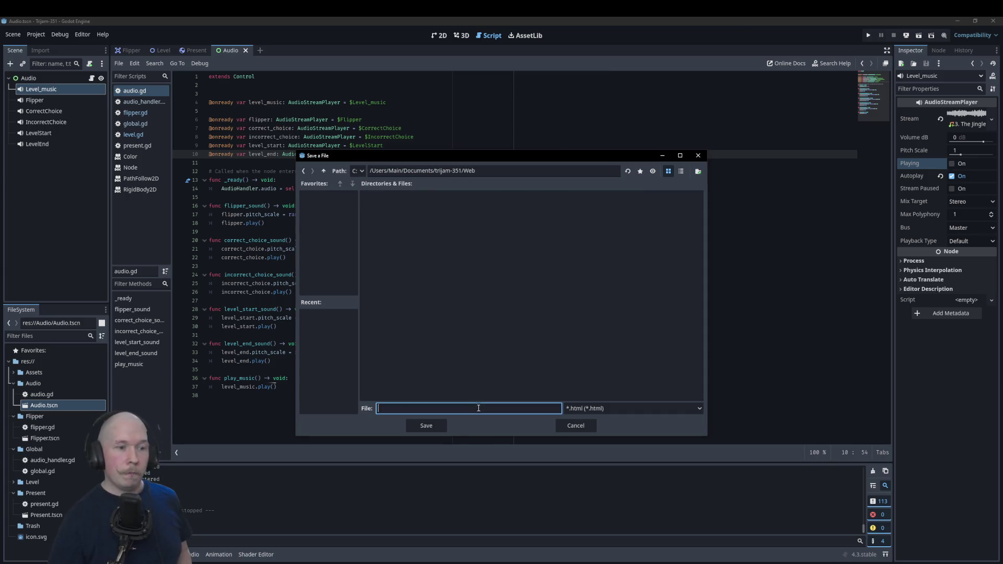
text(index)
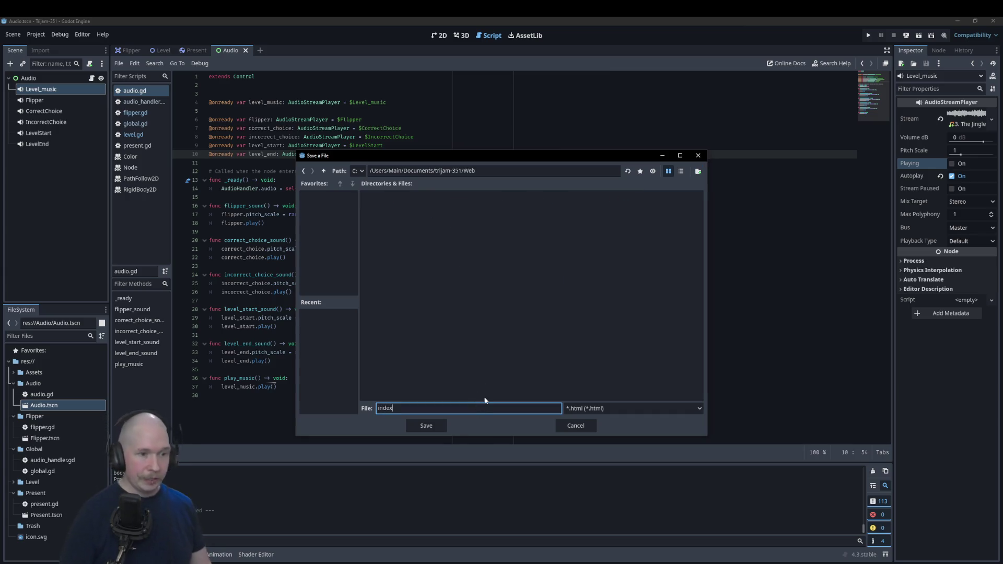
click(441, 426)
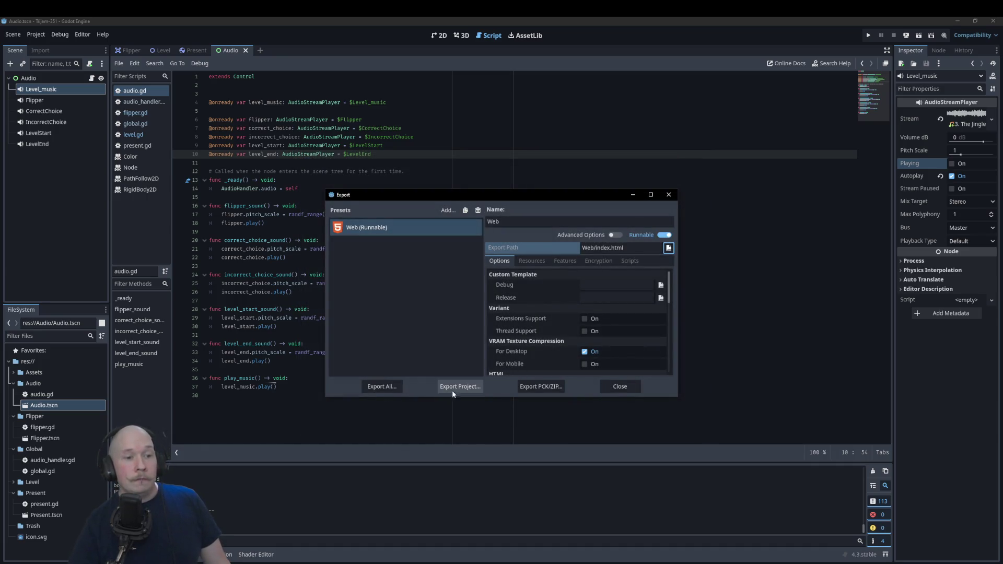
- Export the Web build to index.html, close the Export dialog, and bring up the Web folder
click(455, 386)
click(423, 426)
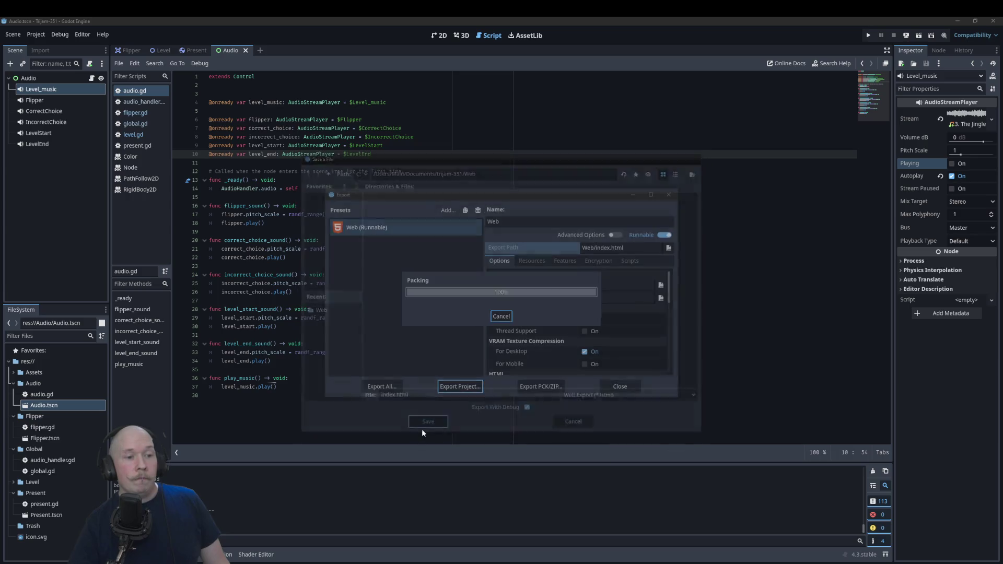
click(619, 386)
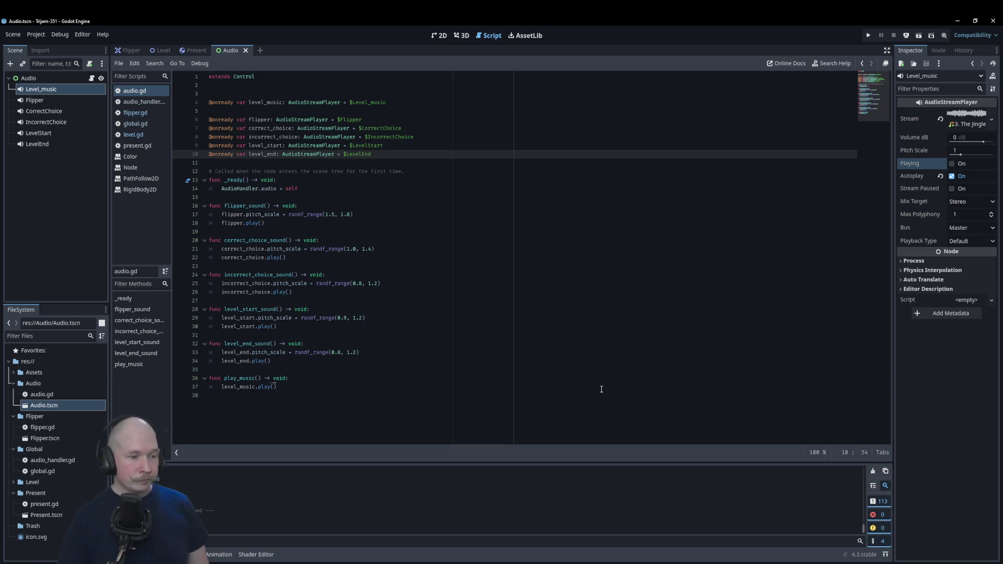
mouse_move(205, 525)
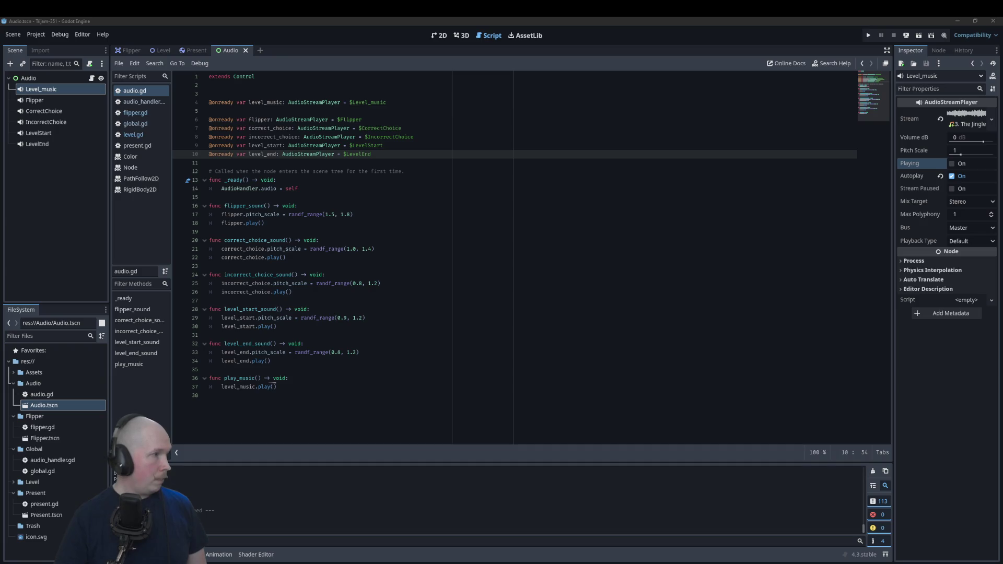
key(alt+Tab)
- Zip all eight exported Web files into Web.zip and minimize the Explorer window
mouse_move(298, 266)
mouse_down()
mouse_move(256, 200)
mouse_move(242, 141)
mouse_up()
right_click(242, 141)
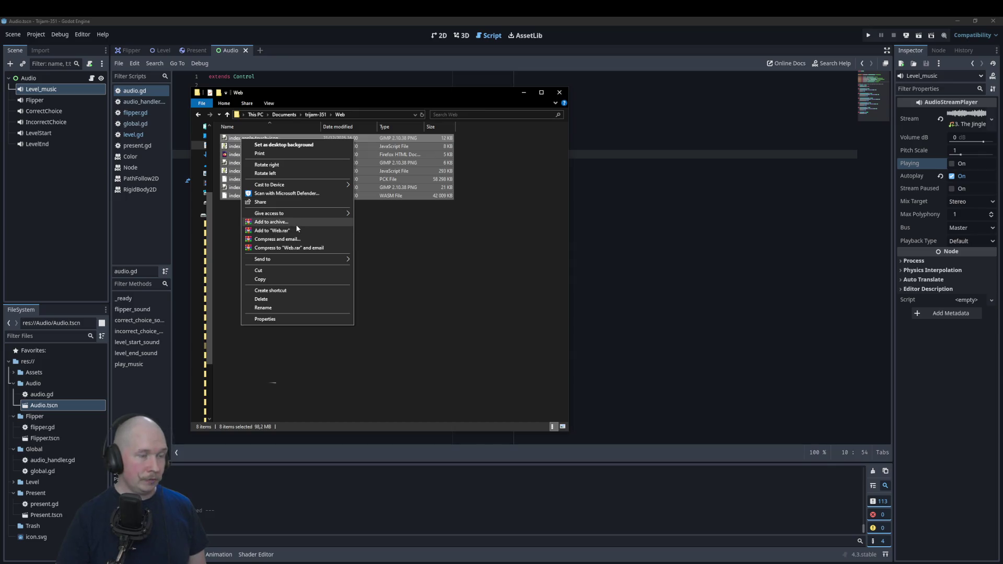
click(296, 223)
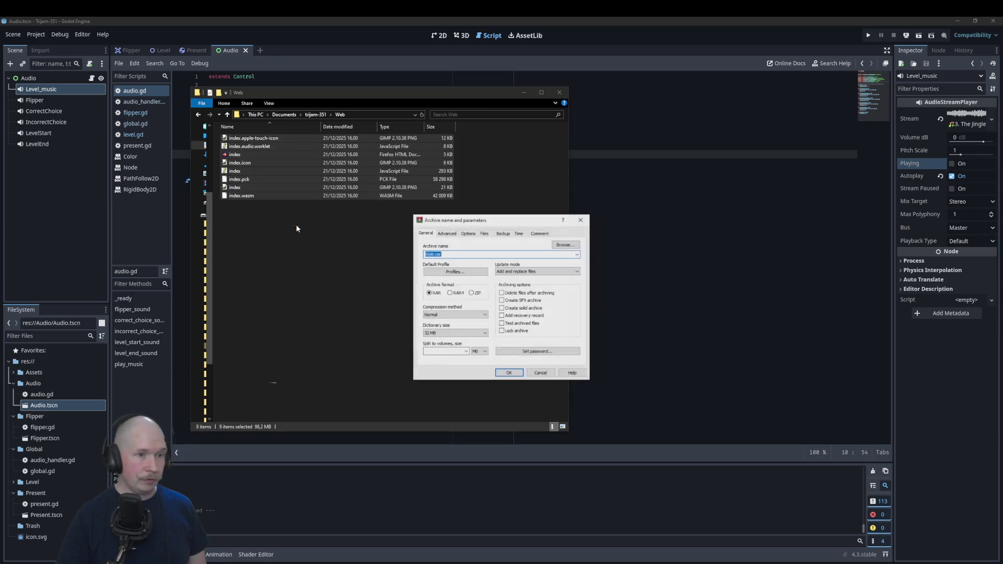
click(474, 295)
click(509, 373)
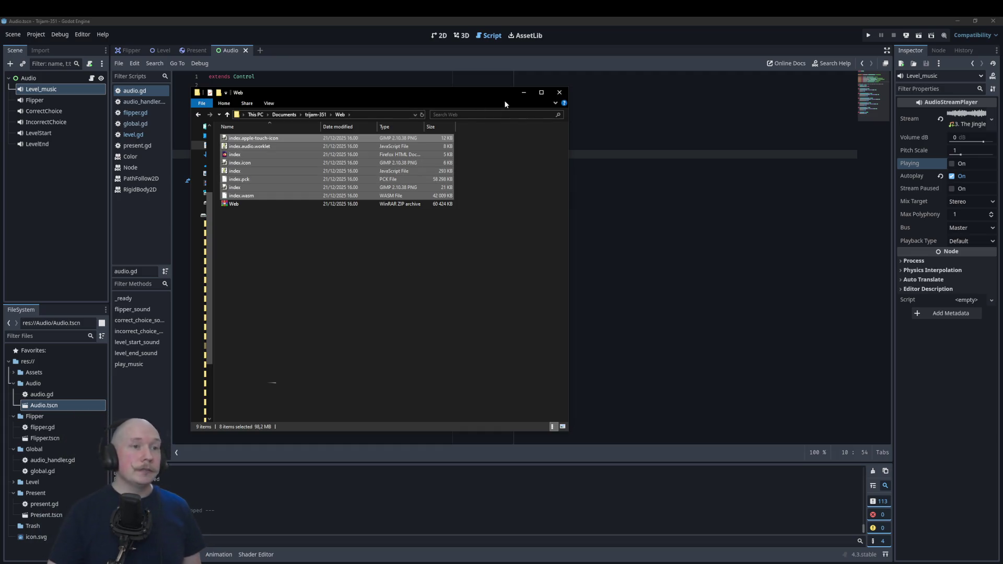
click(524, 94)
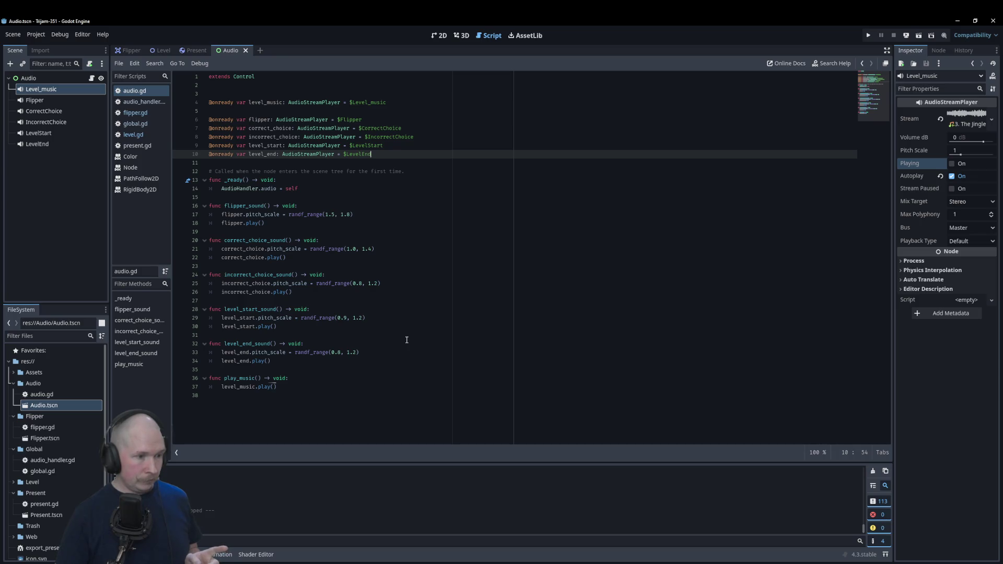
- Run the game with F5 and snip two screenshots of its window during gameplay
click(498, 354)
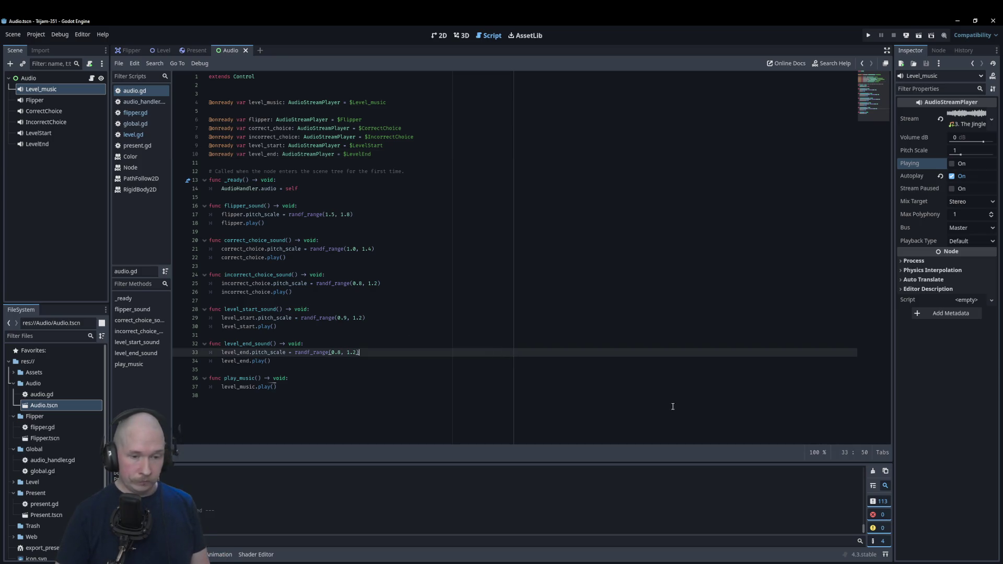
key(F5)
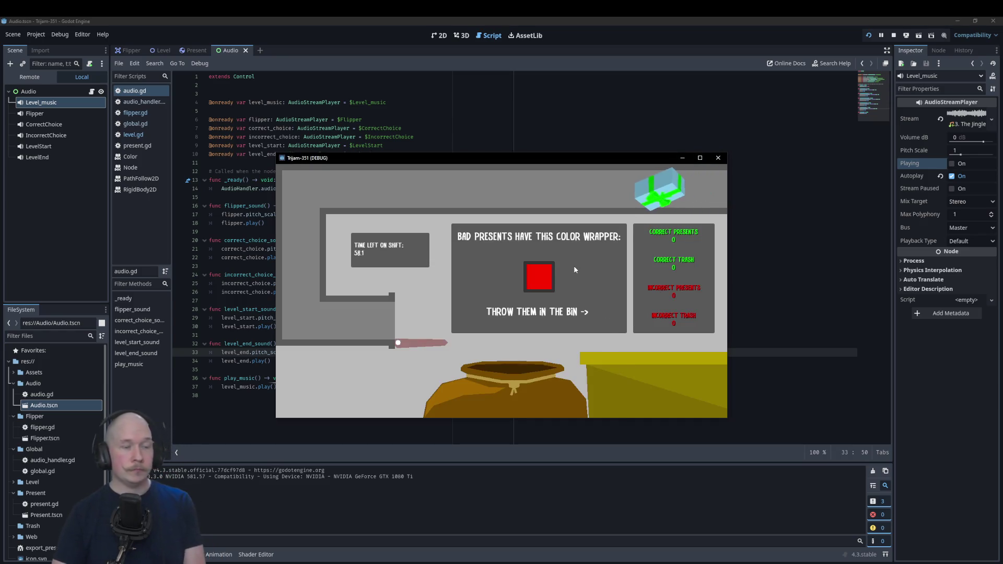
key(super+shift+s)
drag(273, 165, 727, 415)
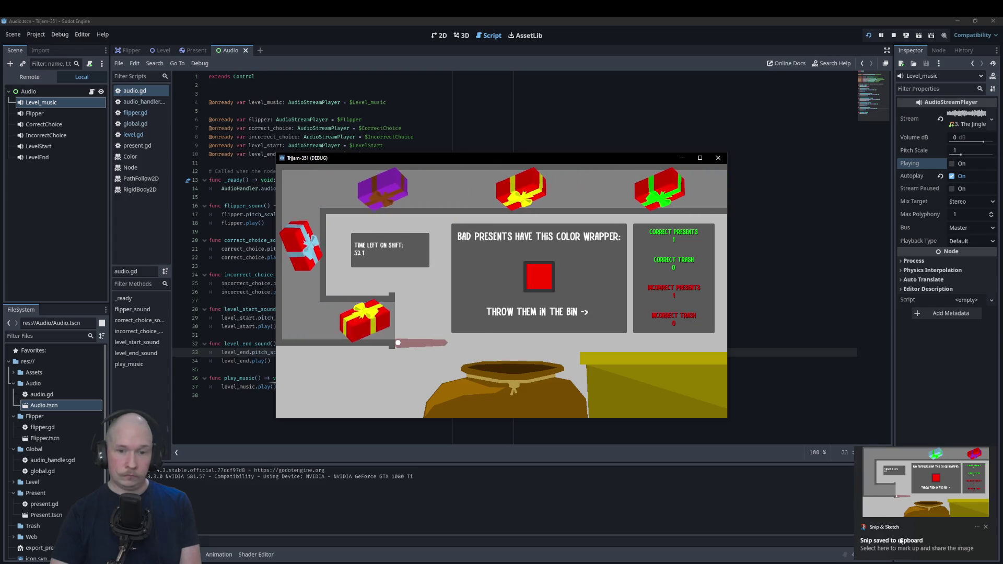
click(986, 527)
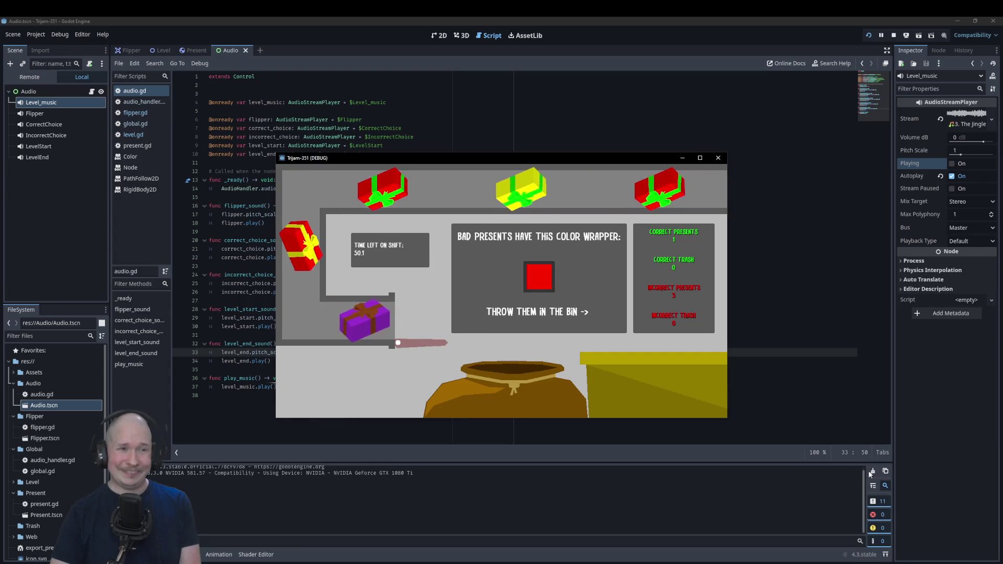
key(super+shift+s)
mouse_move(275, 164)
mouse_down()
mouse_move(713, 385)
mouse_move(727, 419)
mouse_up()
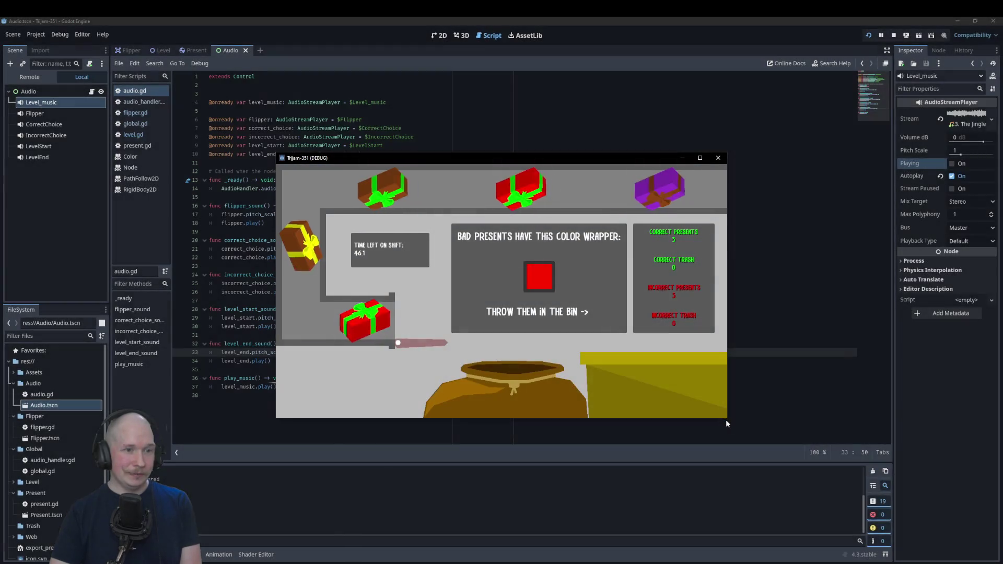
click(902, 489)
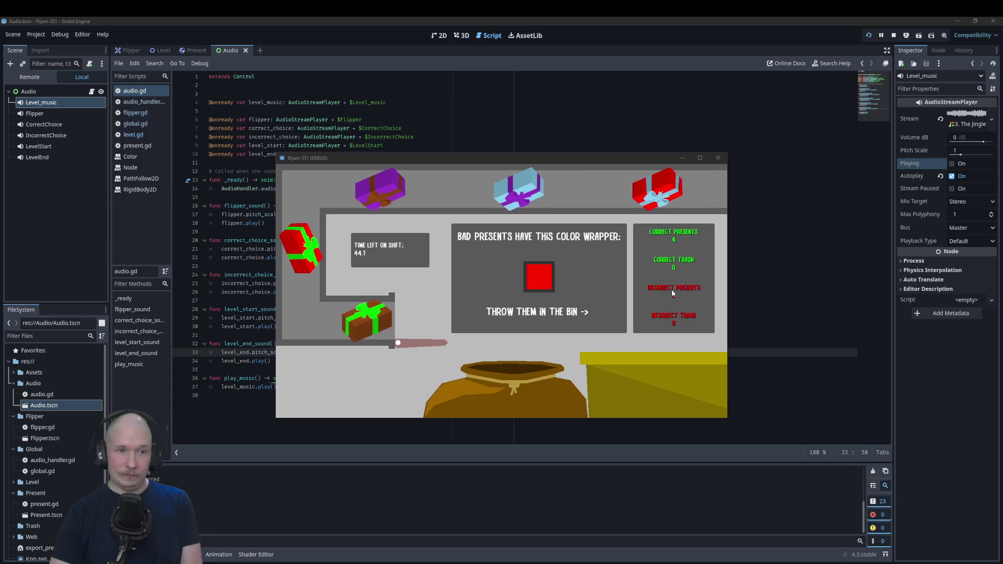
- Close the running game and save the gameplay screenshot as a JPG in Documents/trijam-351
click(719, 160)
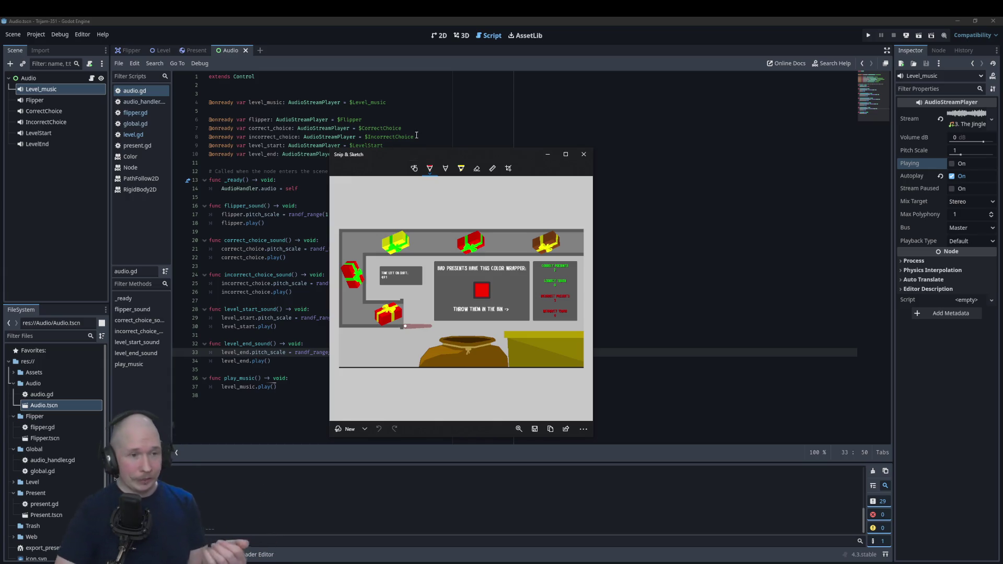
click(534, 429)
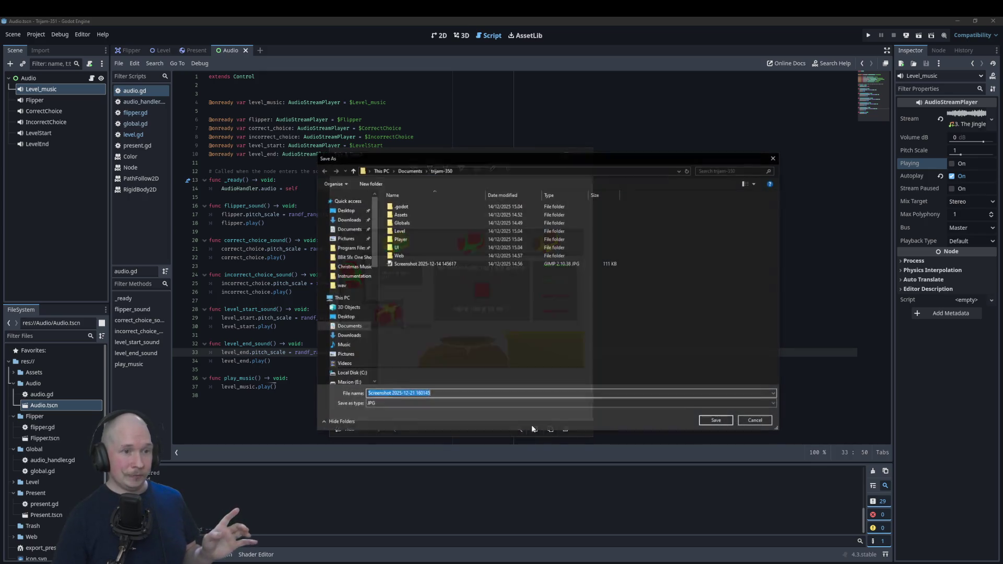
click(403, 172)
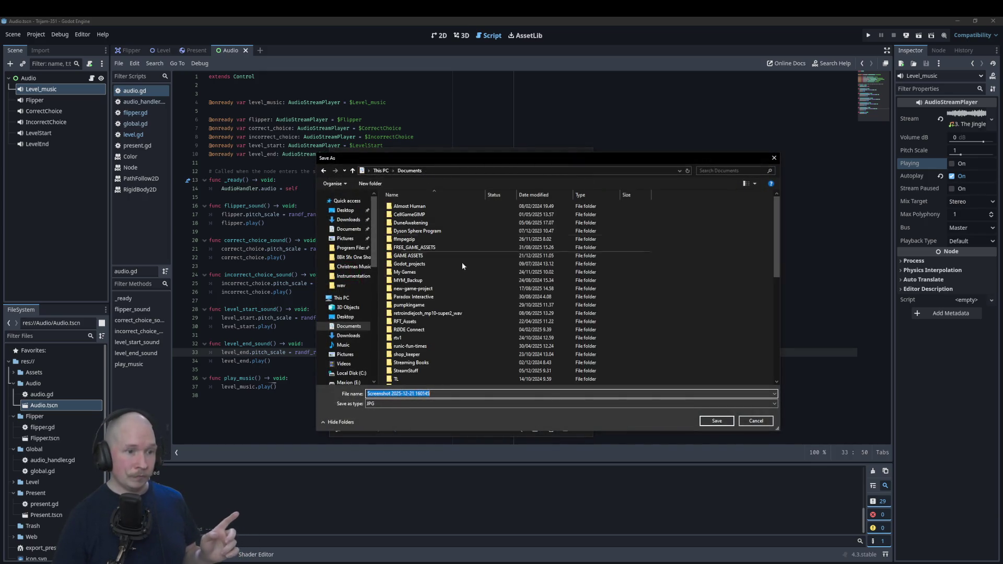
scroll(443, 351, down, 15)
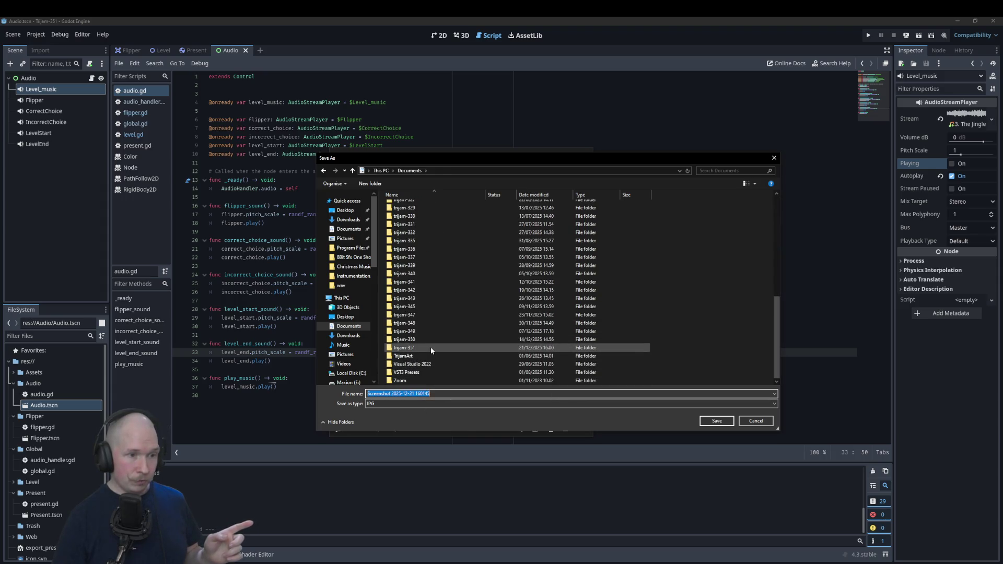
double_click(431, 347)
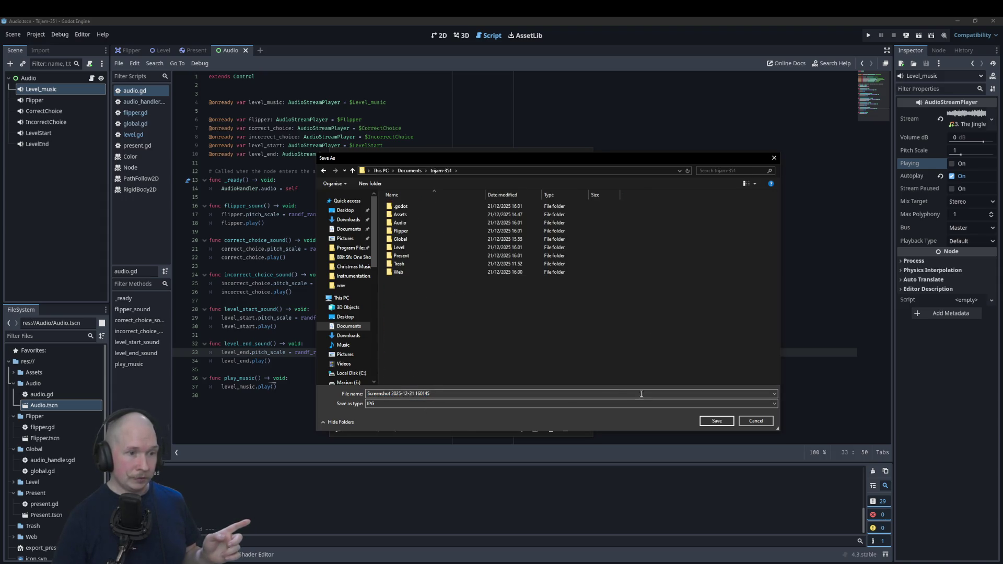
click(717, 421)
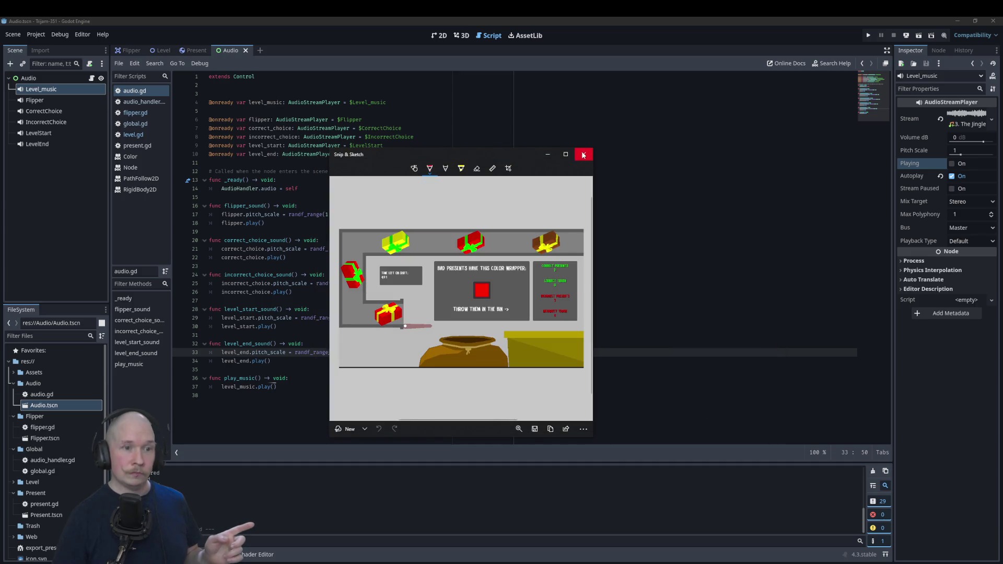
click(582, 155)
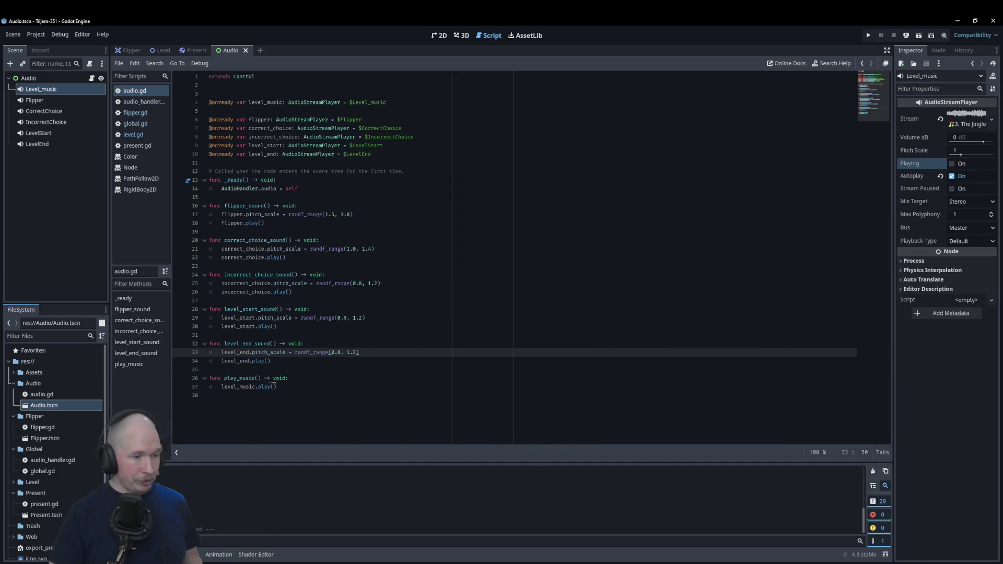
click(242, 563)
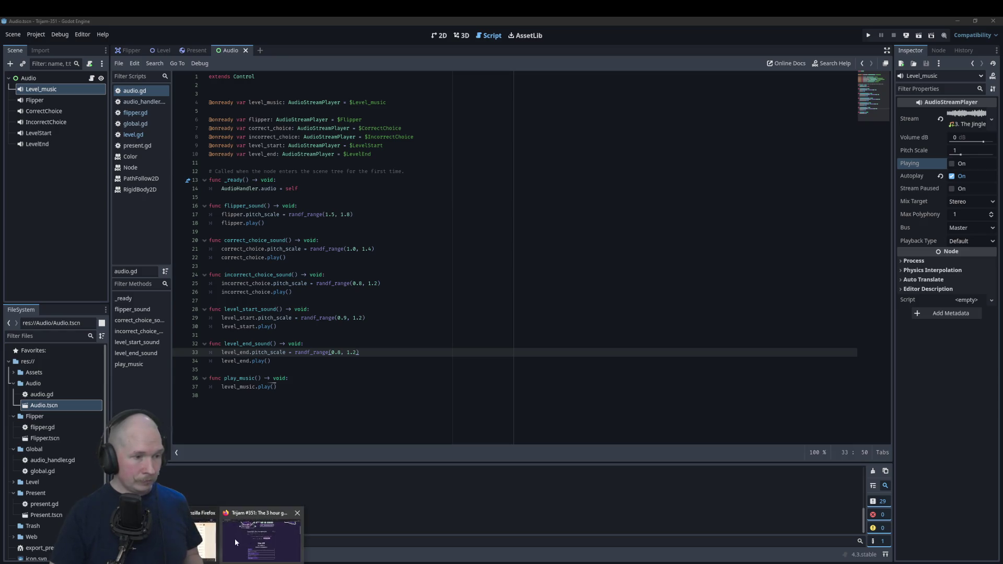
- Enter 'Present Sorter' as the project title on the Create a new project form, replacing a typo
click(238, 541)
scroll(609, 212, up, 5)
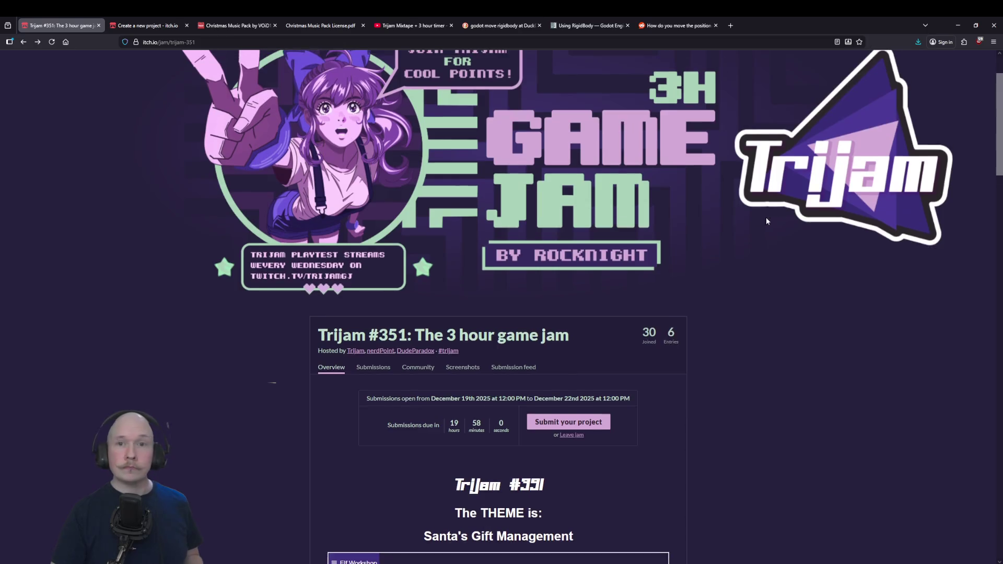
click(148, 25)
click(367, 178)
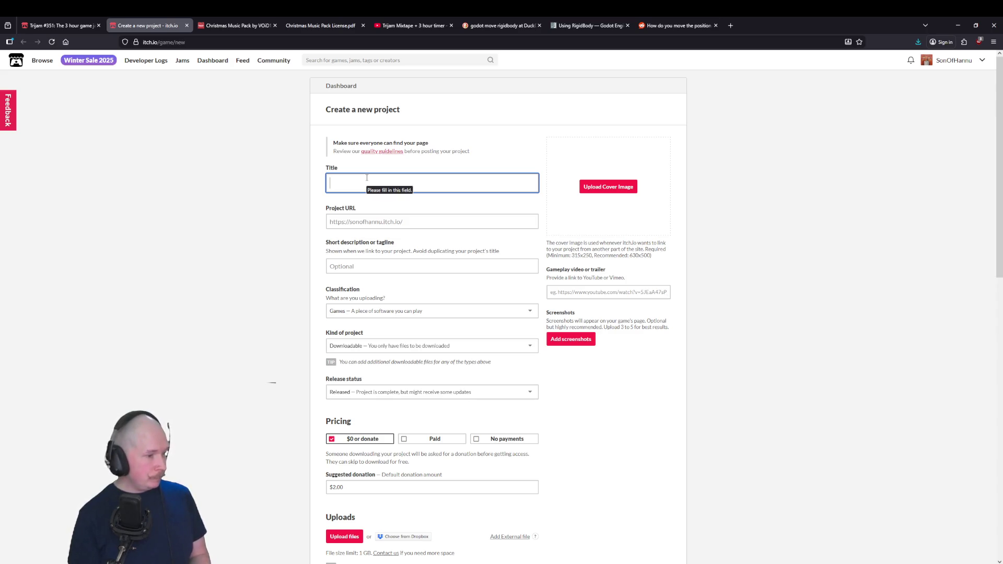
text(S)
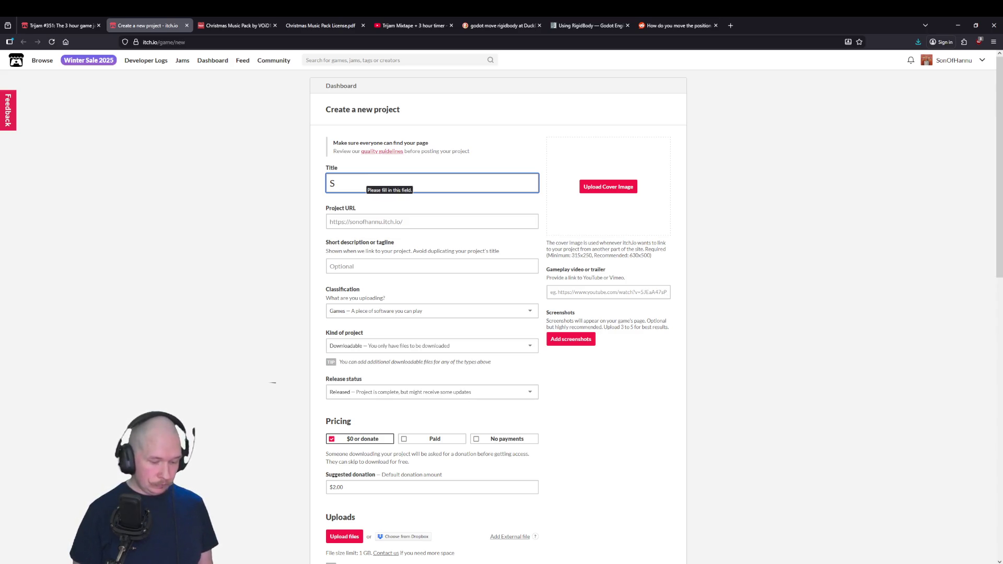
text(rting it all)
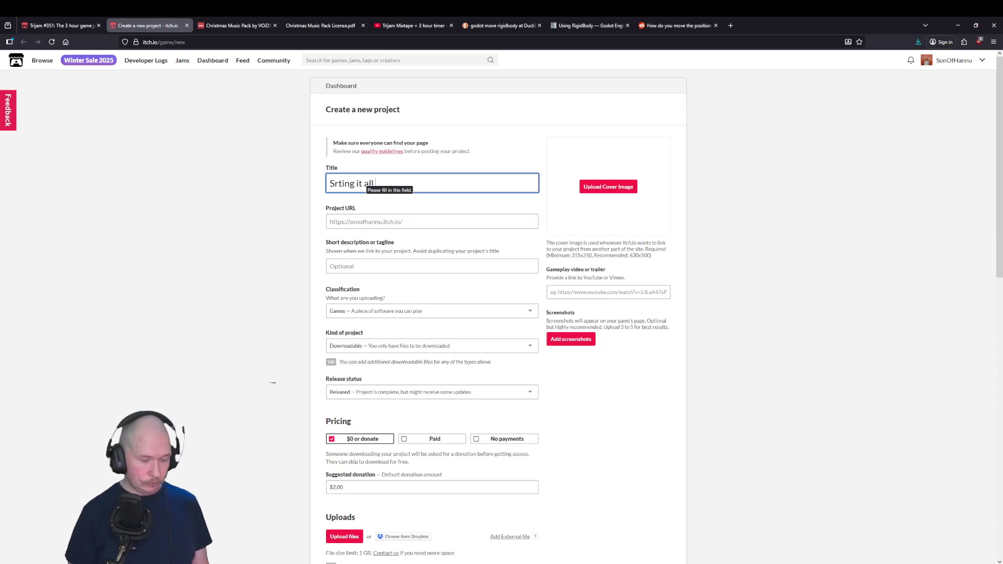
key(ctrl+BackSpace)
key(ctrl+BackSpace)
key(ctrl+BackSpace)
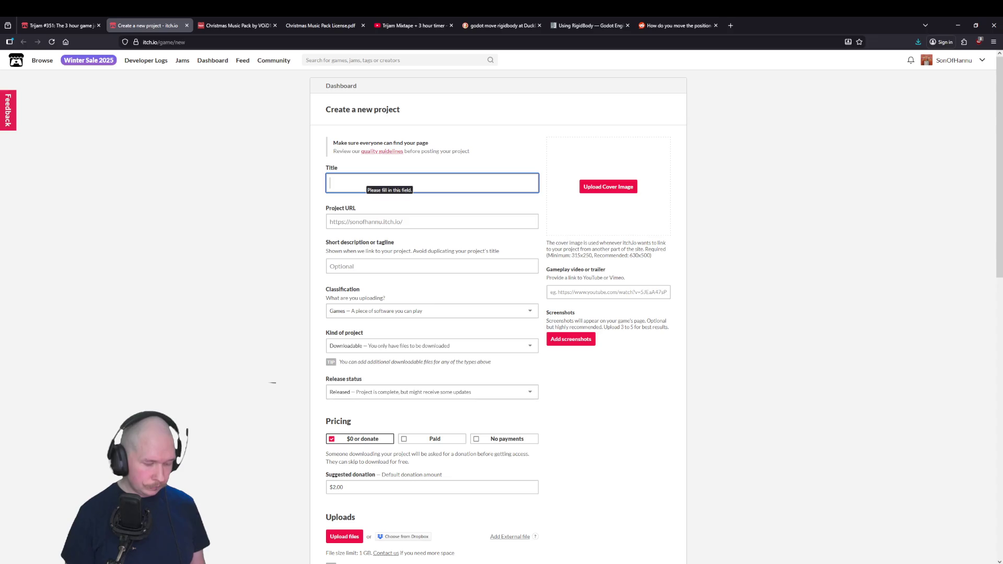
text(Pre)
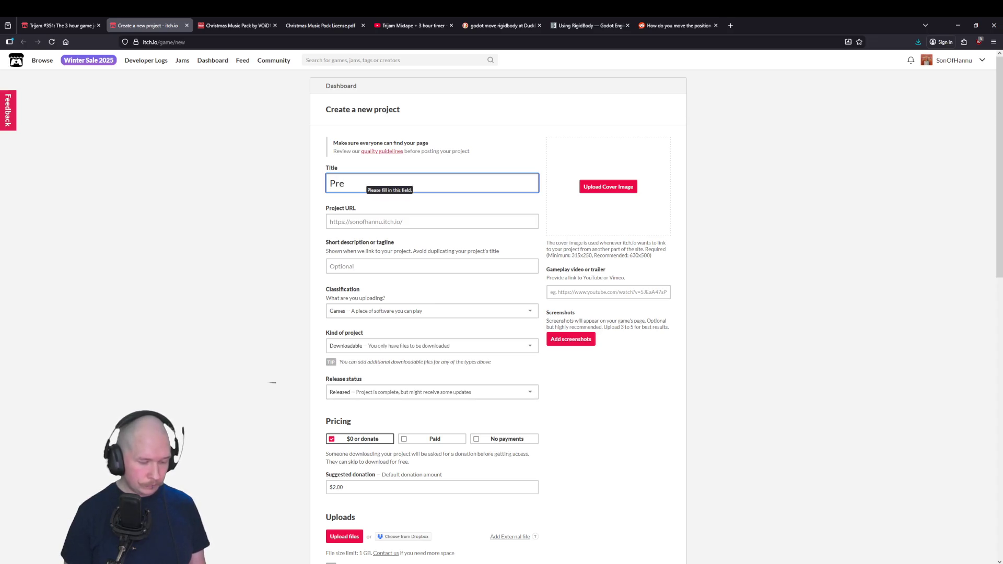
text(sent Sort)
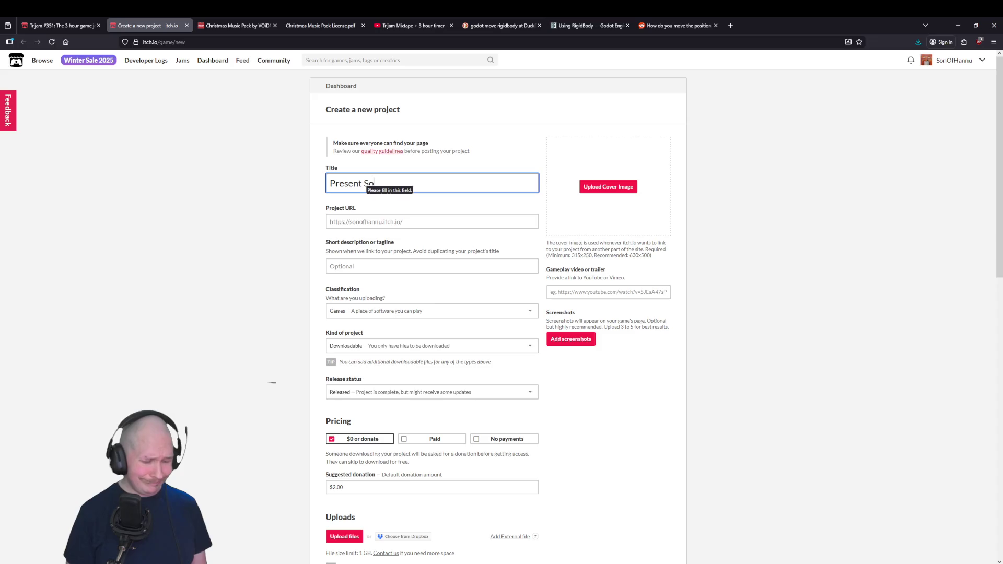
text(er)
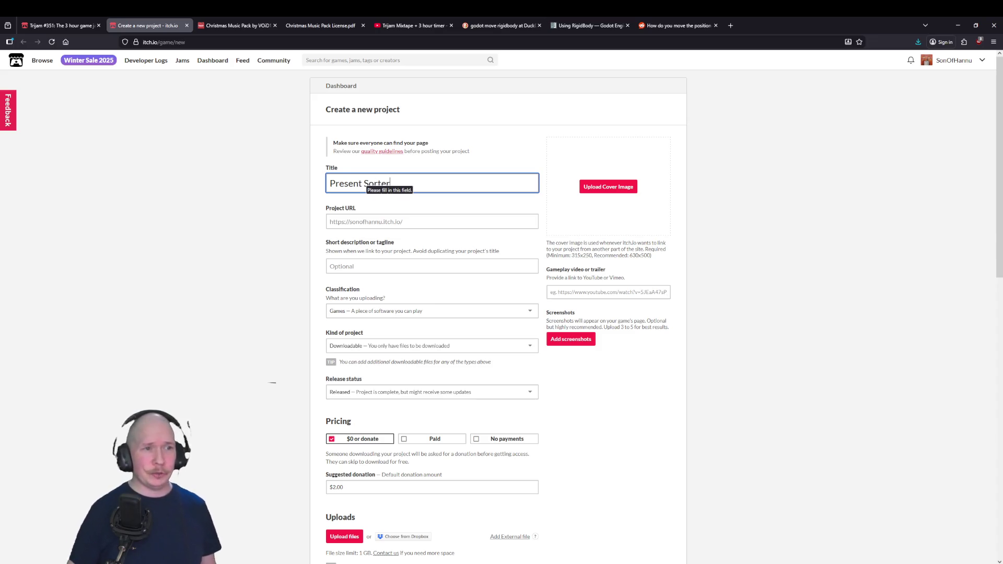
- Upload the trijam-351 screenshot as the cover image and start typing the short description tagline
click(605, 189)
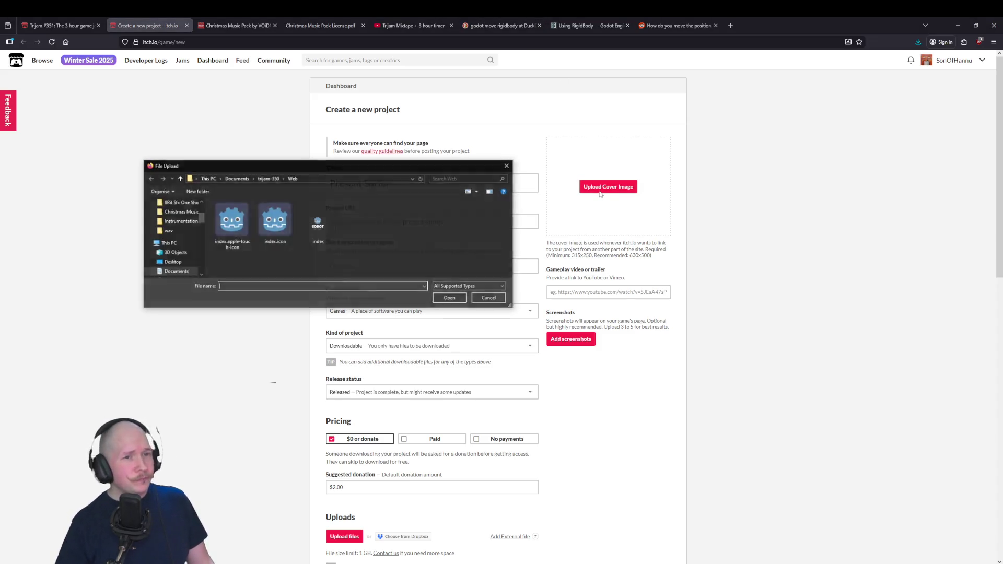
click(238, 179)
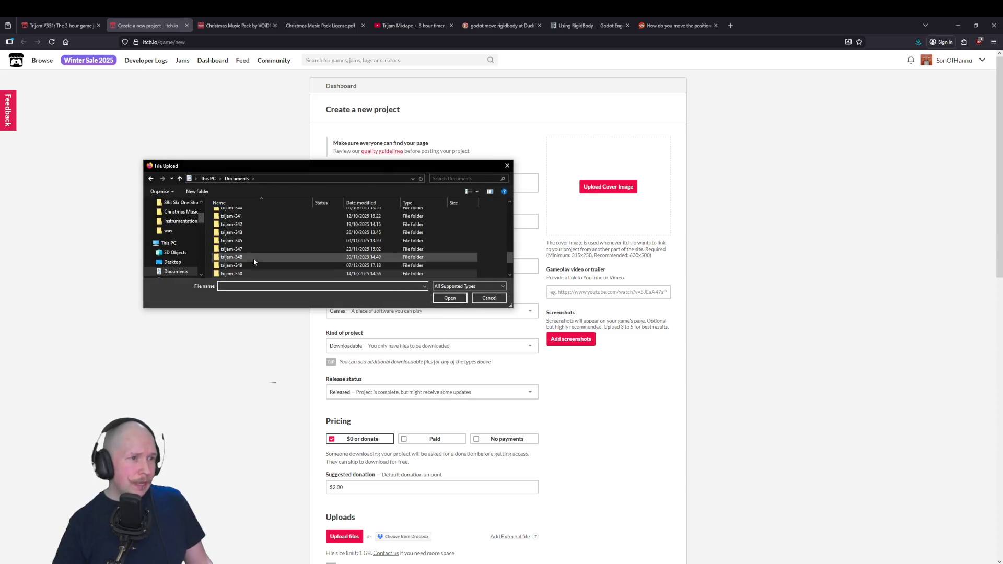
scroll(253, 258, down, 1)
double_click(250, 255)
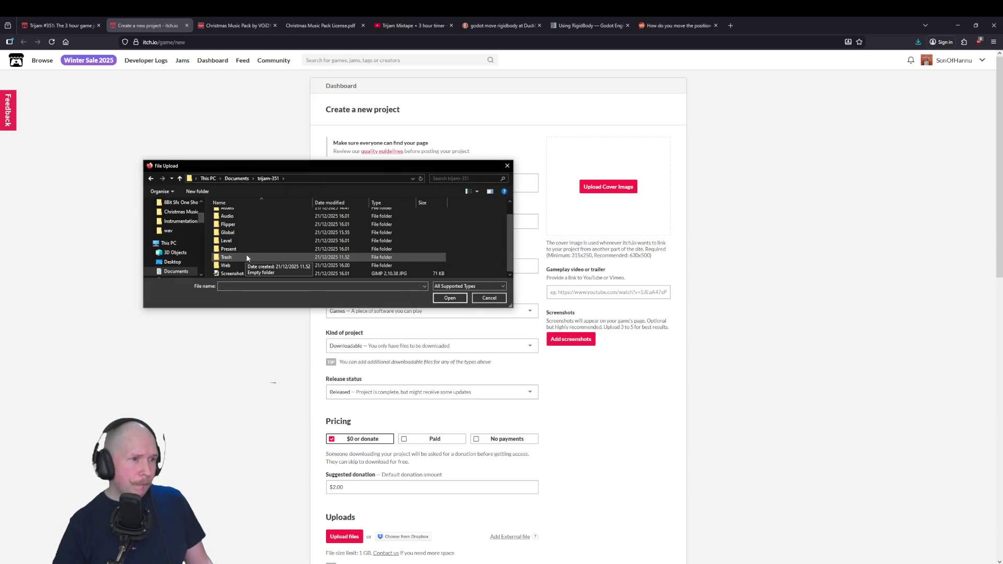
click(232, 274)
click(447, 298)
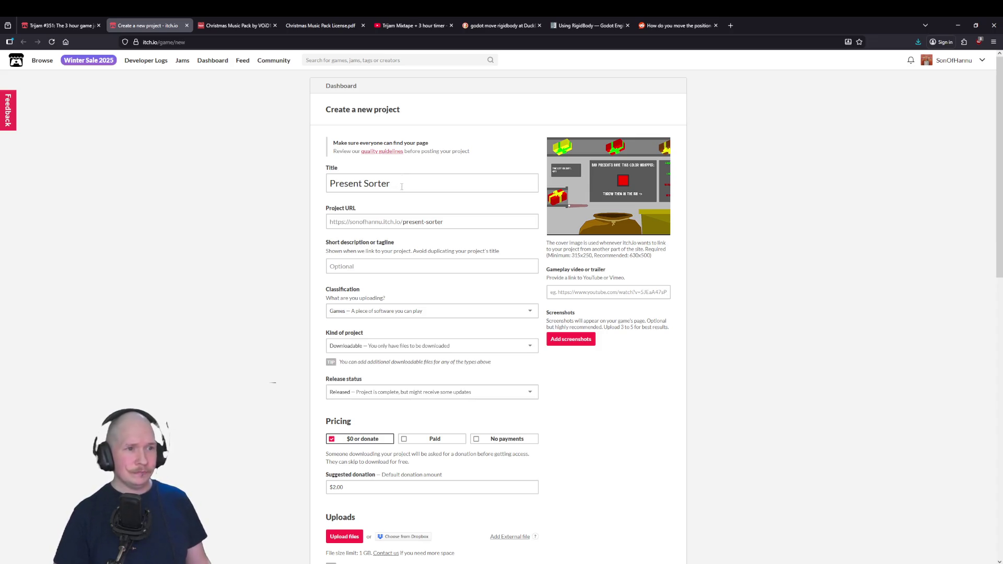
click(379, 266)
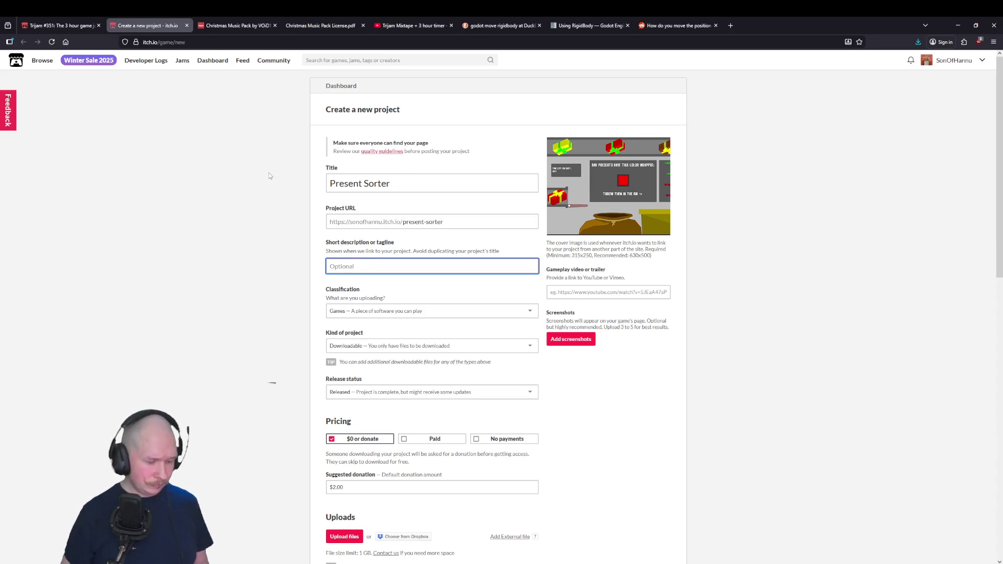
text(Some of the pr)
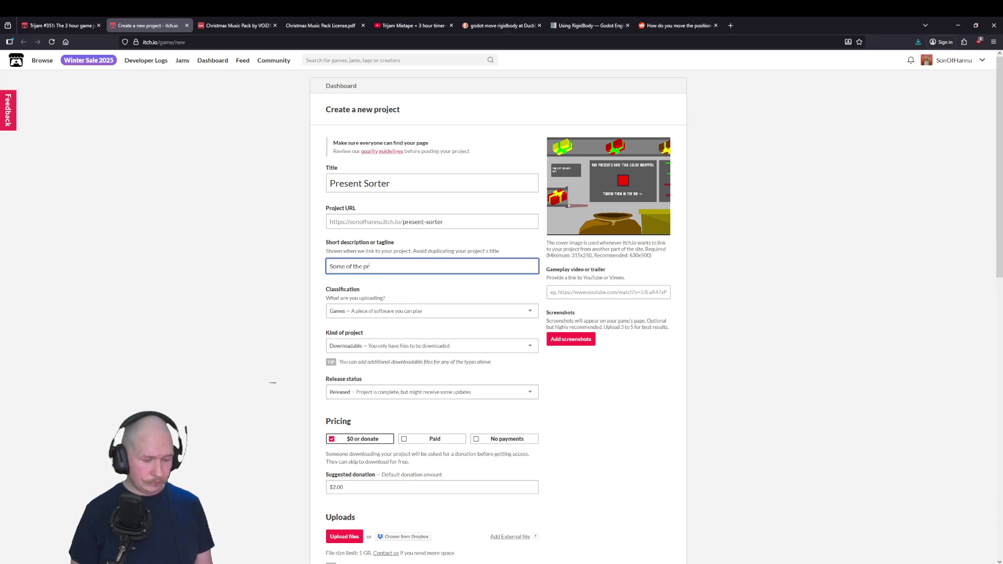
text(e bad,)
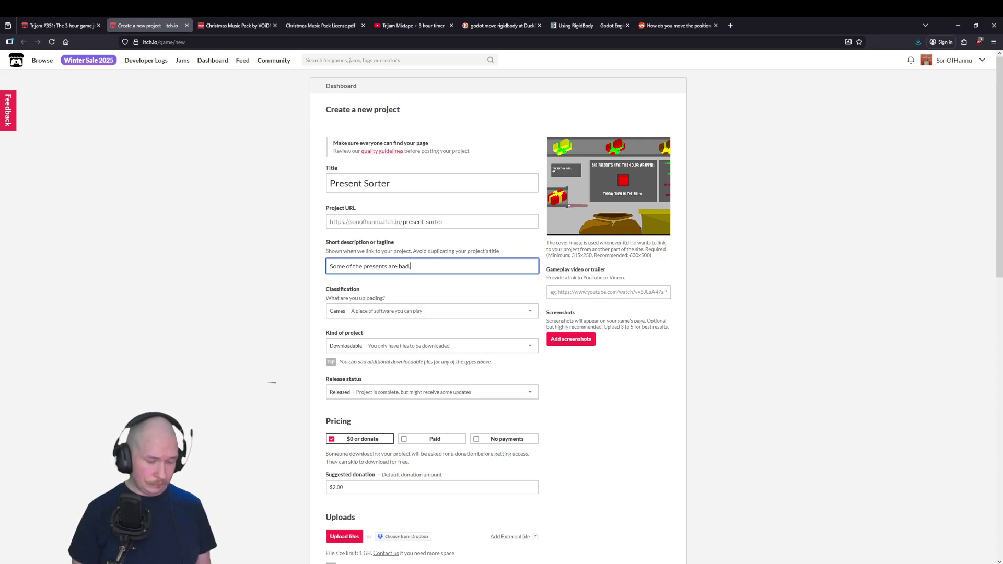
text( gotta throw them out!)
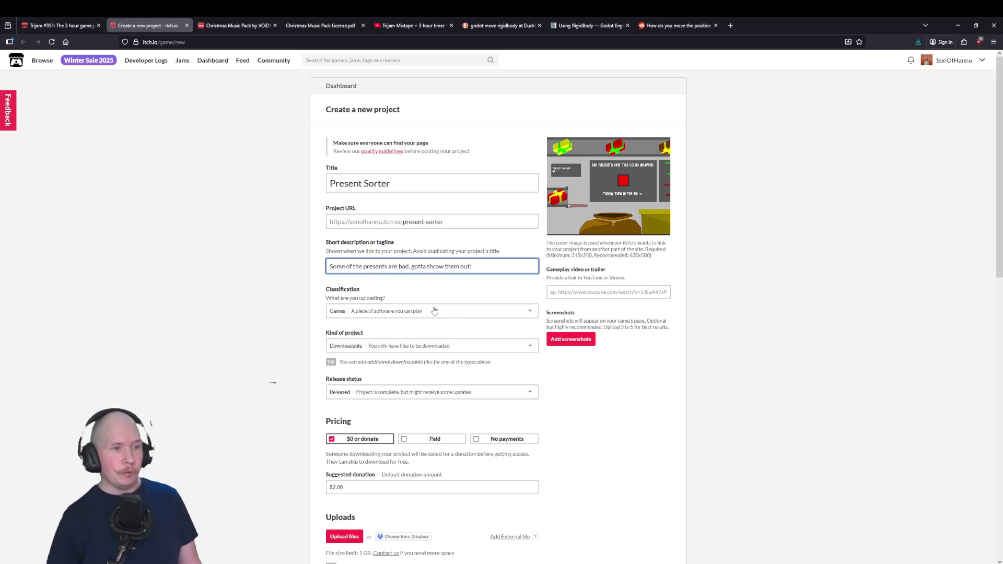
- Set the project kind to HTML, release status to Prototype, and pricing to No payments
click(362, 346)
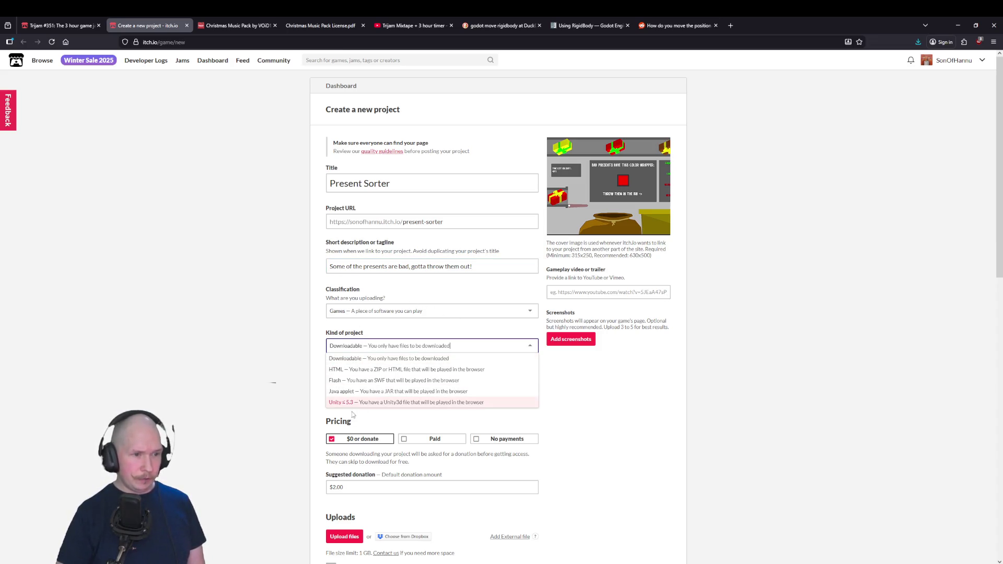
click(353, 371)
click(365, 392)
click(366, 451)
click(513, 440)
scroll(366, 397, down, 3)
- Upload Web.zip from trijam-351/Web as the game build
click(345, 376)
scroll(230, 261, down, 3)
scroll(240, 232, up, 3)
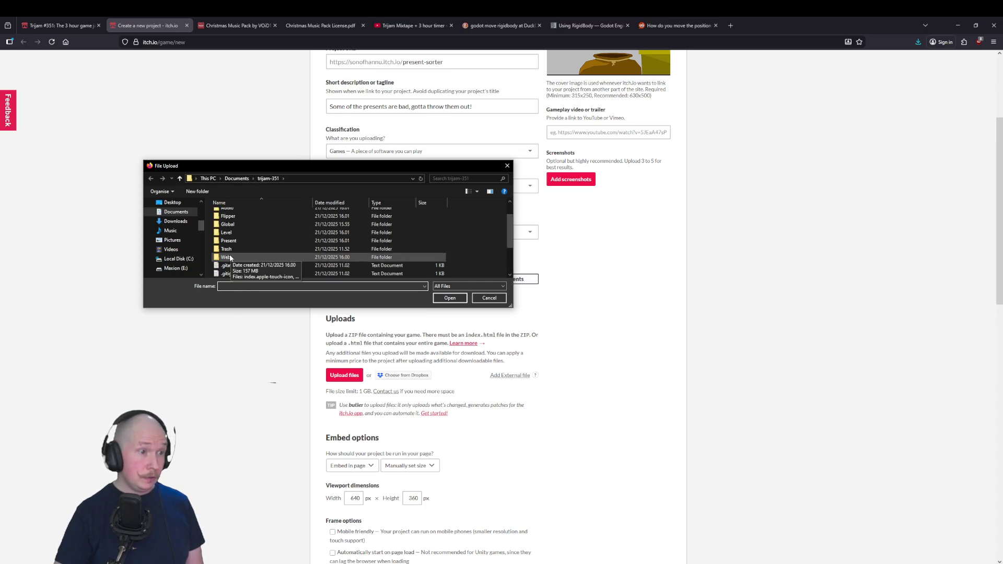
double_click(230, 272)
scroll(234, 248, down, 2)
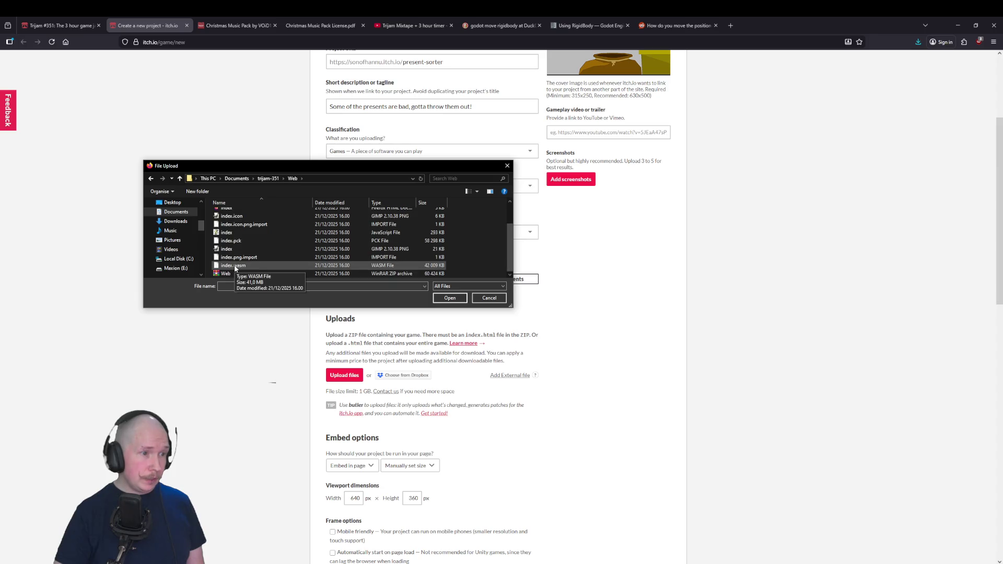
click(230, 274)
click(450, 298)
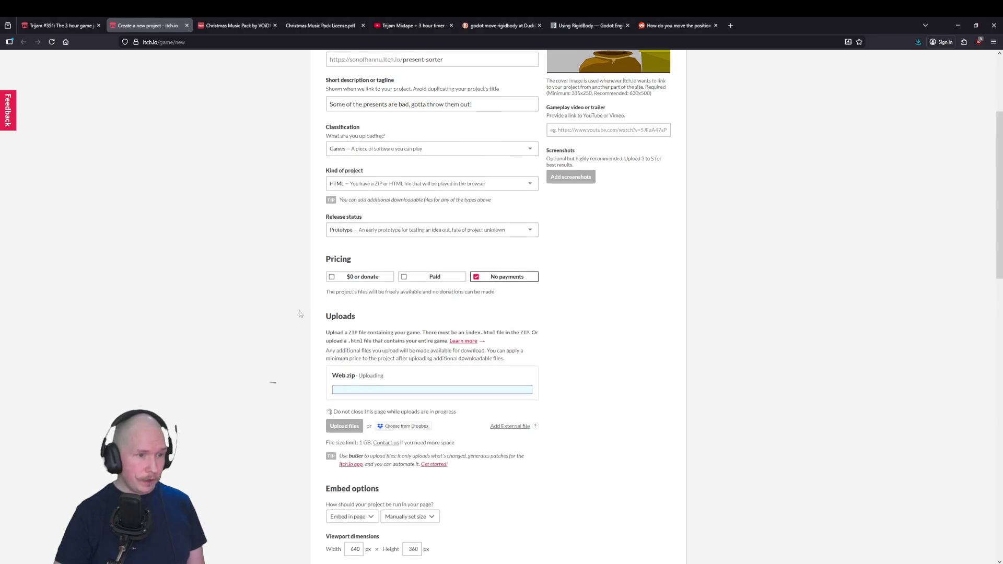
scroll(301, 316, down, 2)
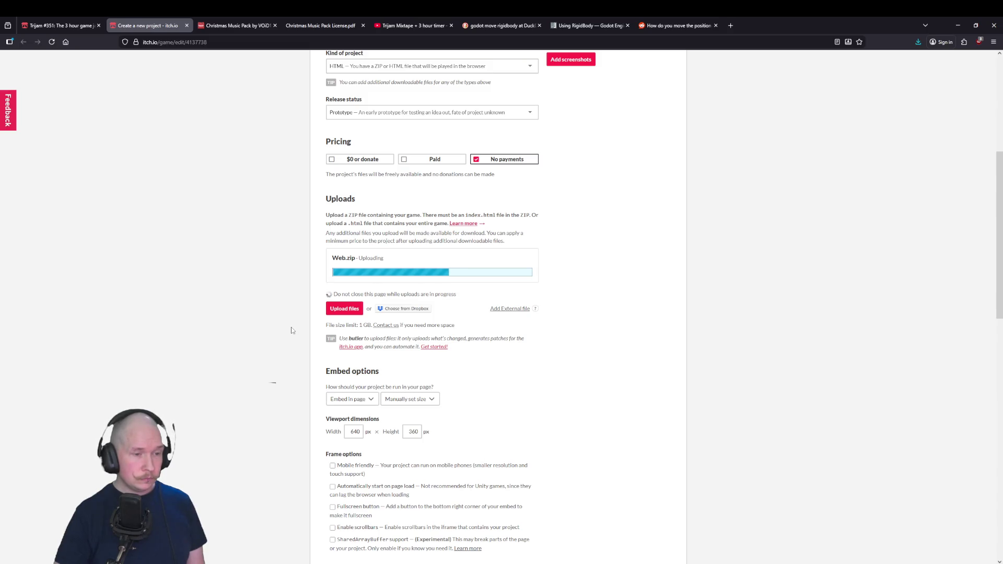
double_click(355, 432)
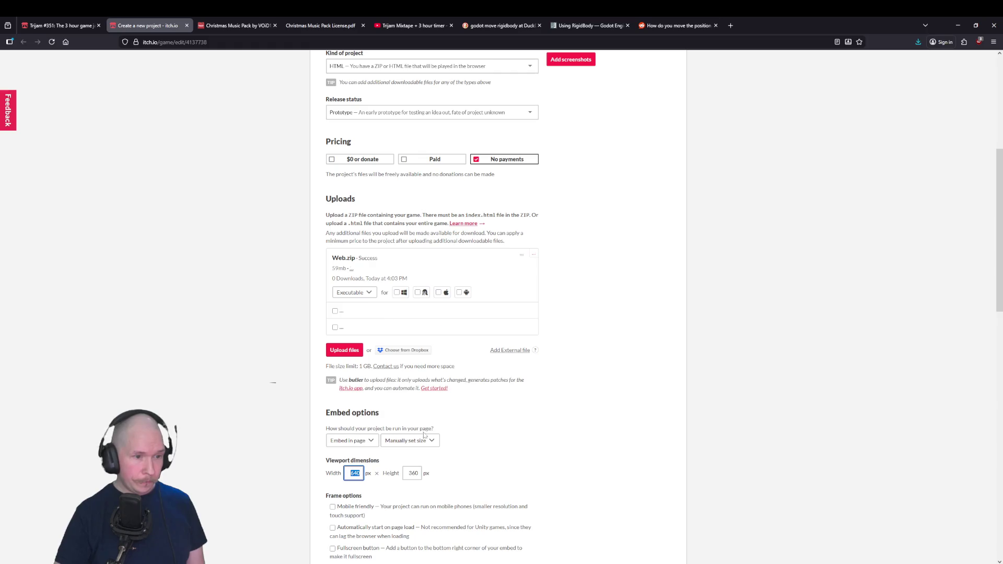
- Set the viewport to 1152 × 648 and mark Web.zip to be played in the browser
text(1152)
key(Tab)
text(648)
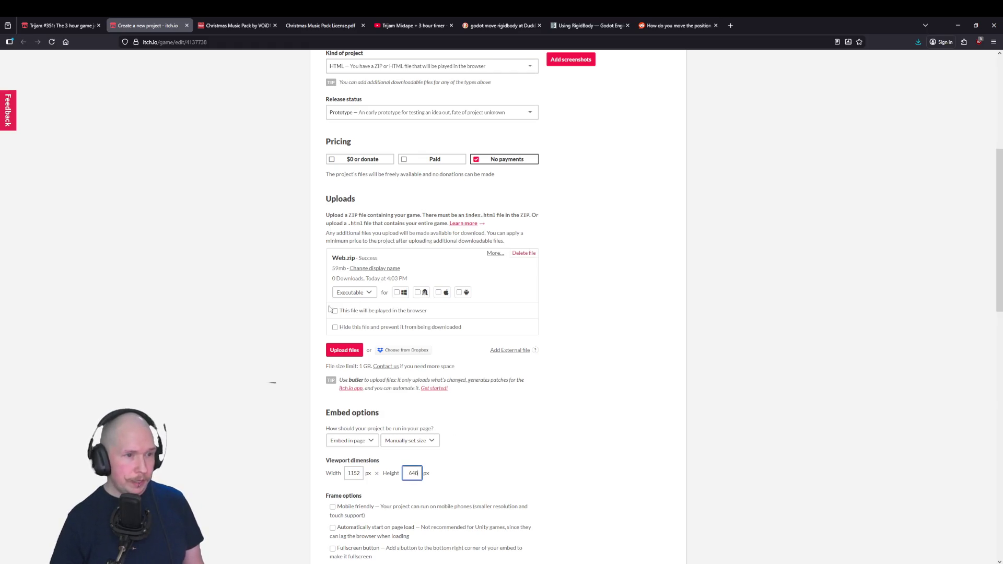
click(335, 311)
- Begin the description with 'Trijam #351 submission Theme:'
scroll(274, 299, down, 3)
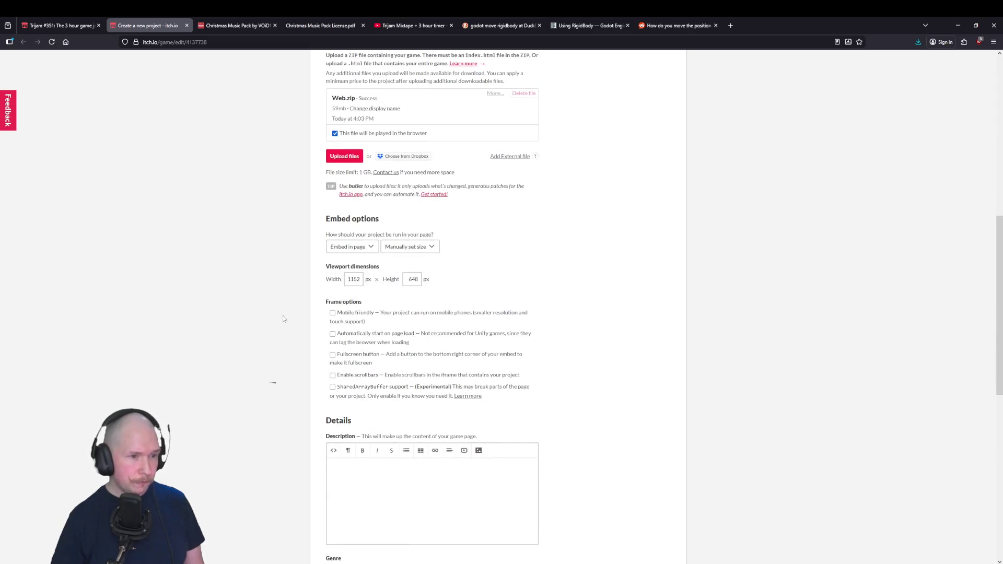
scroll(293, 356, down, 2)
text(Trijam #351 subm)
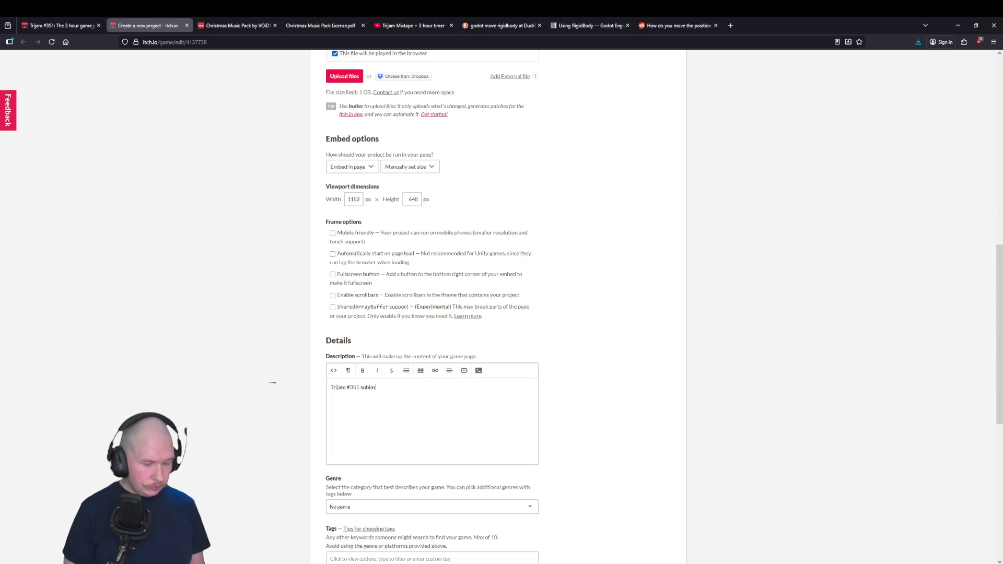
text(ission T)
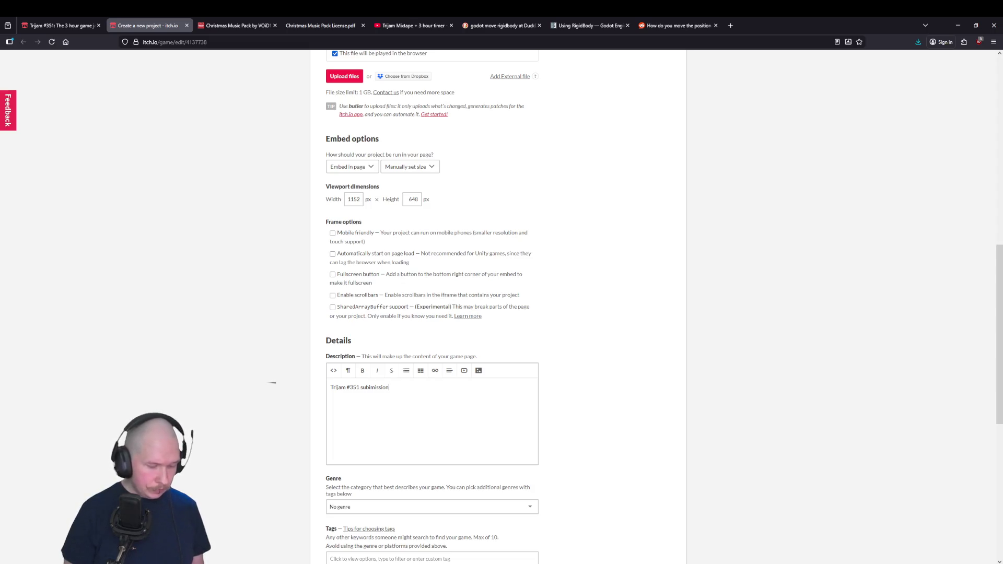
text(heme:)
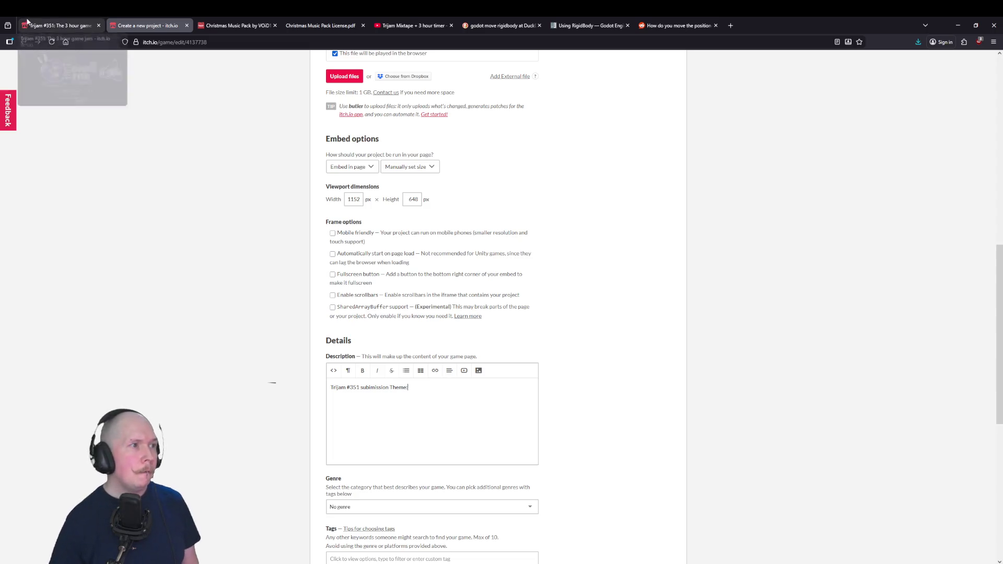
click(58, 25)
- Copy the theme 'Santa's Gift Management' from the jam page and paste it into the description
scroll(405, 415, down, 2)
drag(425, 496, 573, 498)
click(167, 26)
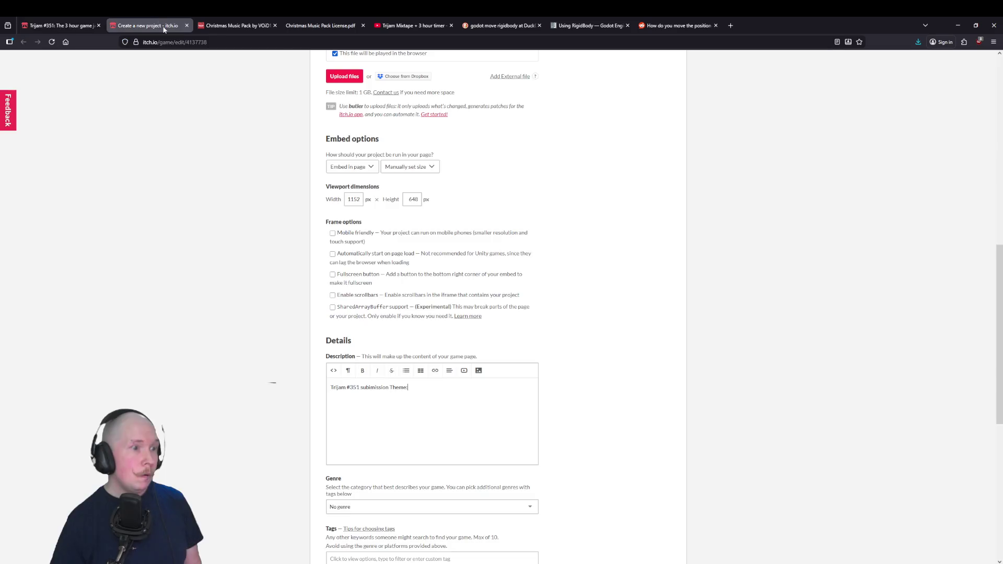
right_click(413, 387)
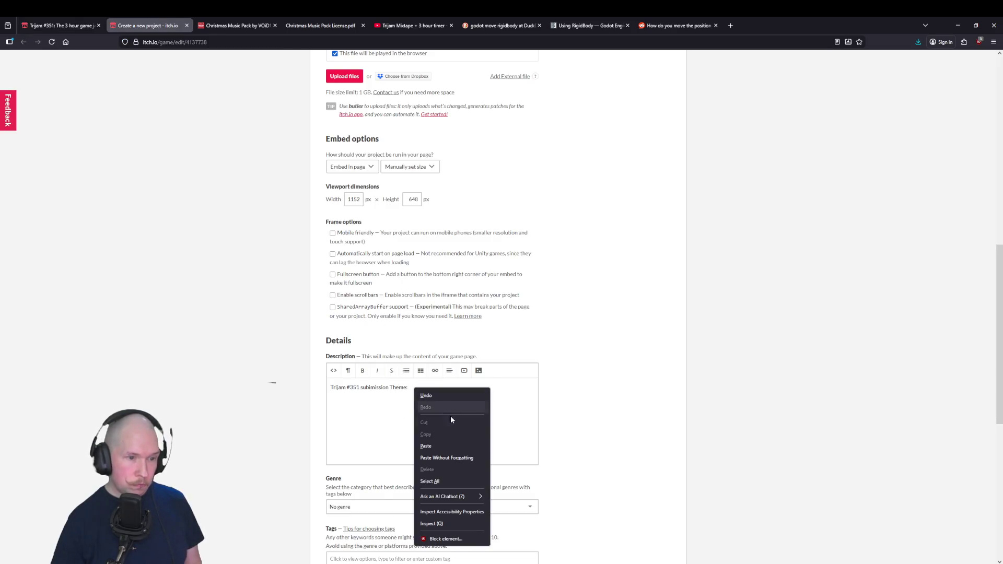
click(455, 458)
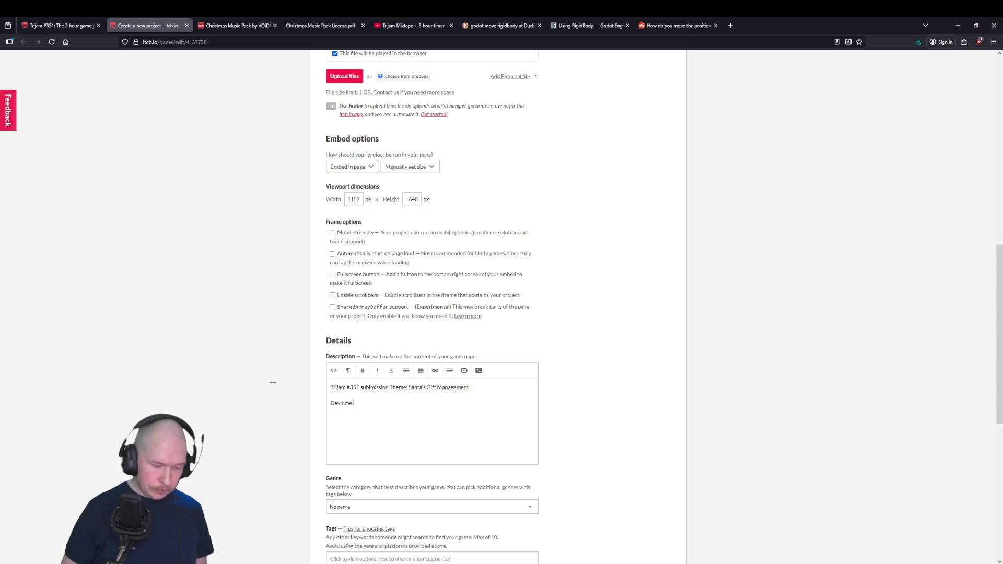
click(413, 26)
click(149, 26)
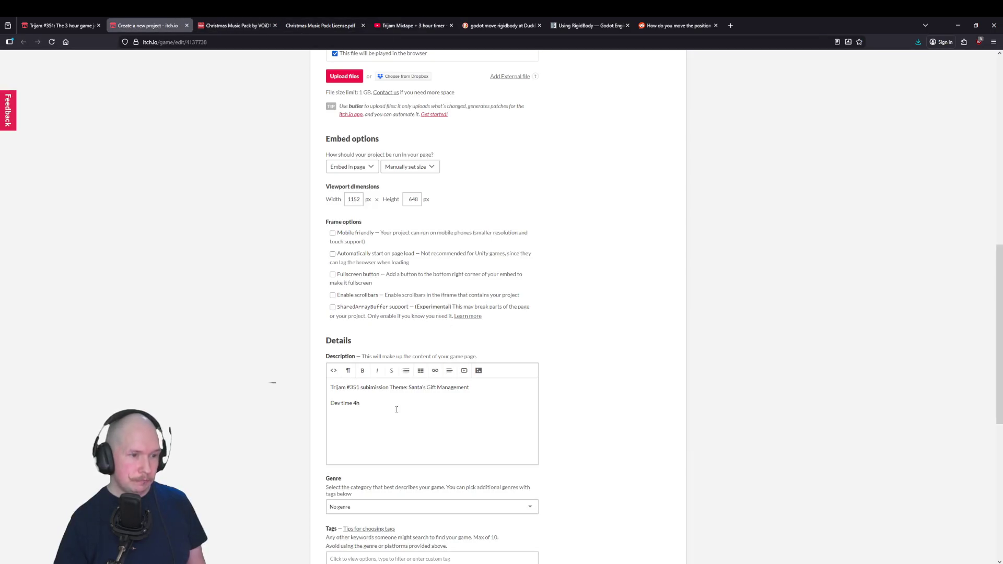